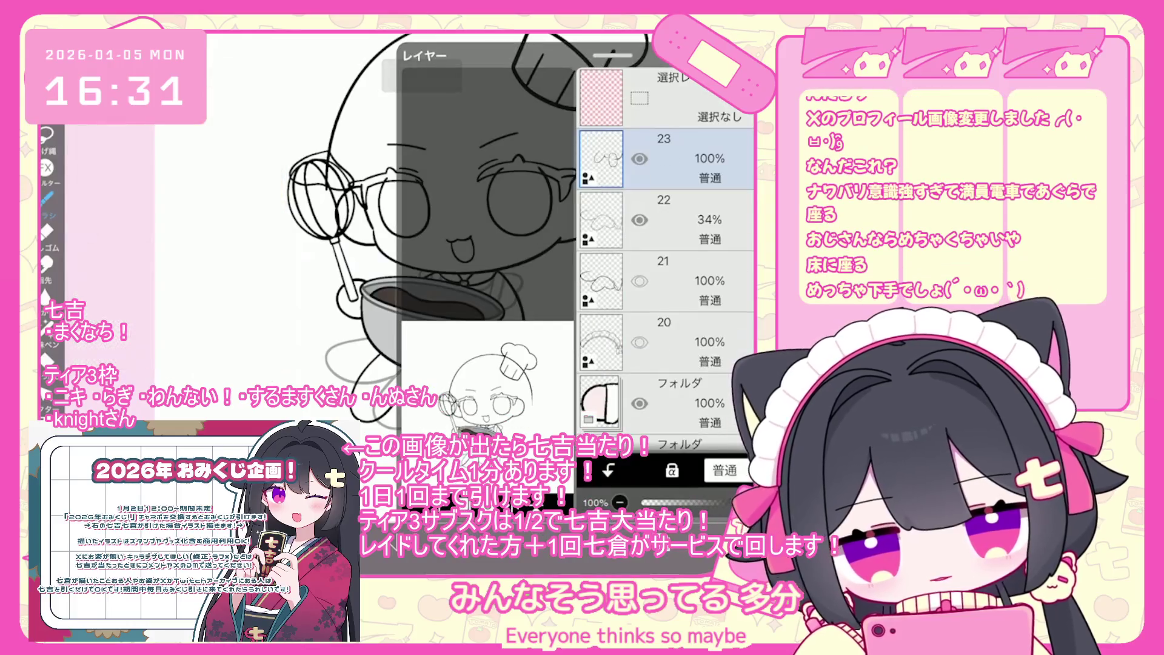
Step: Hide the faint sketch layer 22 and add a new empty layer 23 above it
left_click(639, 220)
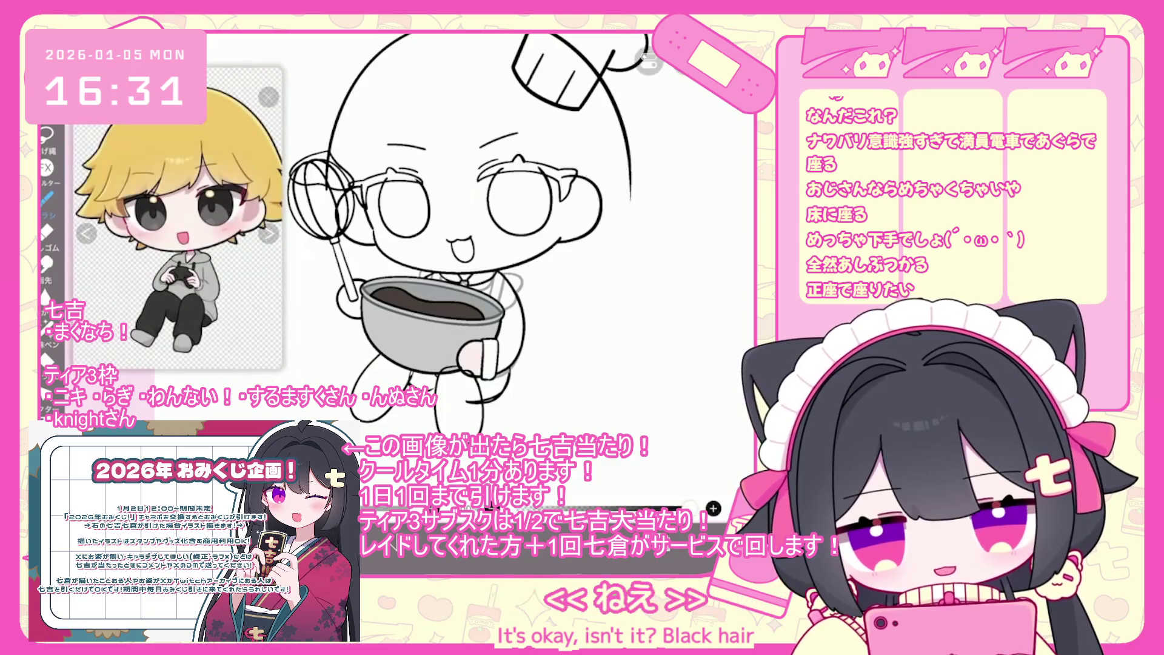
scroll(455, 243, "down", 2)
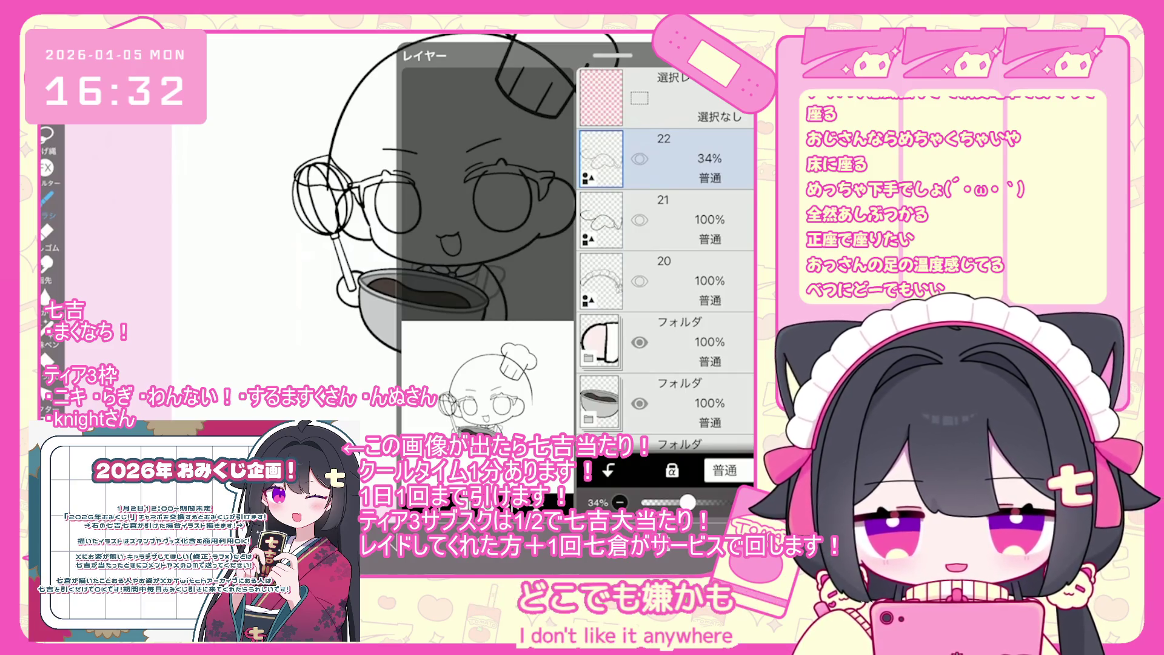
left_click(424, 470)
left_click(464, 395)
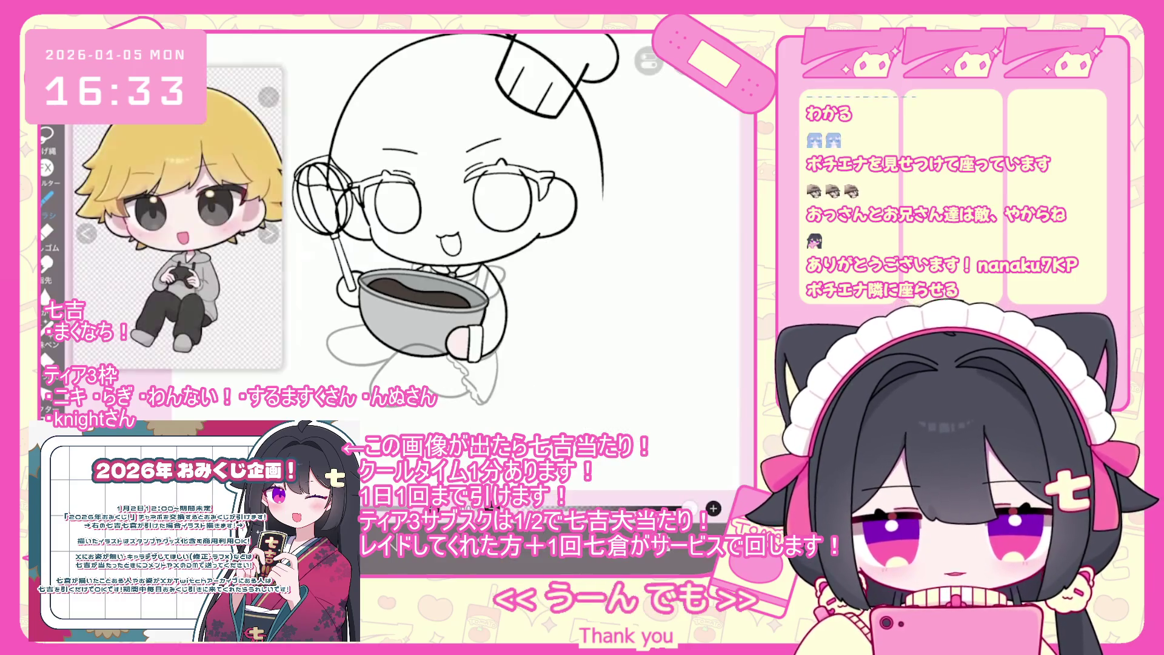
Step: Draw the chef's leg outlines beneath the chocolate bowl on layer 23, zooming as needed
scroll(461, 237, "up", 2)
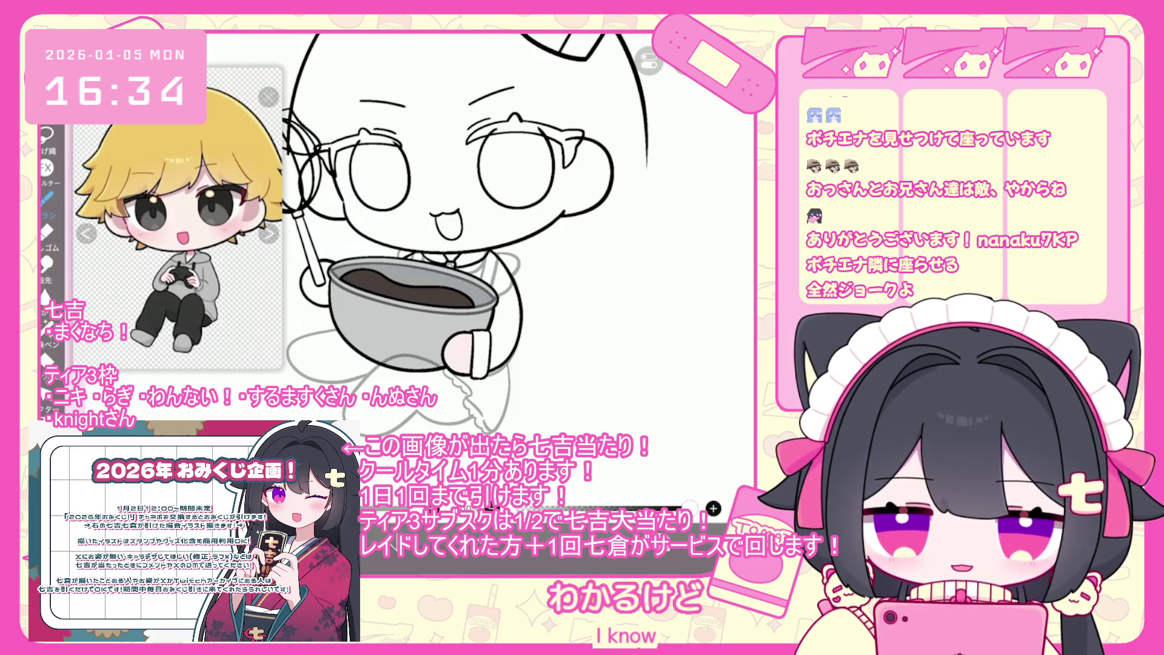
scroll(461, 242, "down", 3)
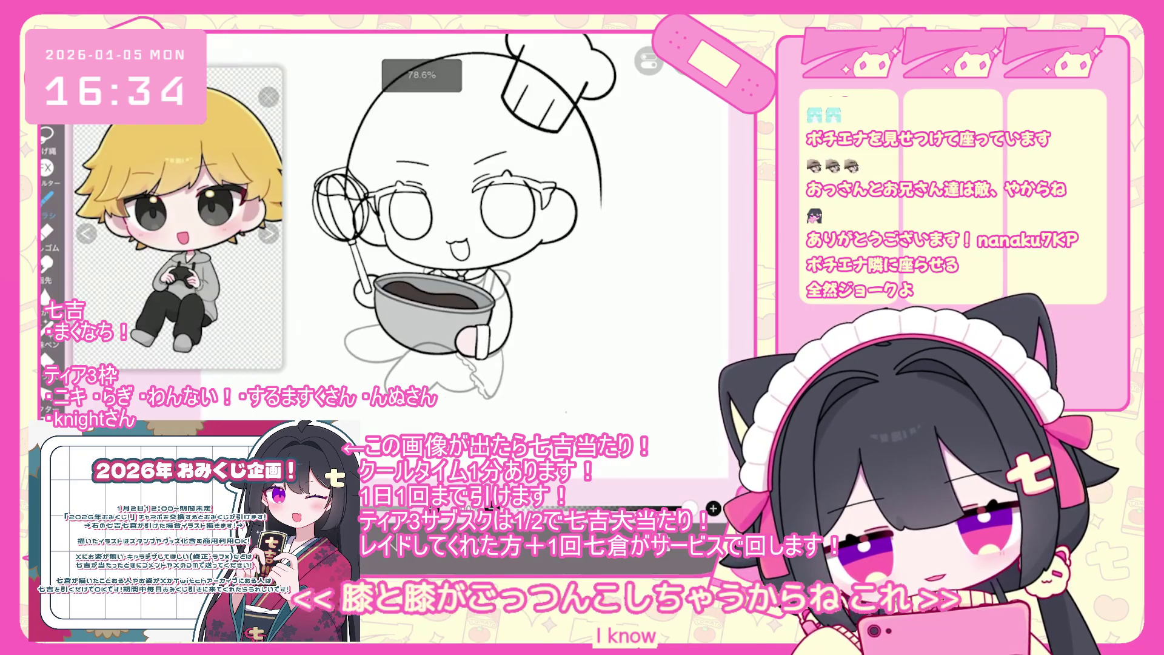
Step: Redraw the leg strokes under the bowl, undoing four rejected attempts including one near the paw
scroll(449, 218, "down", 1)
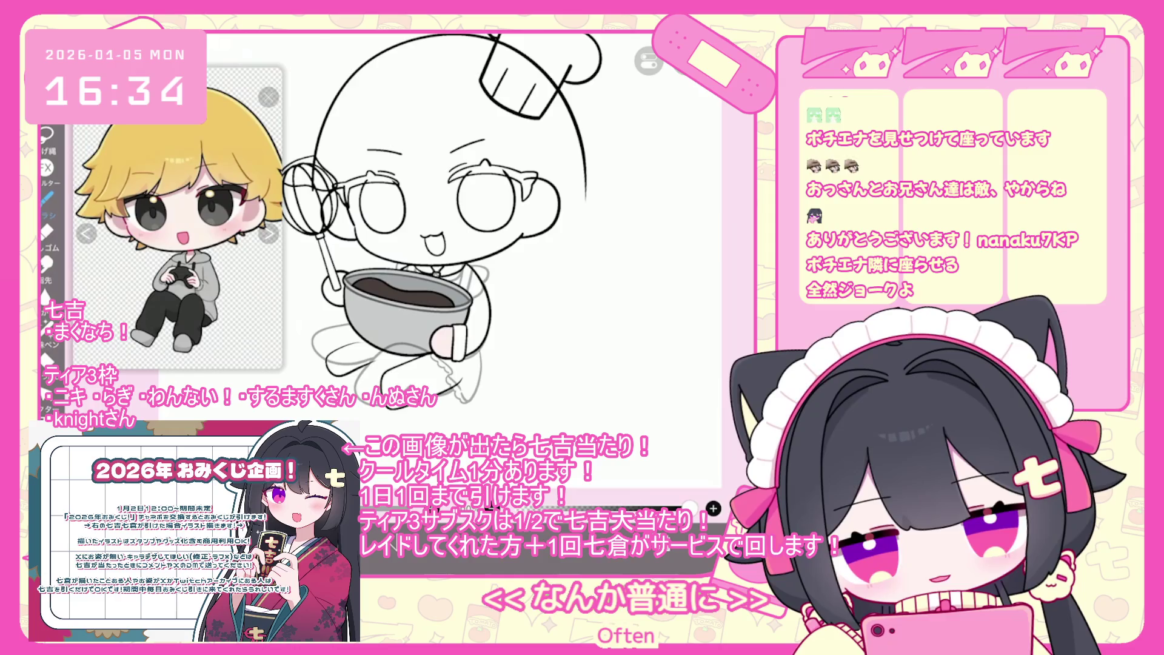
key("ctrl+z")
scroll(438, 226, "up", 3)
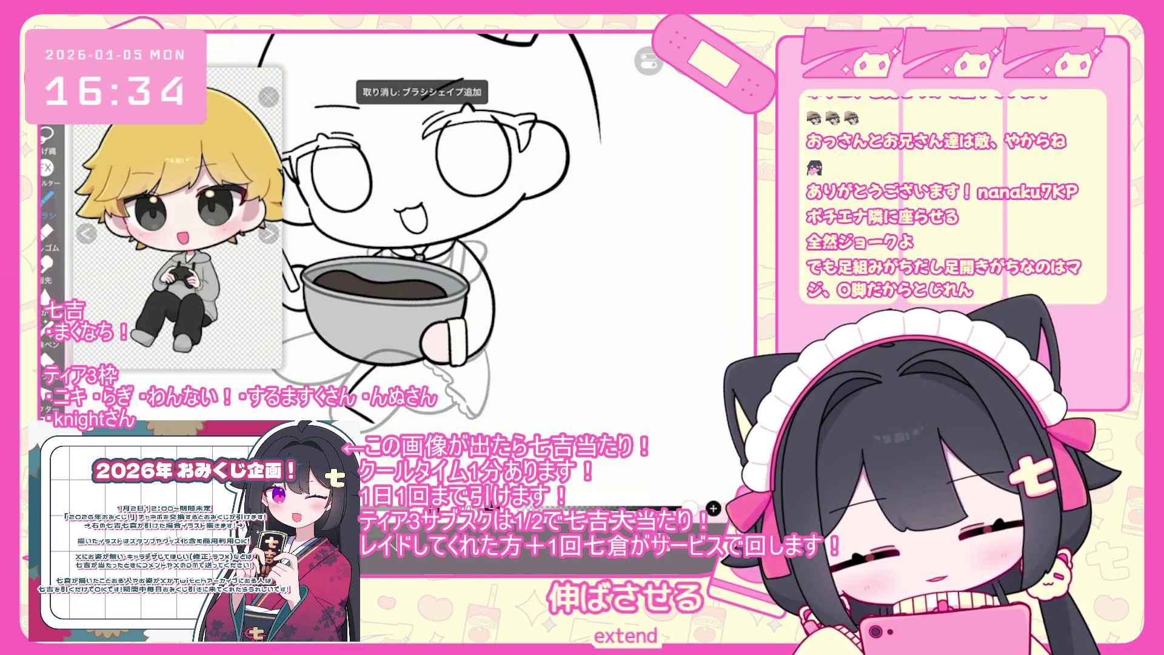
scroll(441, 226, "up", 1)
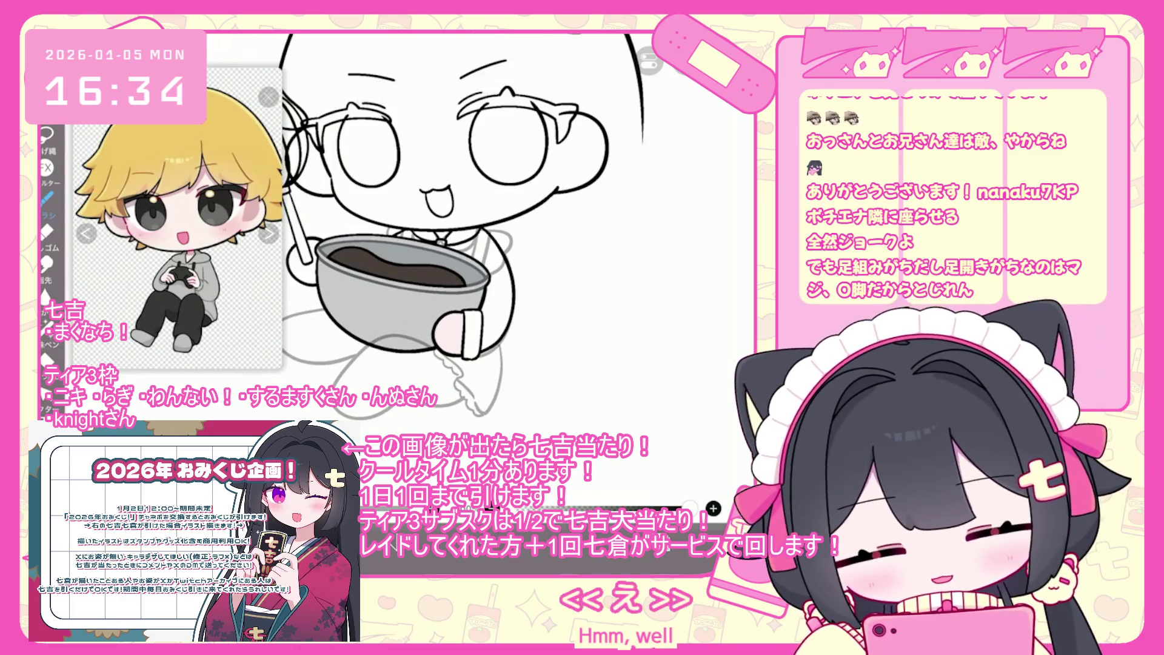
key("ctrl+z")
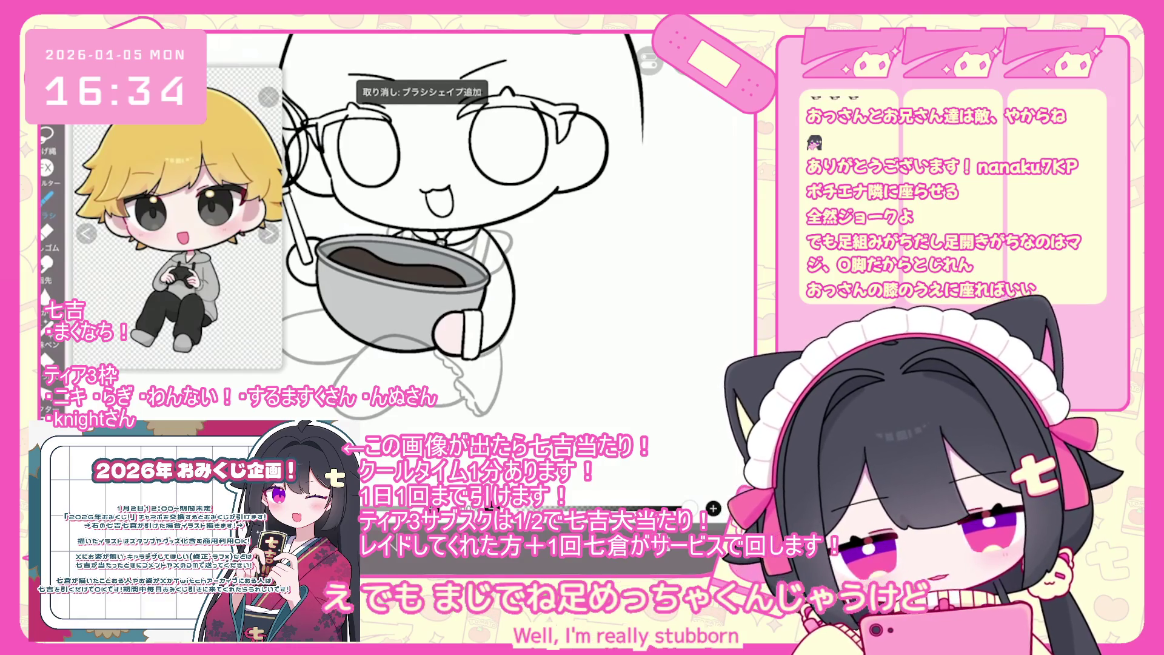
scroll(437, 226, "down", 1)
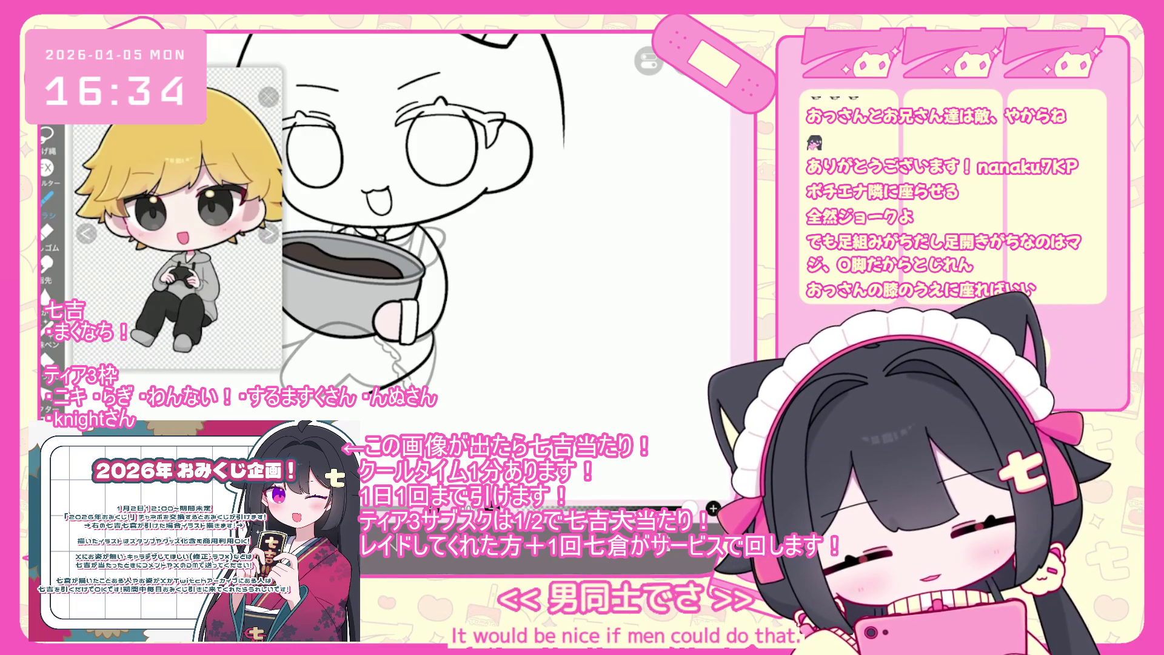
key("ctrl+z")
scroll(447, 233, "up", 2)
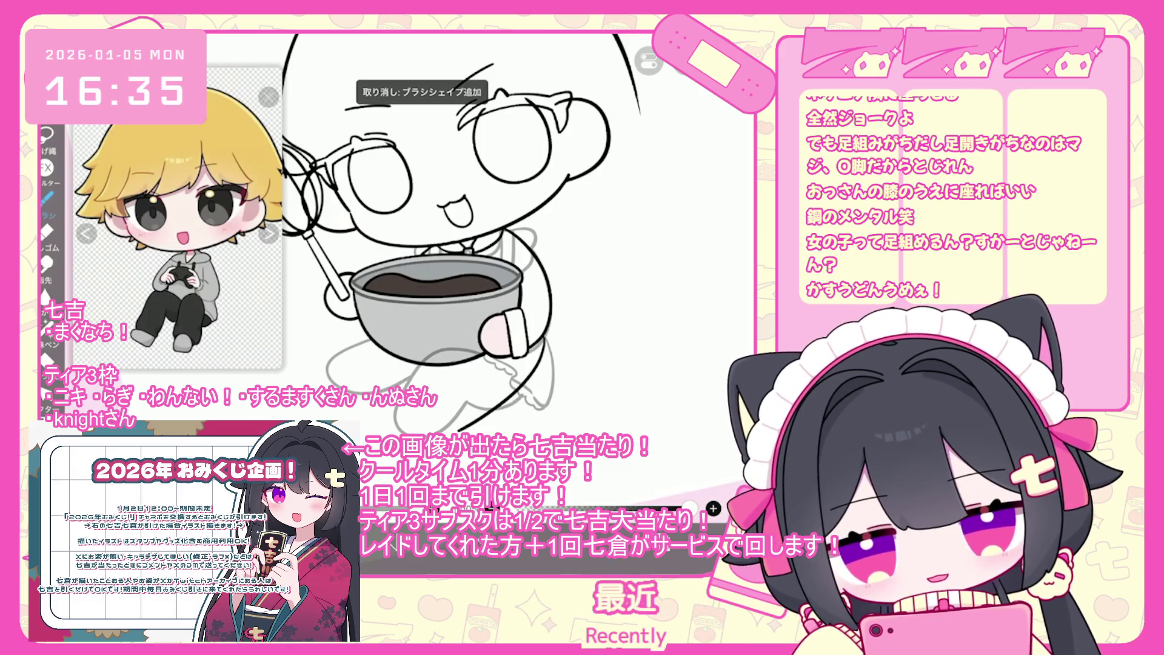
scroll(446, 254, "up", 2)
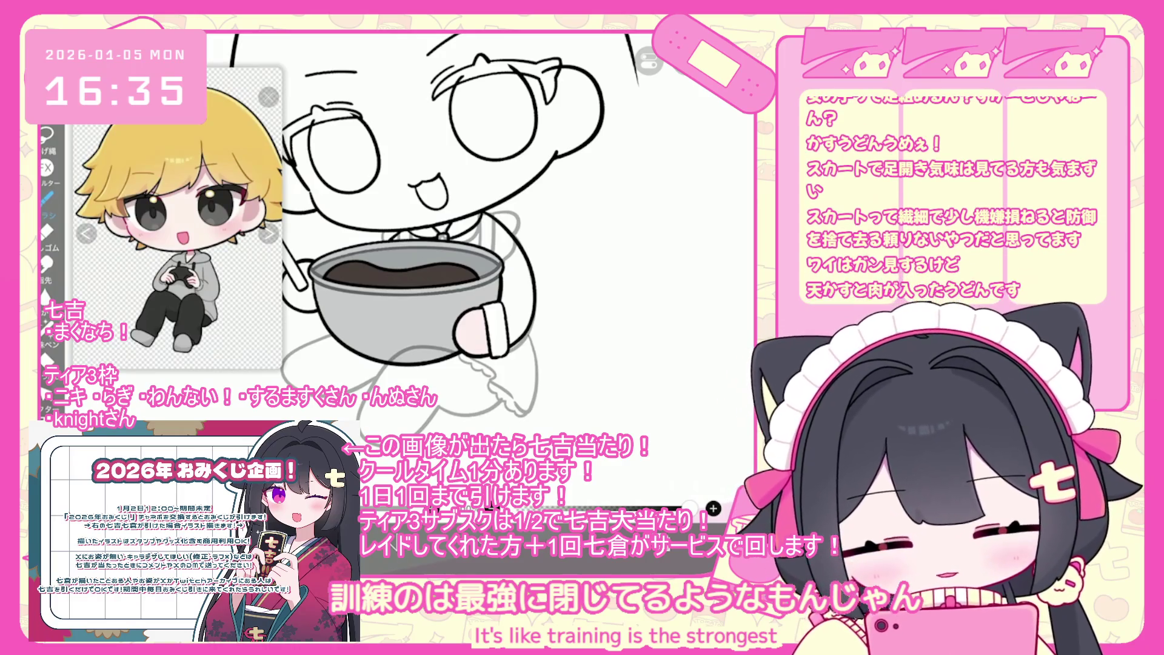
scroll(451, 234, "down", 3)
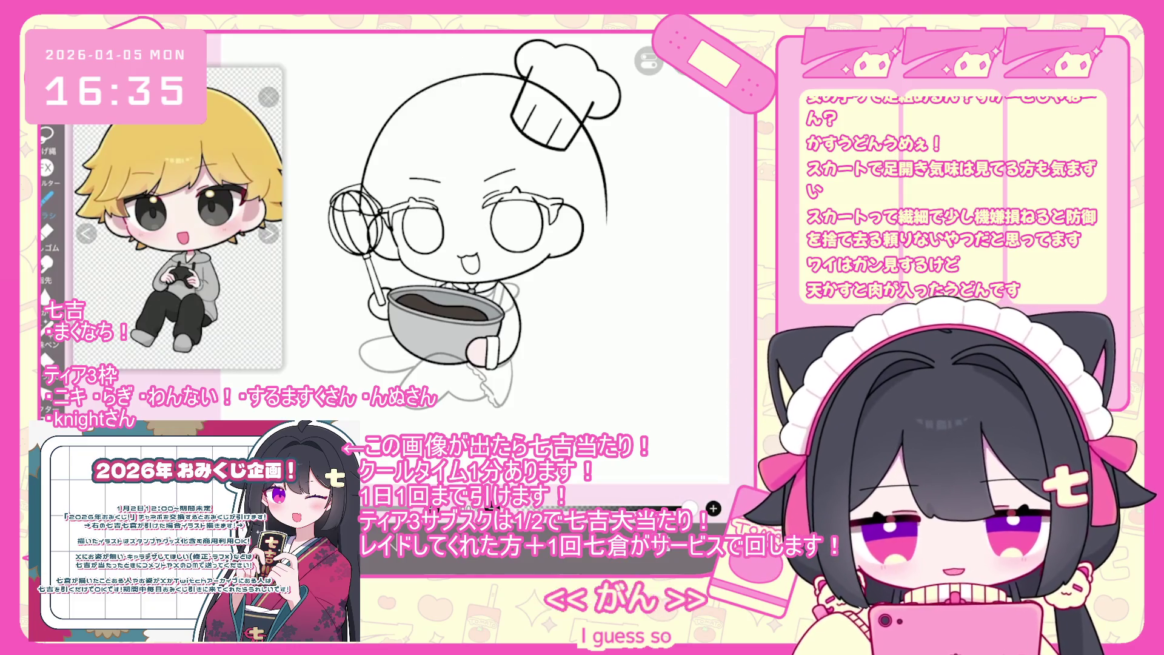
scroll(451, 234, "up", 3)
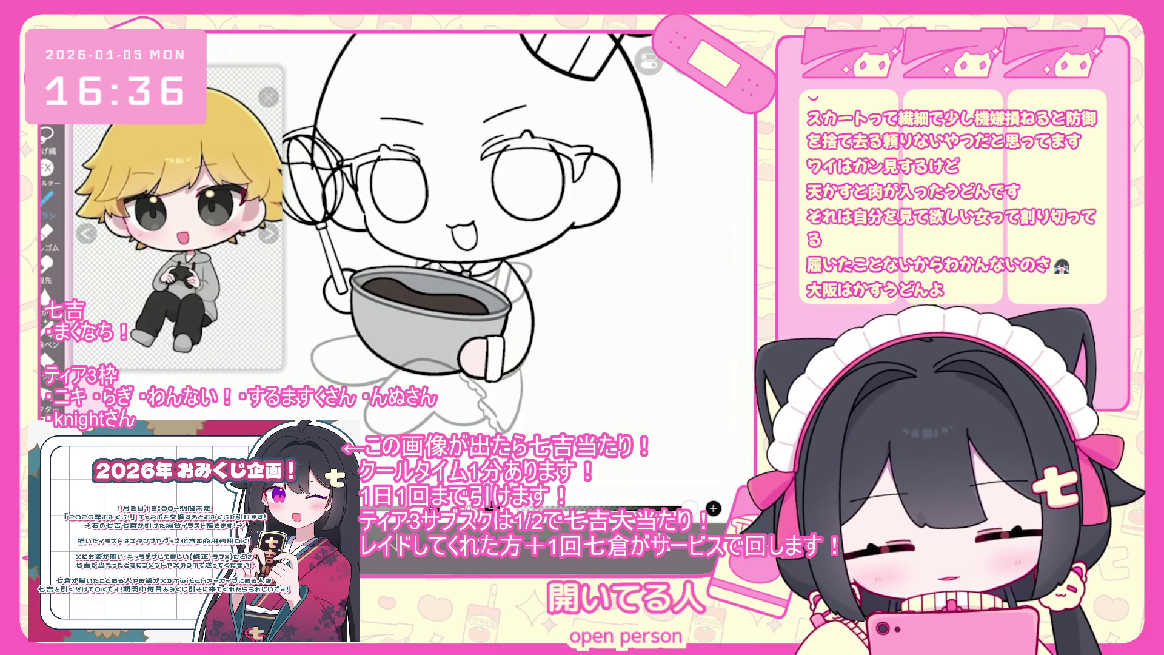
key("ctrl+z")
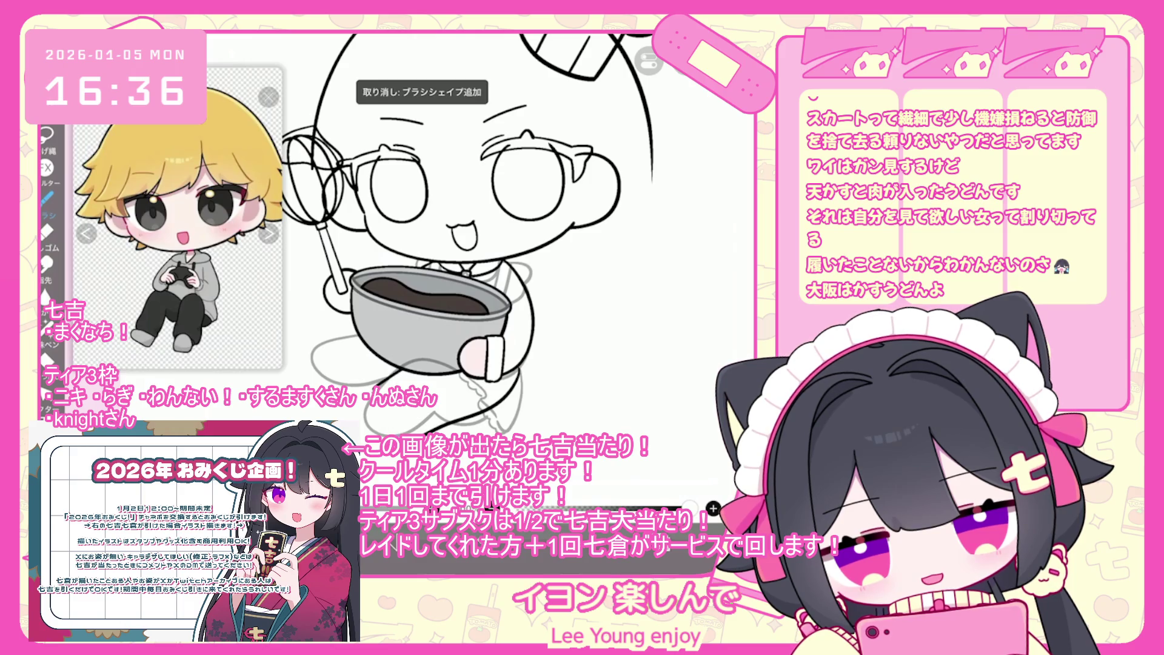
Step: Undo two rejected strokes, including one beside the bowl's left side
scroll(479, 236, "up", 1)
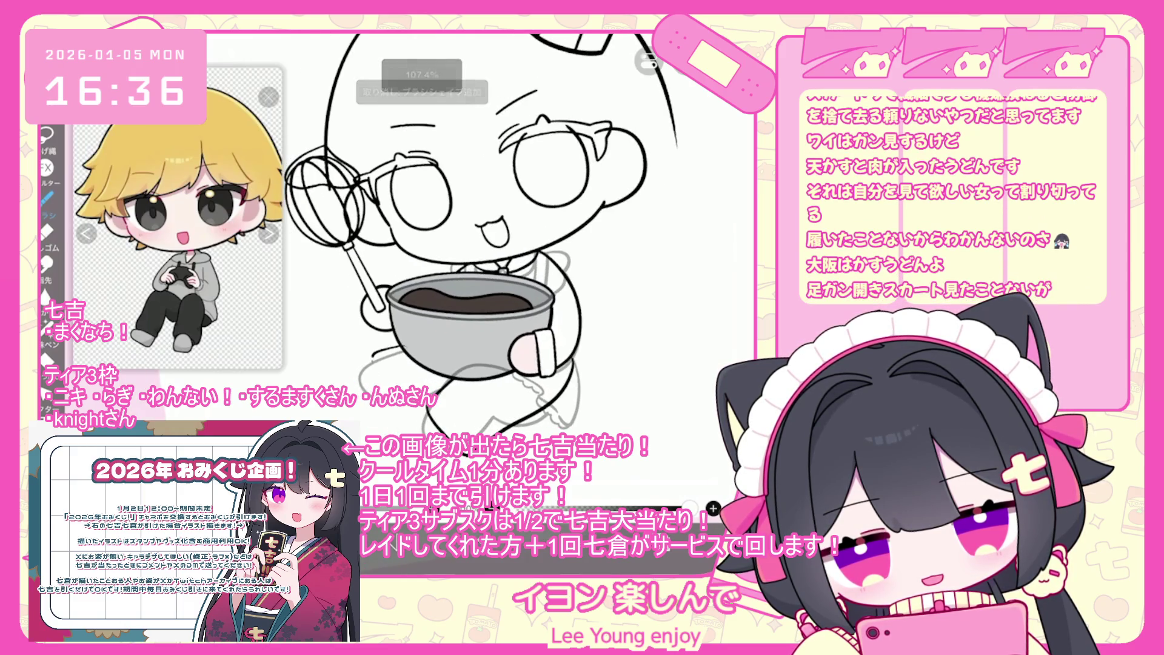
key("ctrl+z")
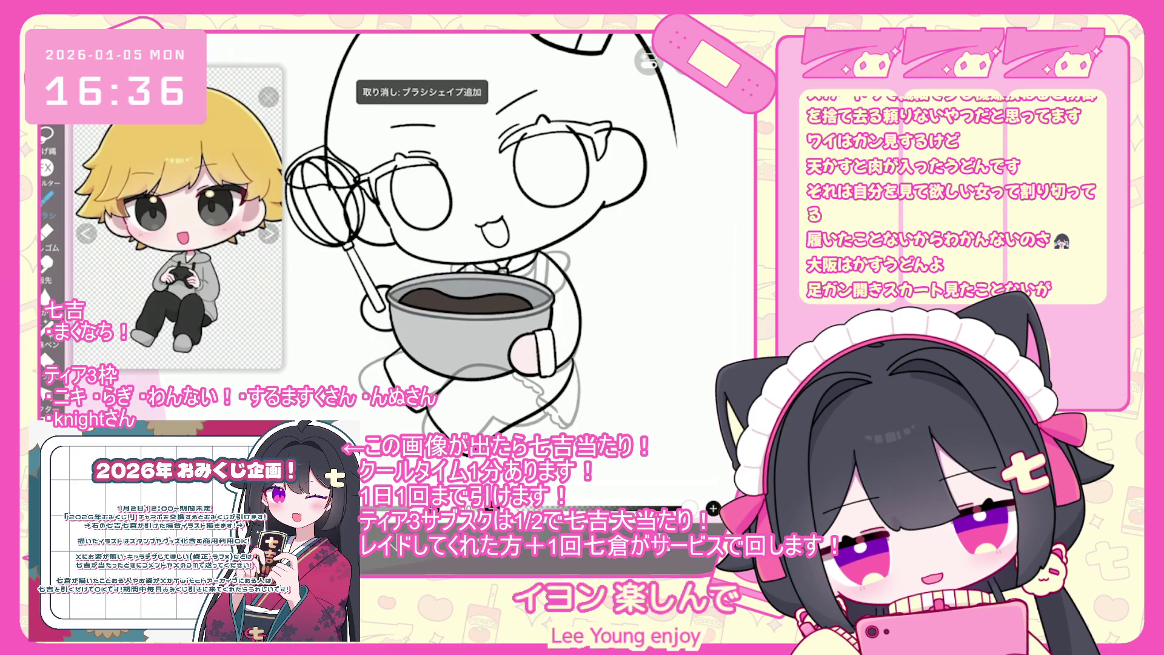
scroll(473, 236, "up", 1)
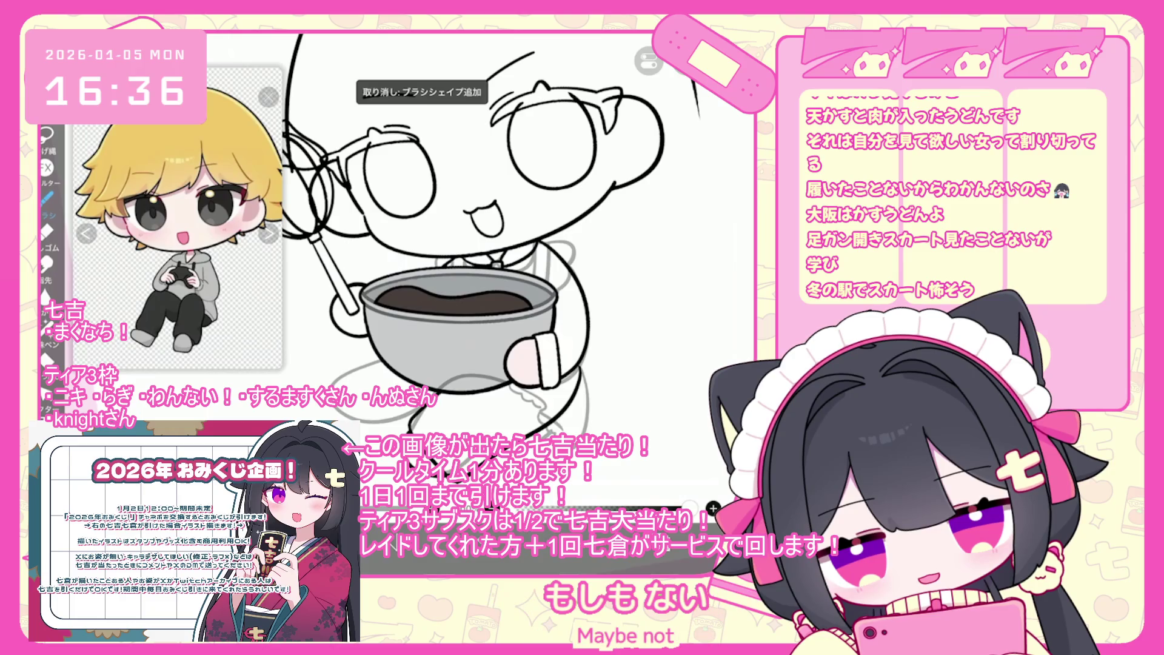
scroll(479, 237, "up", 1)
scroll(479, 236, "up", 1)
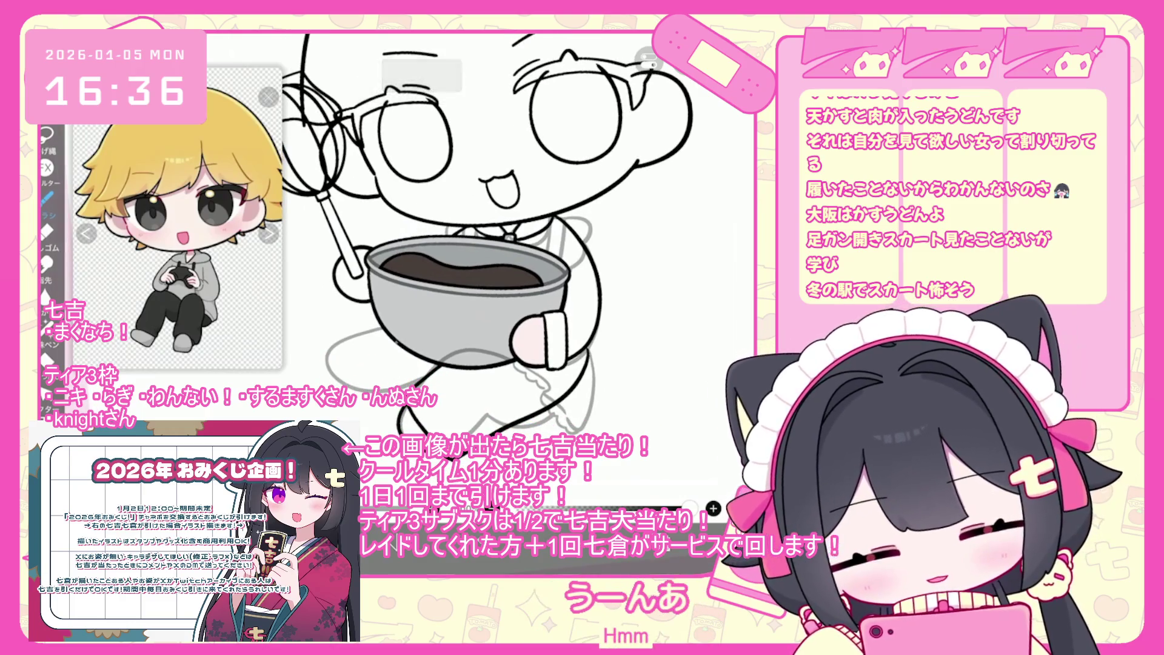
key("ctrl+z")
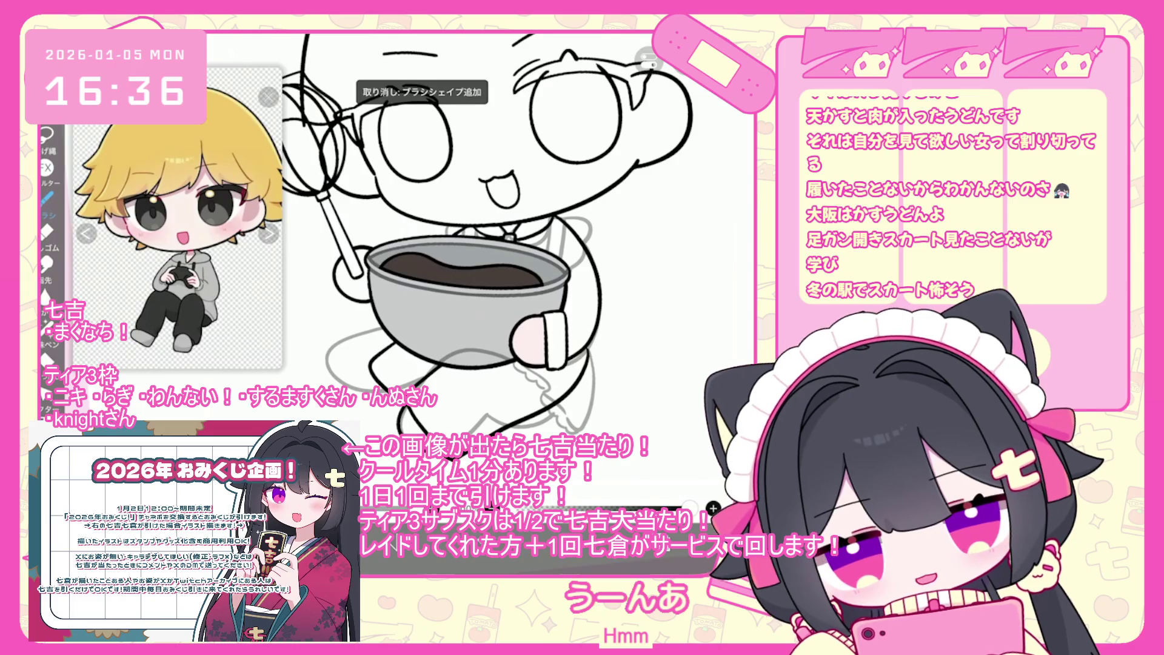
Step: Keep refining the leg and paw lines, discarding two more unwanted brush strokes
scroll(479, 237, "down", 1)
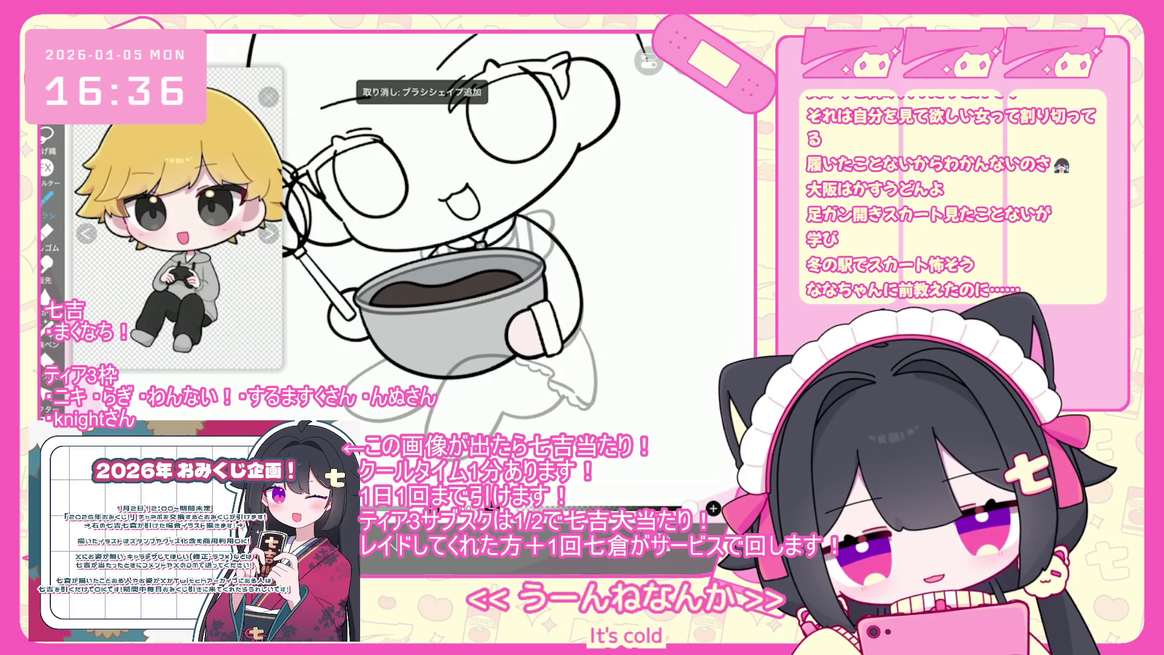
scroll(473, 236, "down", 1)
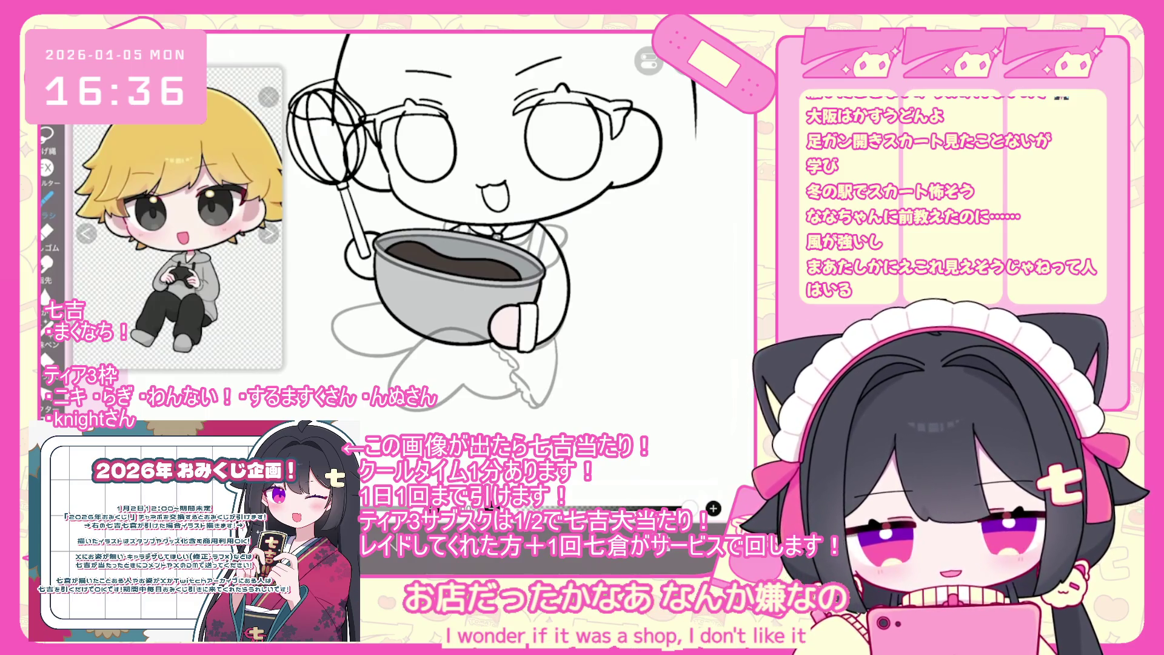
scroll(473, 230, "down", 2)
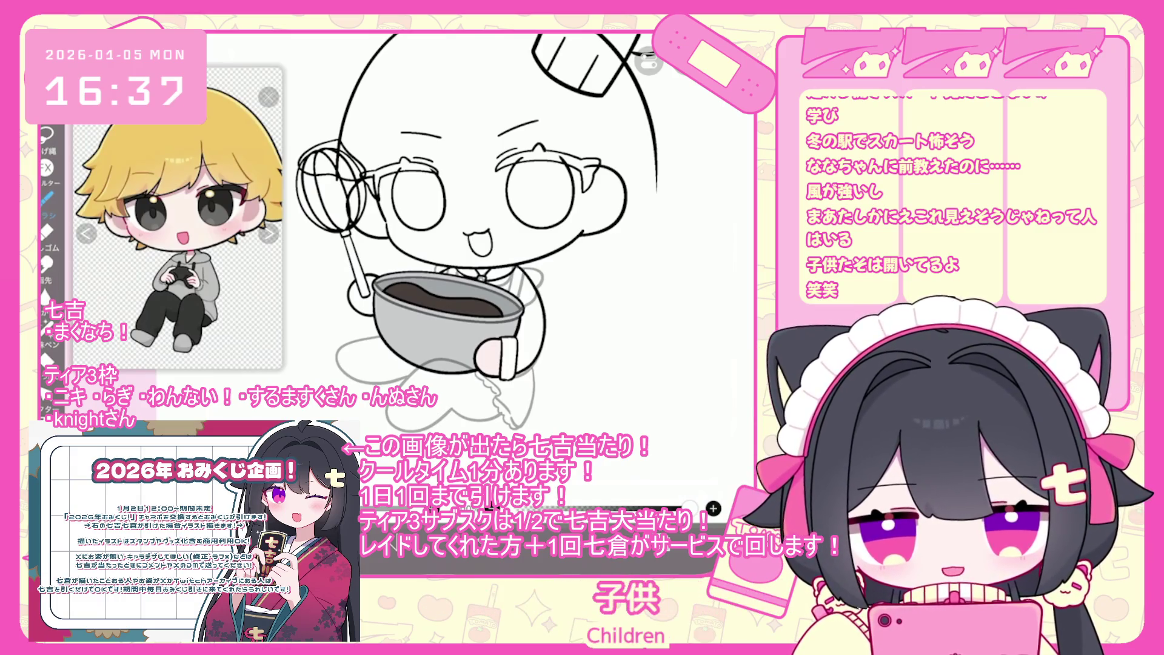
scroll(479, 236, "up", 2)
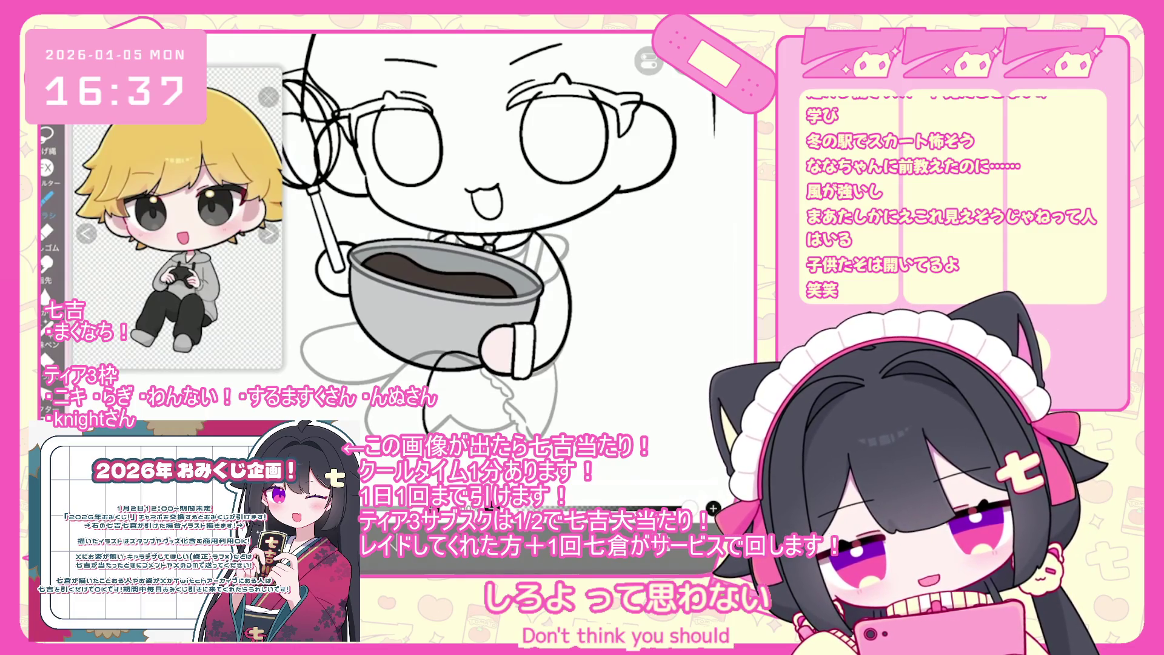
key("ctrl+z")
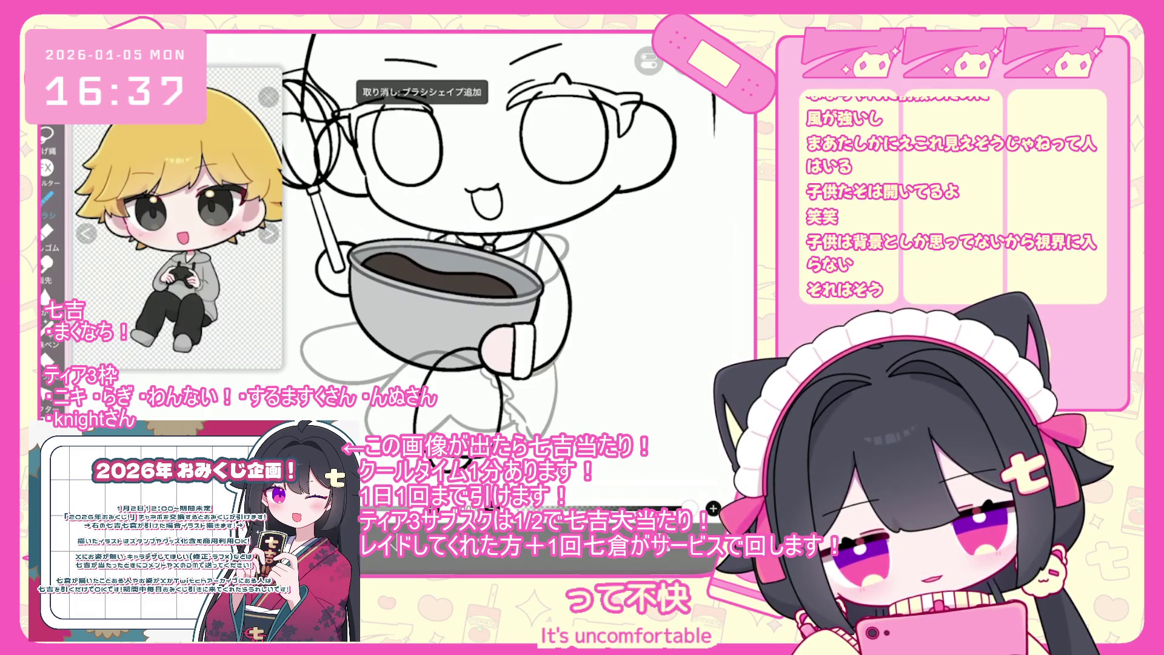
scroll(480, 243, "up", 2)
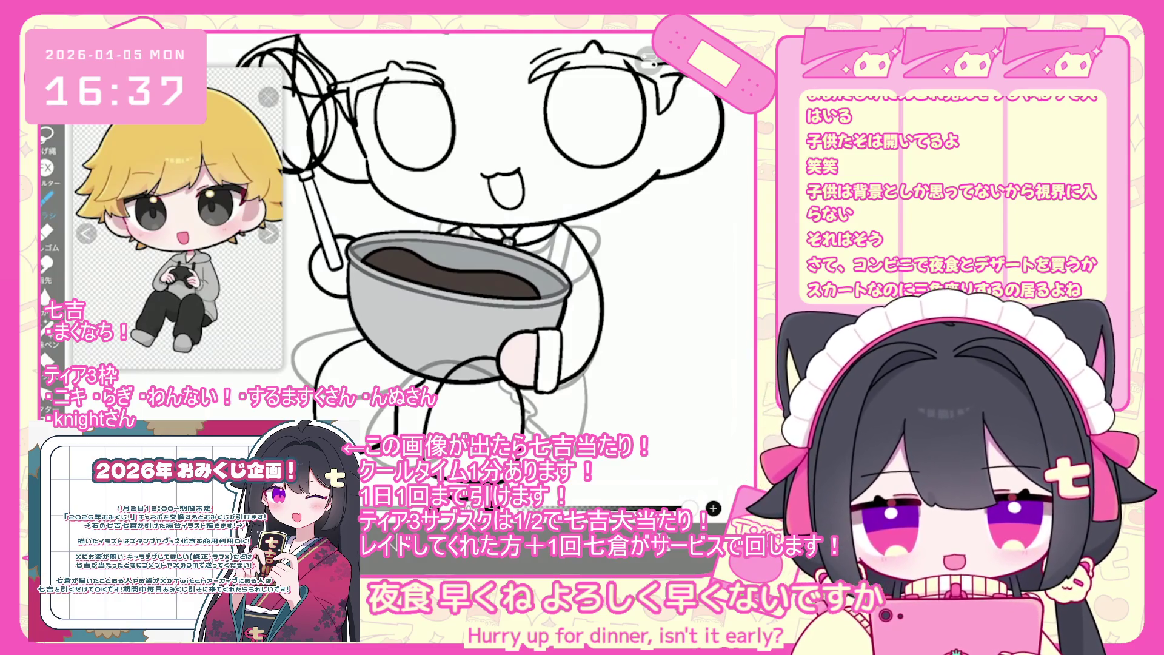
key("ctrl+z")
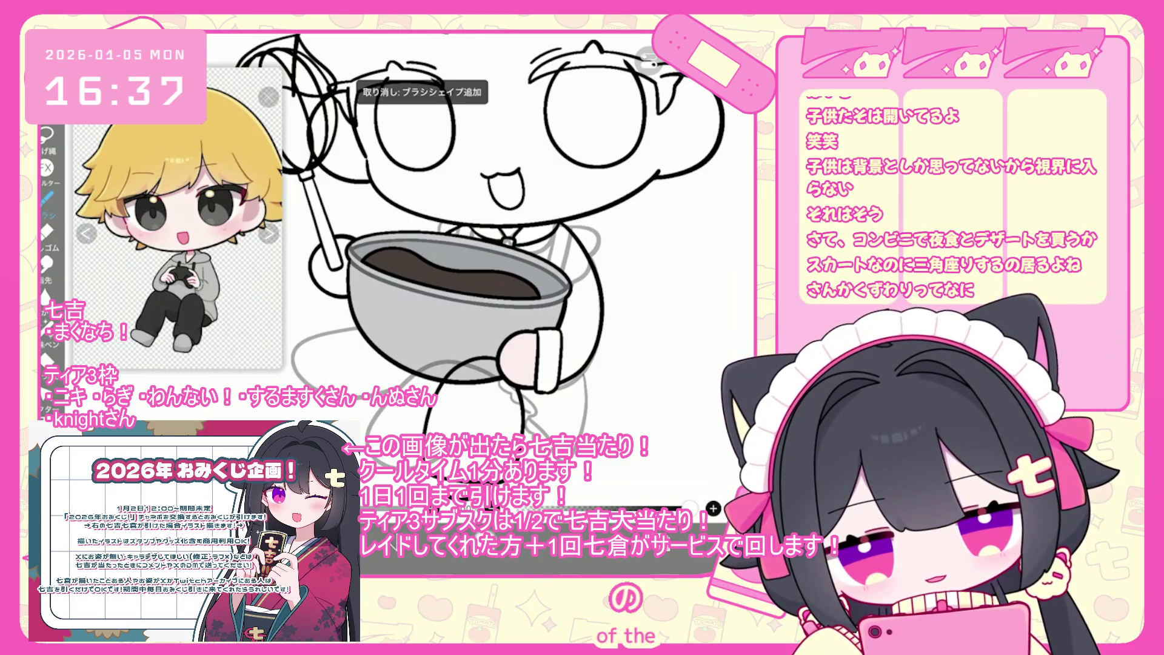
Step: Replace the looped stroke beside the small stick-figure doodle with a shorter redrawn stroke
left_click_drag(485, 242, 570, 194)
mouse_move(359, 353)
left_mouse_down()
mouse_move(382, 381)
mouse_move(347, 382)
left_mouse_up()
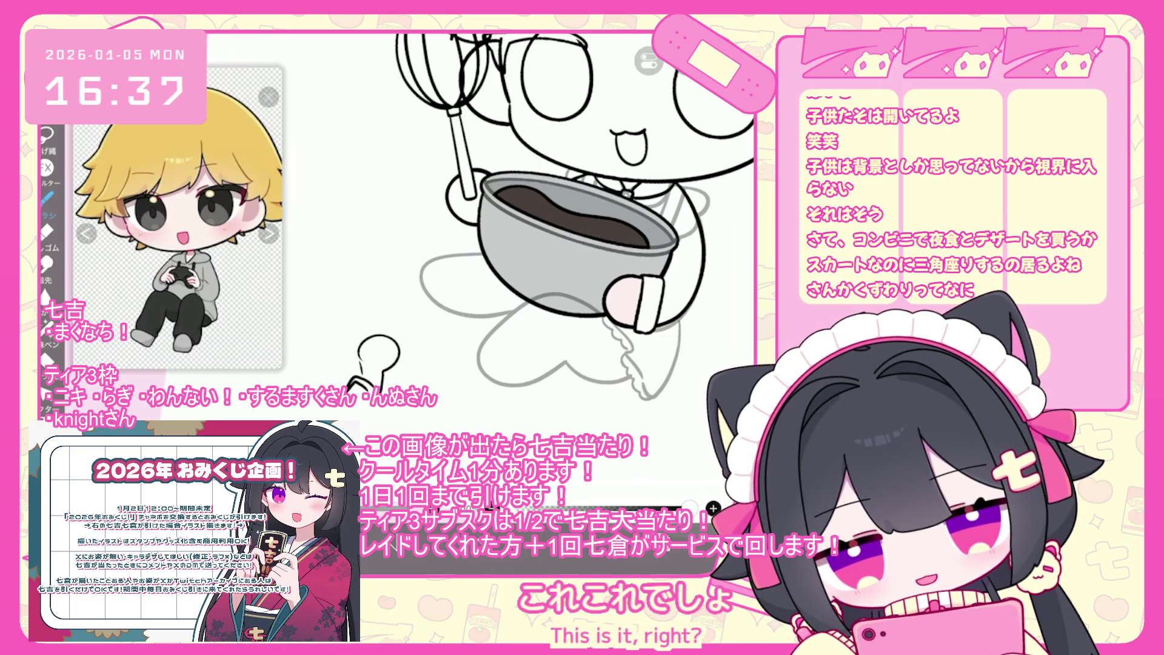
key("ctrl+z")
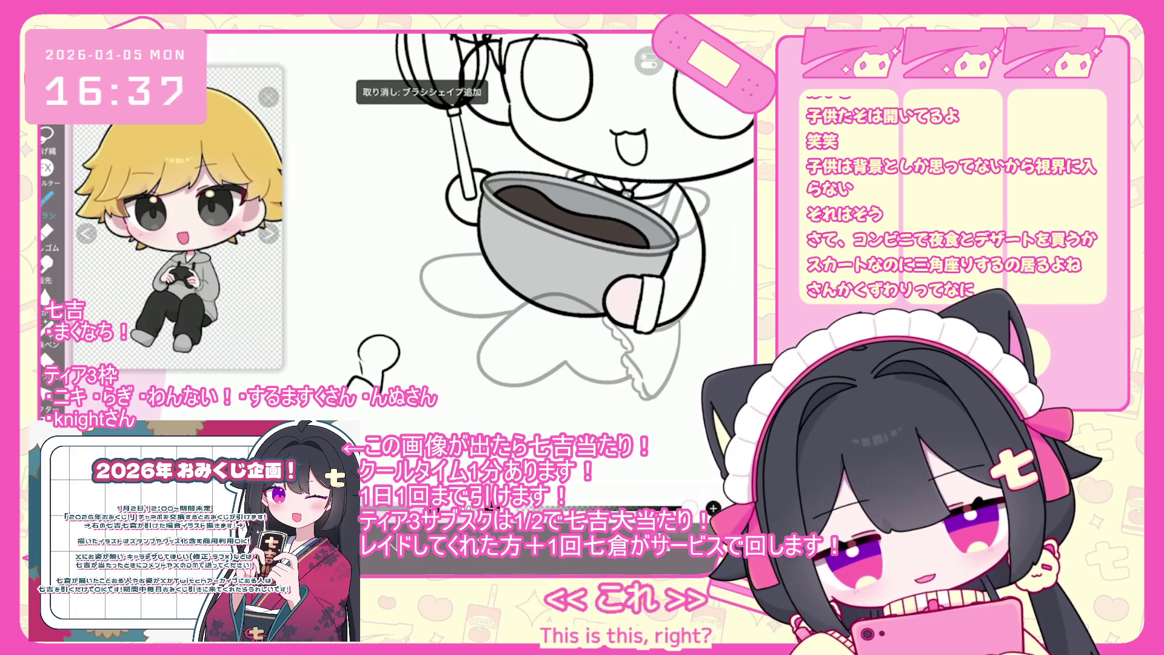
left_click_drag(357, 369, 336, 381)
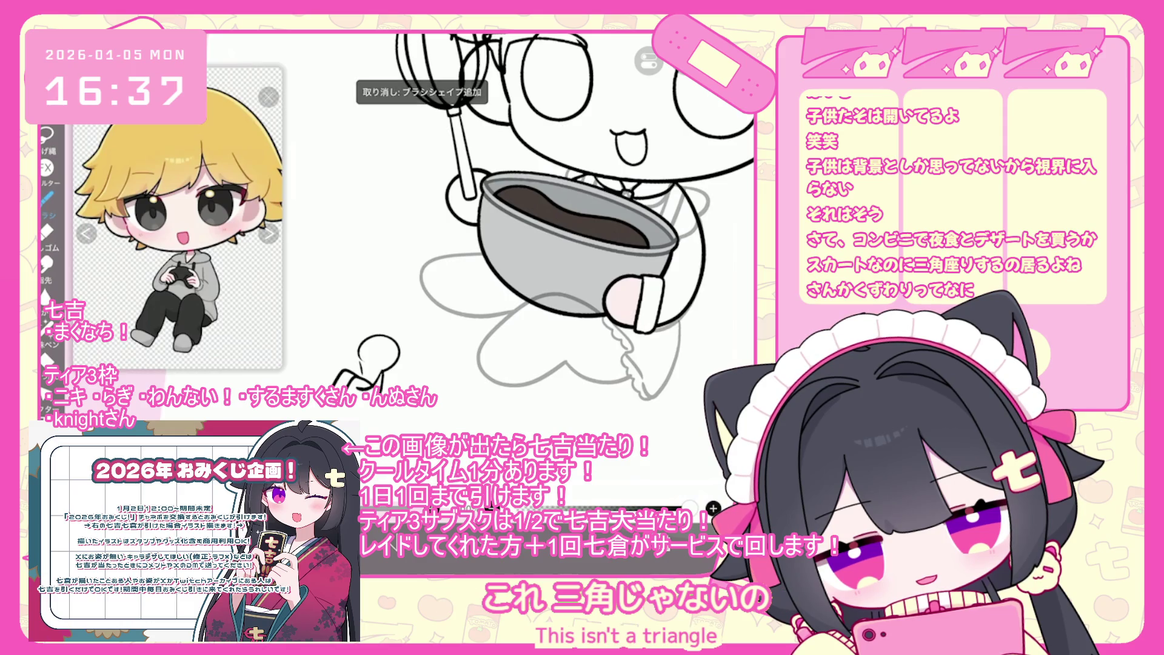
scroll(555, 217, "down", 3)
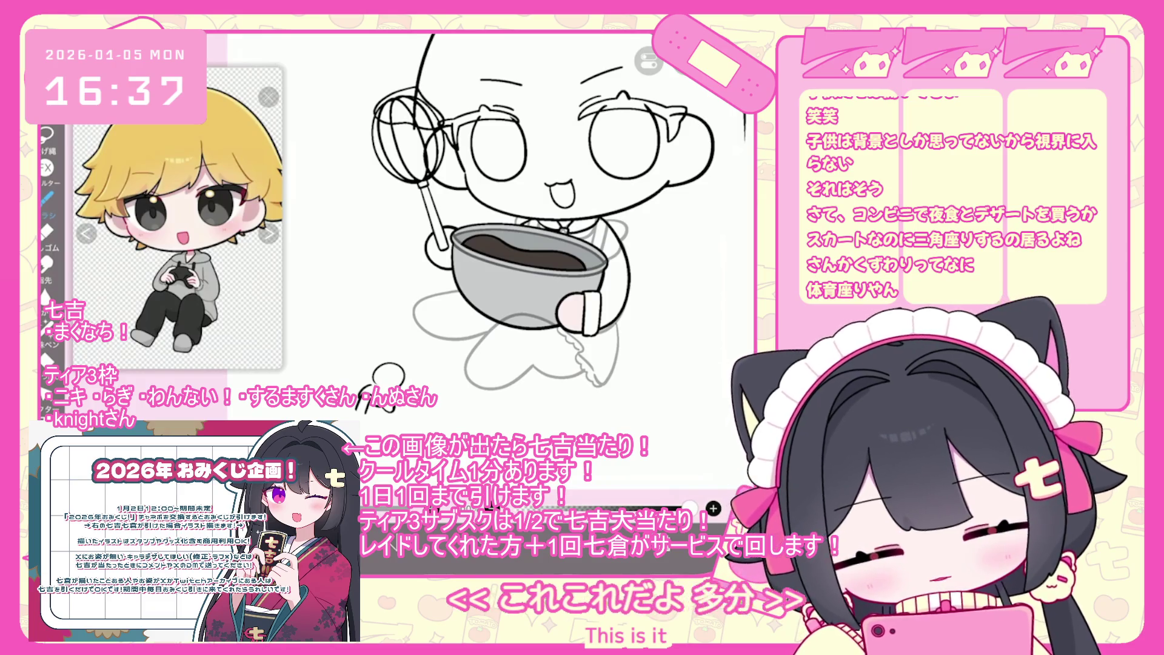
scroll(546, 212, "up", 2)
scroll(554, 194, "up", 2)
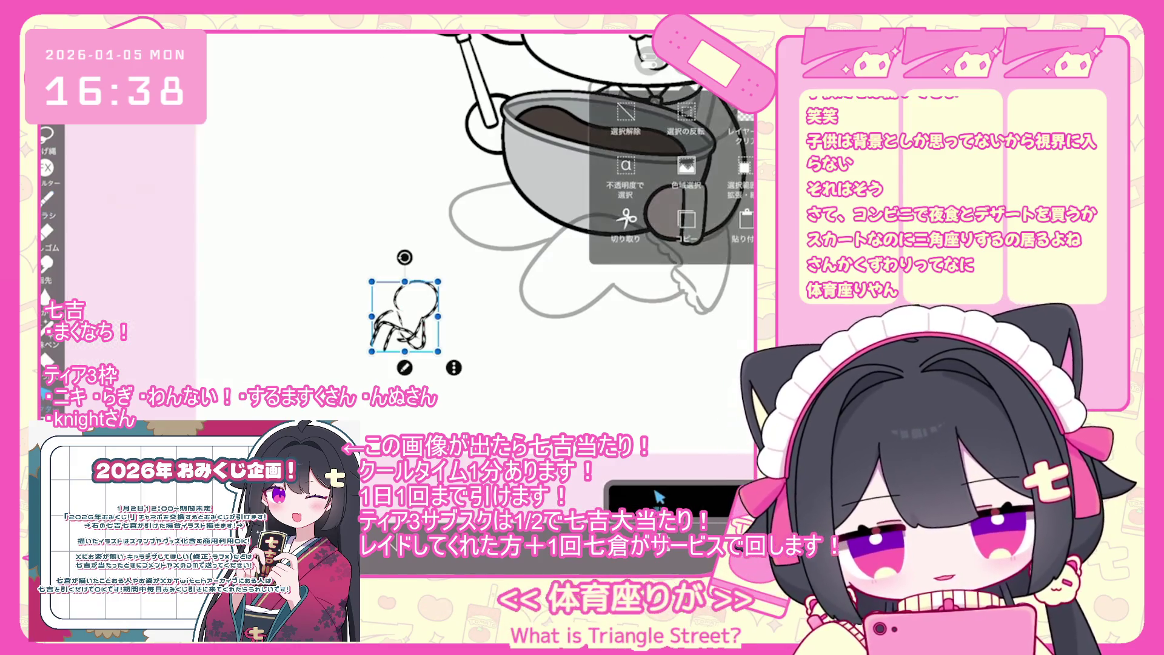
Step: Delete the small stick-figure doodle beside the bowl and undo one stray brush stroke
key("Delete")
key("b")
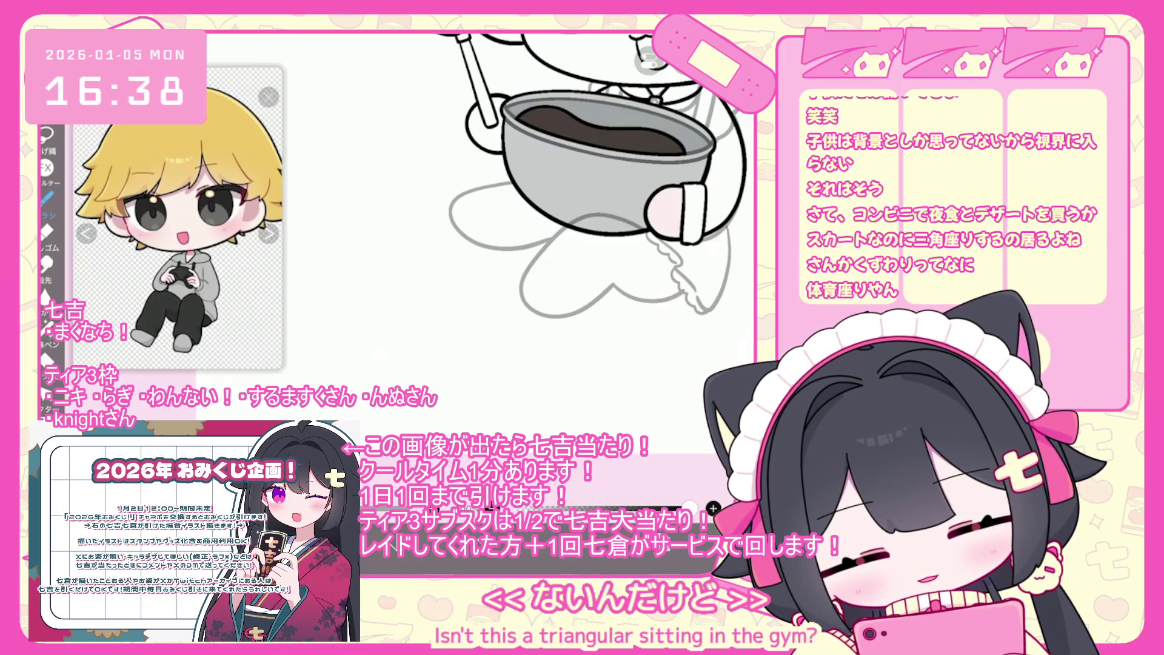
mouse_move(610, 176)
left_mouse_down()
mouse_move(520, 169)
mouse_move(455, 182)
mouse_move(402, 208)
mouse_move(418, 243)
left_mouse_up()
left_click_drag(425, 182, 428, 224)
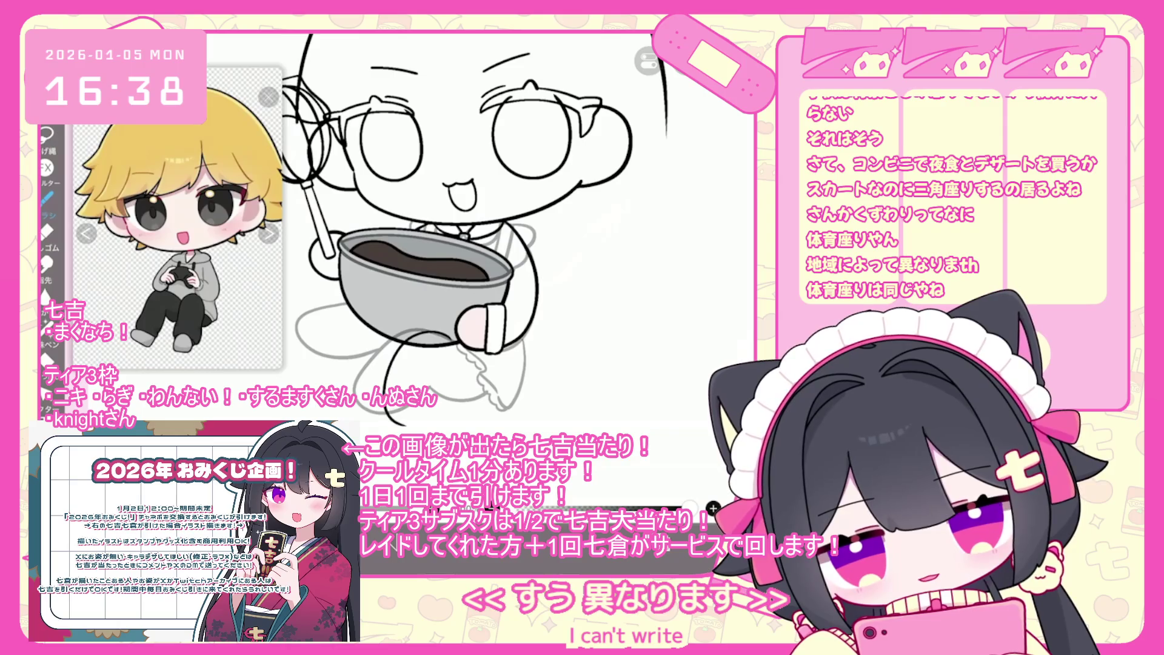
key("ctrl+z")
left_click_drag(425, 230, 433, 237)
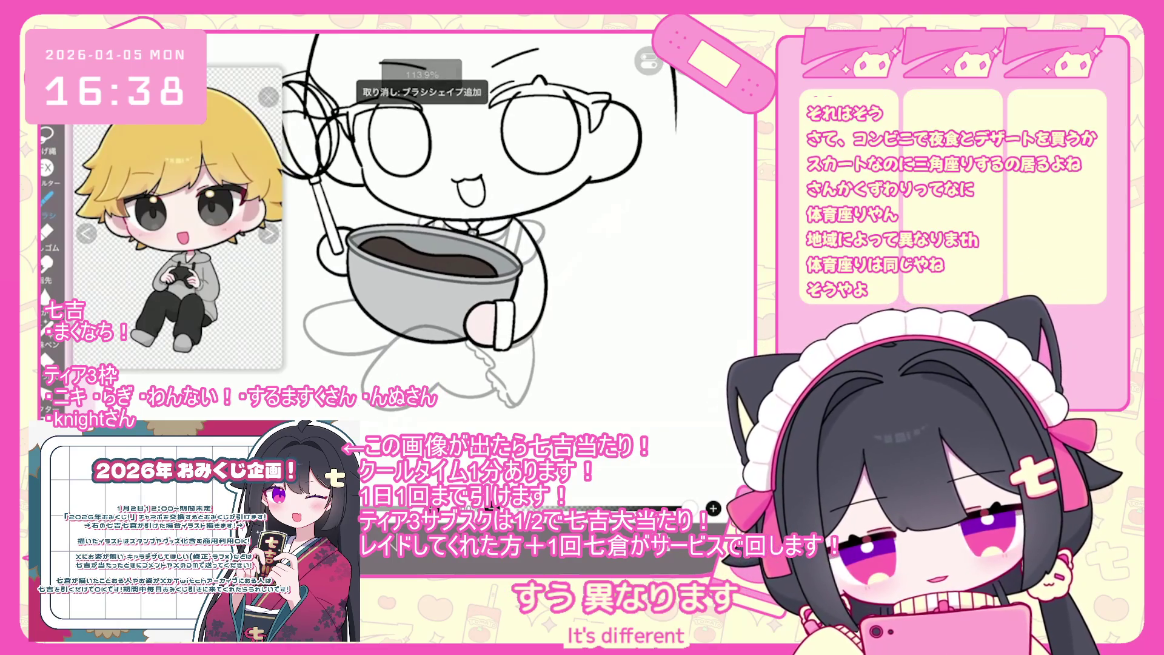
scroll(461, 228, "down", 5)
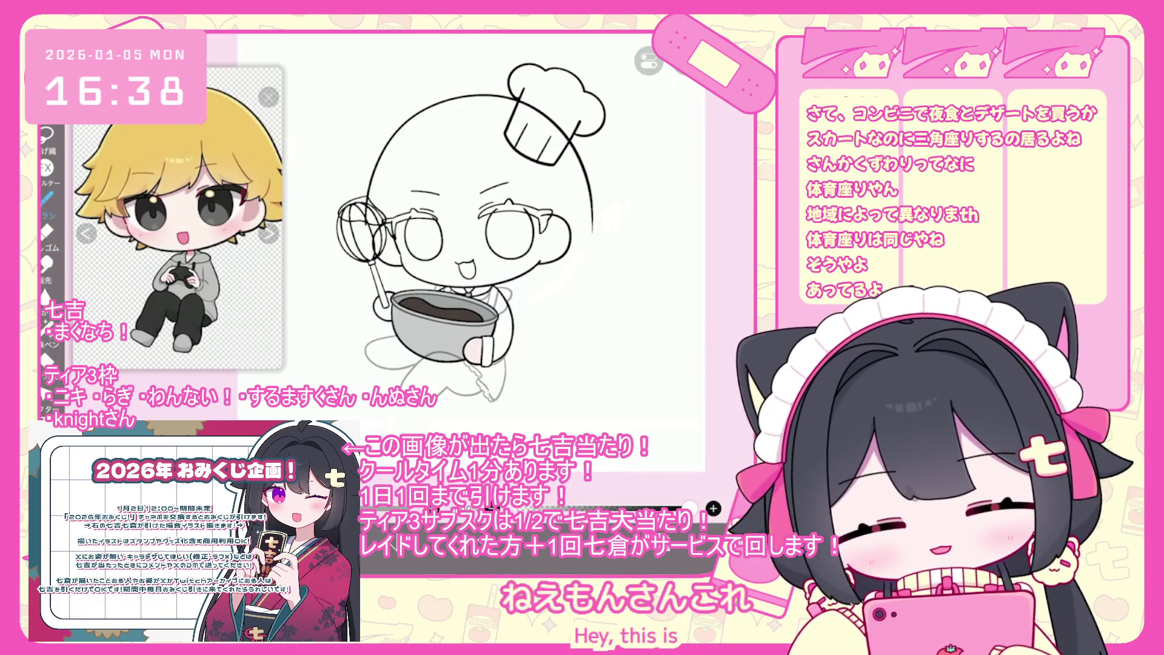
scroll(455, 224, "up", 5)
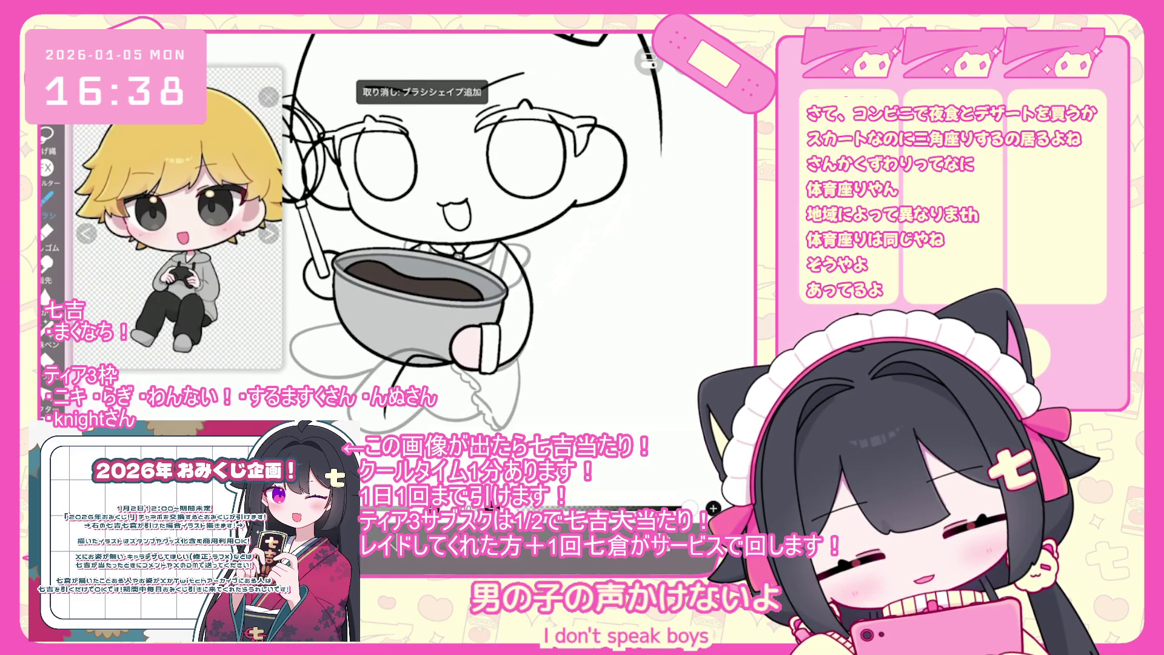
scroll(461, 236, "up", 1)
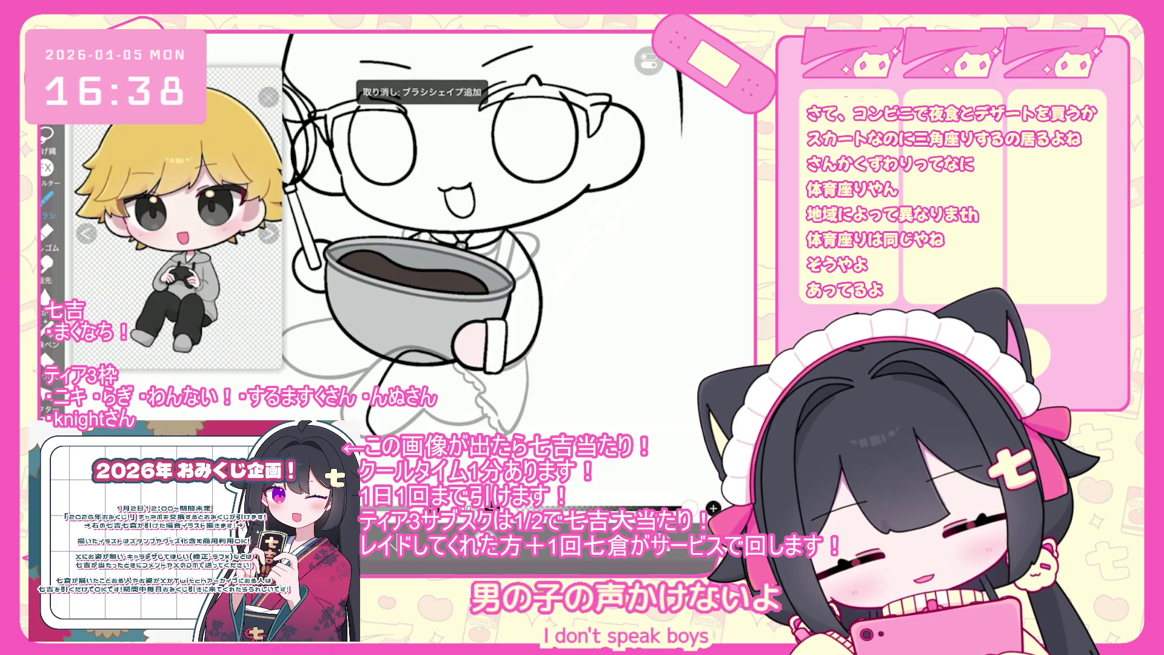
scroll(433, 235, "up", 2)
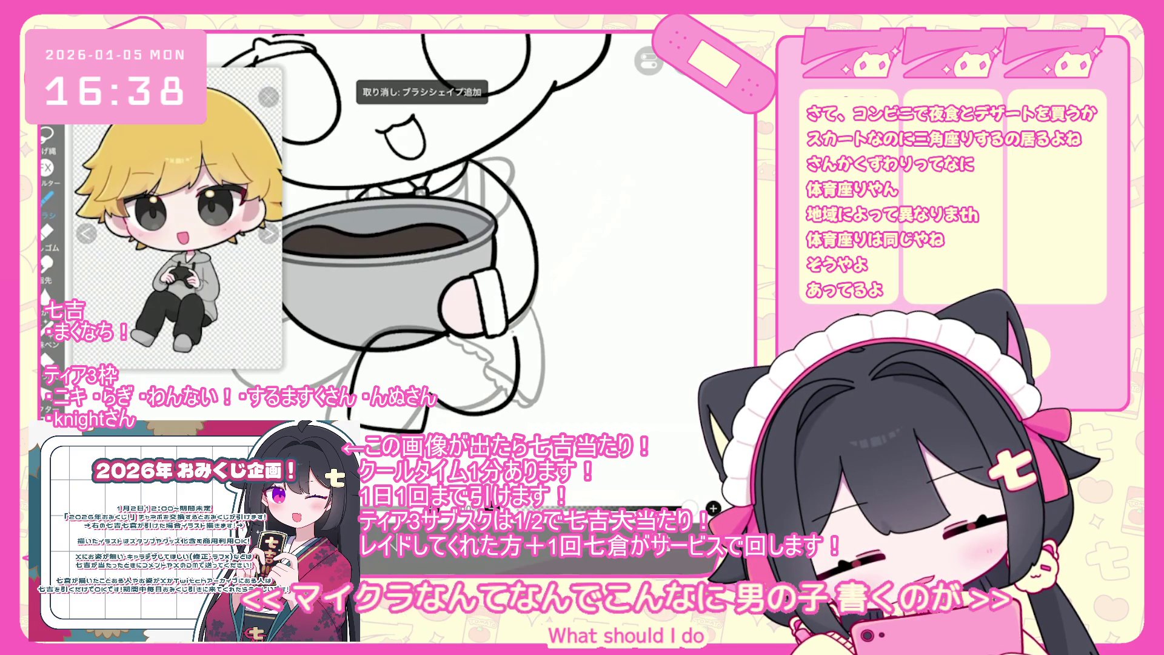
scroll(479, 237, "up", 2)
scroll(480, 236, "up", 1)
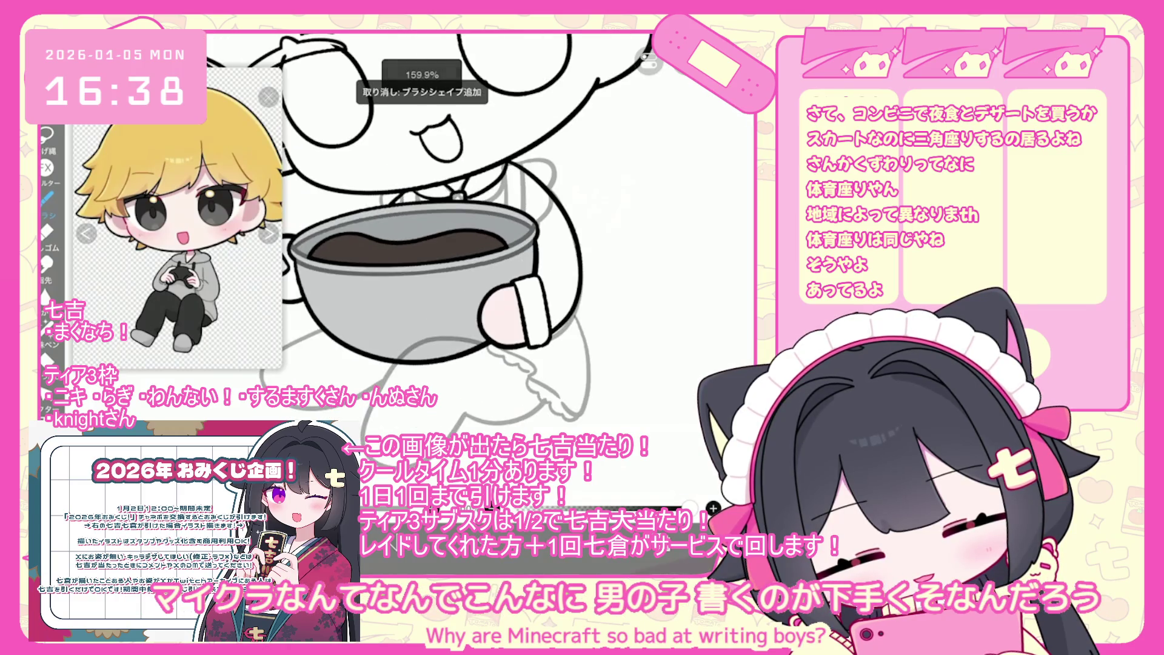
scroll(467, 231, "down", 2)
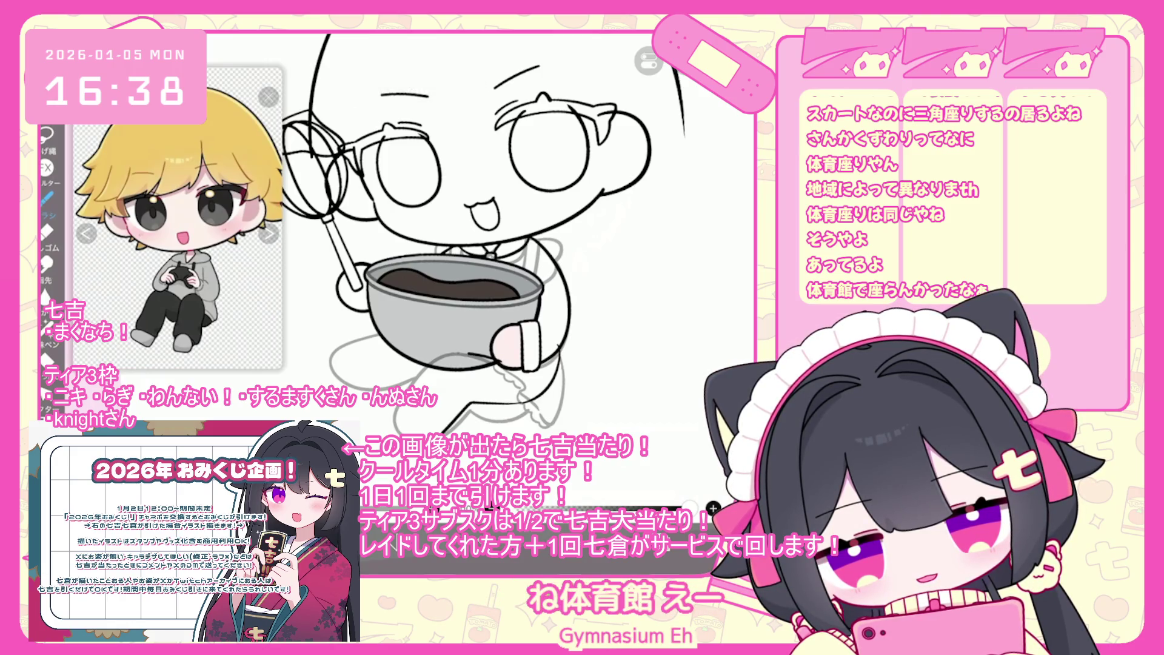
Step: Draw three short strokes shaping the leg and delete the faint 34% layer 22
left_click_drag(470, 353, 504, 356)
left_click_drag(407, 404, 399, 433)
left_click_drag(471, 407, 500, 405)
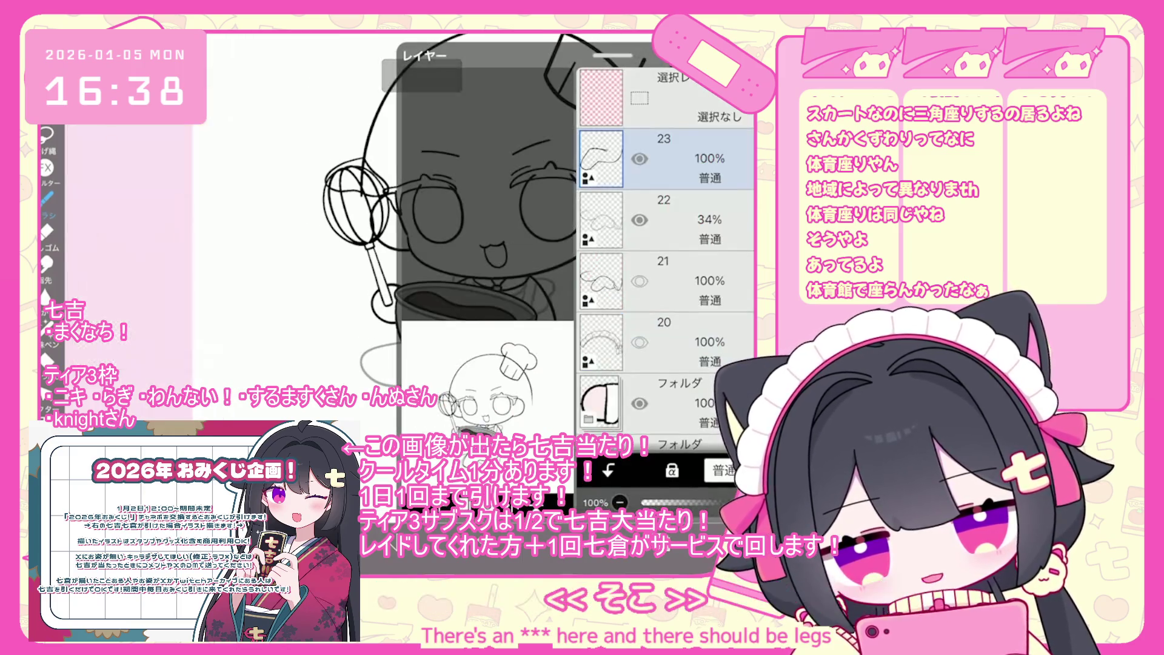
key("Delete")
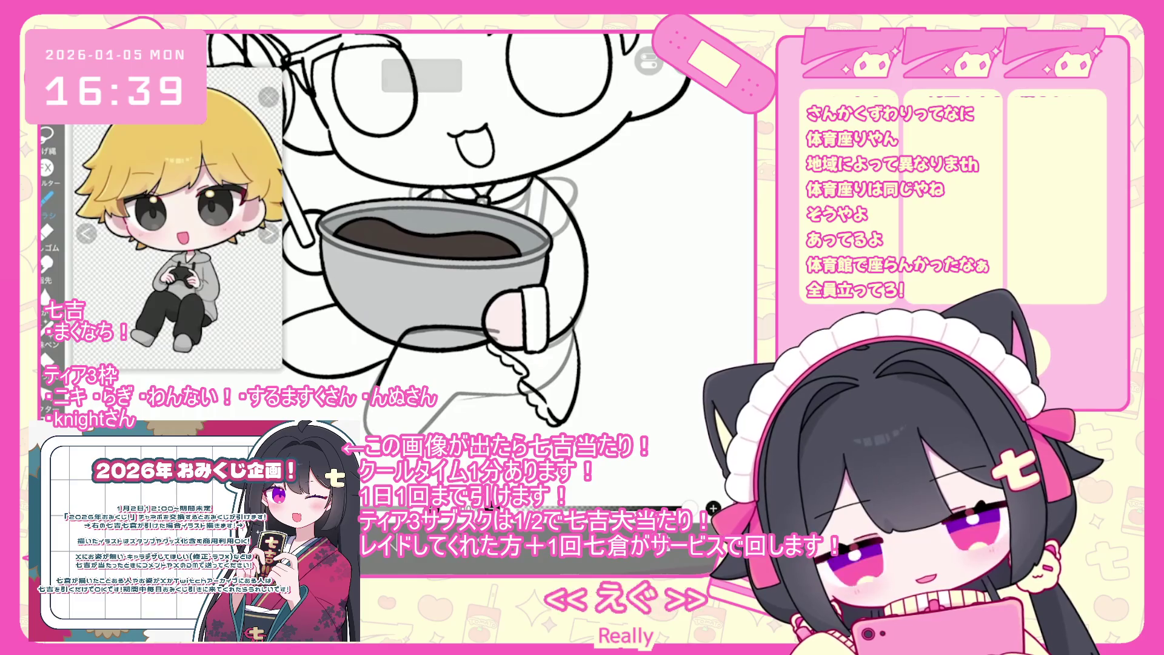
Step: Undo and redo strokes near the leg, then draw a short line and discard a trial stroke
key("ctrl+z")
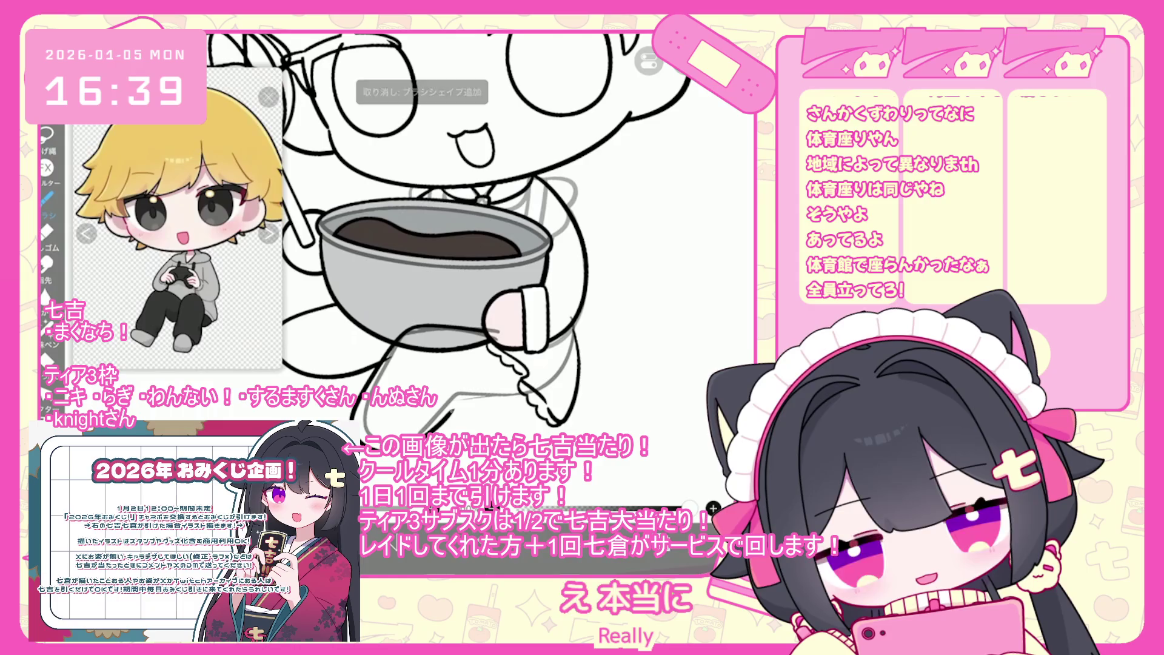
key("ctrl+z")
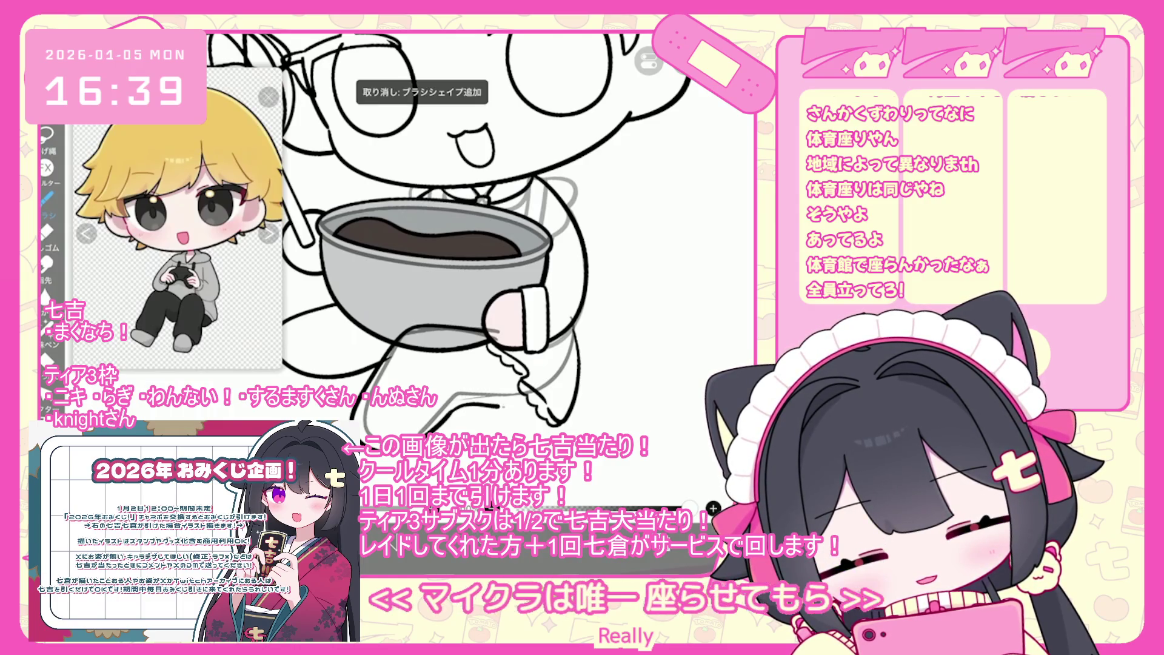
key("ctrl+z")
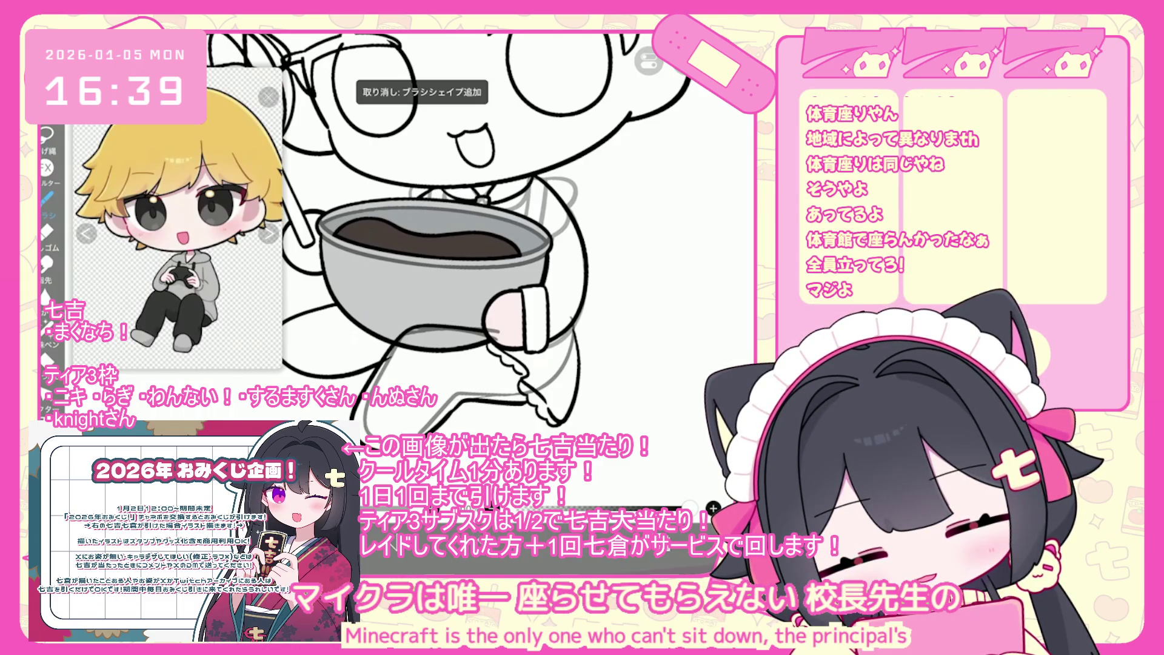
left_click_drag(484, 329, 413, 331)
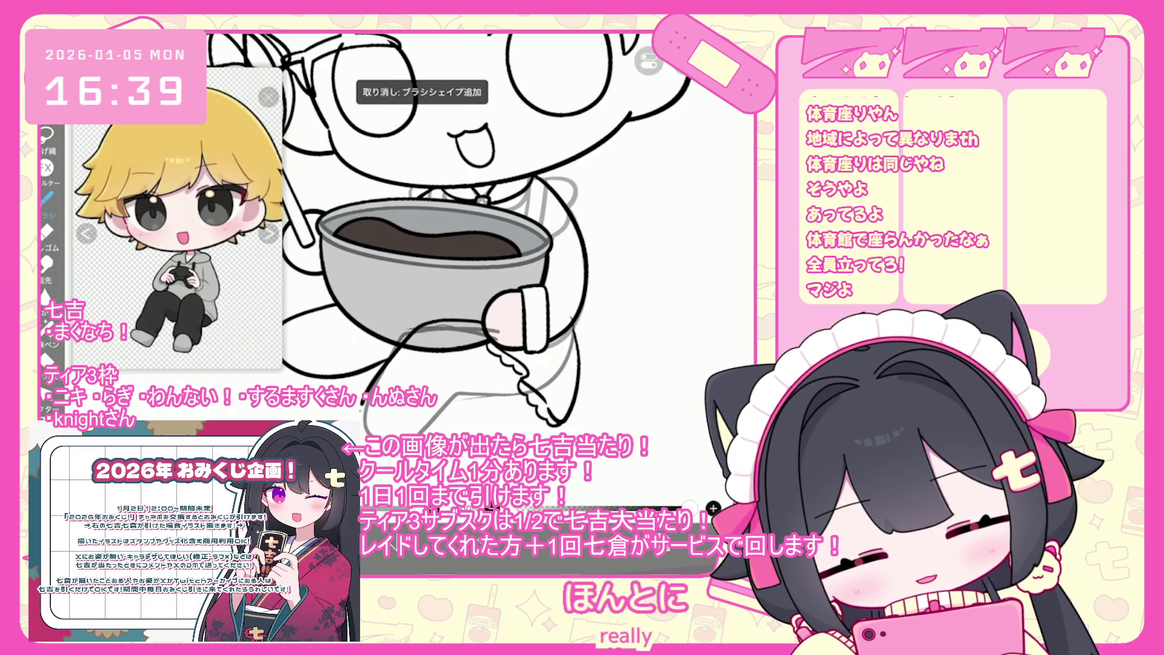
left_click_drag(464, 402, 532, 402)
key("ctrl+z")
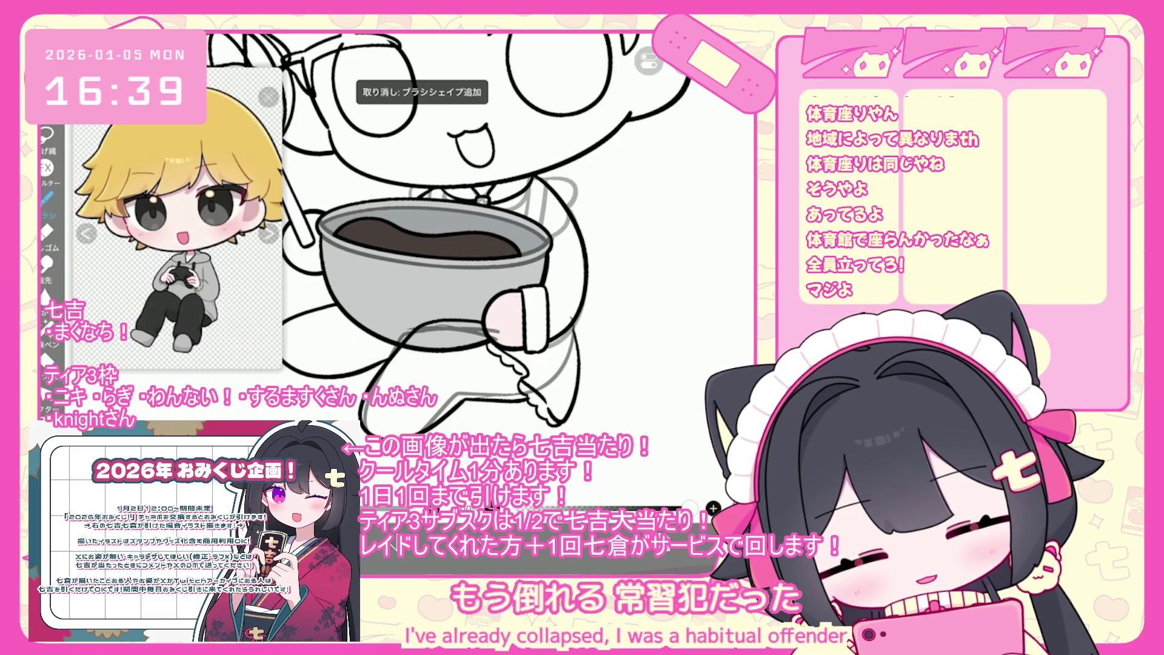
Step: Undo three more brush strokes near the chef's paw
scroll(449, 234, "down", 3)
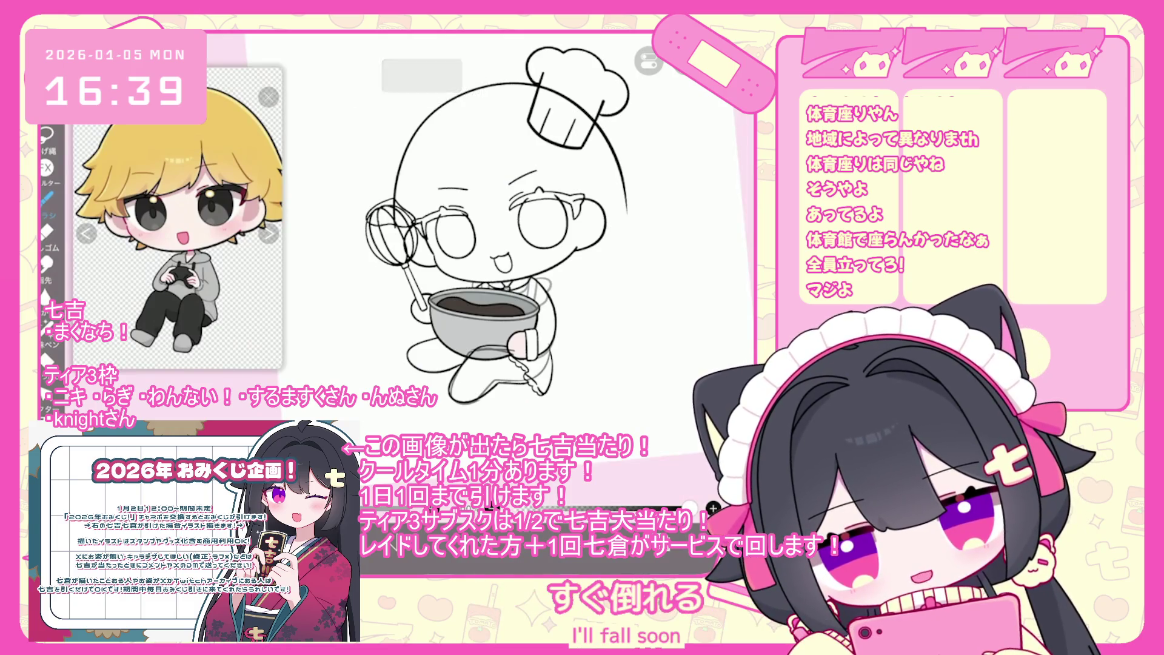
key("ctrl+z")
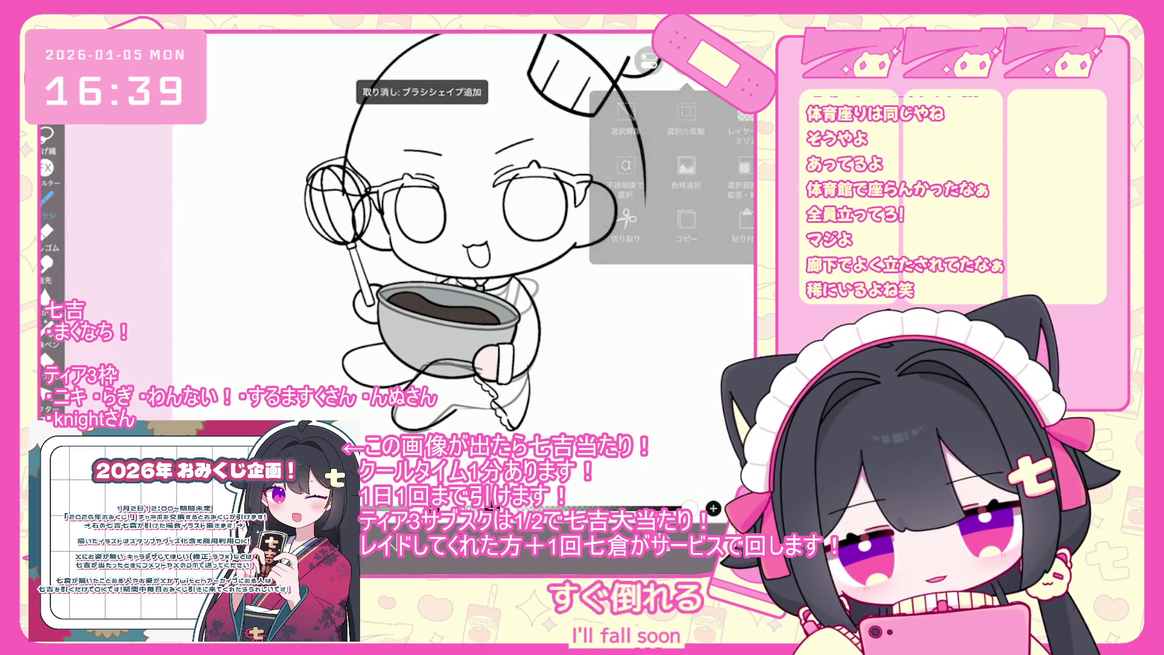
scroll(461, 243, "up", 3)
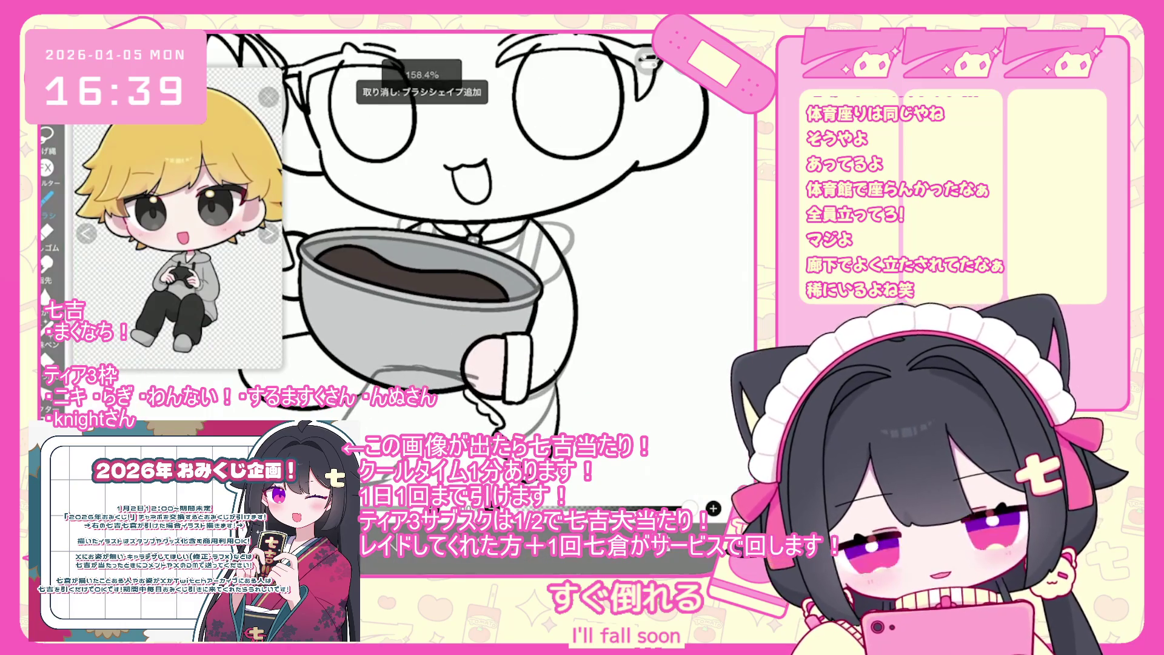
key("ctrl+z")
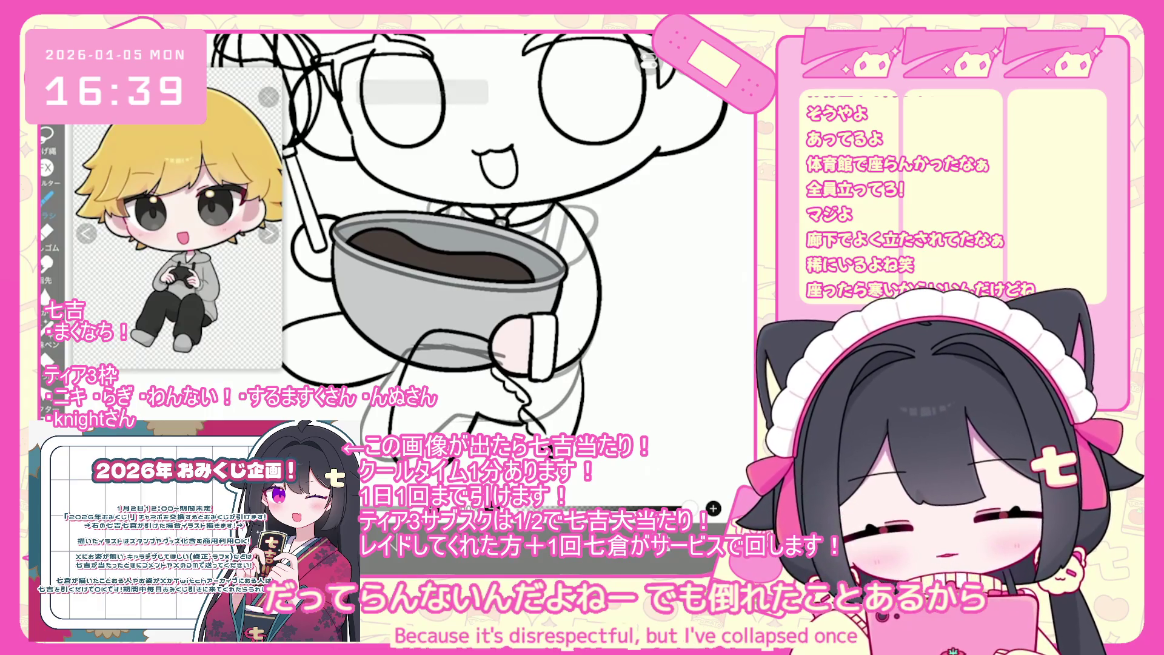
scroll(467, 243, "up", 3)
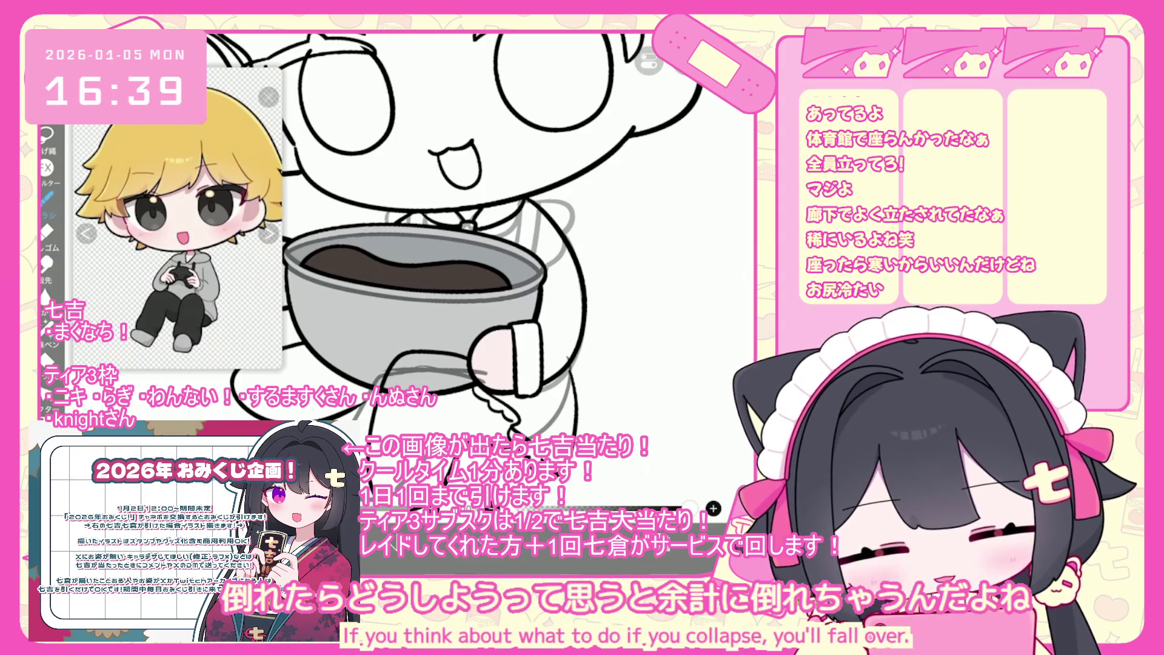
scroll(467, 243, "up", 2)
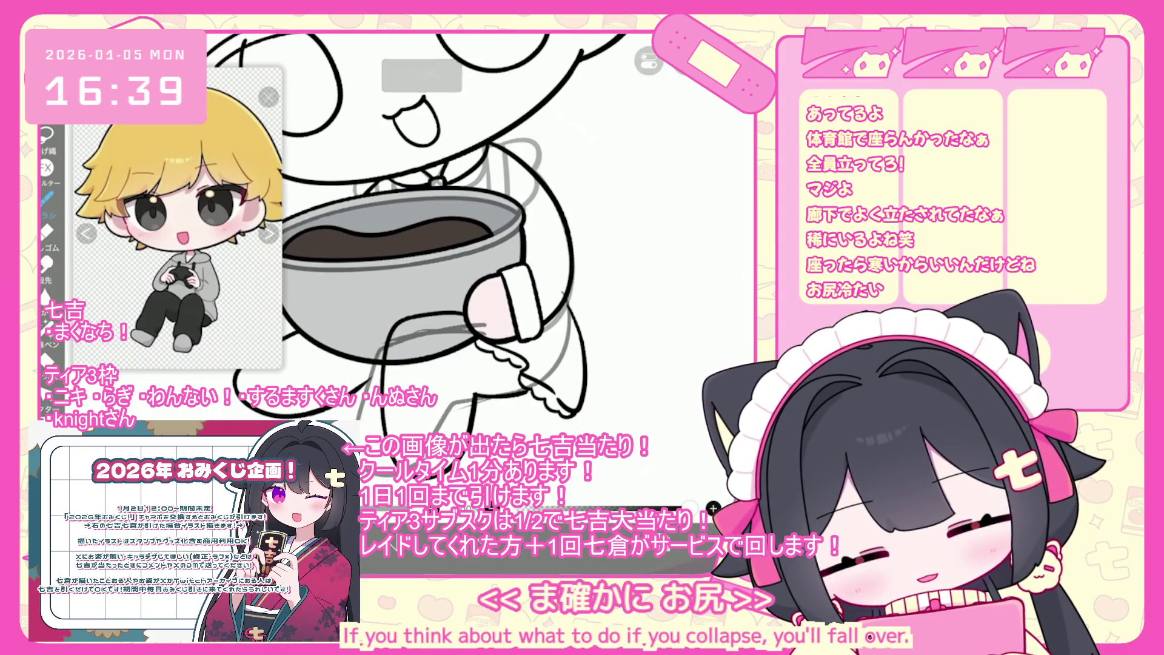
key("ctrl+z")
scroll(487, 310, "up", 3)
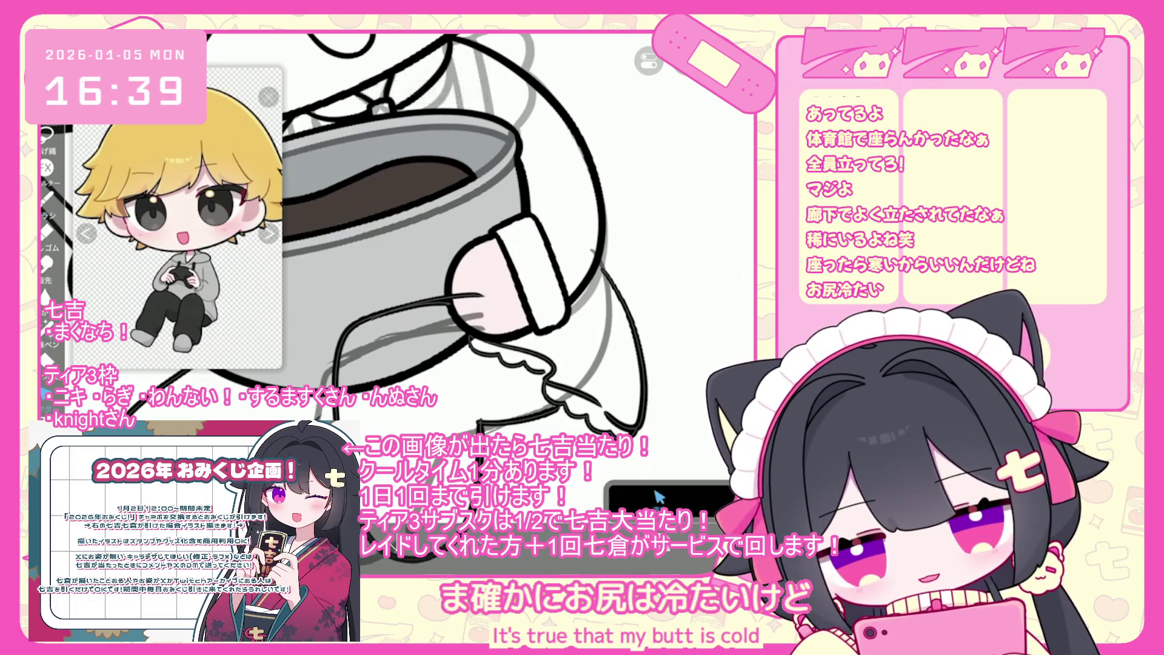
scroll(659, 497, "up", 3)
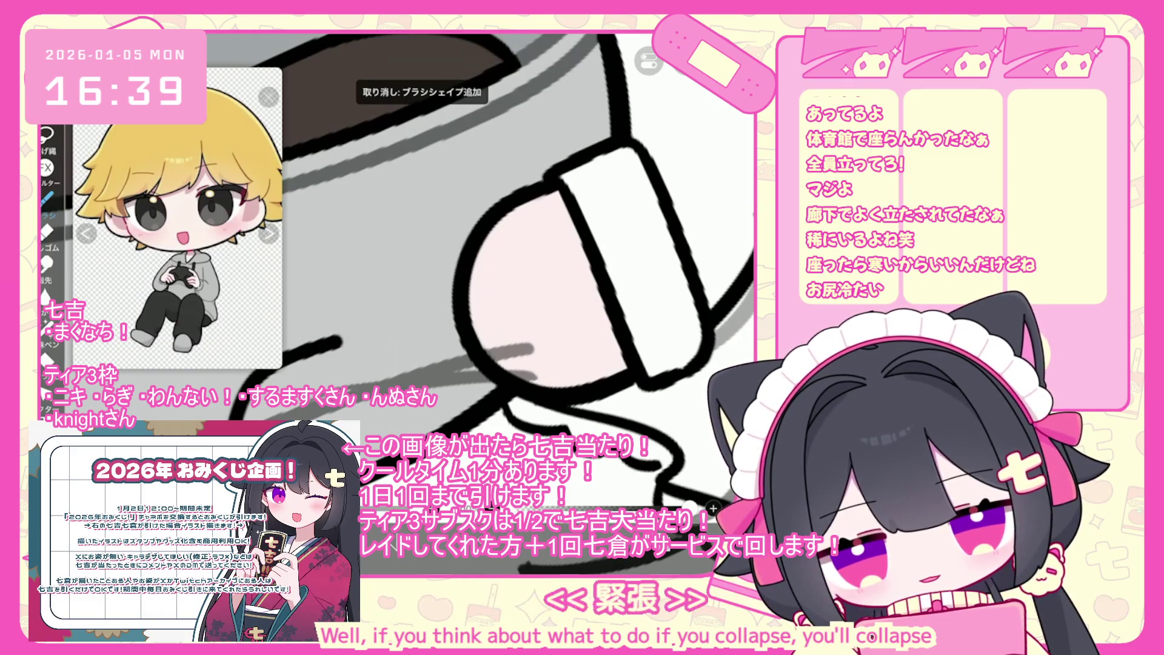
scroll(420, 227, "down", 1)
scroll(461, 273, "down", 5)
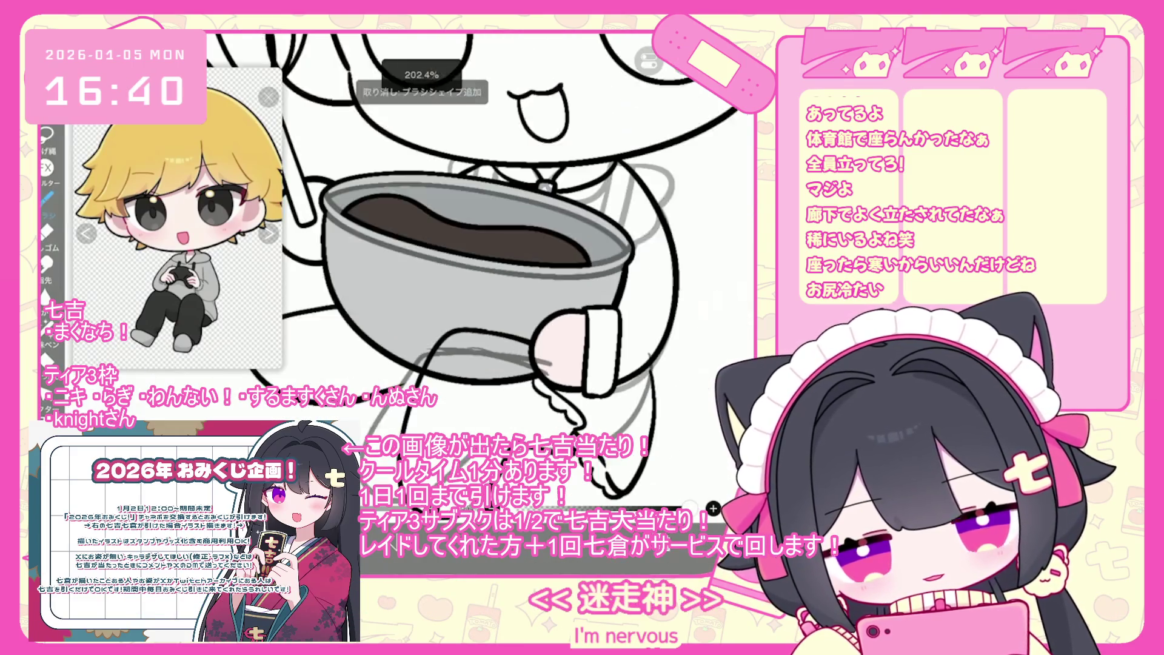
Step: Remove the short stroke near the hand, retry and undo it, then select the 46% layer 22
key("ctrl+z")
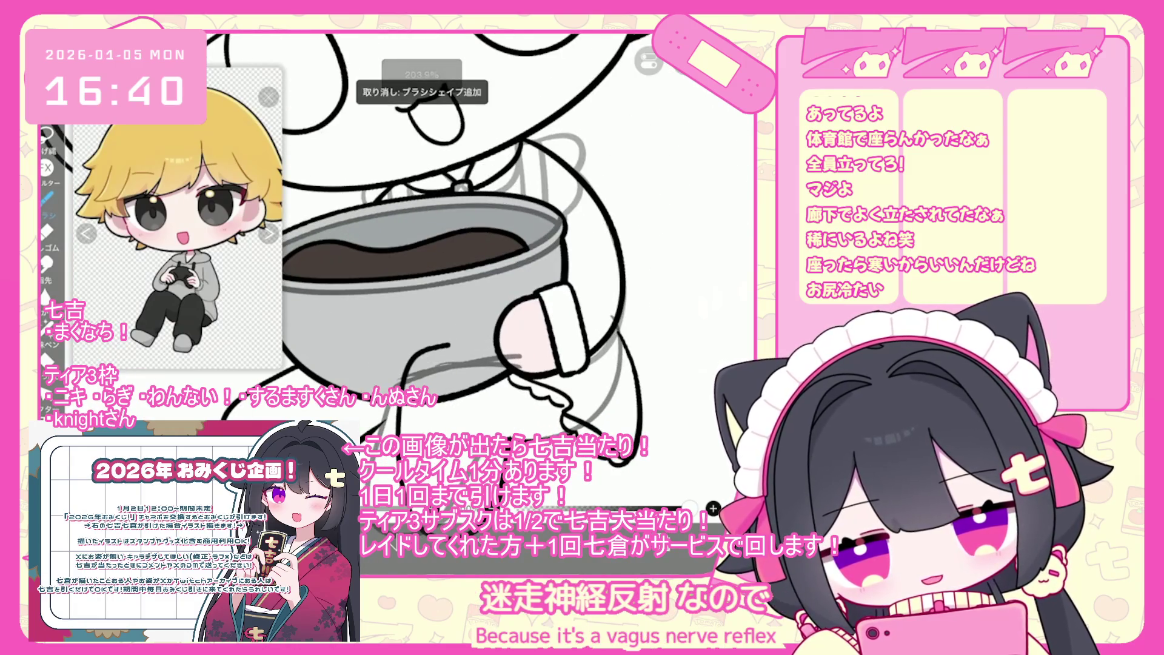
scroll(461, 273, "up", 2)
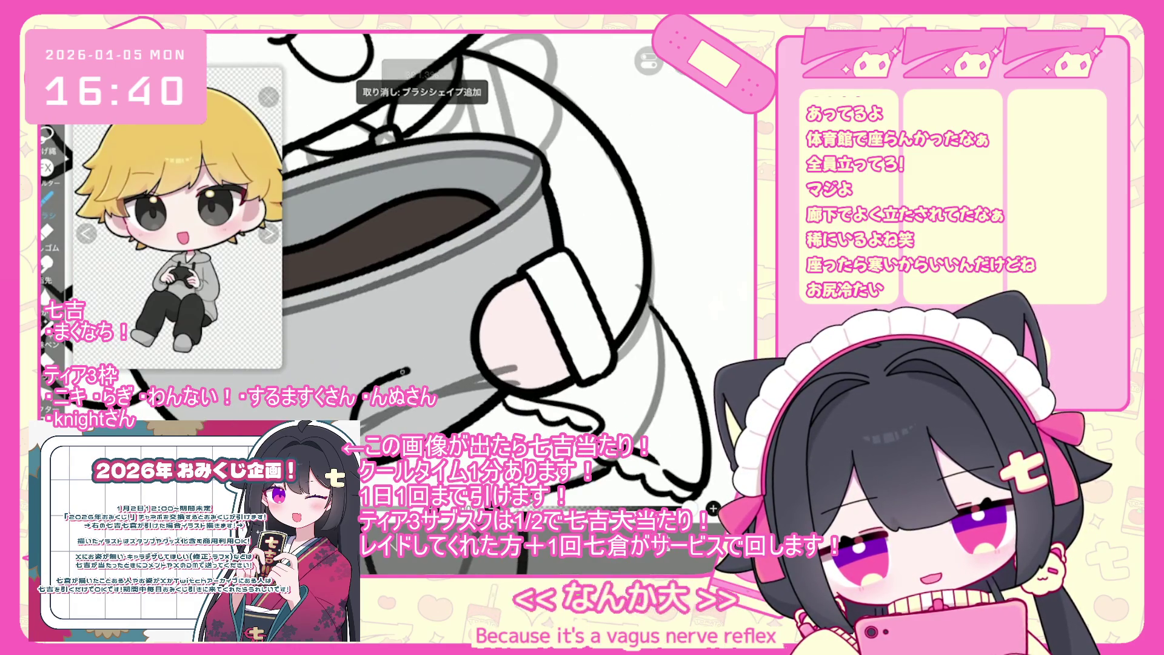
left_click_drag(412, 366, 440, 362)
key("ctrl+z")
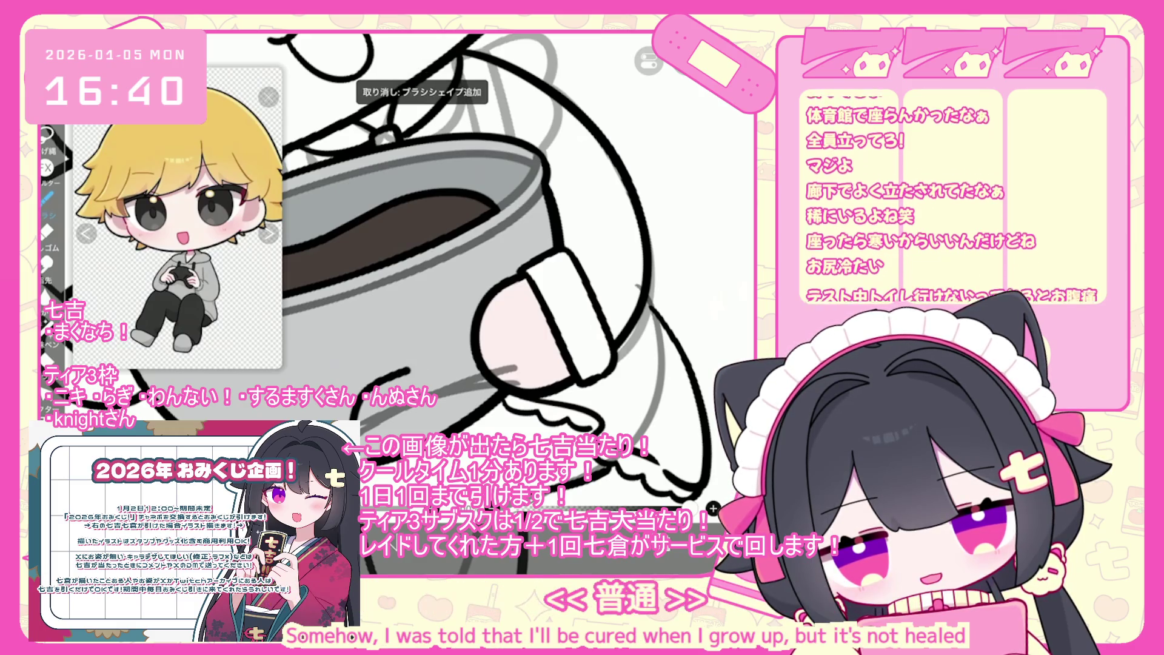
scroll(461, 273, "down", 2)
scroll(479, 243, "down", 2)
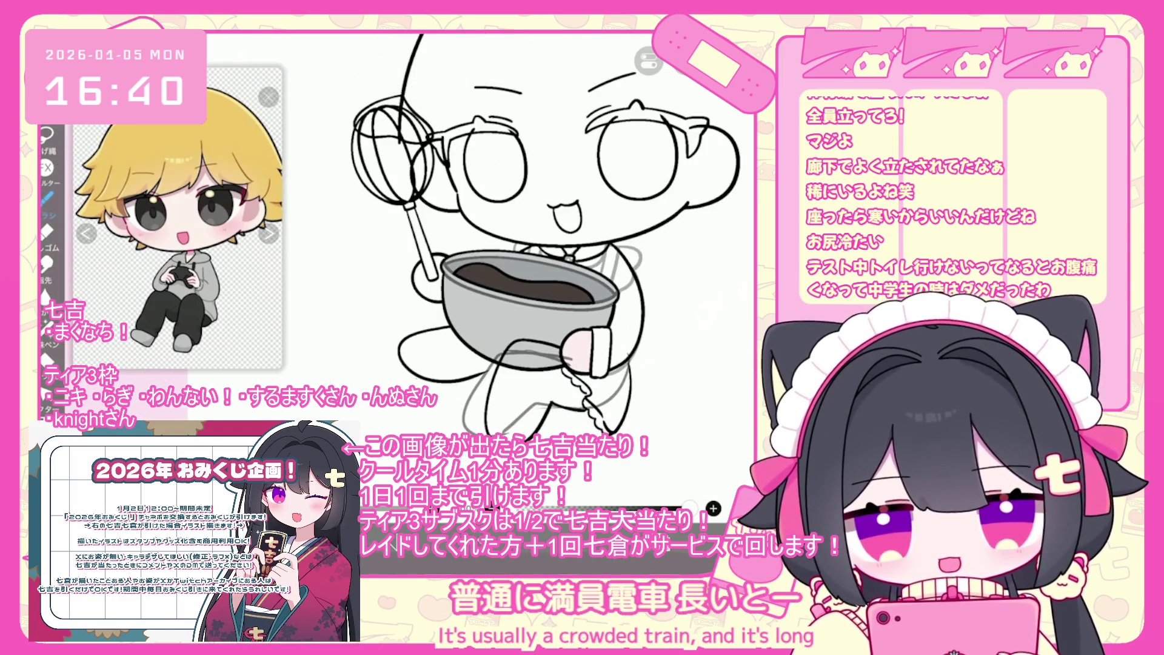
left_click(679, 158)
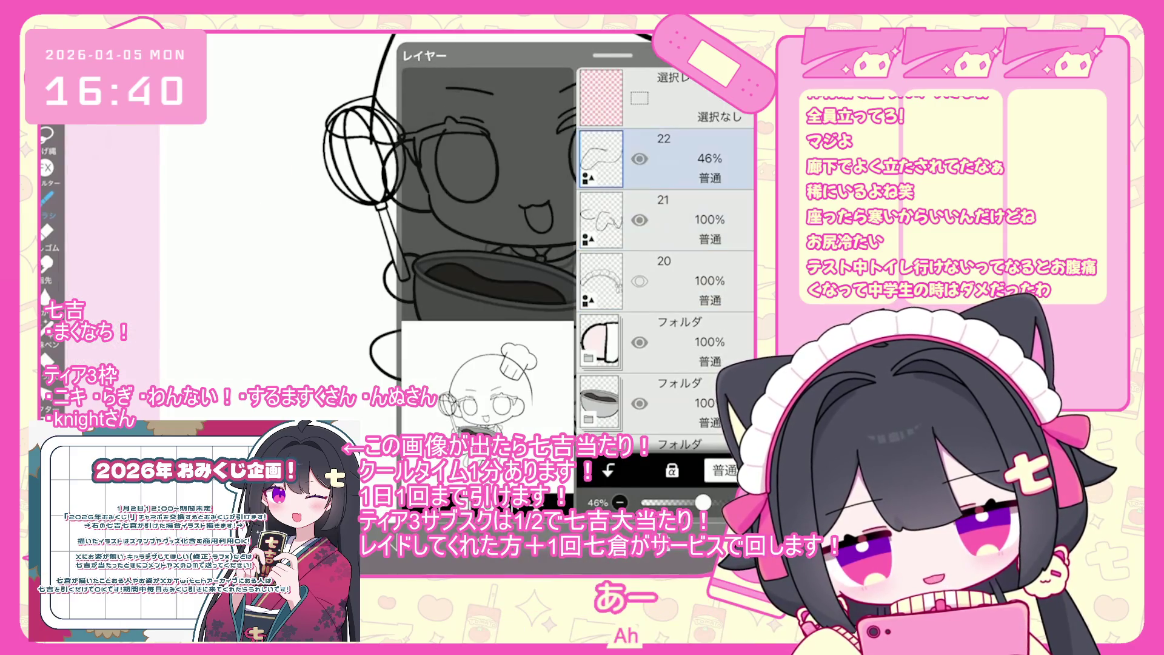
Step: Delete the semi-transparent layer 22 and close the layer list
key("Delete")
left_click(658, 497)
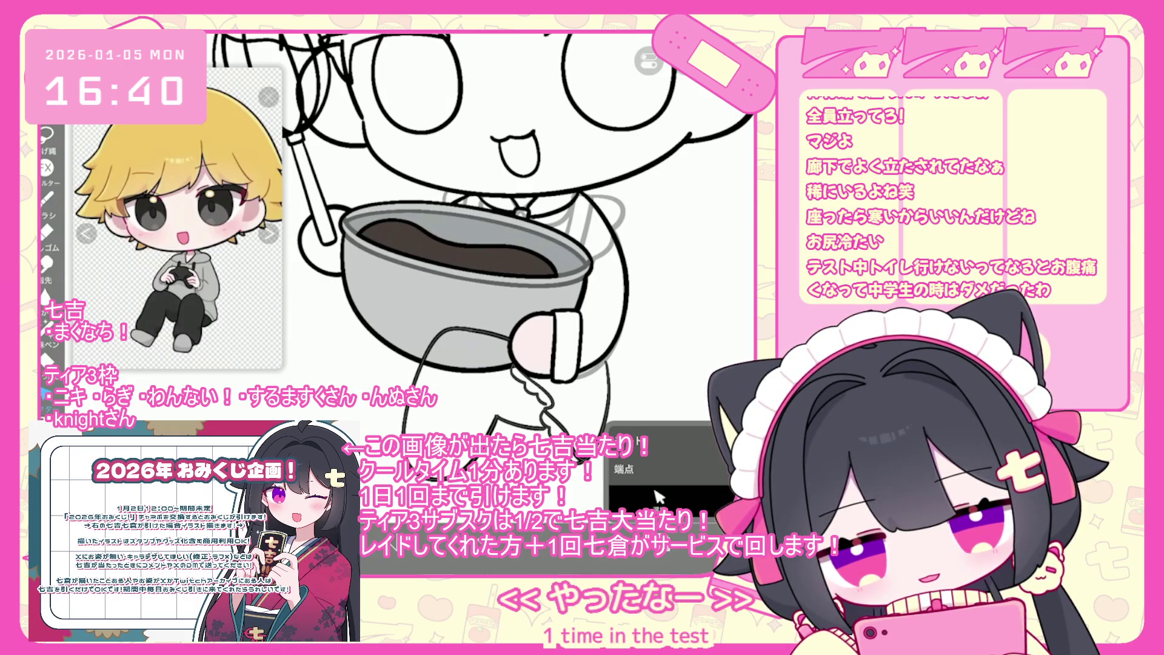
scroll(658, 497, "down", 2)
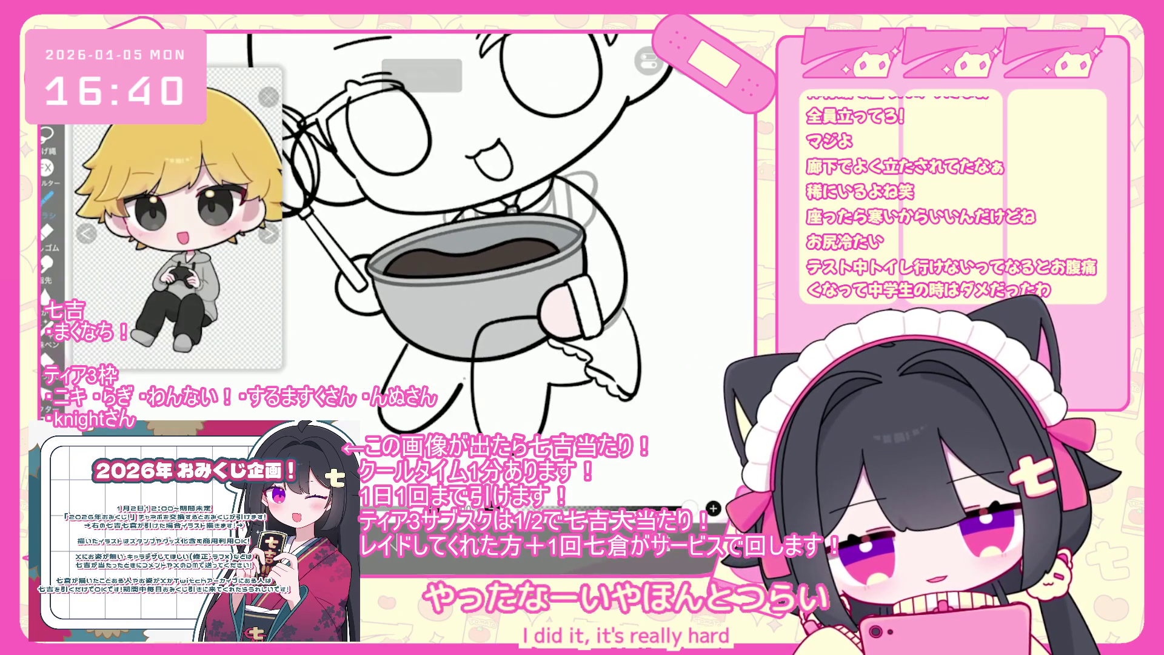
scroll(479, 236, "up", 3)
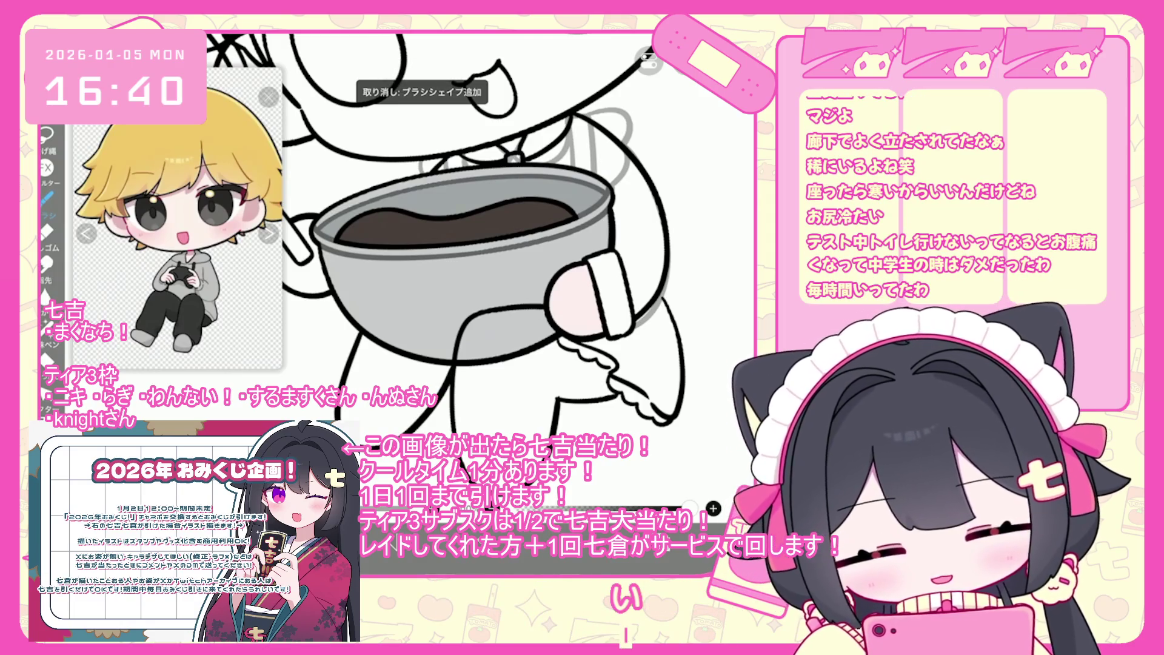
scroll(479, 237, "down", 3)
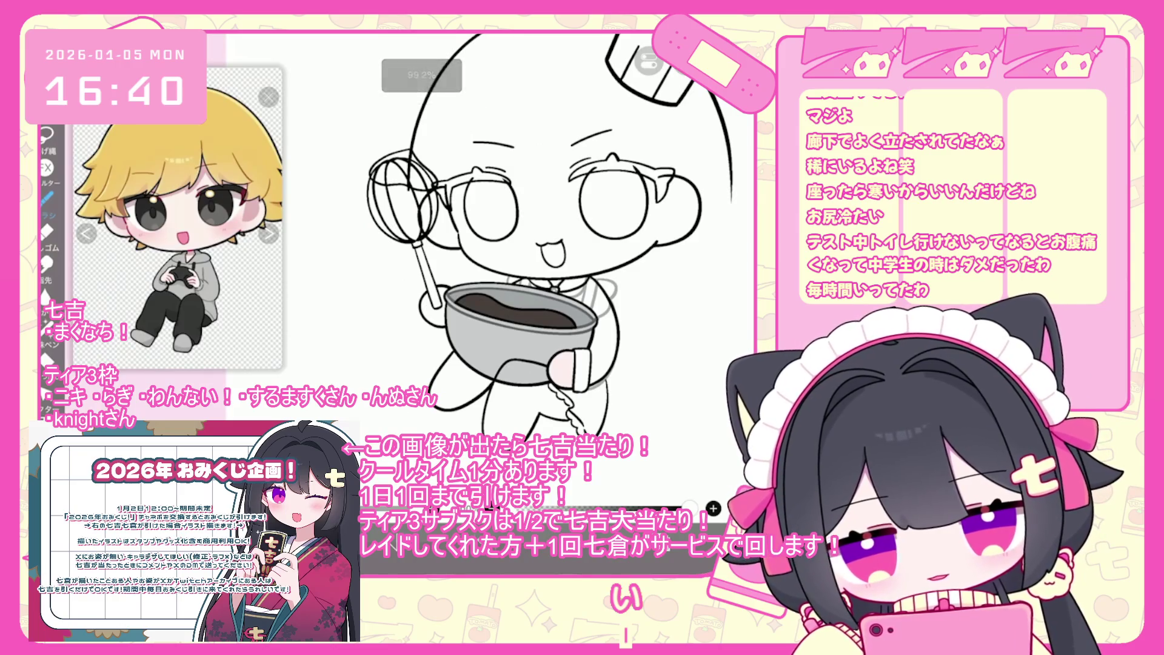
scroll(473, 273, "up", 3)
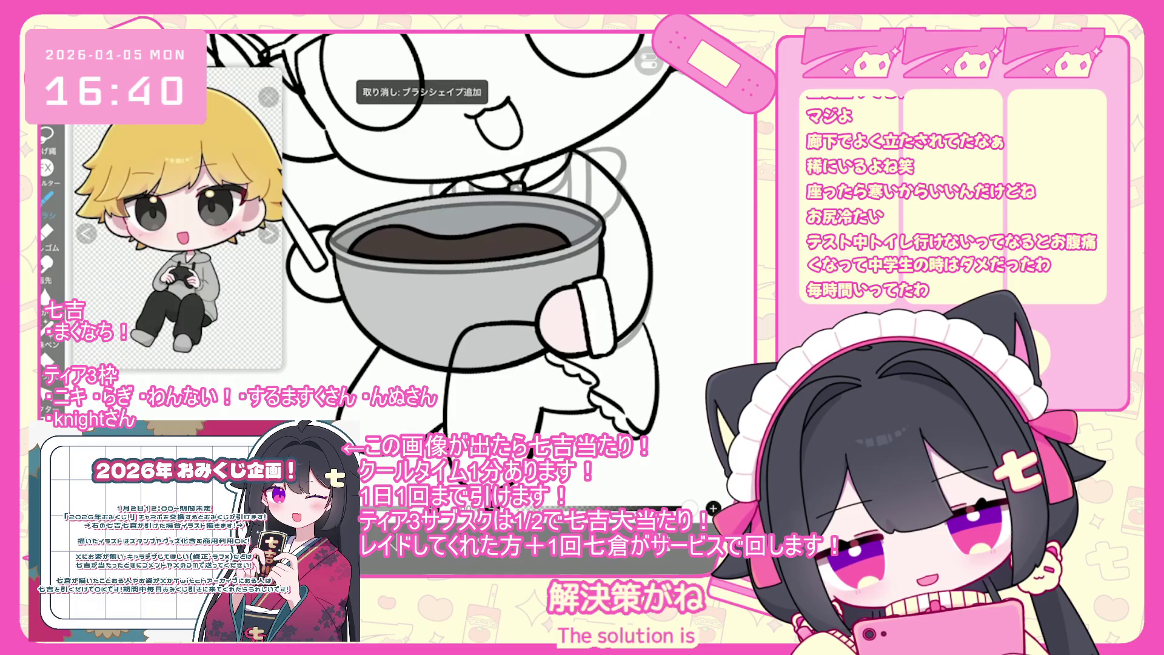
Step: Zoom around the drawing to review it, then reopen the layer list showing layers 21 and 20
scroll(473, 242, "down", 5)
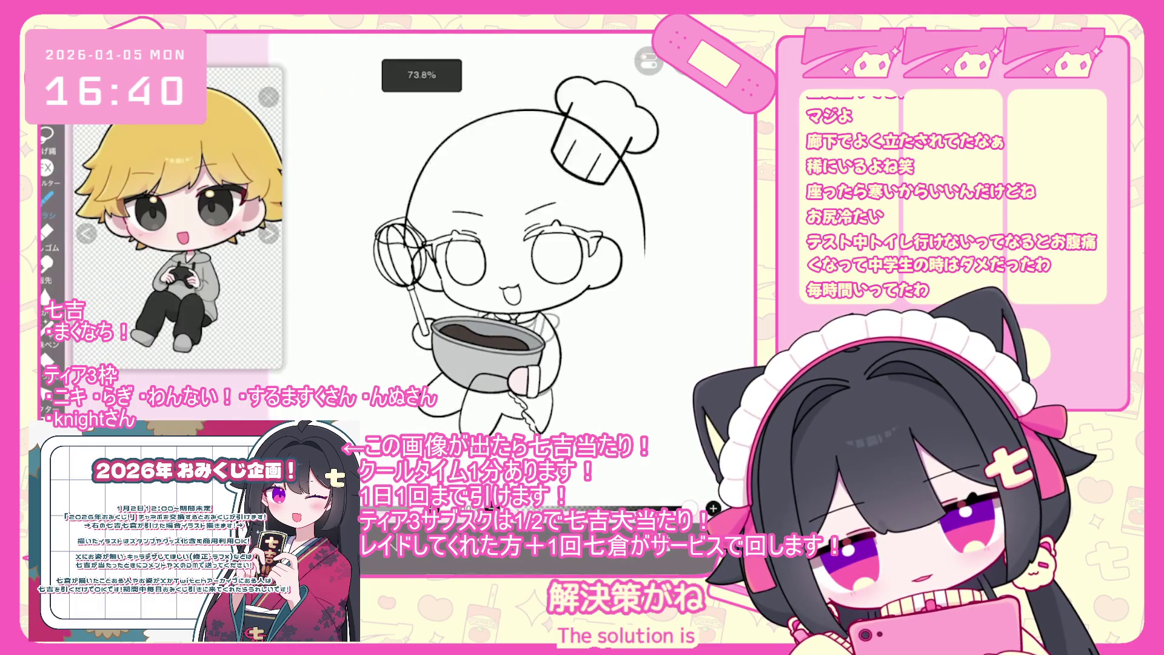
scroll(534, 364, "up", 3)
scroll(479, 237, "up", 5)
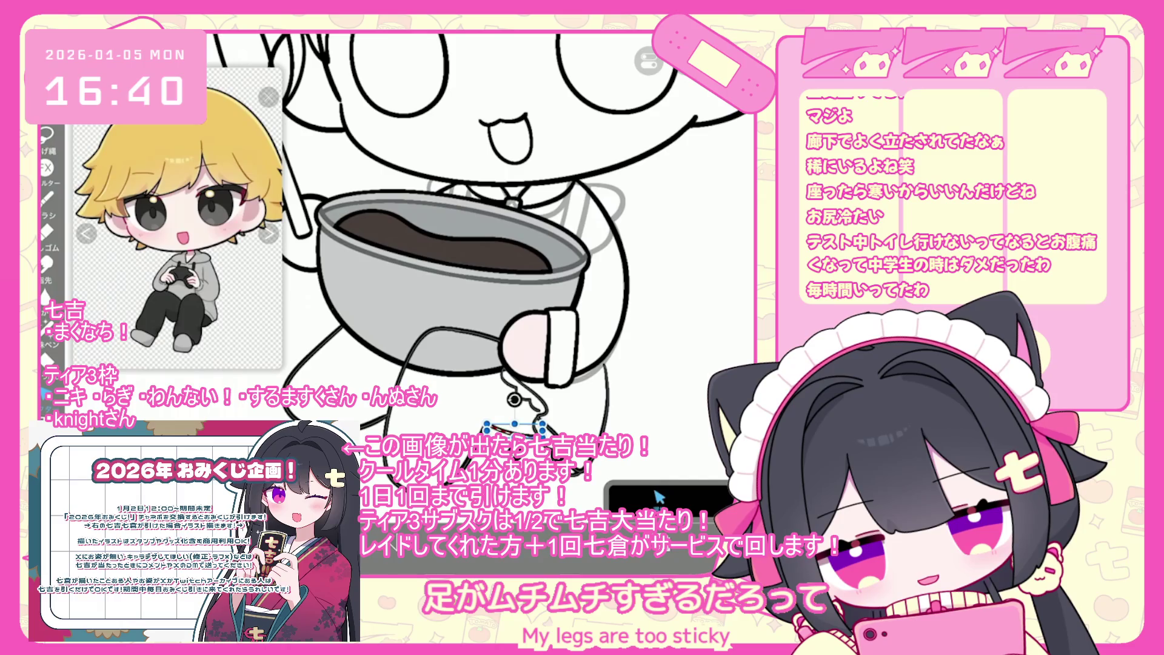
scroll(659, 496, "down", 5)
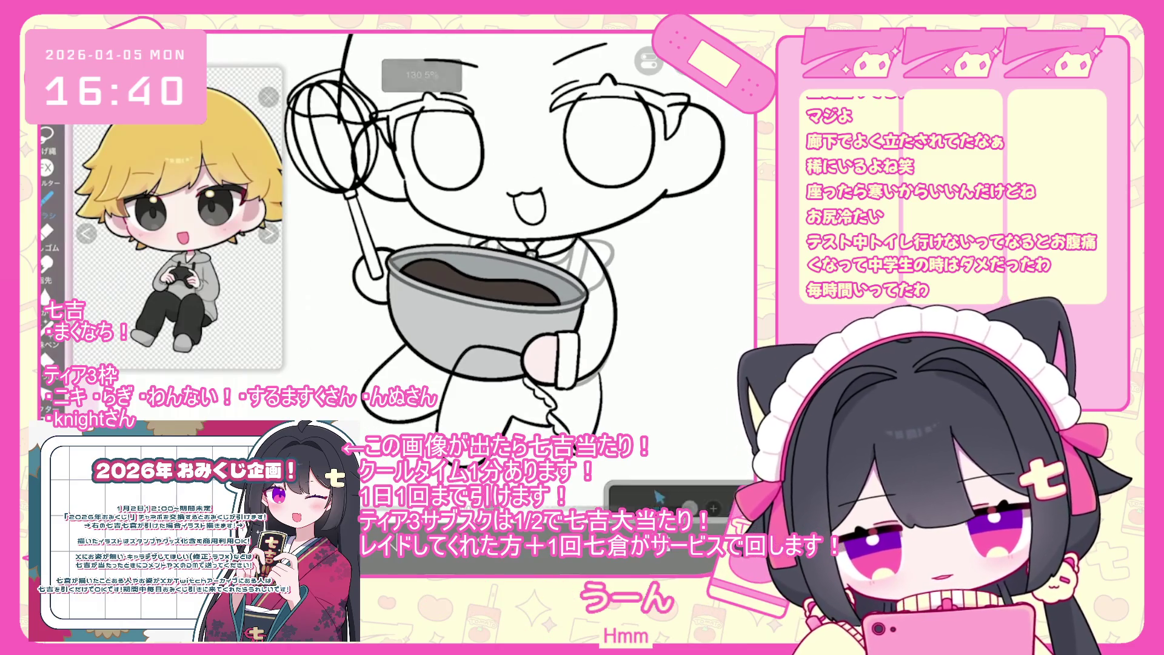
scroll(467, 237, "down", 3)
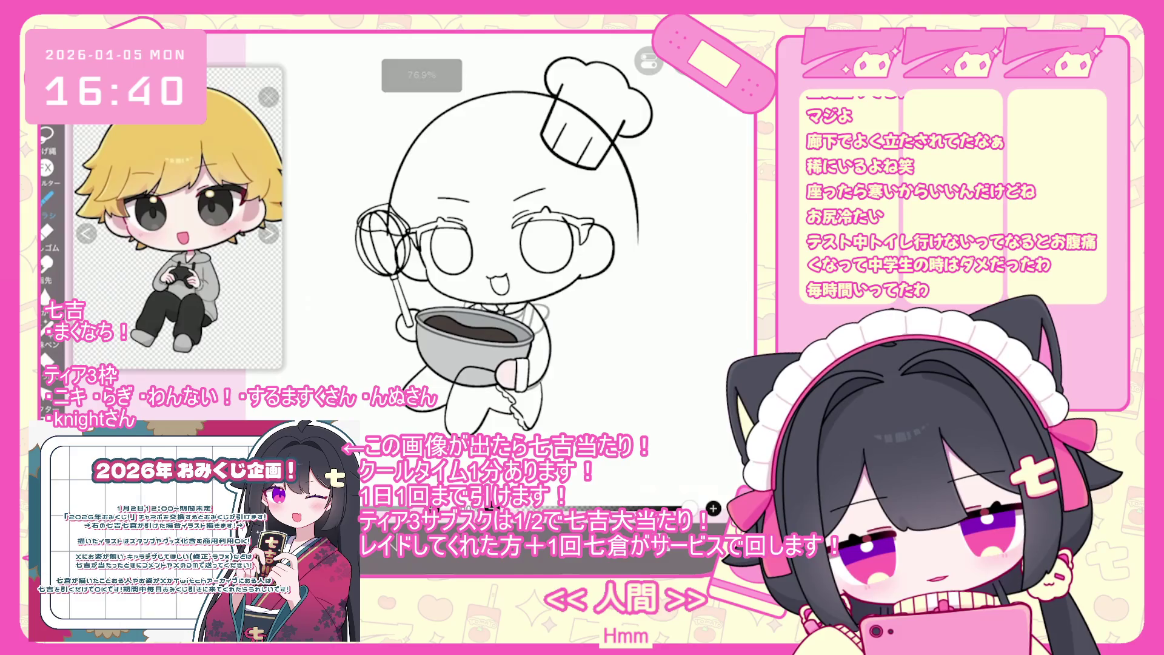
scroll(485, 249, "up", 1)
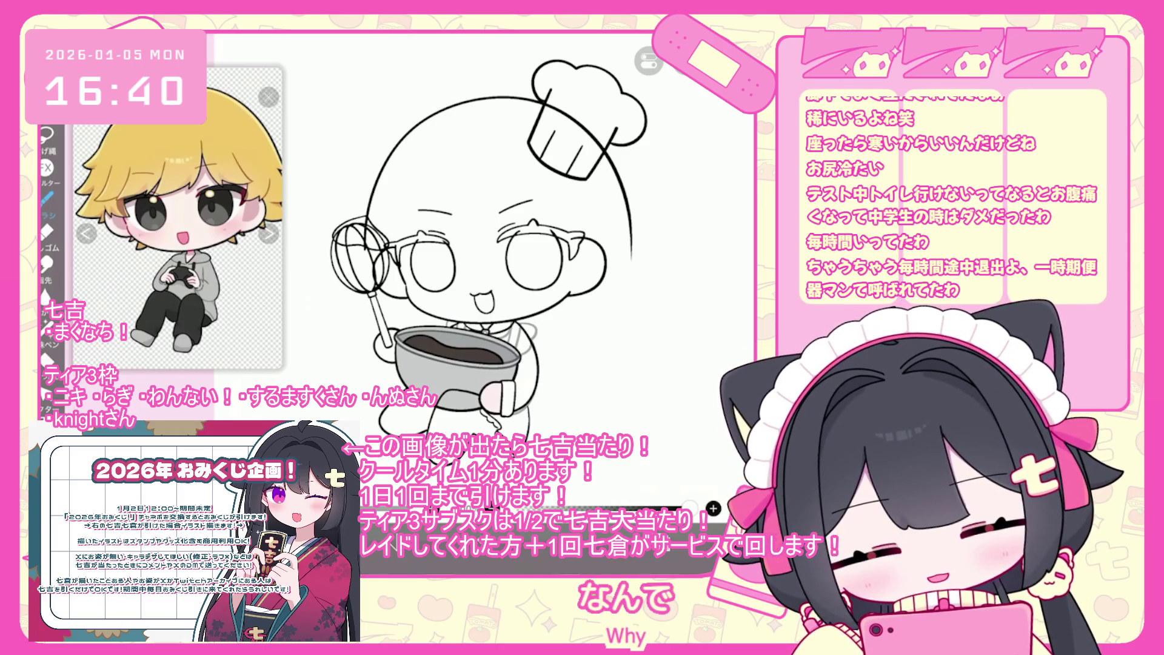
scroll(485, 237, "up", 3)
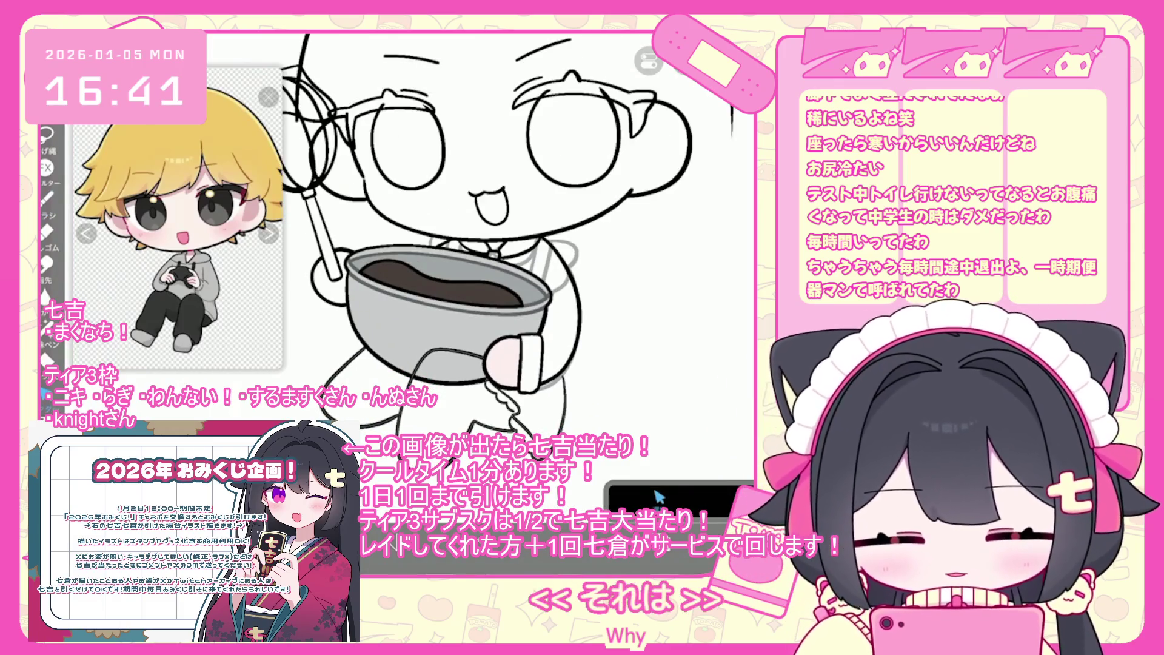
scroll(485, 237, "down", 1)
scroll(485, 237, "down", 3)
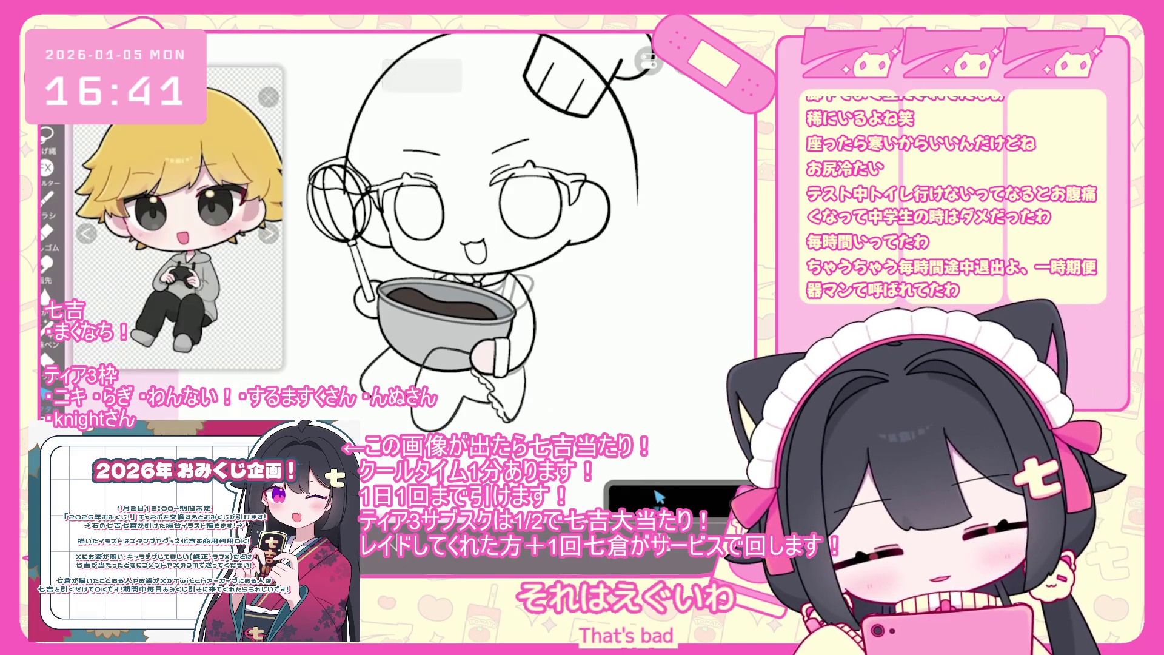
scroll(485, 237, "down", 2)
left_click(658, 497)
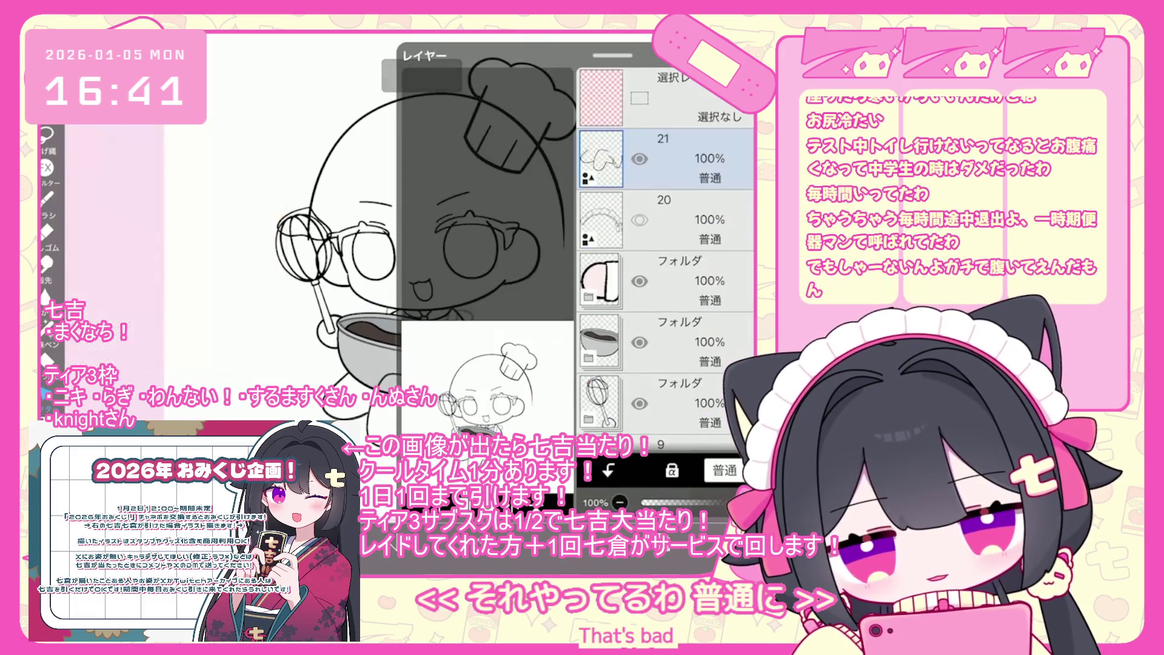
Step: Hide layer 21 and add a new top layer at 43% opacity
left_click(640, 159)
left_click(667, 157)
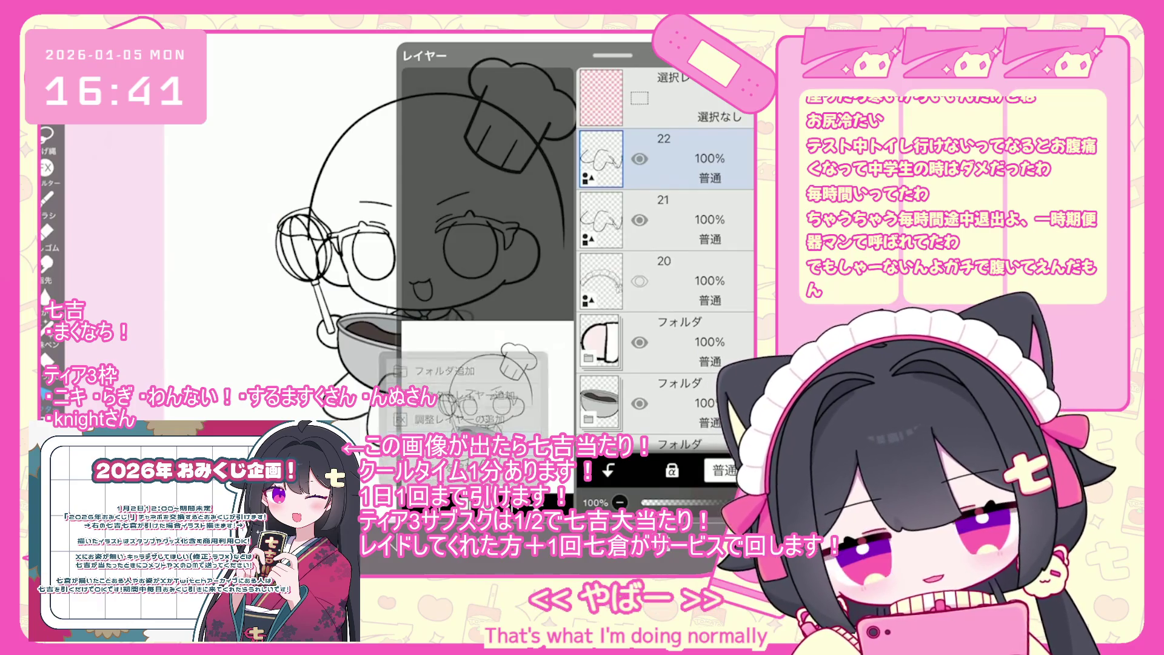
left_click_drag(728, 502, 680, 502)
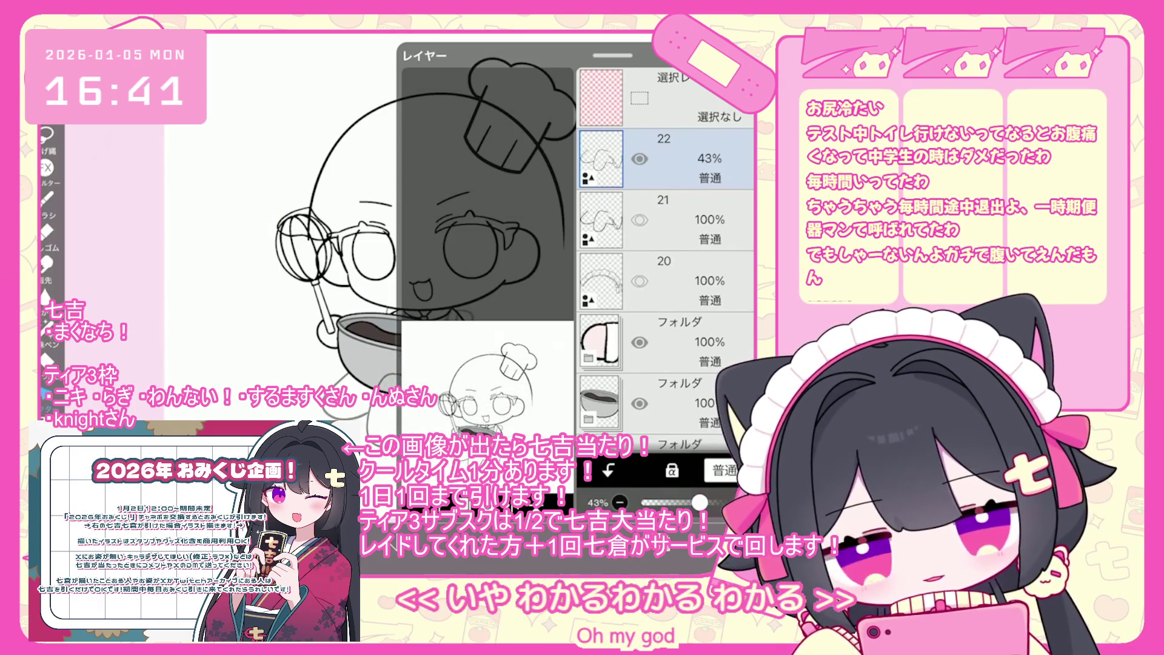
left_click(464, 395)
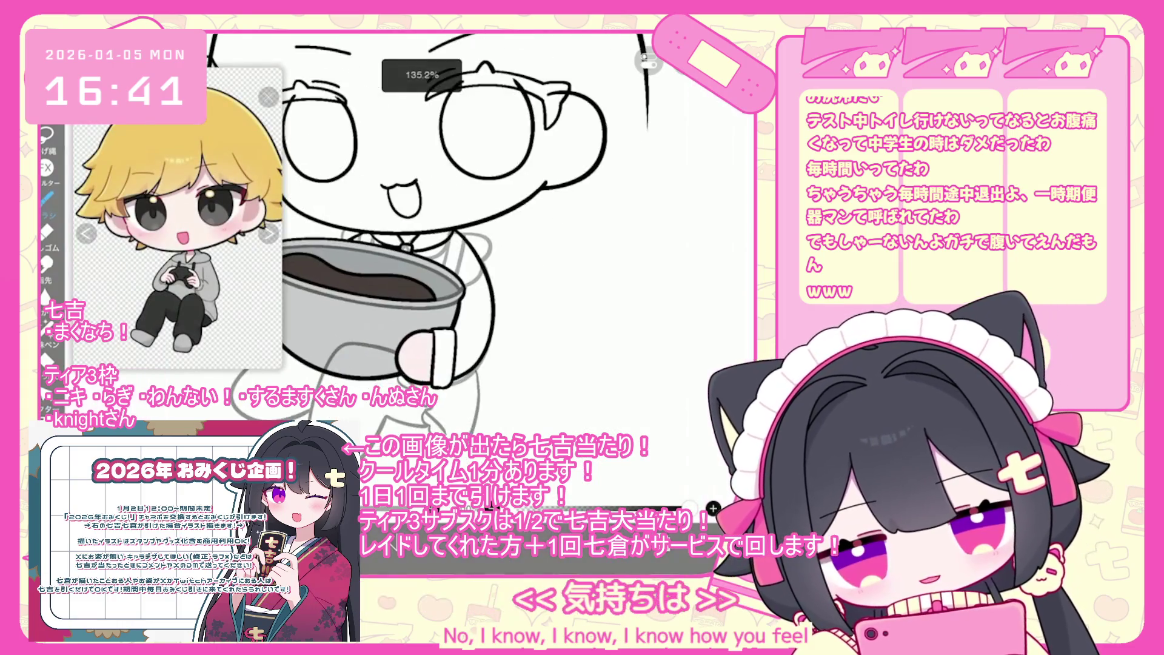
Step: Undo stray strokes near the bowl, including a trial line along the arm outline
scroll(424, 272, "up", 3)
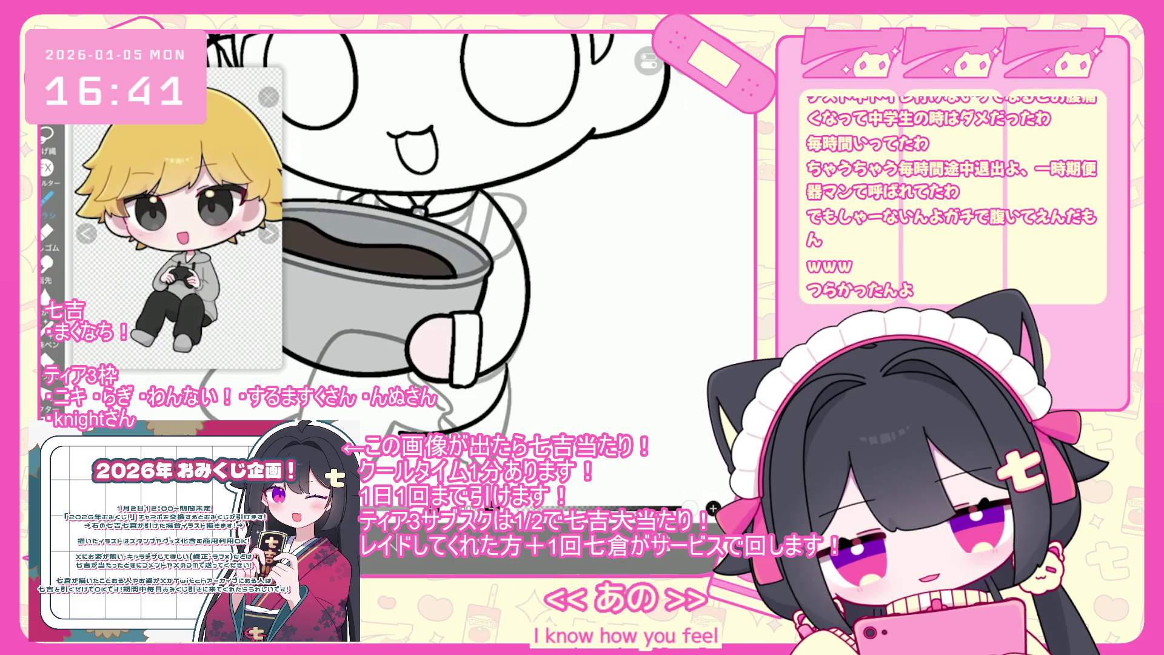
scroll(425, 242, "up", 2)
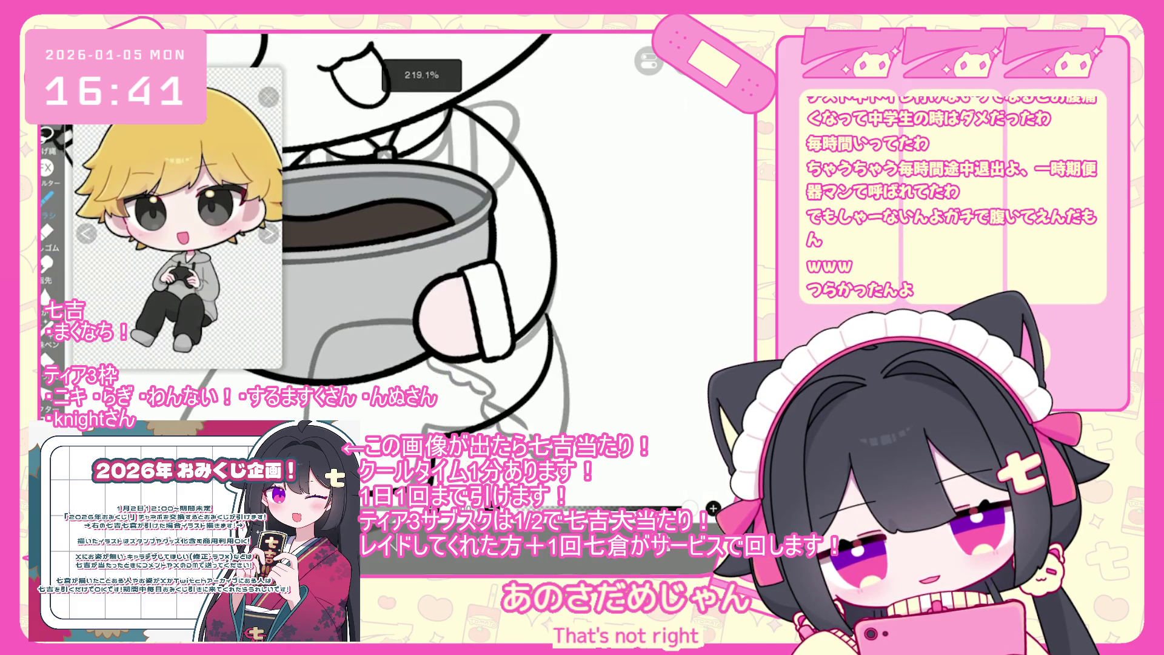
key("ctrl+z")
left_click_drag(549, 315, 485, 428)
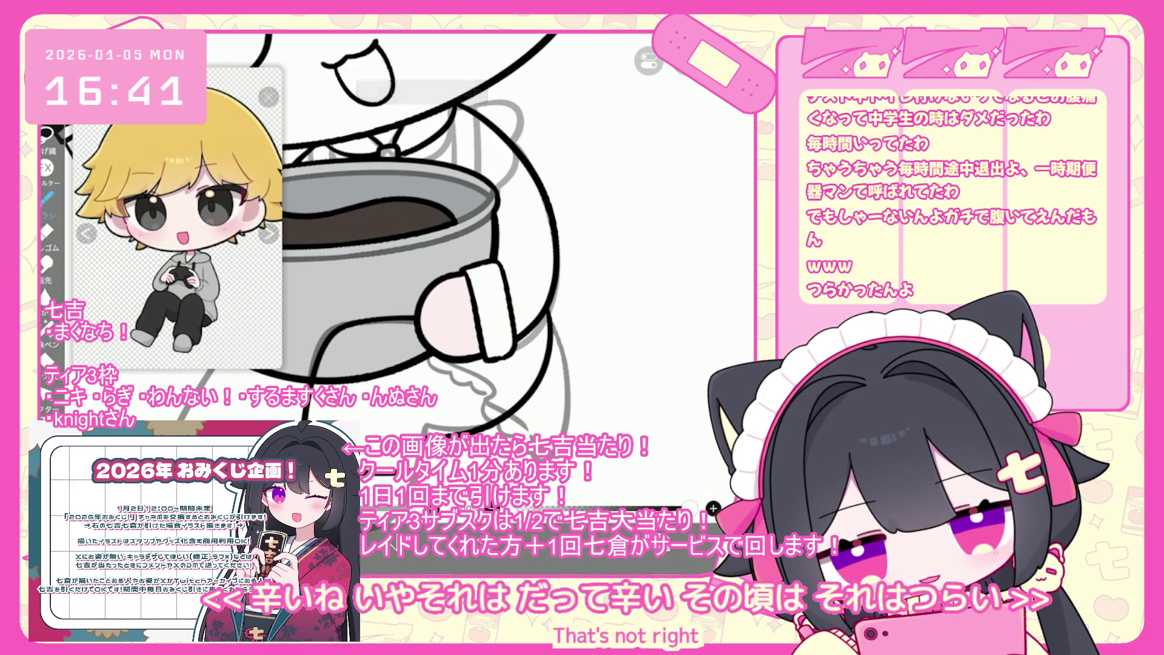
key("ctrl+z")
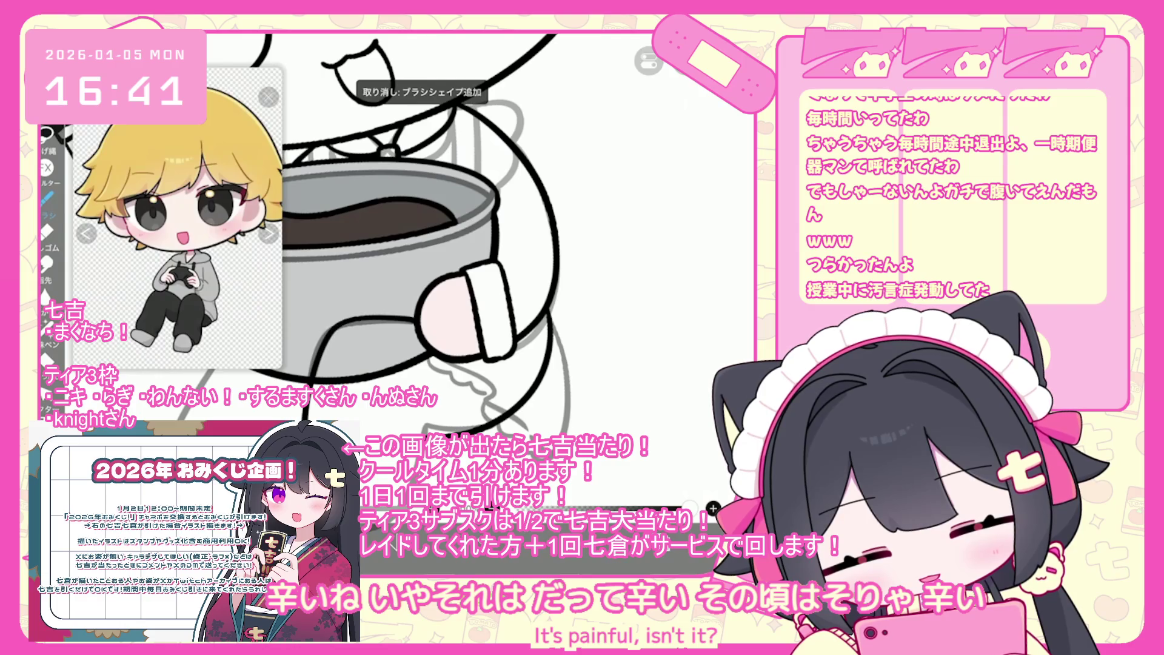
scroll(425, 243, "down", 2)
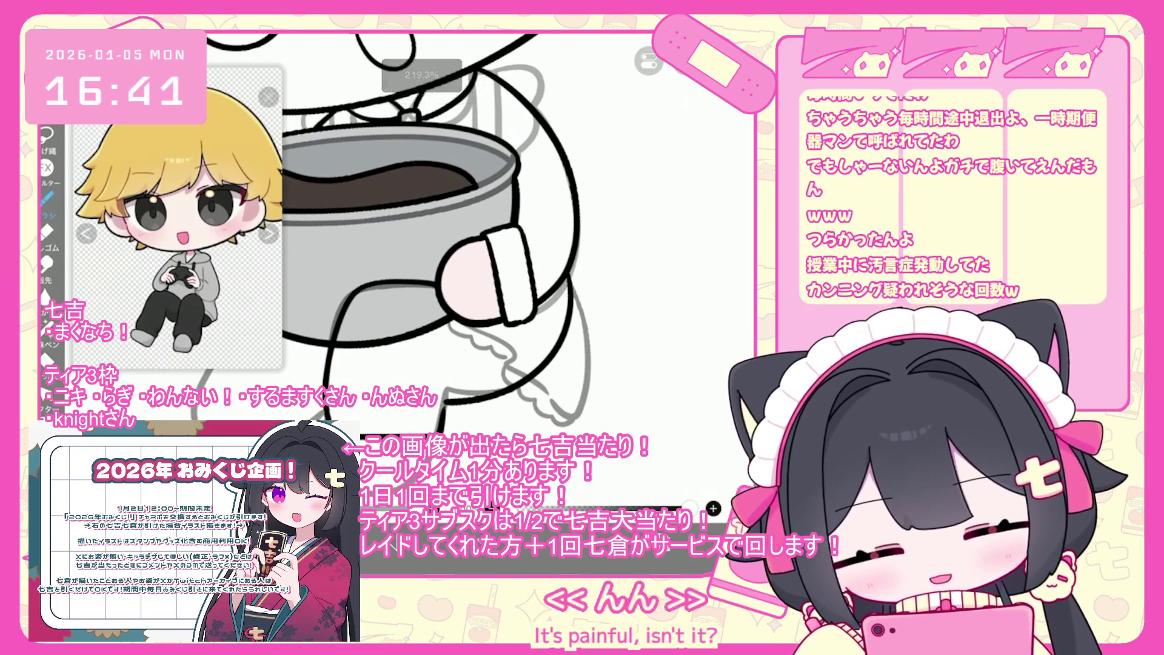
key("ctrl+z")
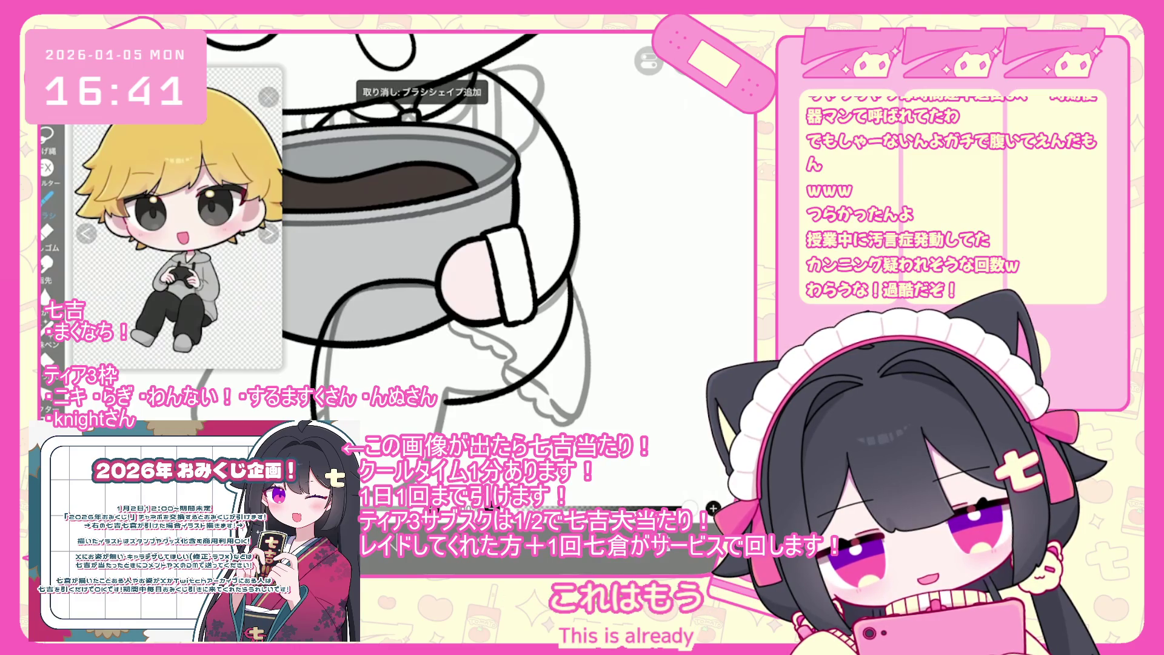
scroll(449, 236, "up", 2)
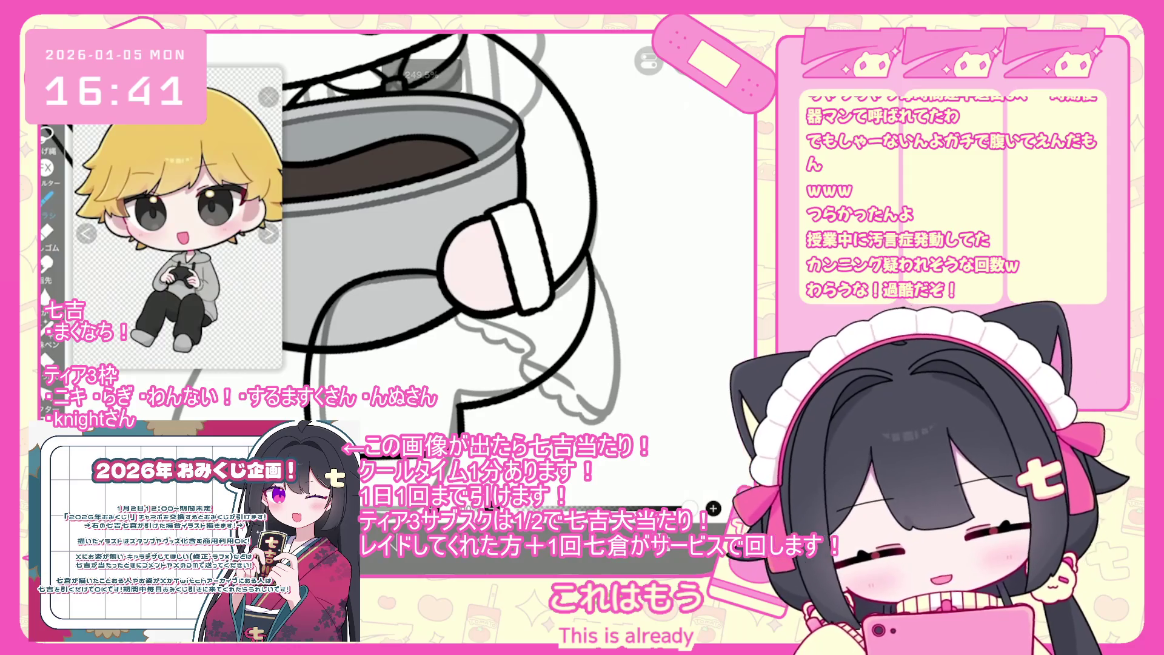
key("ctrl+z")
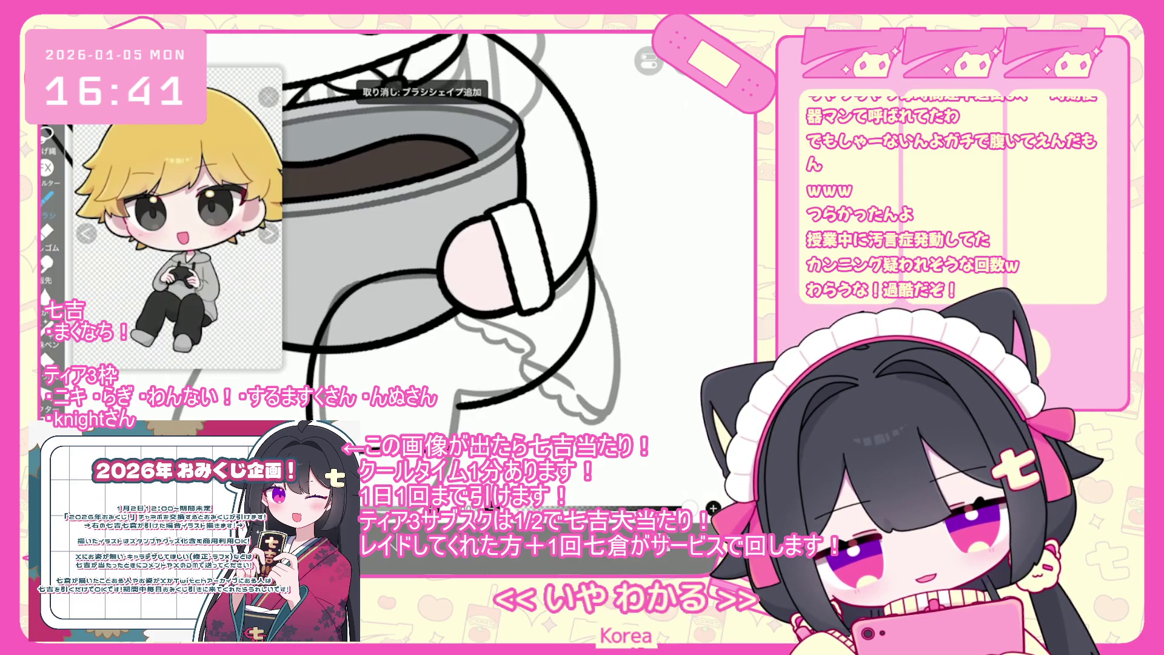
Step: Undo two more stray strokes near the bowl and select layer 5
scroll(484, 235, "down", 5)
scroll(461, 315, "up", 3)
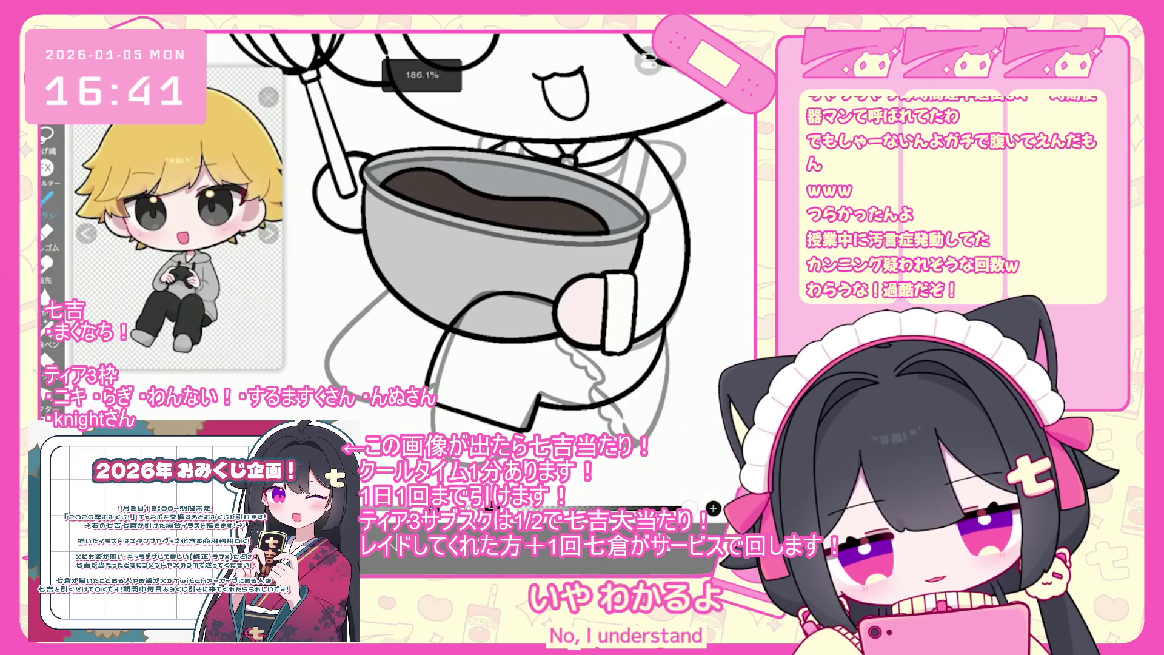
scroll(476, 237, "up", 2)
key("ctrl+z")
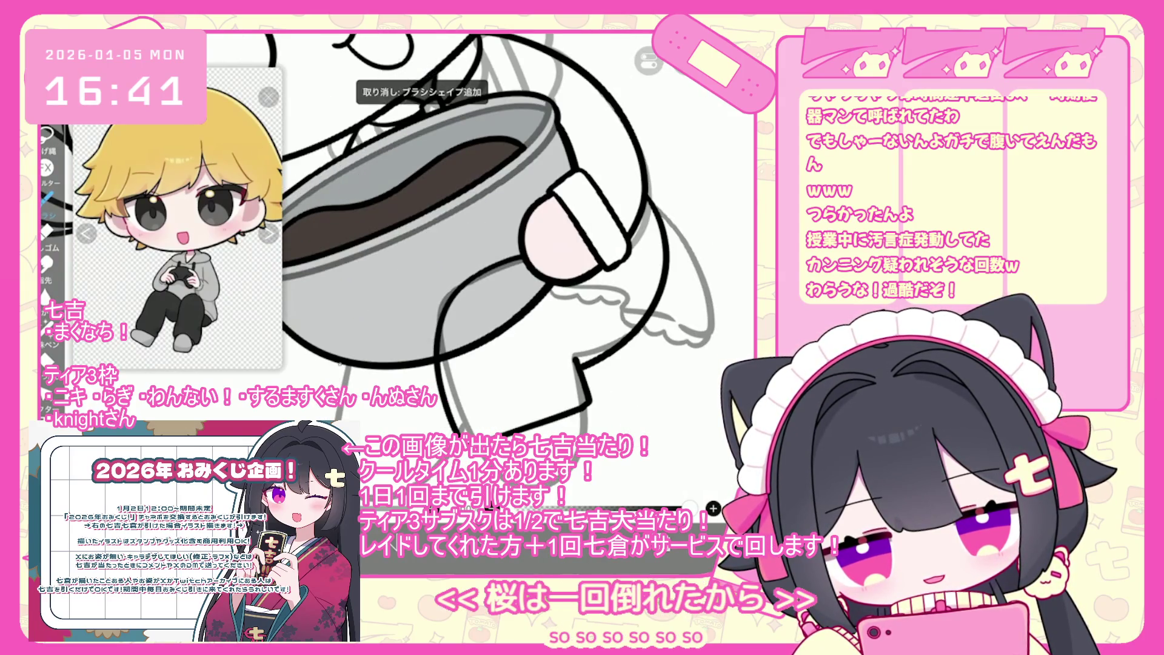
scroll(515, 237, "up", 3)
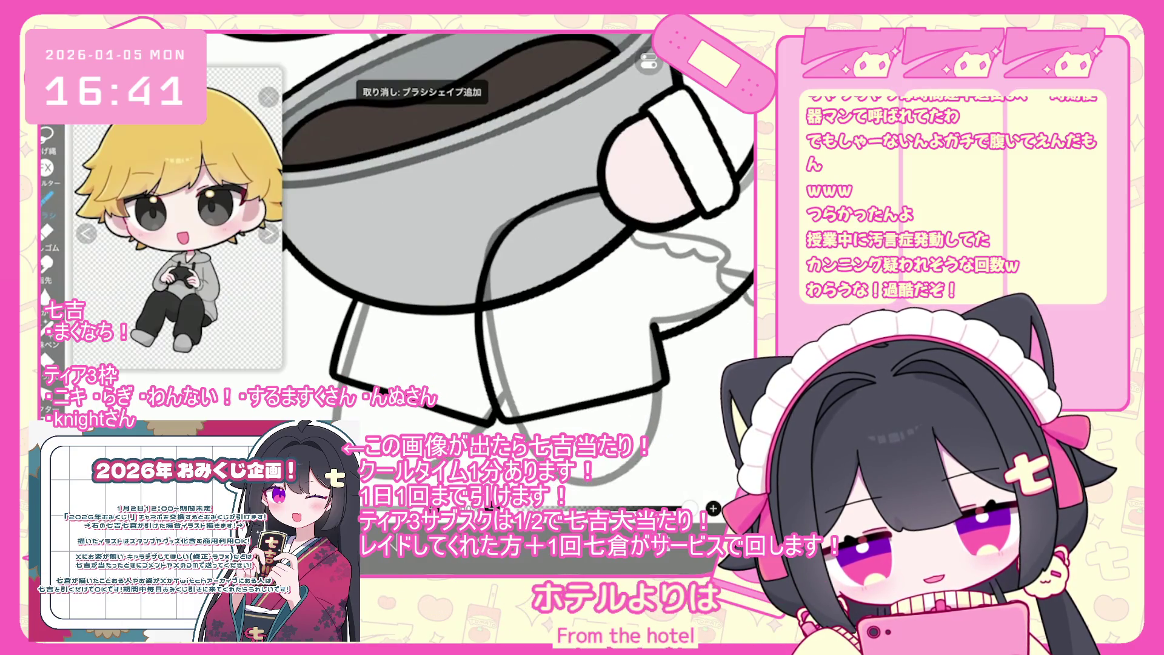
scroll(516, 255, "up", 2)
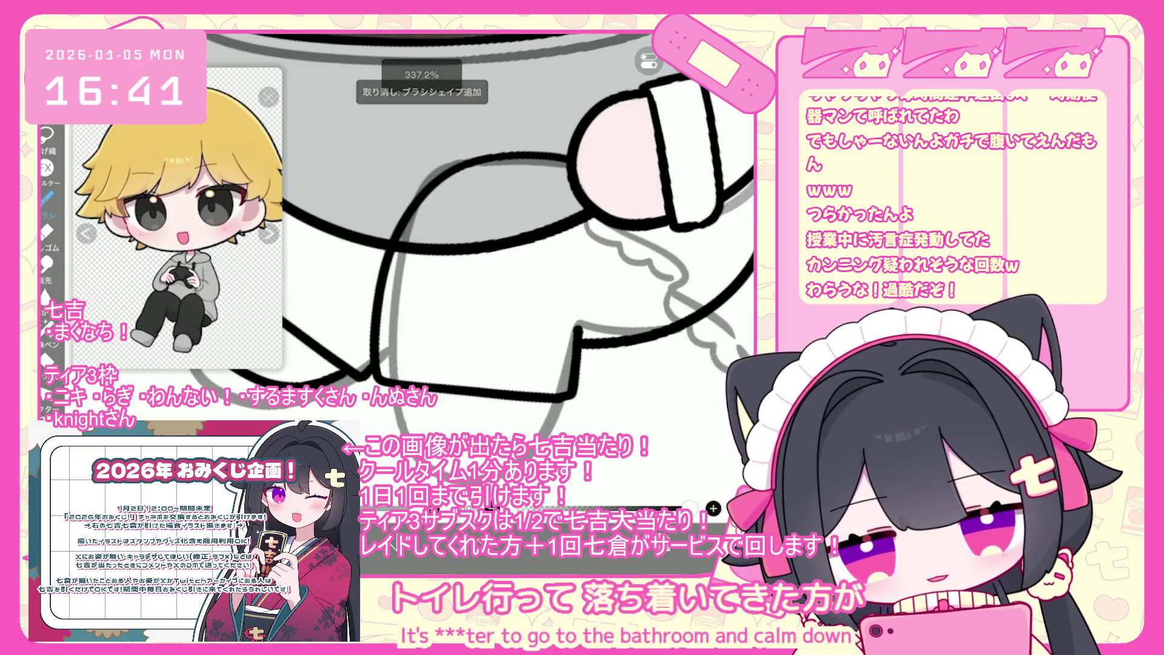
key("ctrl+z")
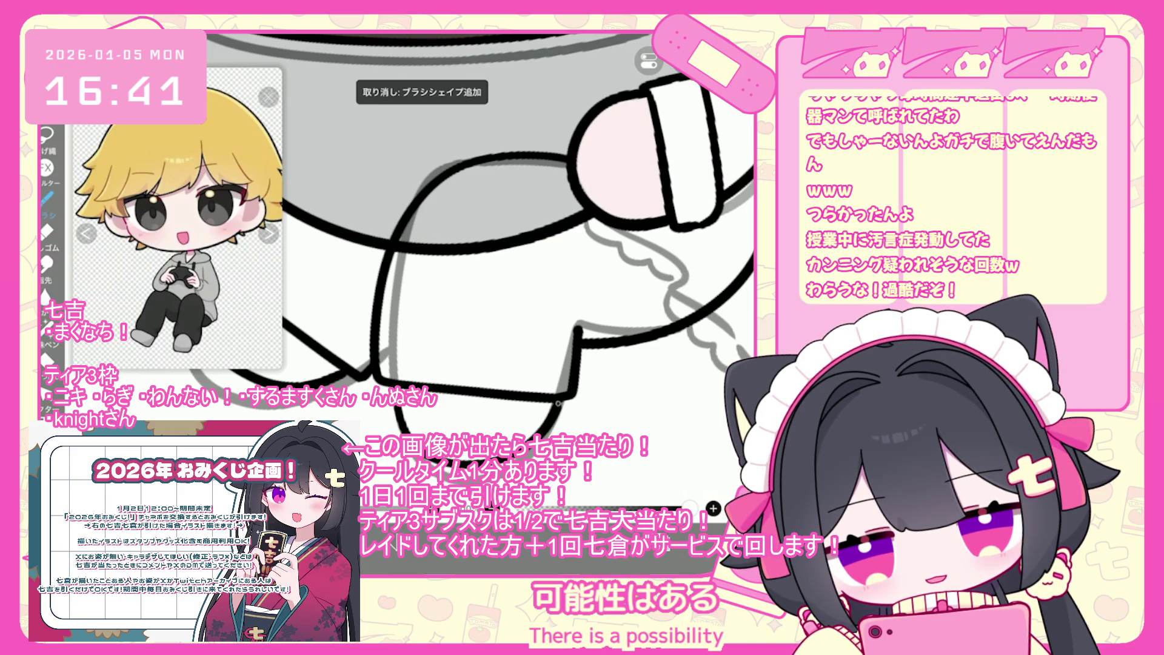
scroll(515, 255, "down", 10)
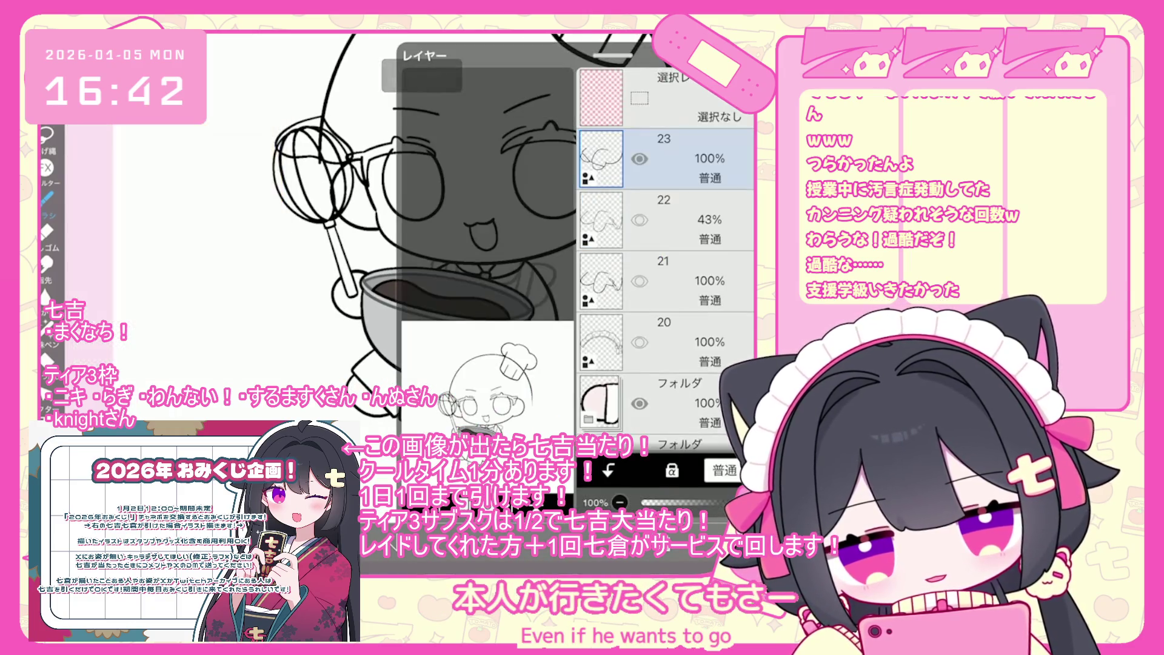
scroll(665, 255, "down", 15)
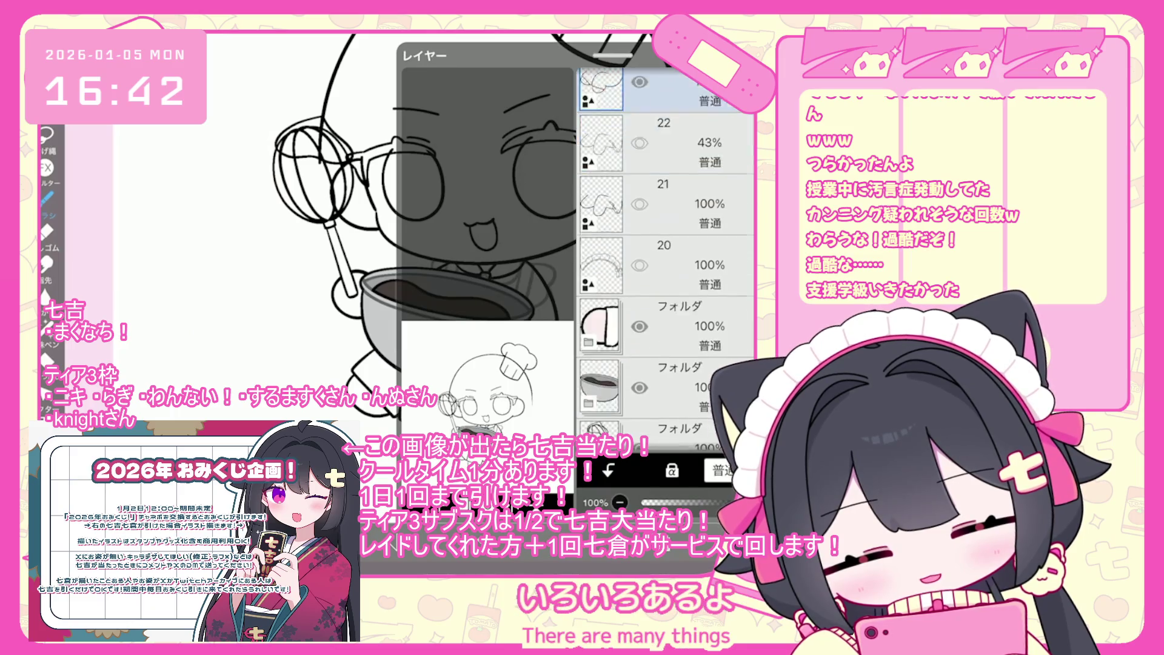
scroll(665, 255, "down", 2)
left_click(685, 340)
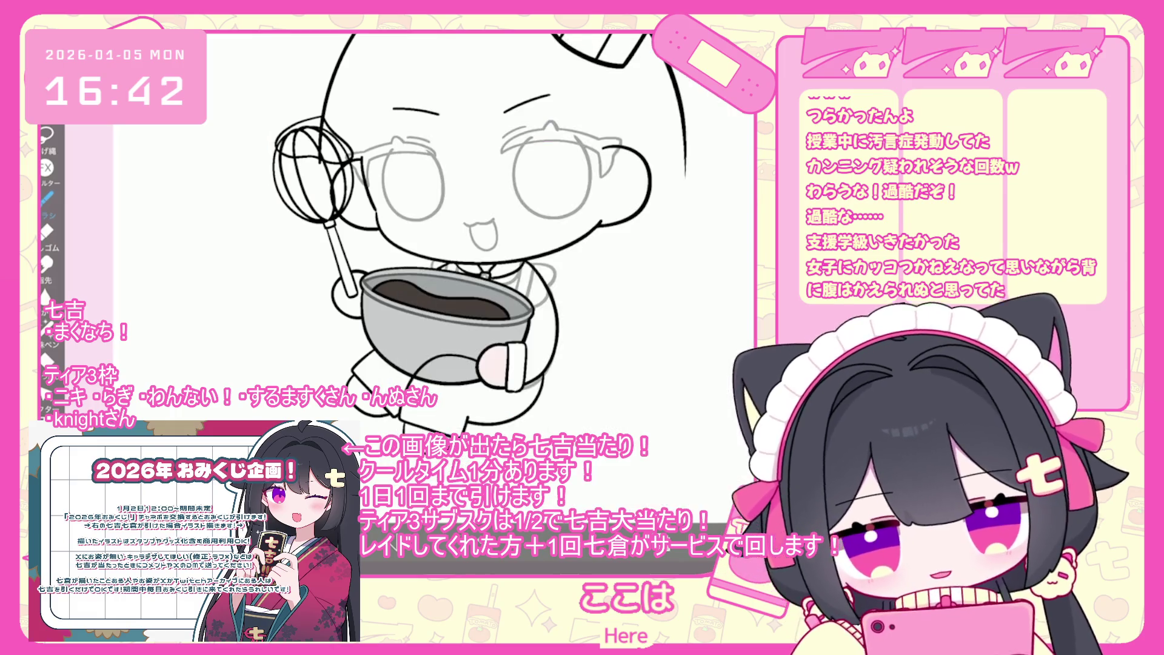
Step: Draw a curve beside the face, undo it, and redraw it in a longer sweep
scroll(467, 242, "up", 5)
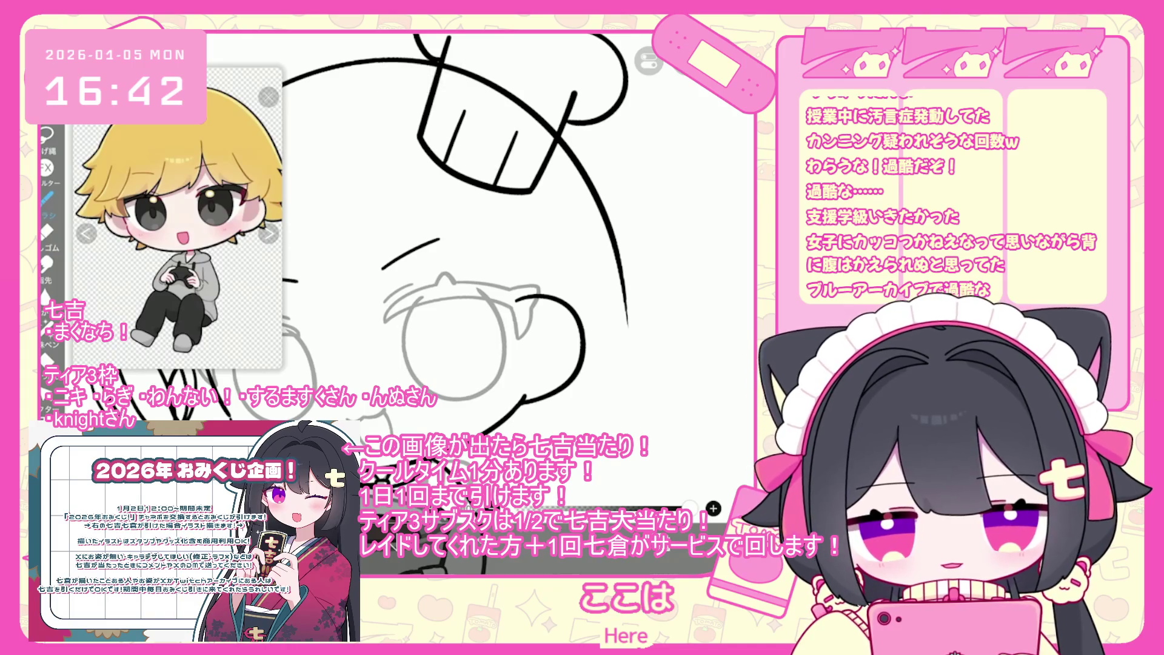
scroll(485, 273, "up", 3)
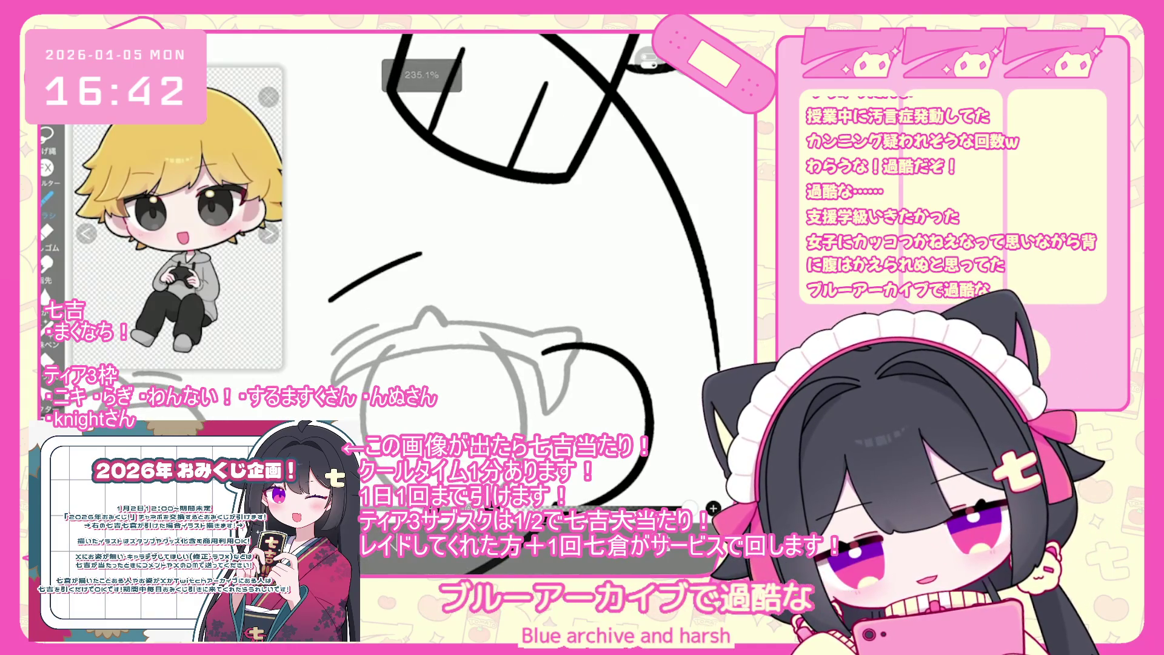
left_click_drag(496, 337, 552, 346)
key("ctrl+z")
left_click_drag(388, 362, 549, 360)
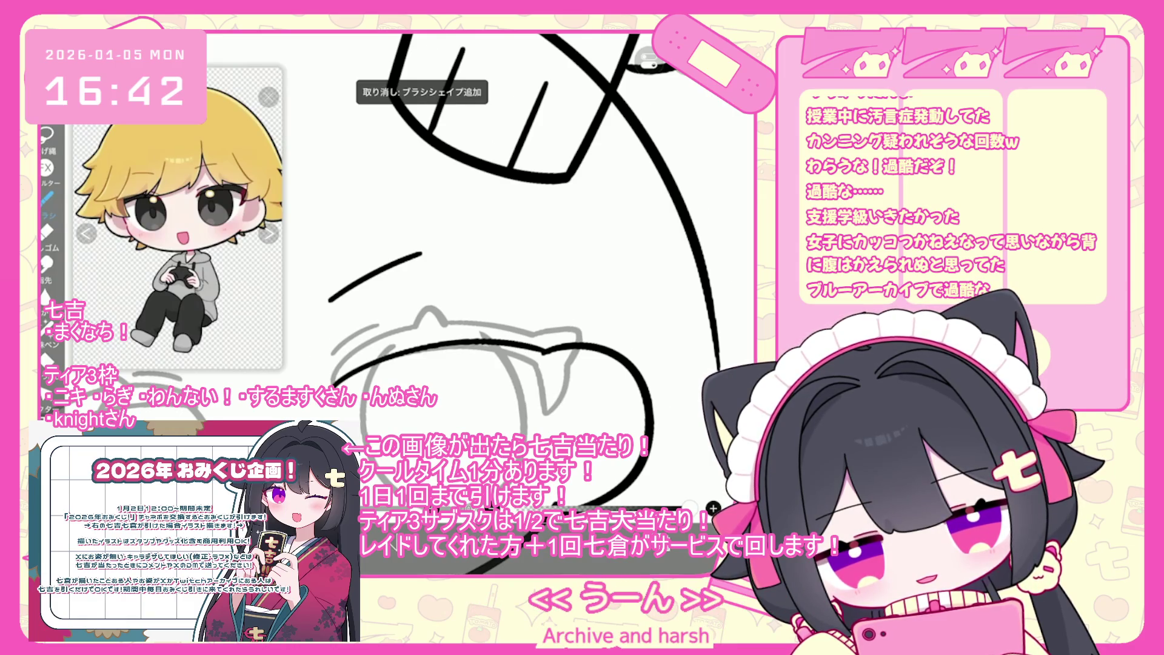
Step: Make layer 5, the 35% sketch layer, the working layer
scroll(532, 347, "up", 2)
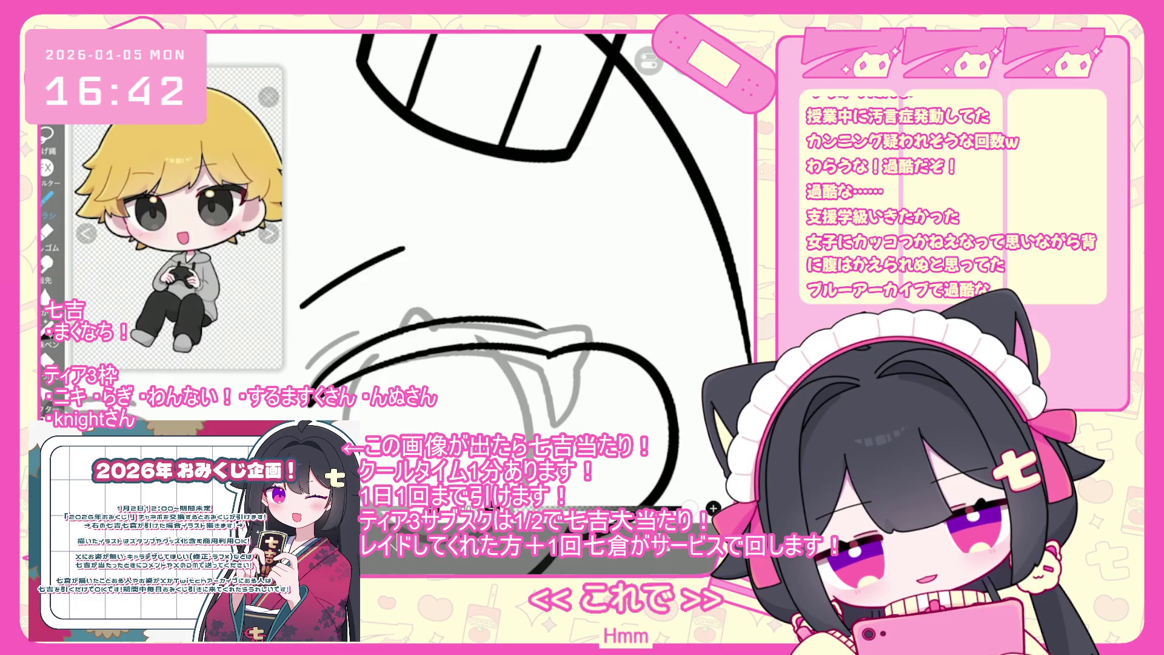
scroll(515, 273, "down", 3)
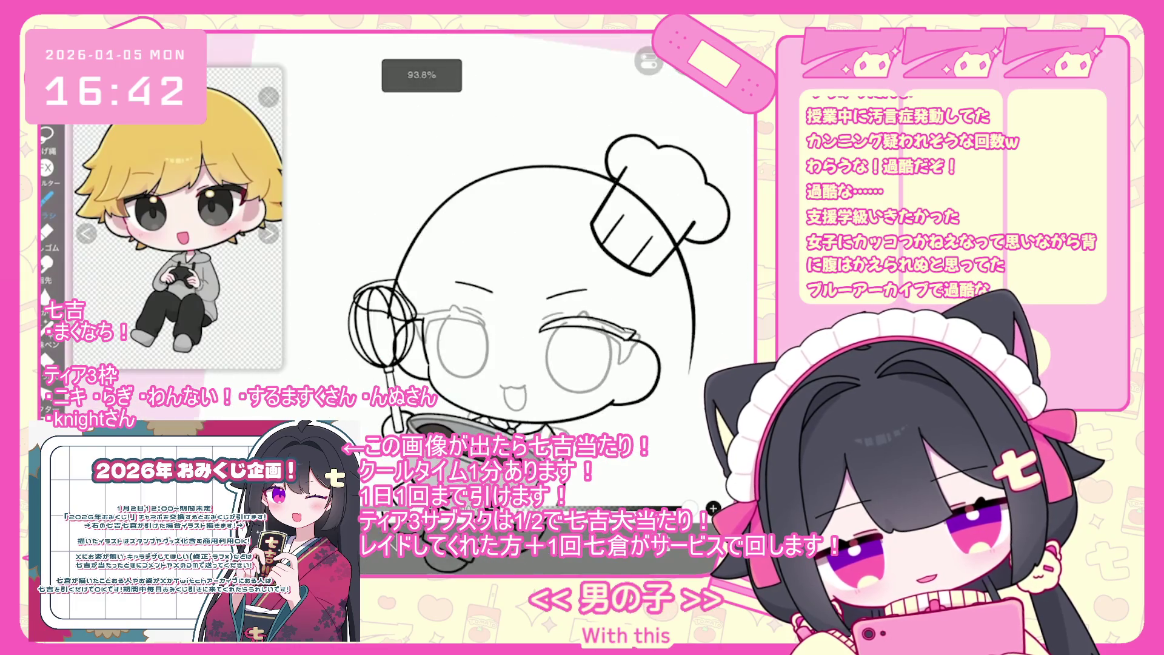
scroll(515, 273, "up", 1)
scroll(516, 273, "down", 2)
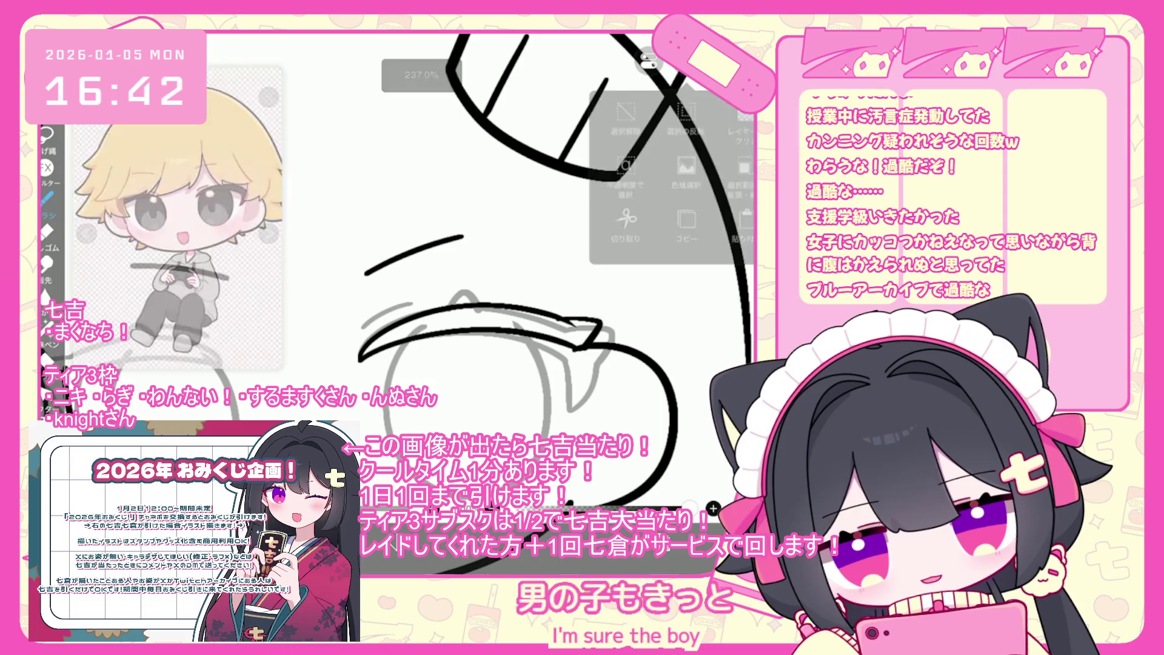
scroll(515, 273, "down", 2)
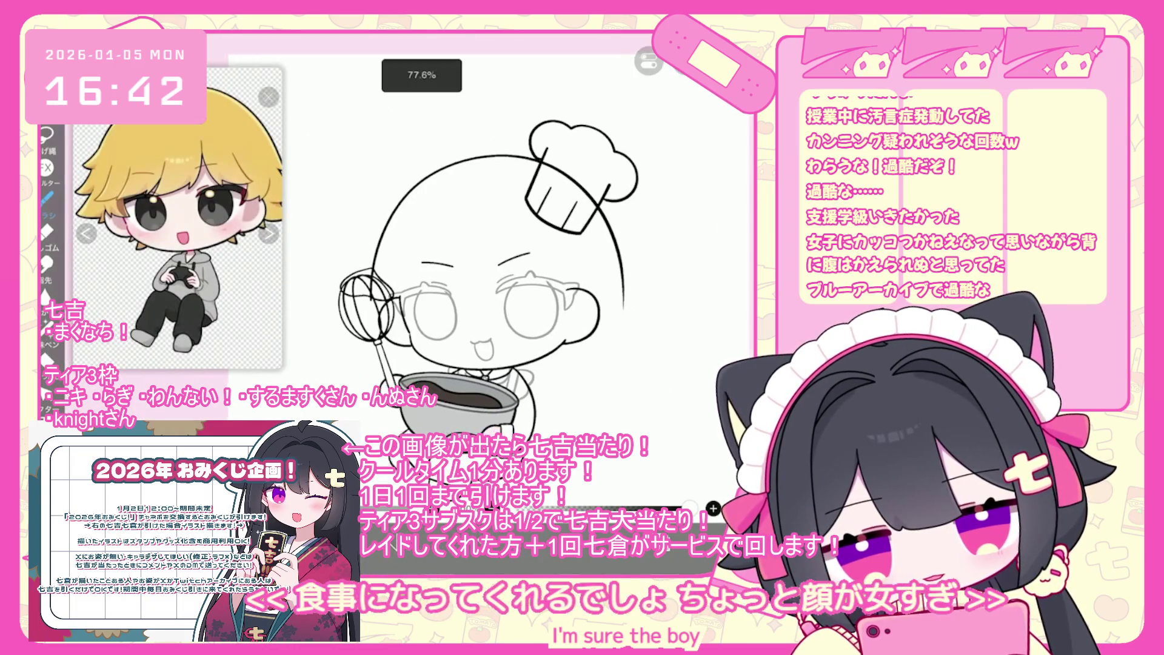
left_click(667, 320)
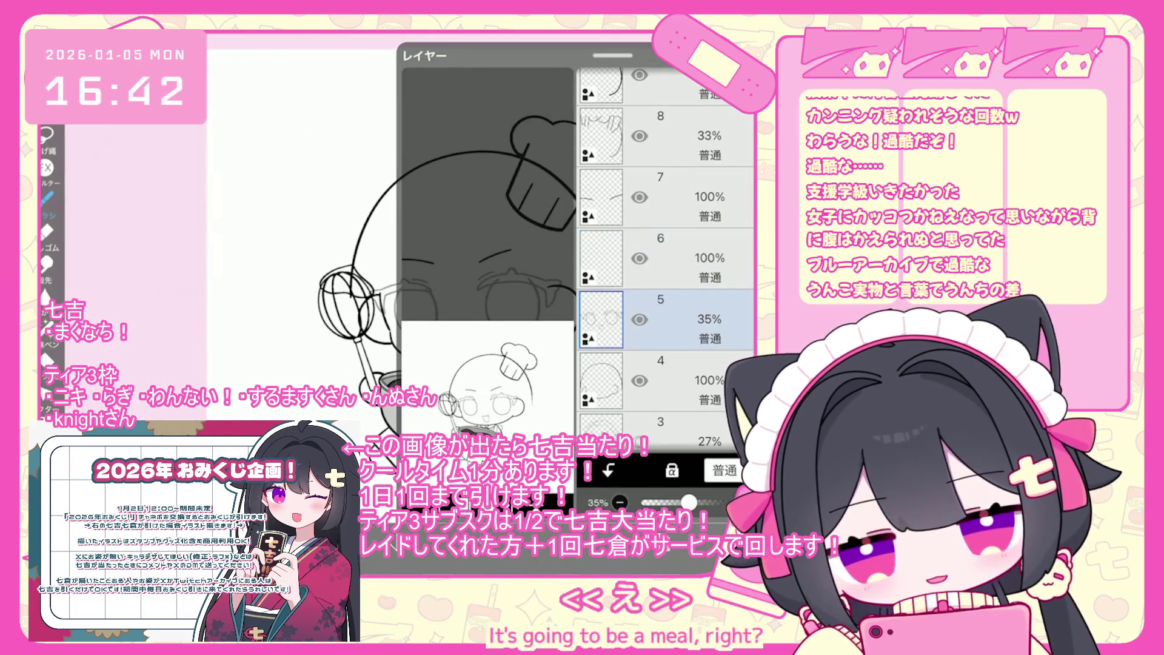
Step: Transform the left eye outline, confirm it, then start a second transform on it
scroll(515, 272, "up", 2)
scroll(516, 272, "up", 1)
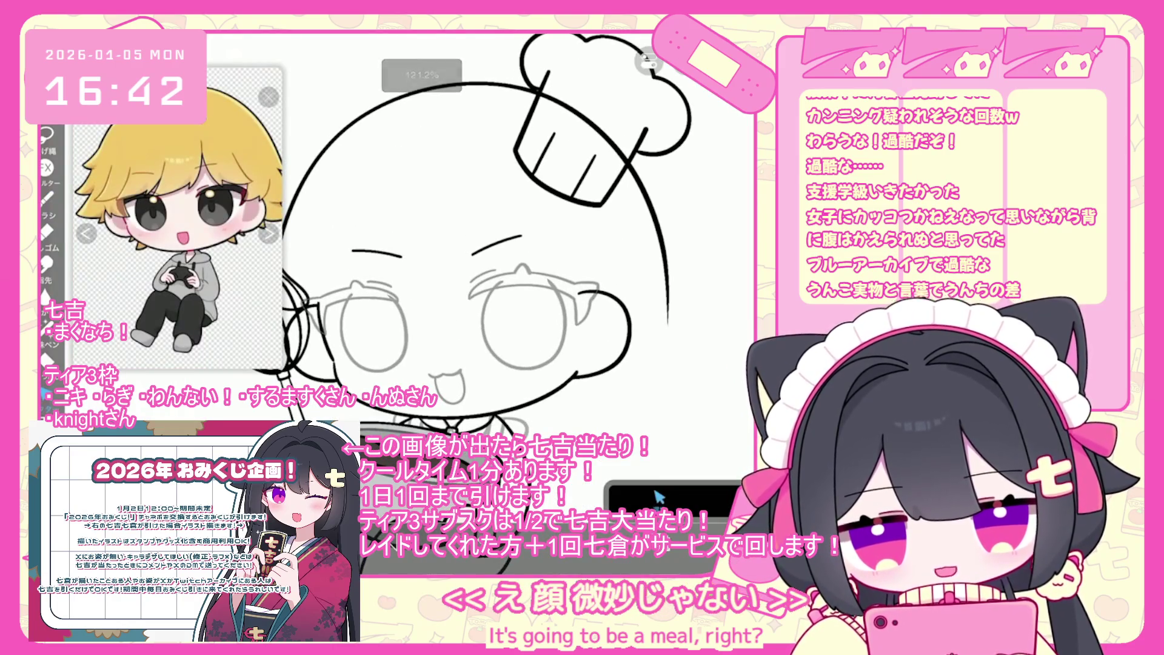
scroll(515, 273, "up", 2)
key("ctrl+t")
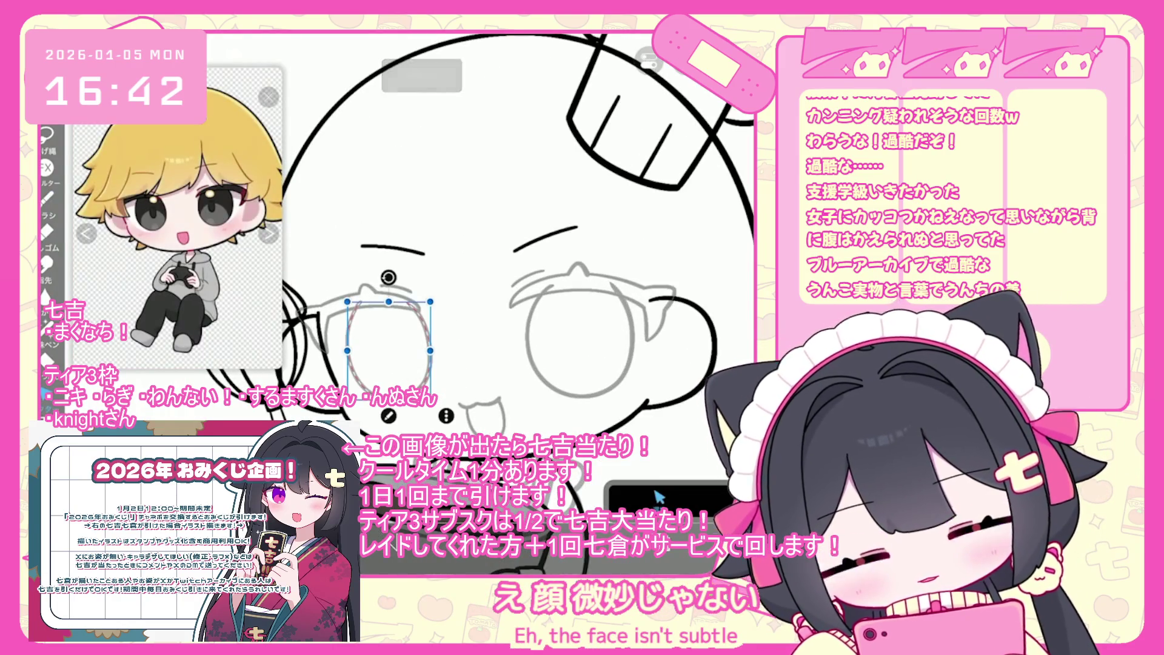
key("Return")
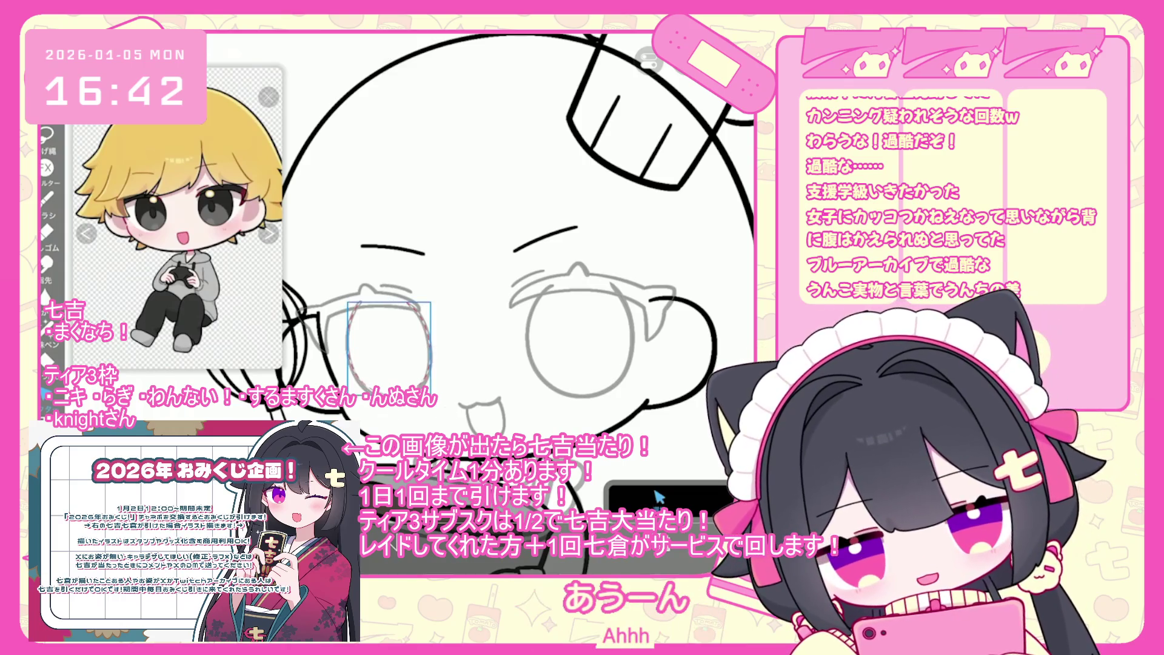
key("ctrl+t")
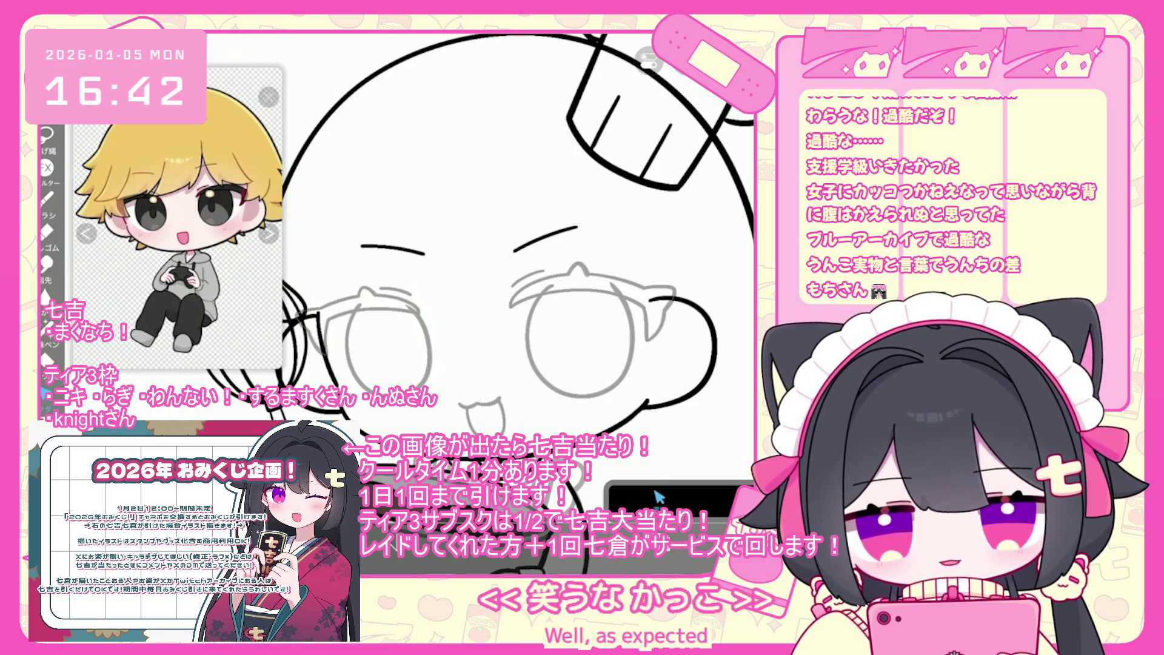
Step: Select the right eye outline and try a transform, then undo it
left_click(579, 340)
key("ctrl+t")
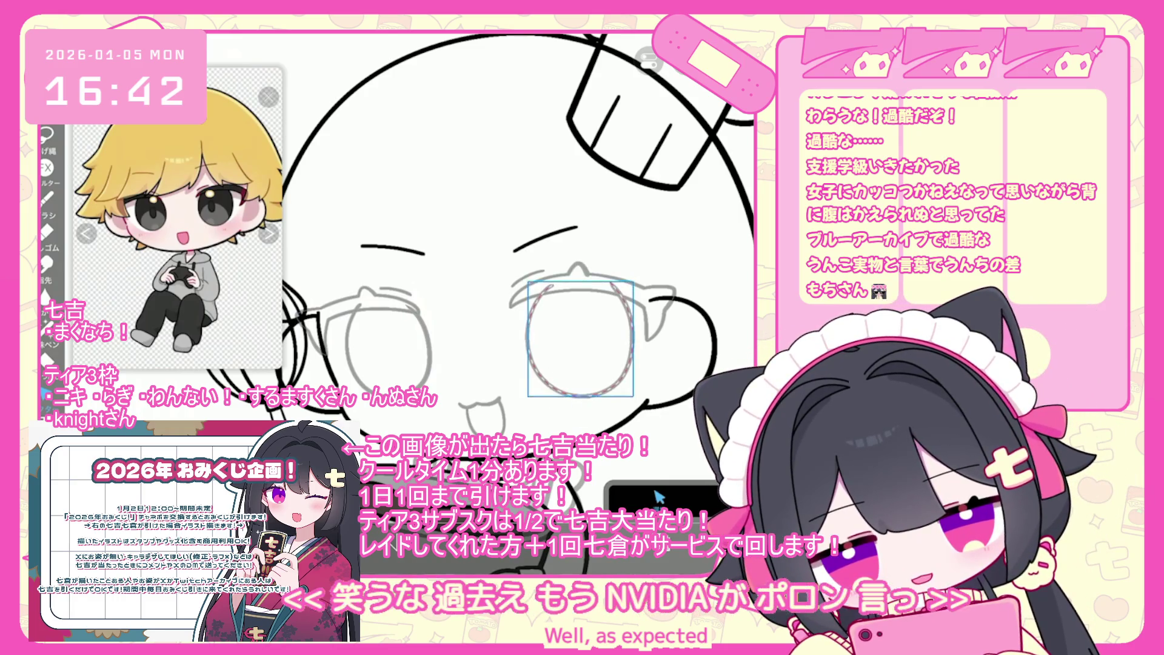
scroll(515, 243, "down", 3)
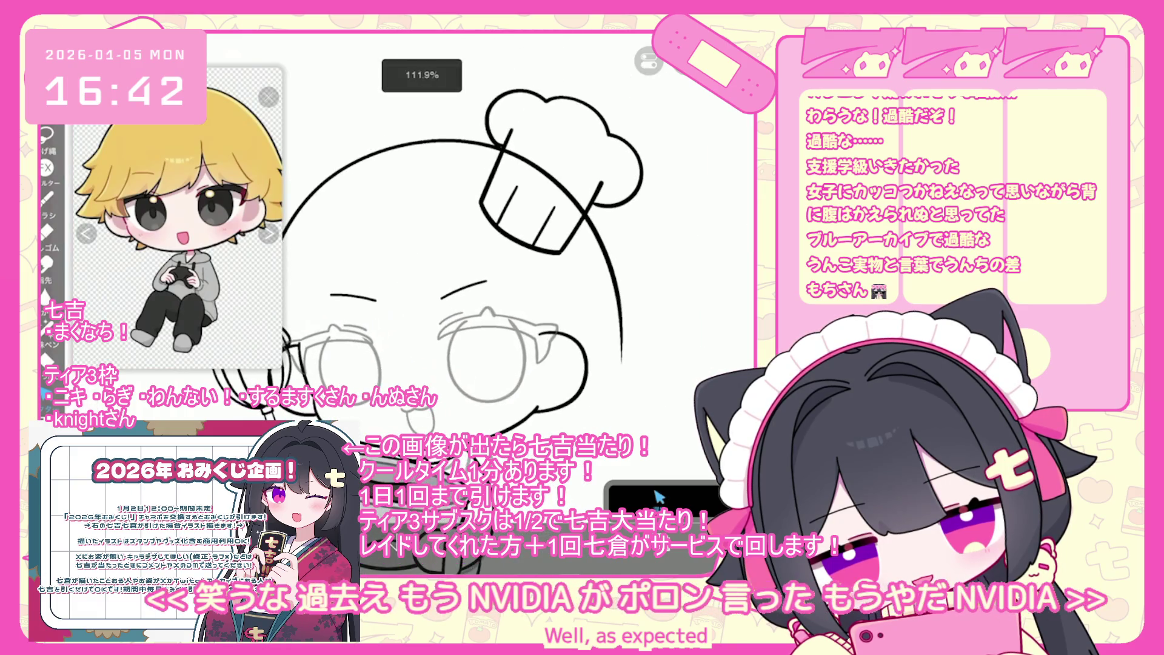
key("ctrl+z")
scroll(482, 358, "up", 3)
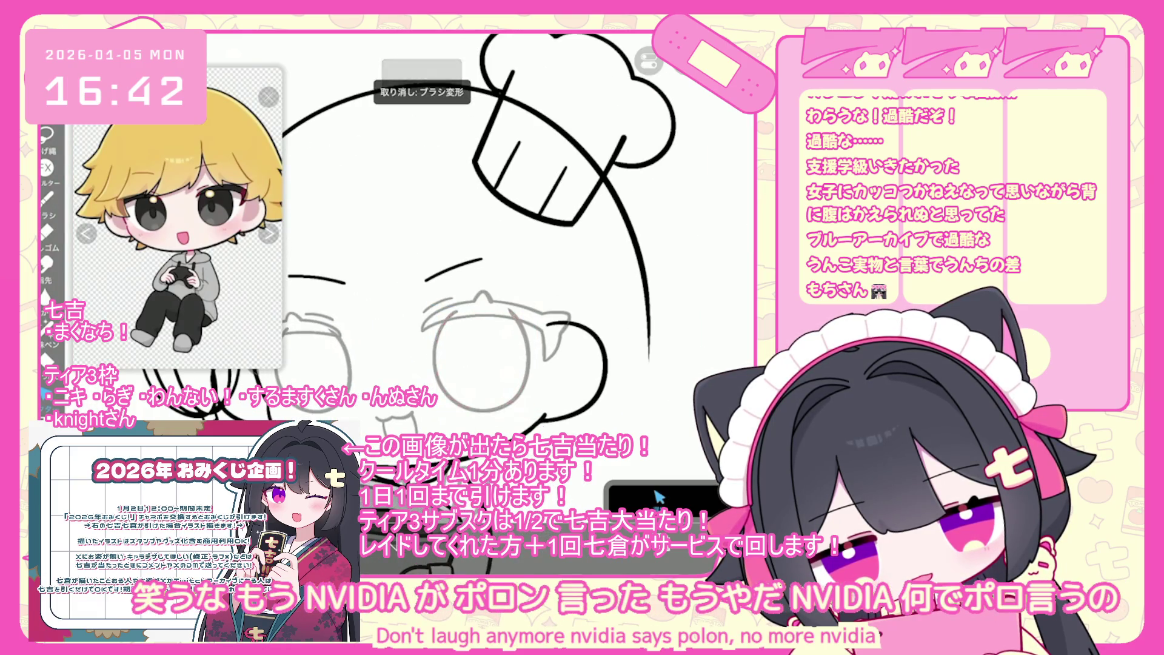
scroll(482, 243, "down", 3)
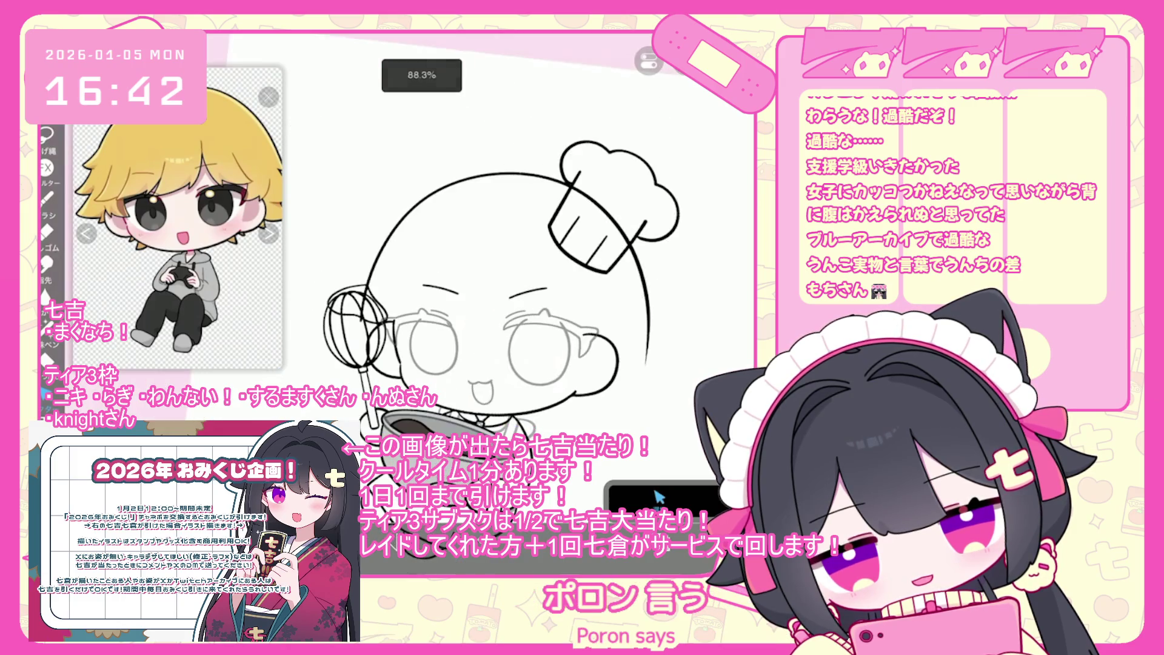
scroll(495, 300, "down", 3)
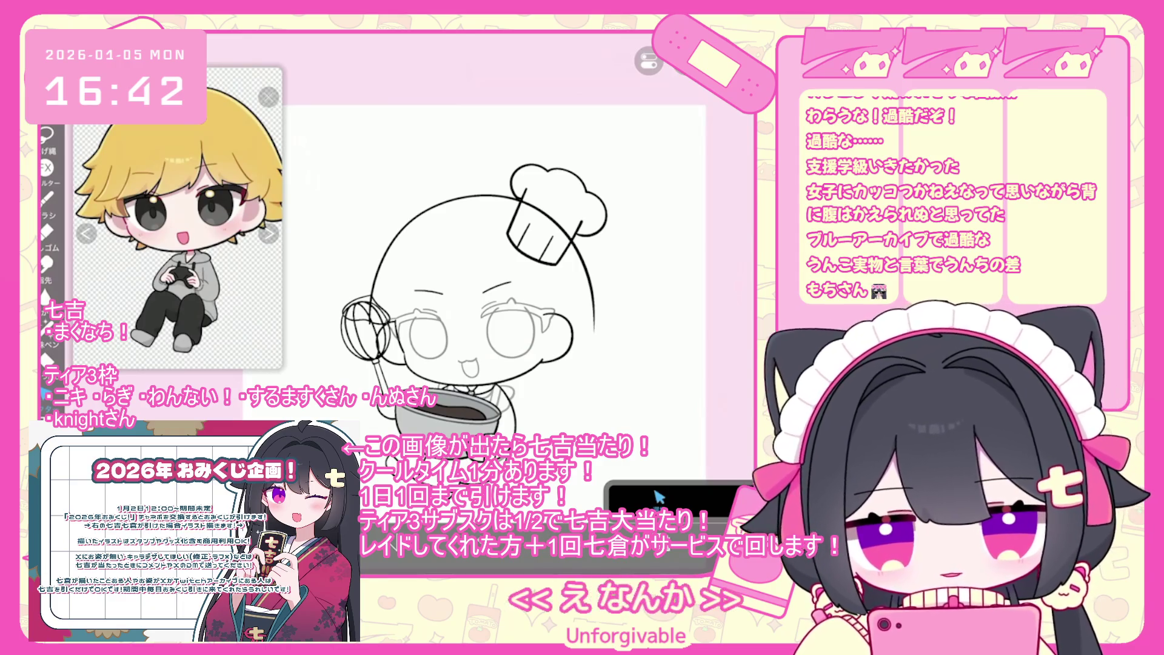
scroll(492, 297, "up", 4)
Step: Select and reshape the right eye strokes, commit, and begin another transform
mouse_move(619, 297)
left_mouse_down()
mouse_move(467, 364)
mouse_move(621, 419)
left_mouse_up()
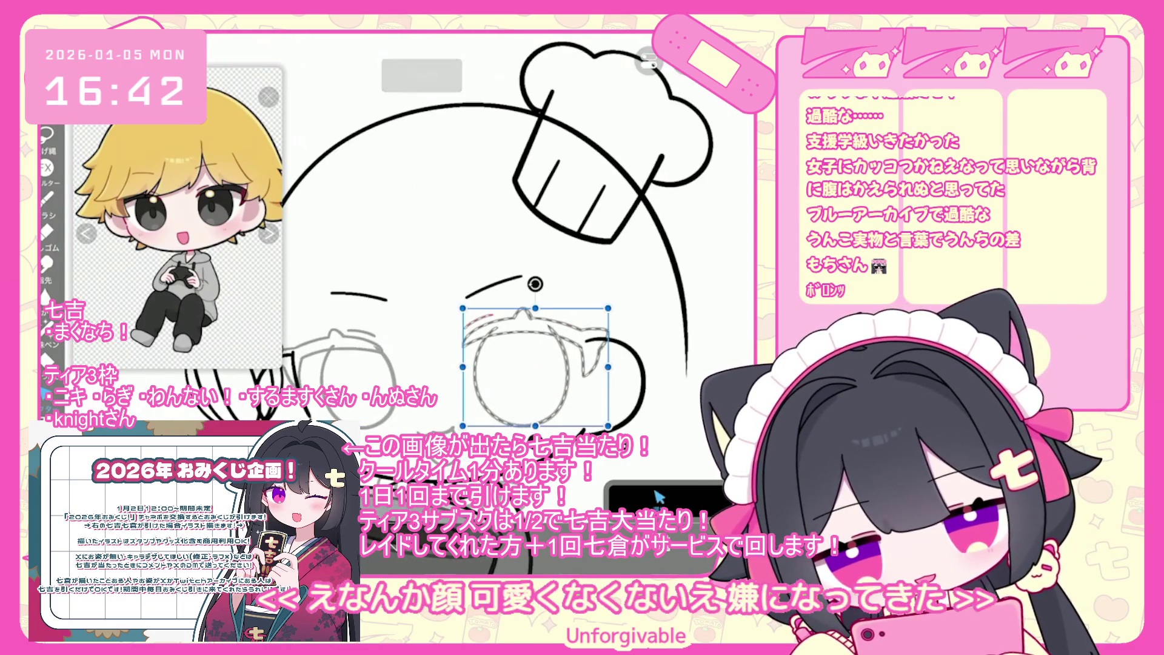
key("ctrl+d")
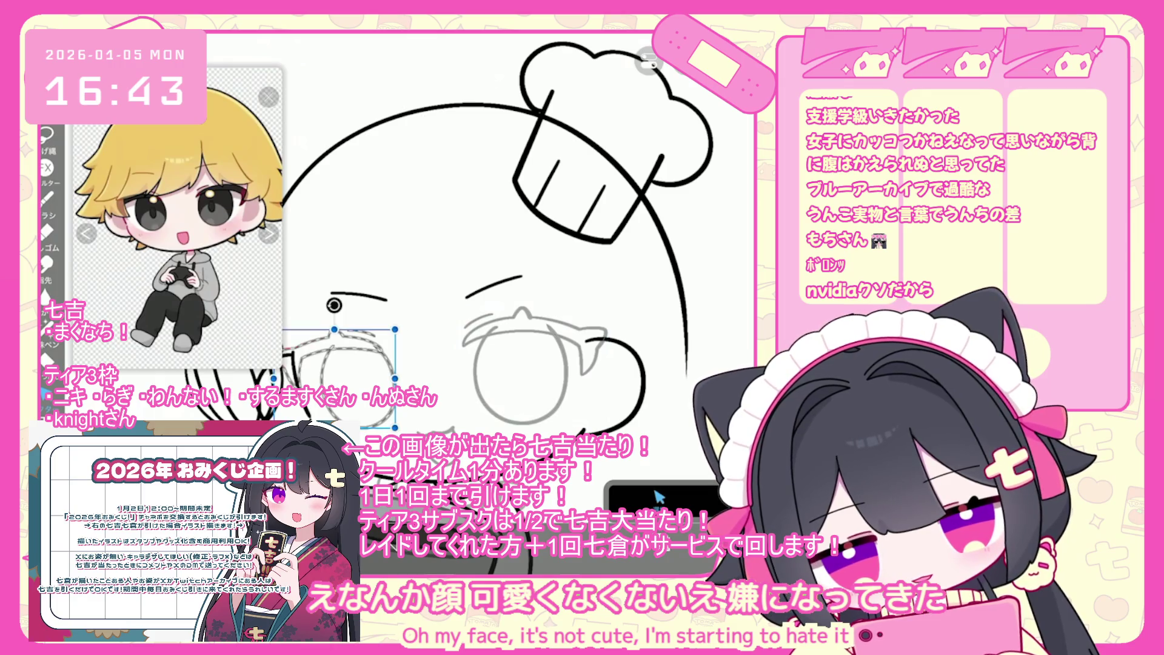
scroll(492, 297, "down", 3)
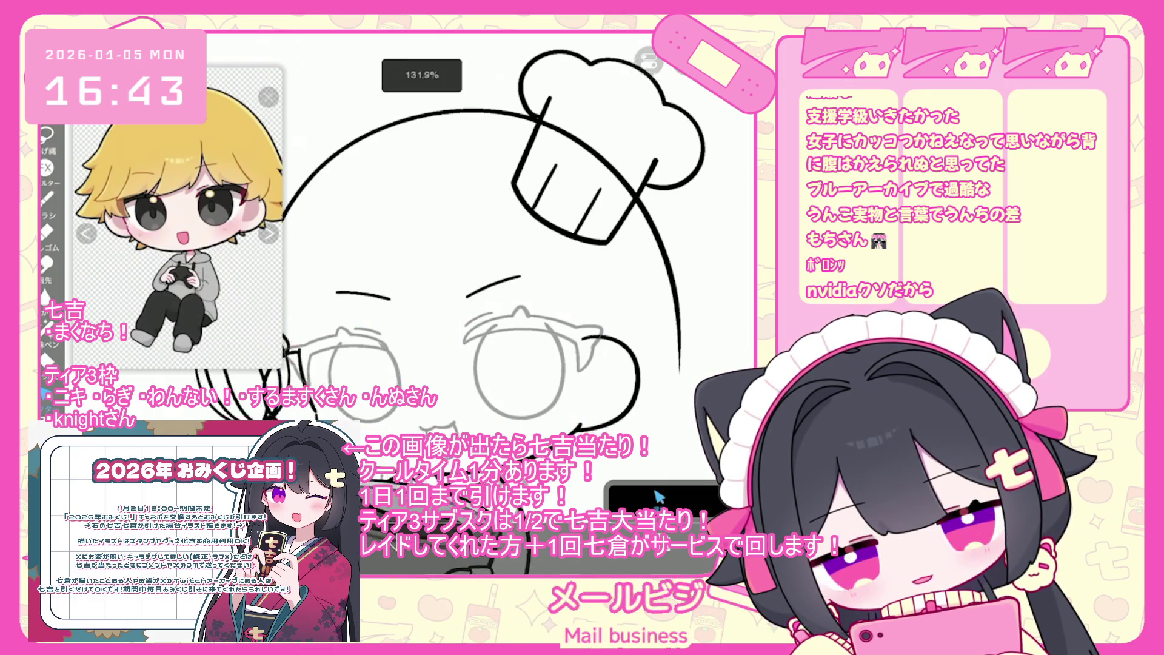
scroll(492, 321, "up", 3)
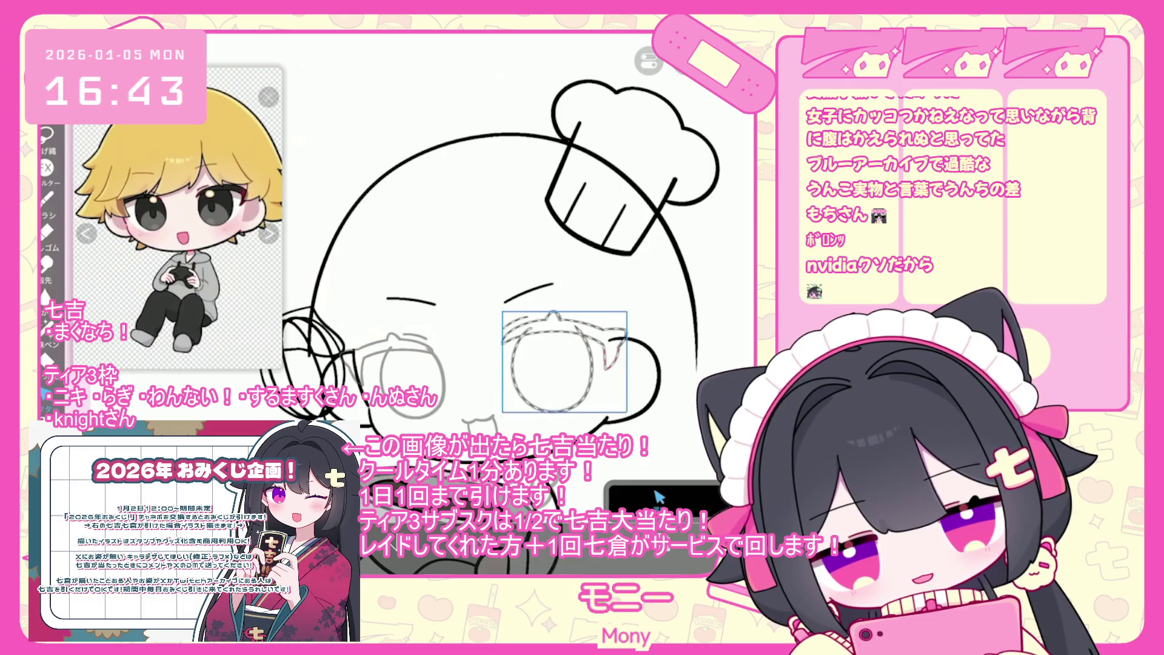
key("ctrl+t")
scroll(534, 381, "up", 3)
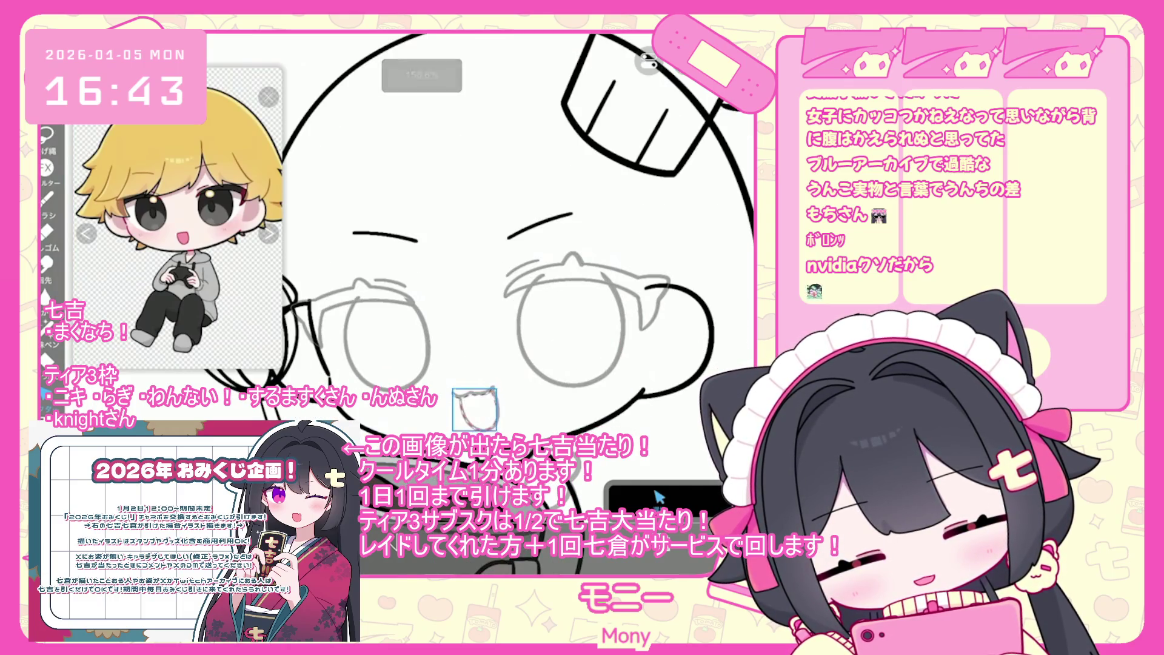
scroll(515, 273, "down", 3)
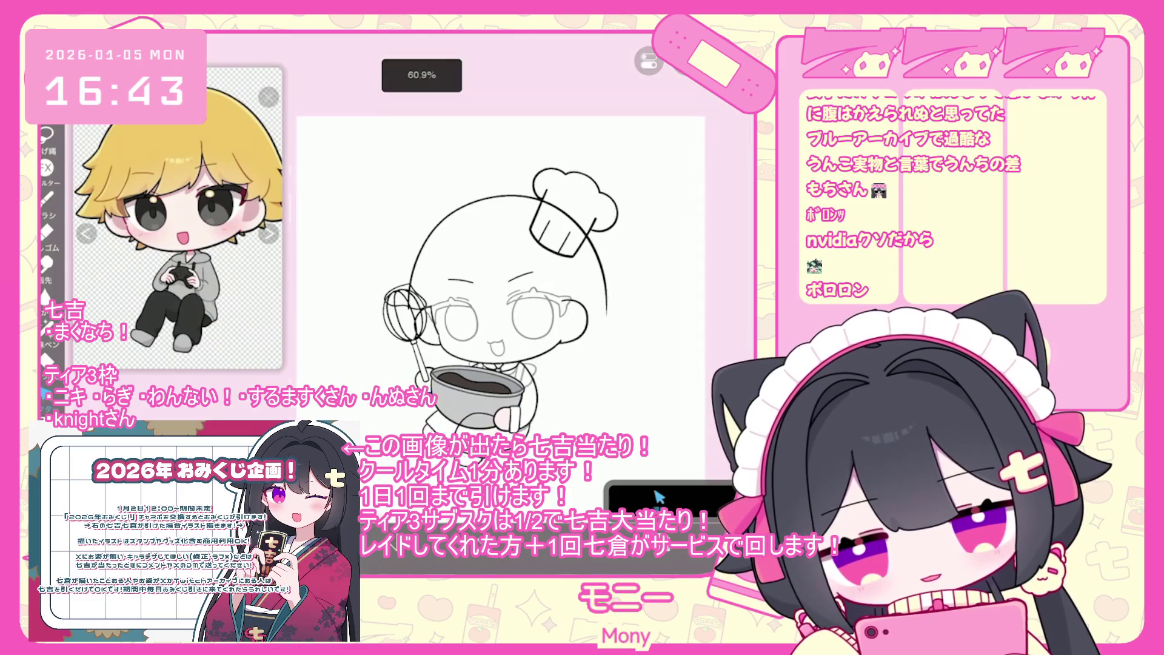
scroll(666, 255, "up", 3)
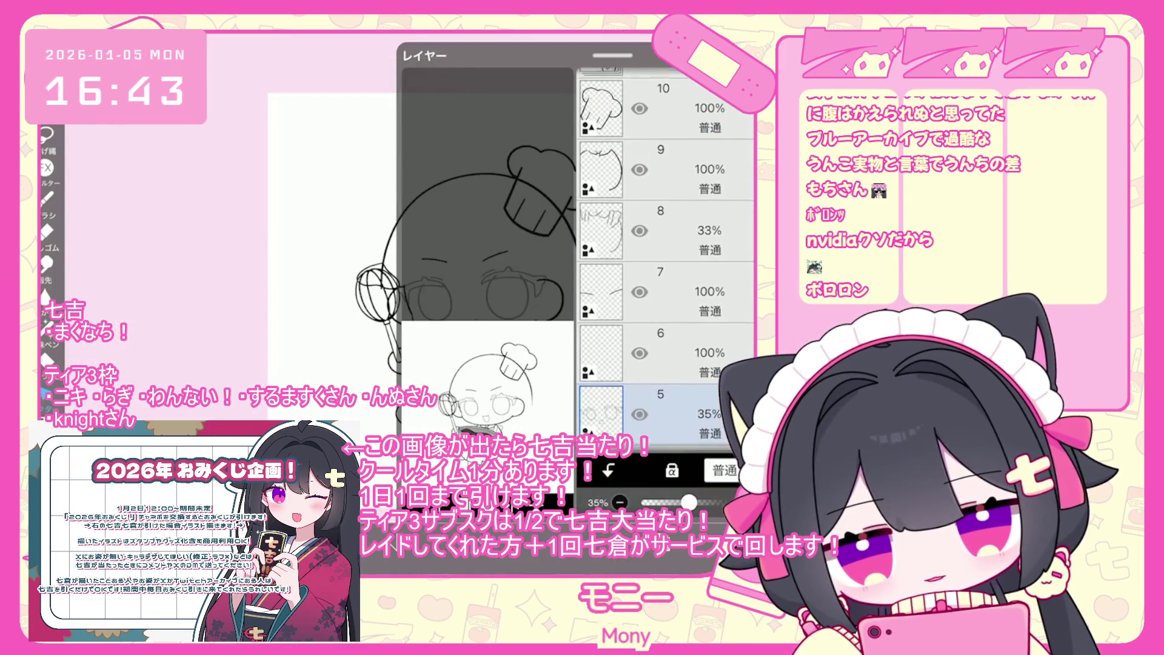
Step: Select the 33% layer 8, then layer 9, and reopen the layer list
left_click(666, 248)
left_click(666, 187)
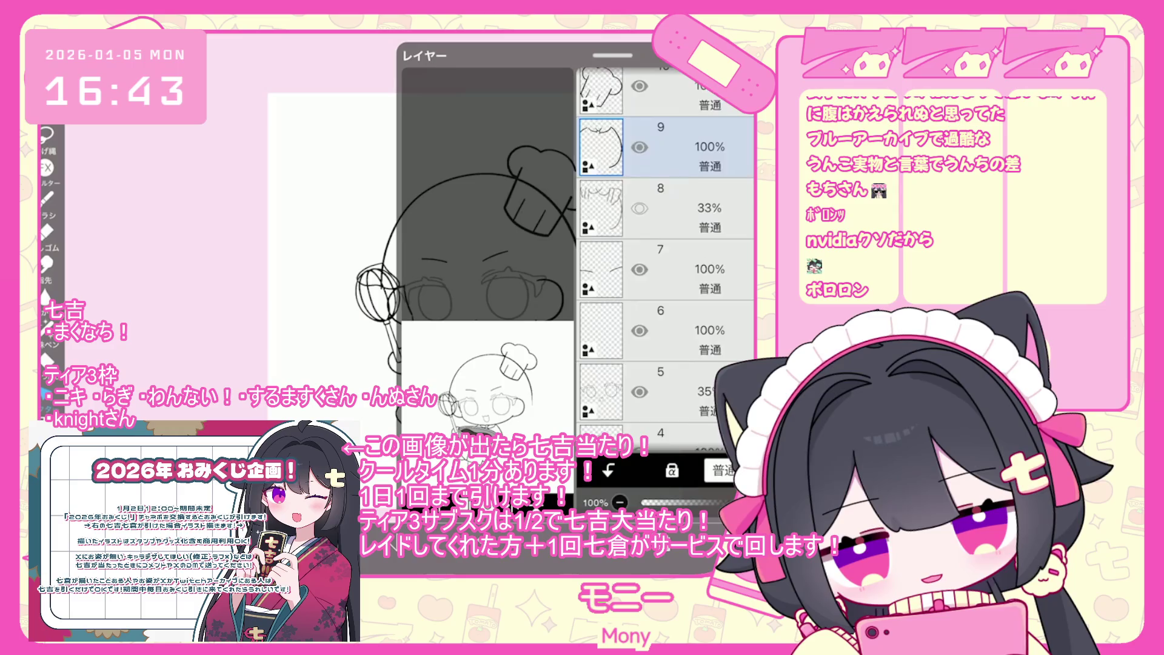
scroll(666, 255, "up", 3)
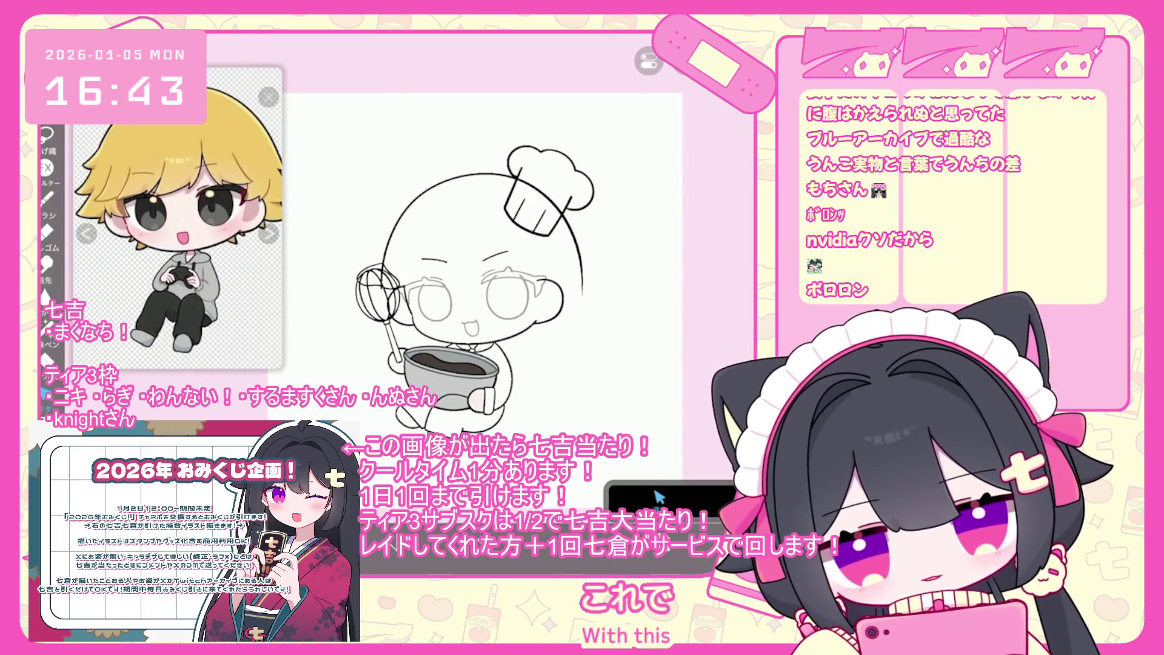
scroll(463, 280, "up", 2)
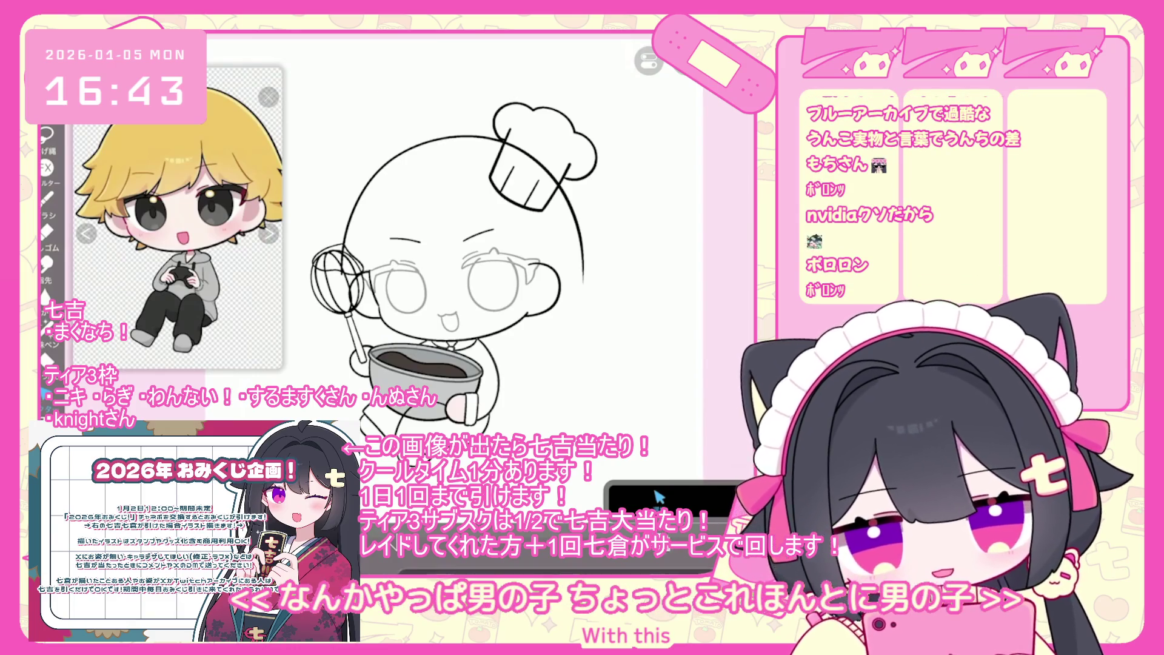
left_click(659, 496)
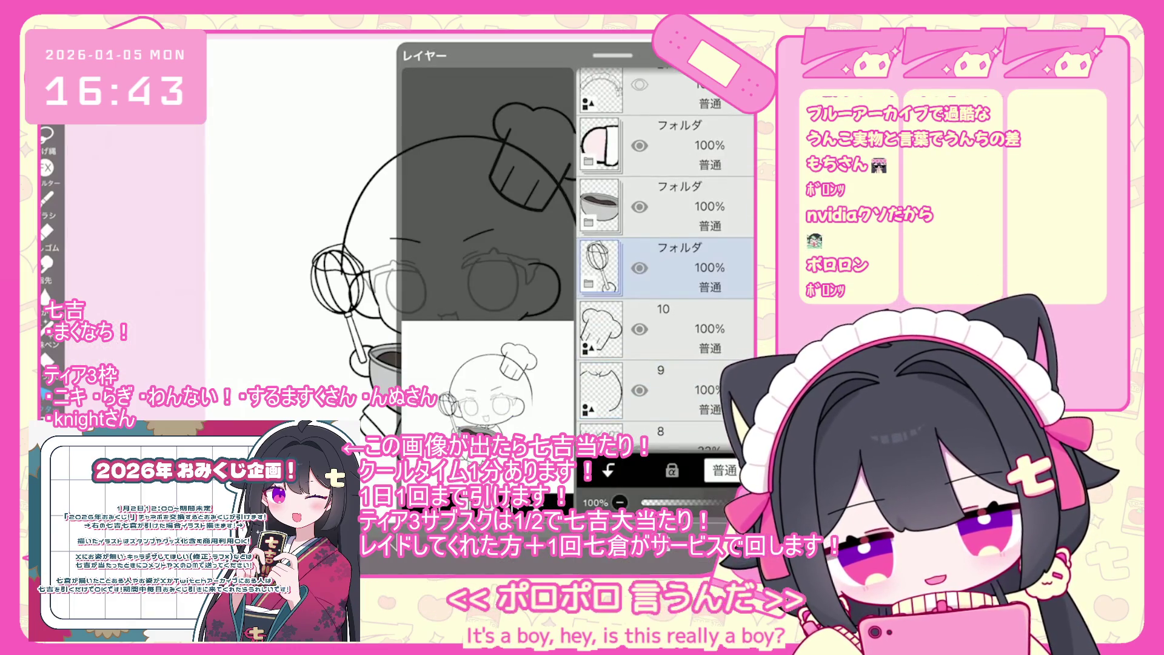
Step: Expand the bowl folder, select layer 16 inside it, then collapse the folder
left_click(667, 260)
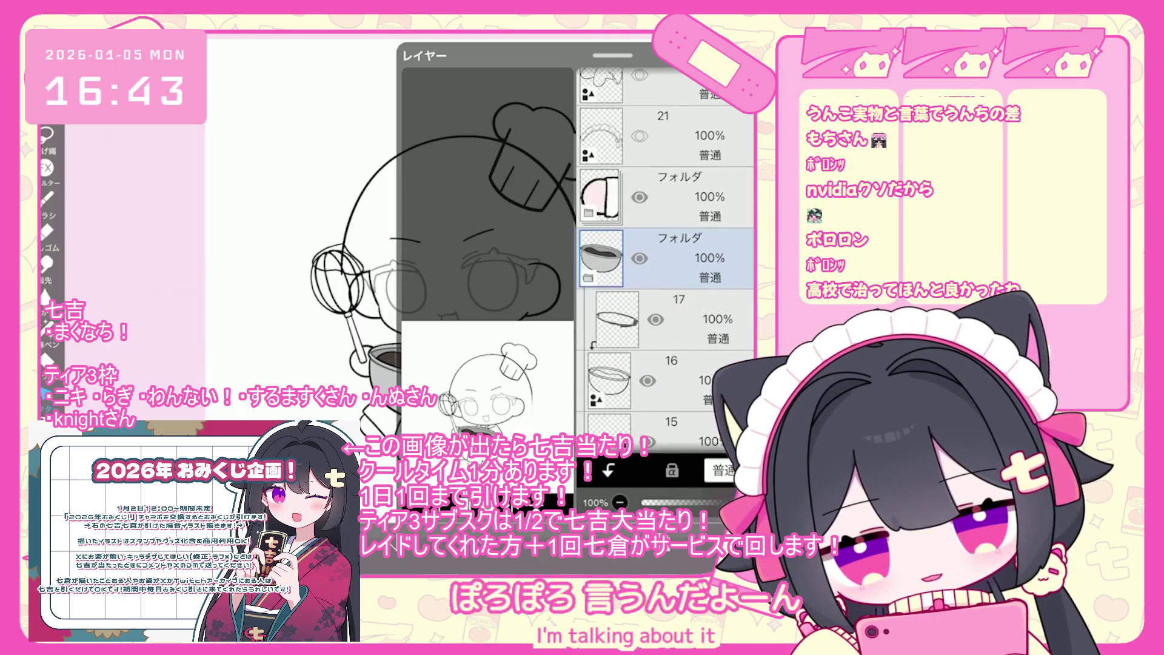
left_click(588, 277)
scroll(666, 255, "down", 1)
left_click(667, 425)
scroll(666, 255, "up", 1)
left_click(667, 243)
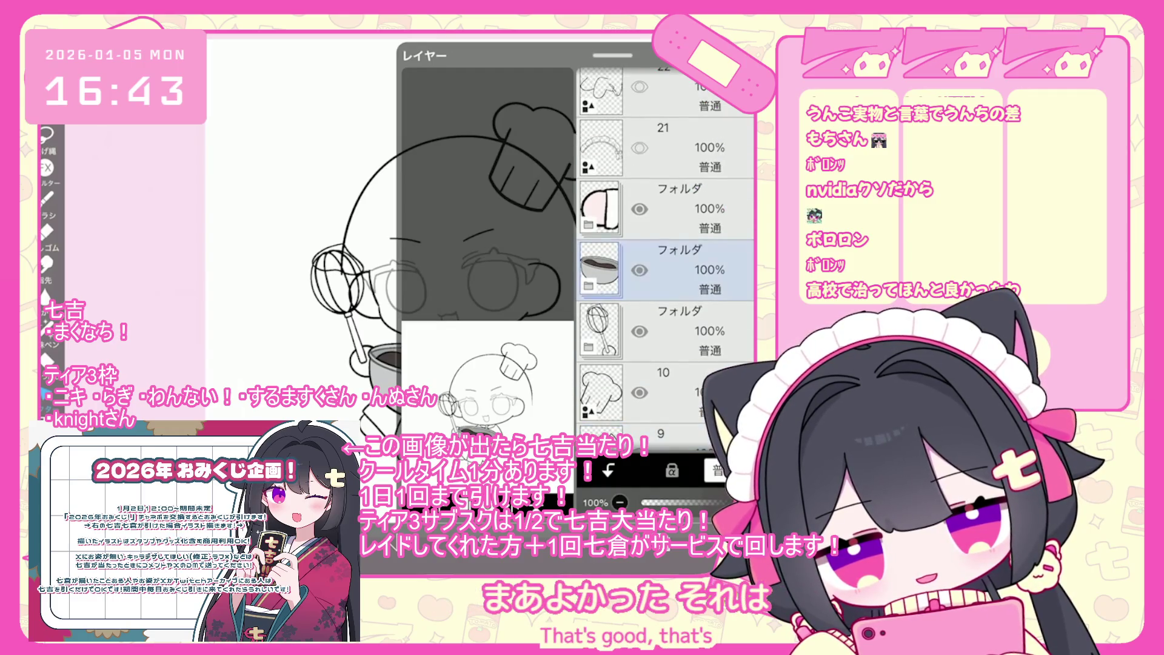
left_click(588, 277)
left_click(667, 381)
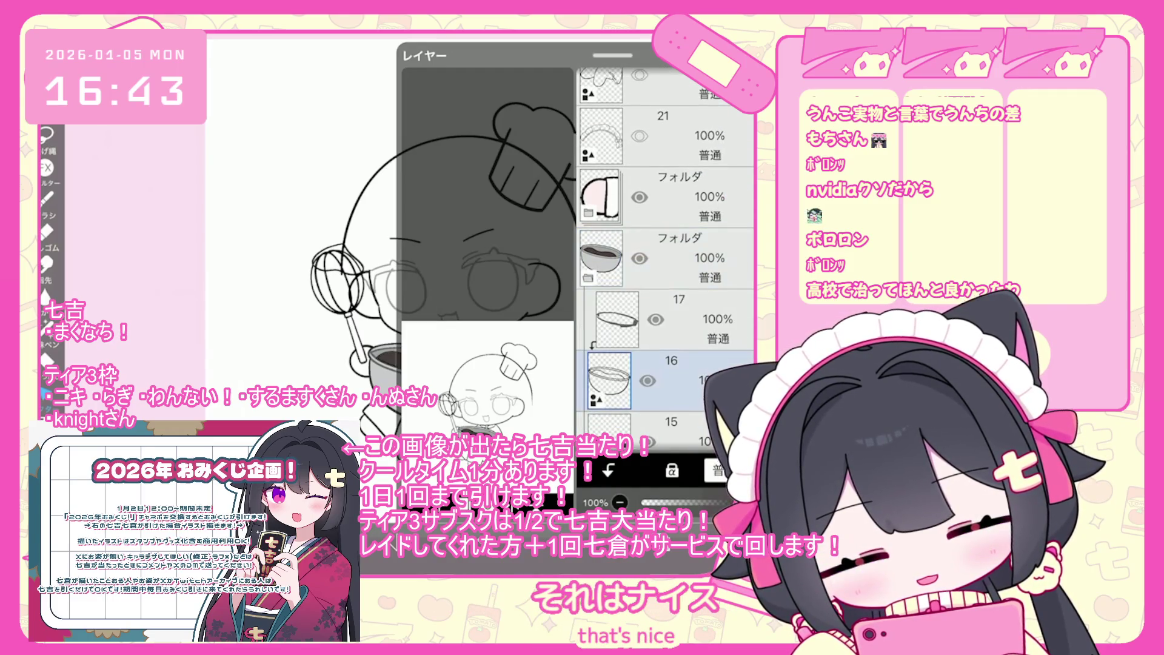
left_click(667, 254)
Step: Go back to the gallery and duplicate the chef artwork from its options menu
left_click(588, 277)
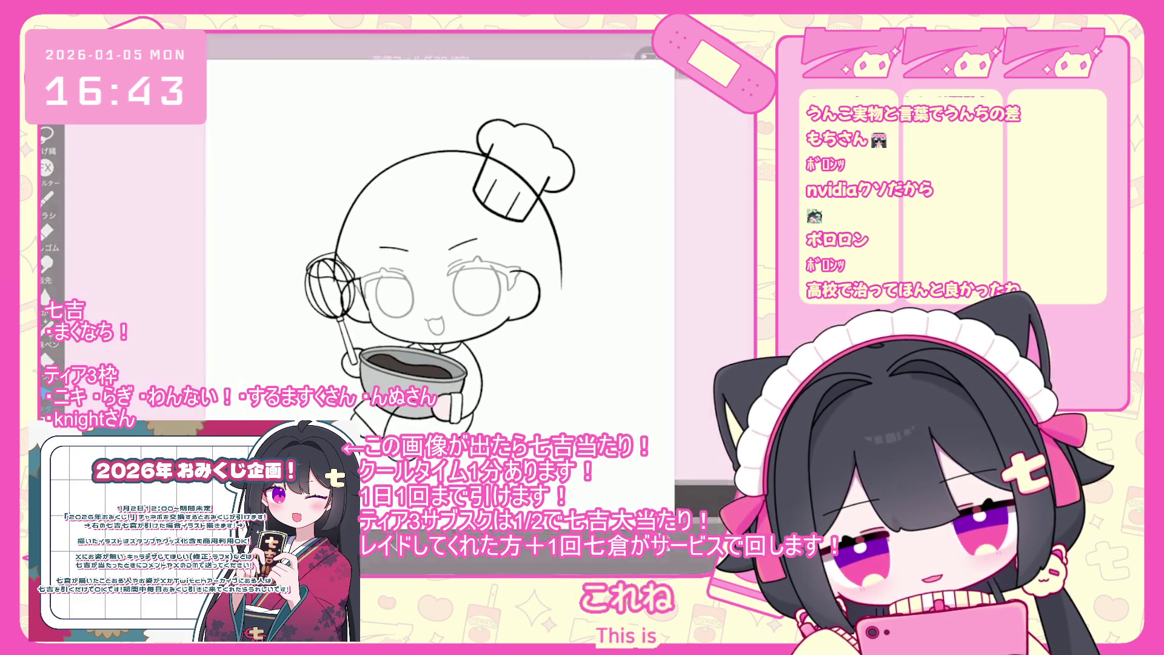
left_click(661, 61)
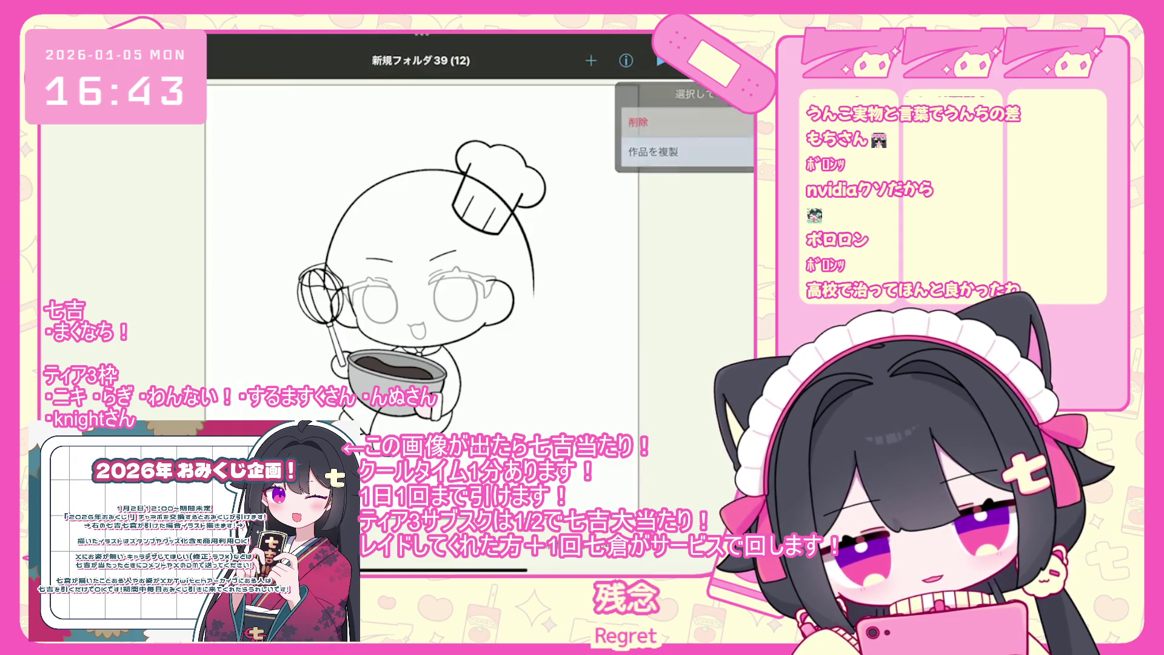
left_click(679, 144)
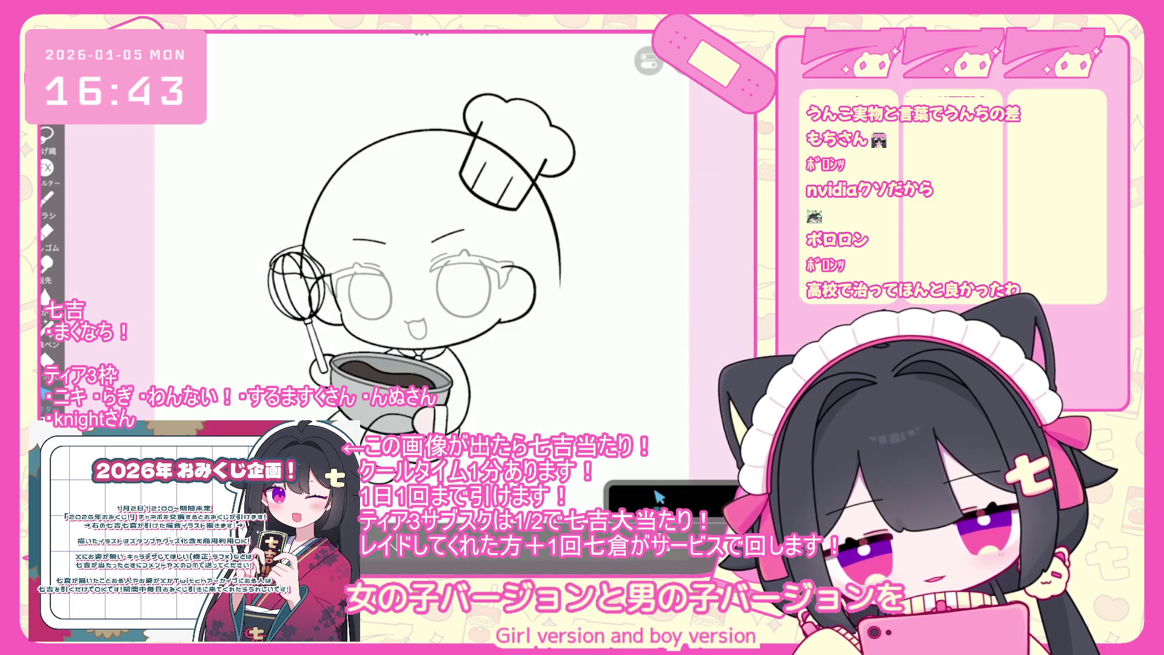
Step: Merge the whisk folder into one layer, then undo the merge and recent changes
left_click(601, 258)
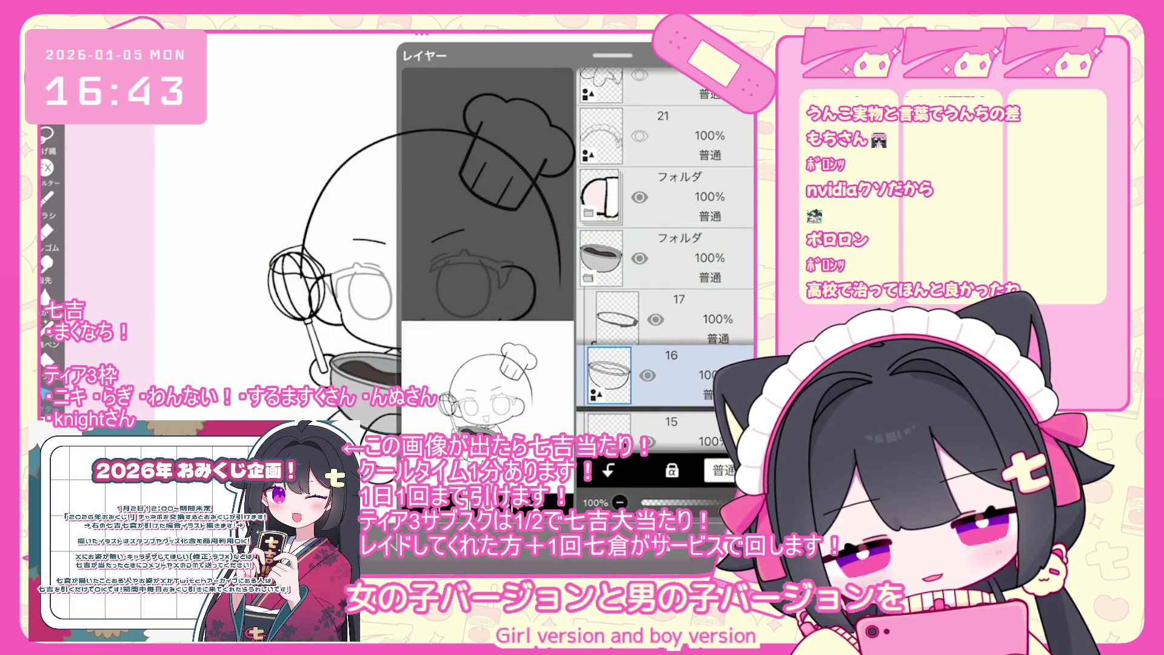
left_click(601, 319)
left_click(600, 319)
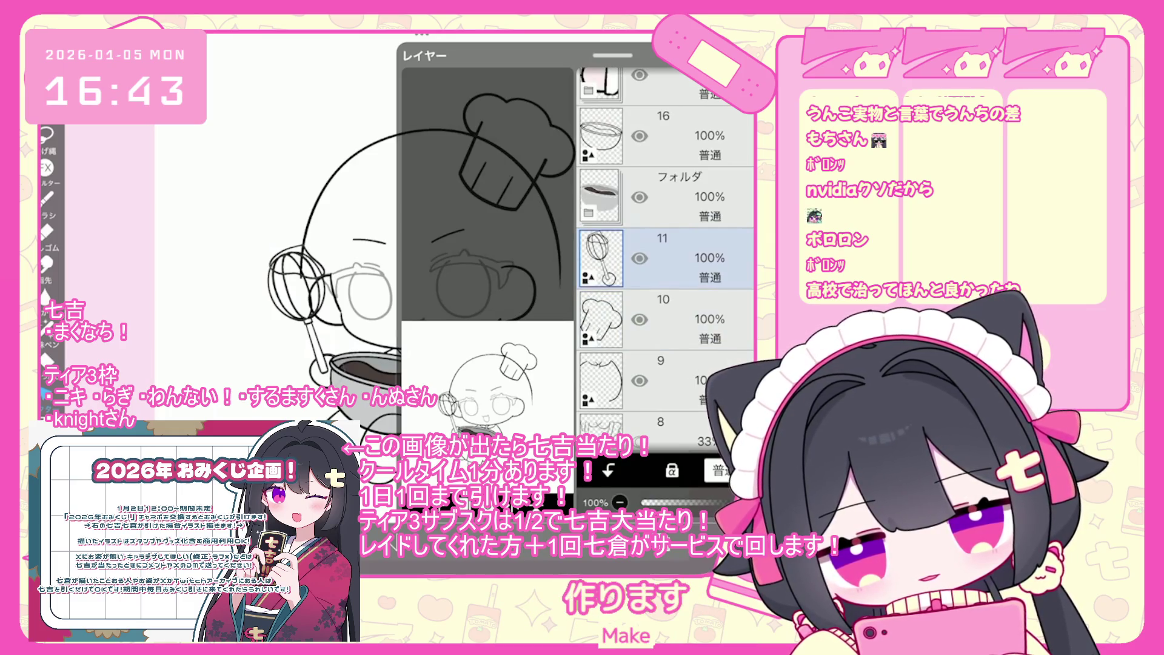
key("ctrl+z")
key("ctrl+z")
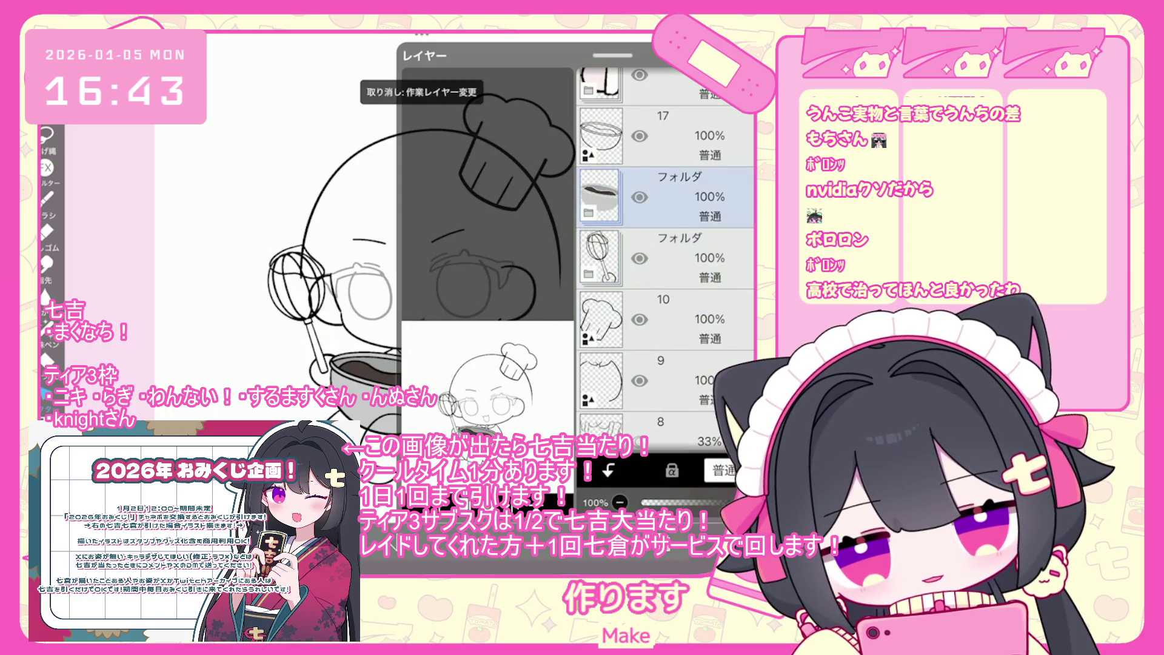
key("ctrl+z")
key("ctrl+z")
key("ctrl+z")
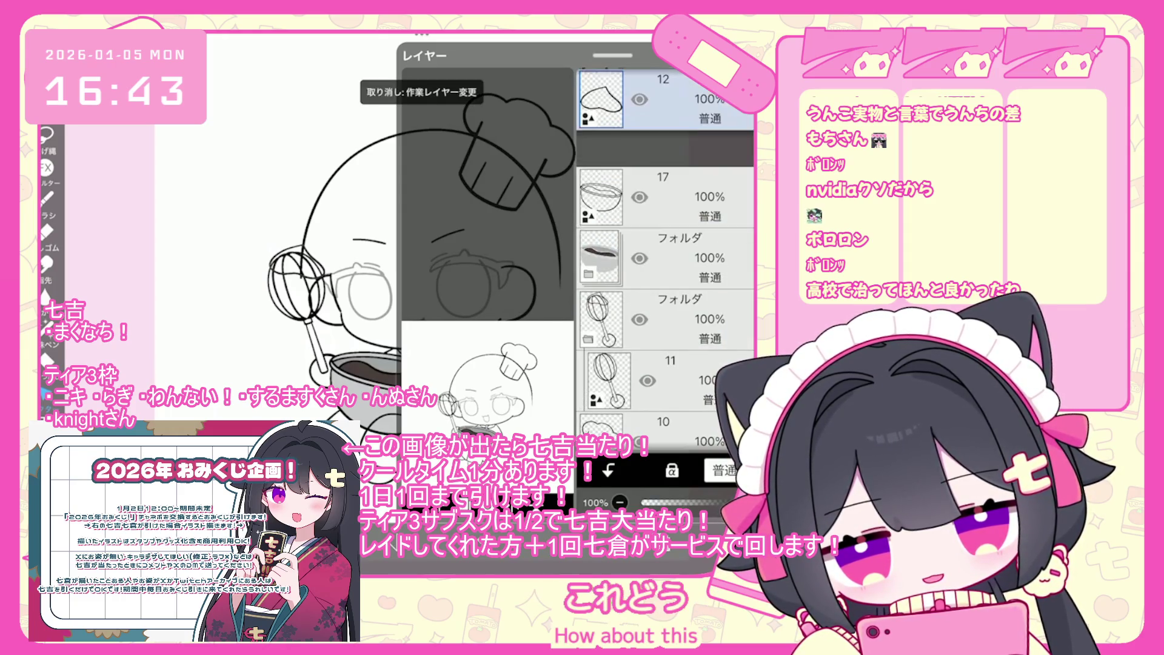
key("ctrl+z")
key("ctrl+z")
key("ctrl+z")
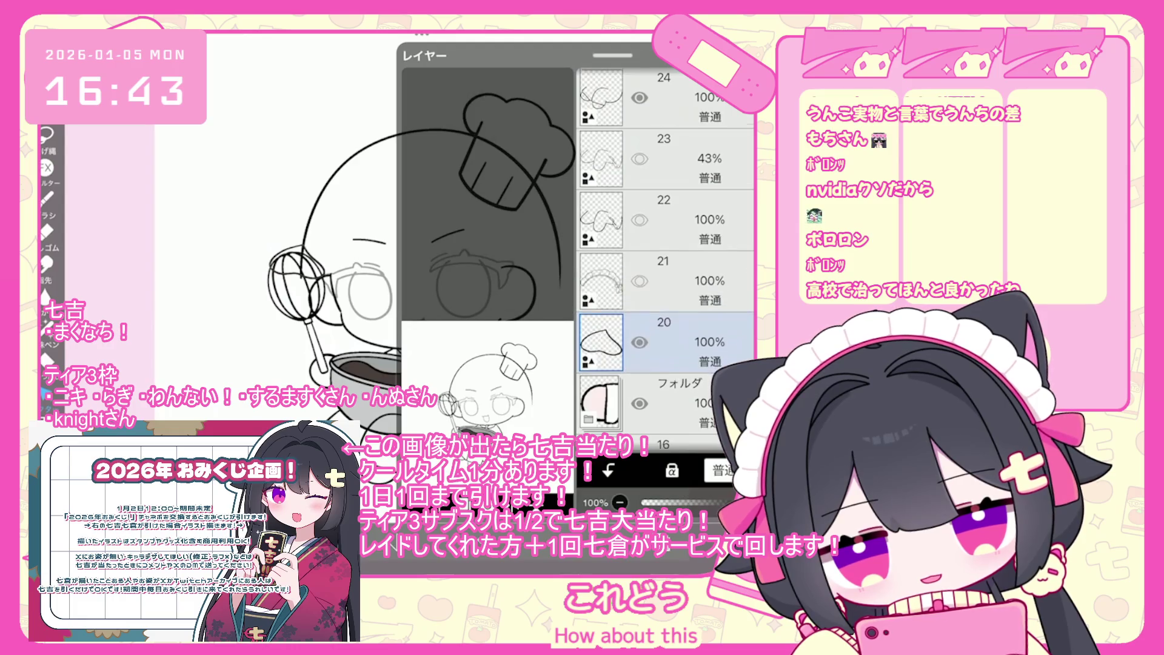
key("ctrl+z")
key("ctrl+z")
key("ctrl+z")
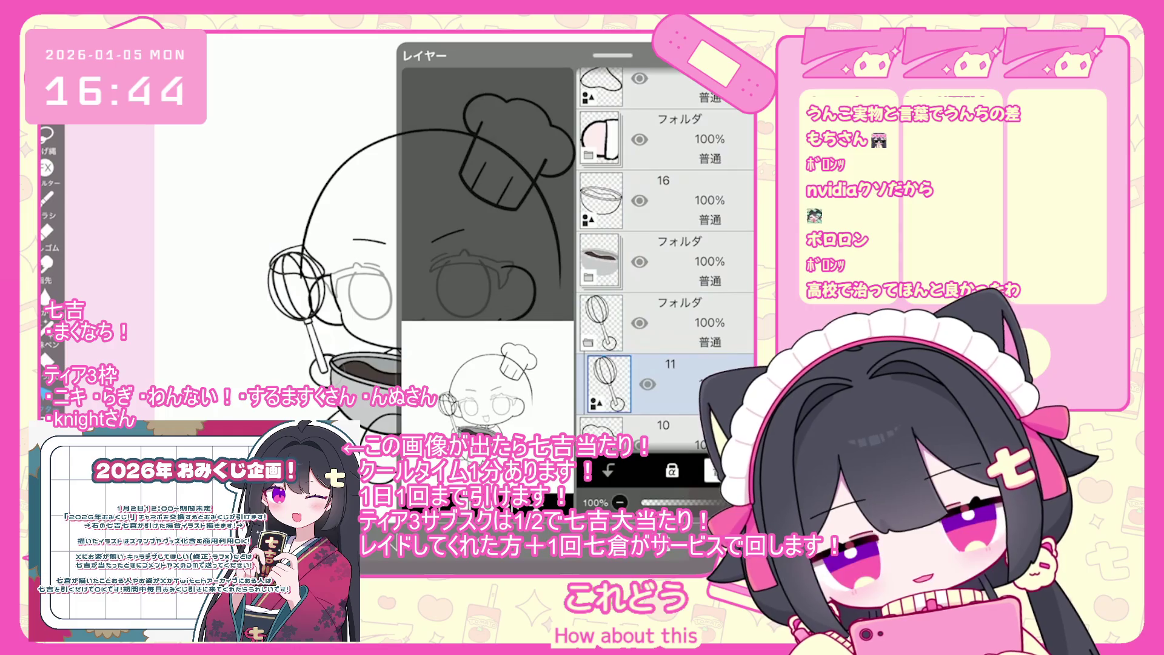
key("ctrl+z")
Step: Reorder layer 10, make layer 9 visible again, and remove the 33% sketch layer
mouse_move(600, 433)
left_mouse_down()
mouse_move(600, 97)
mouse_move(600, 309)
left_mouse_up()
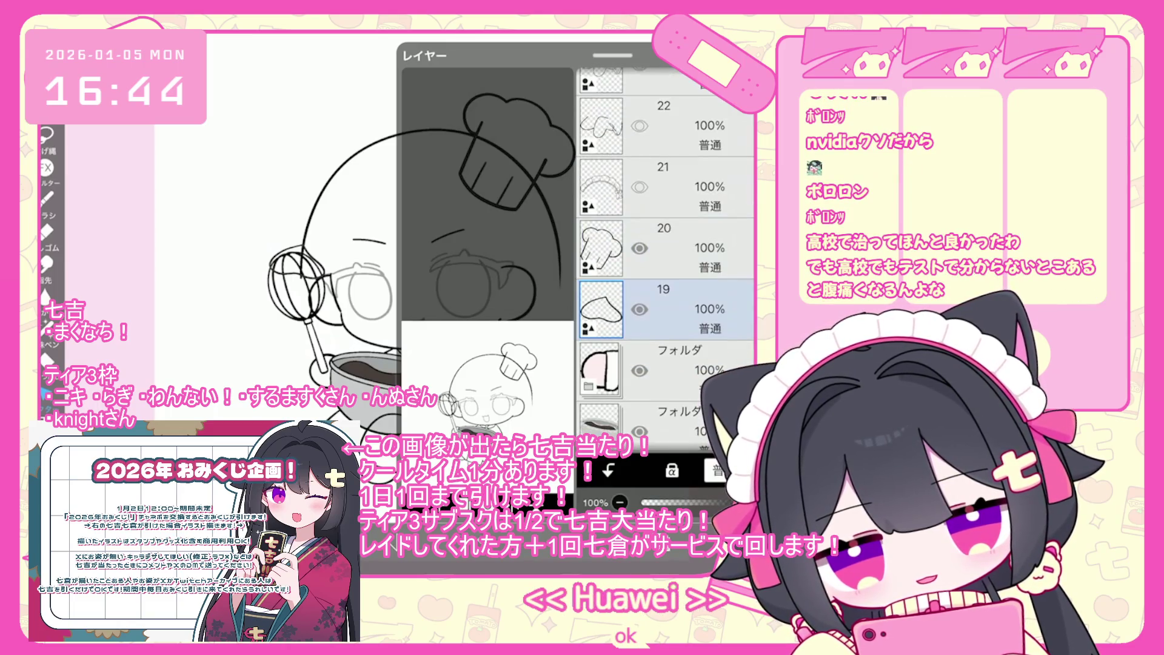
left_click(667, 249)
scroll(667, 255, "down", 10)
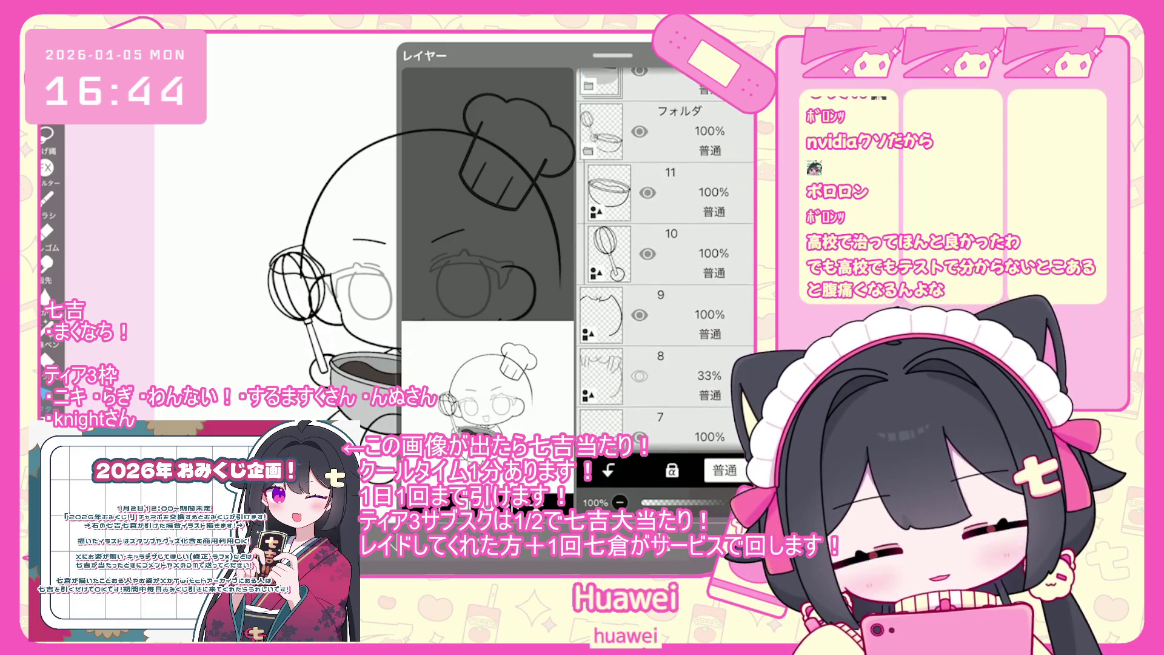
left_click(667, 311)
left_click(640, 311)
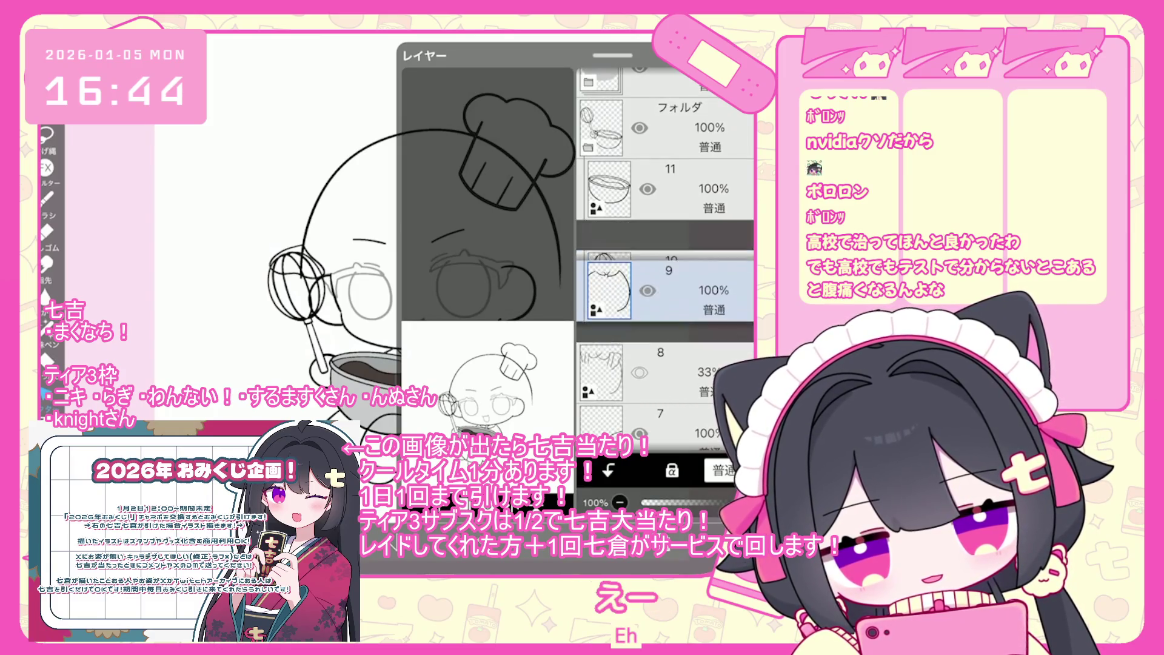
scroll(667, 242, "down", 2)
left_click(668, 282)
Step: Select the 35% layer 5, 27% layer 3 and layer 4, then drag a layer upward
scroll(667, 242, "down", 3)
left_click(667, 332)
scroll(667, 243, "down", 2)
left_click(667, 357)
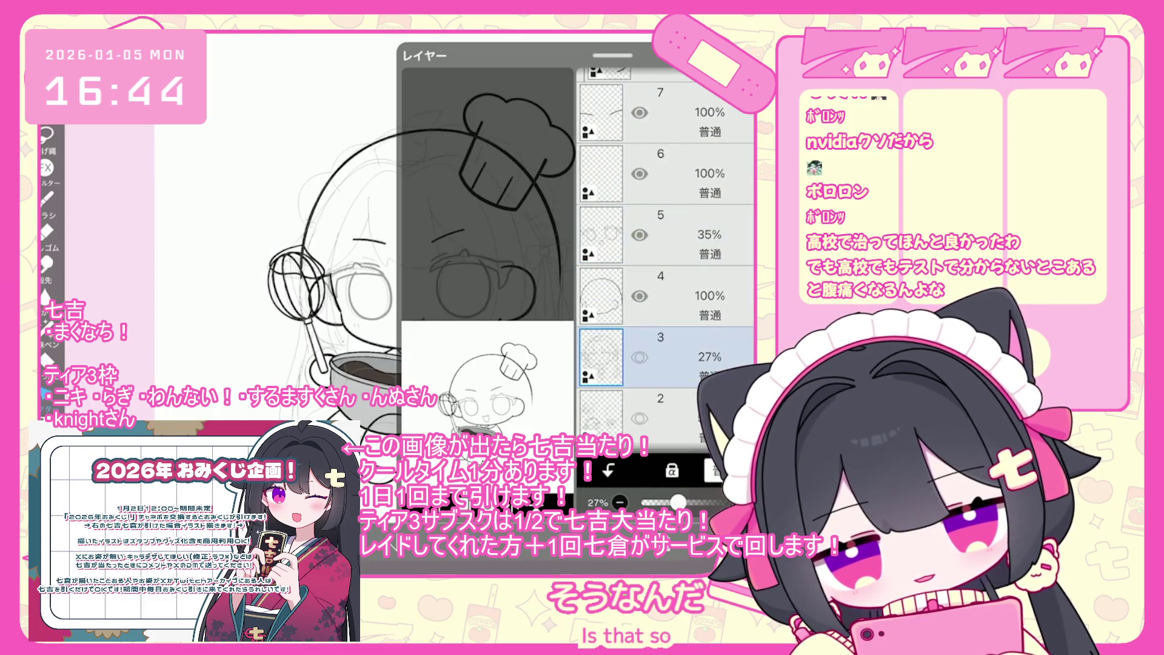
left_click(667, 296)
scroll(667, 242, "up", 1)
mouse_move(667, 327)
left_mouse_down()
mouse_move(667, 104)
mouse_move(667, 197)
left_mouse_up()
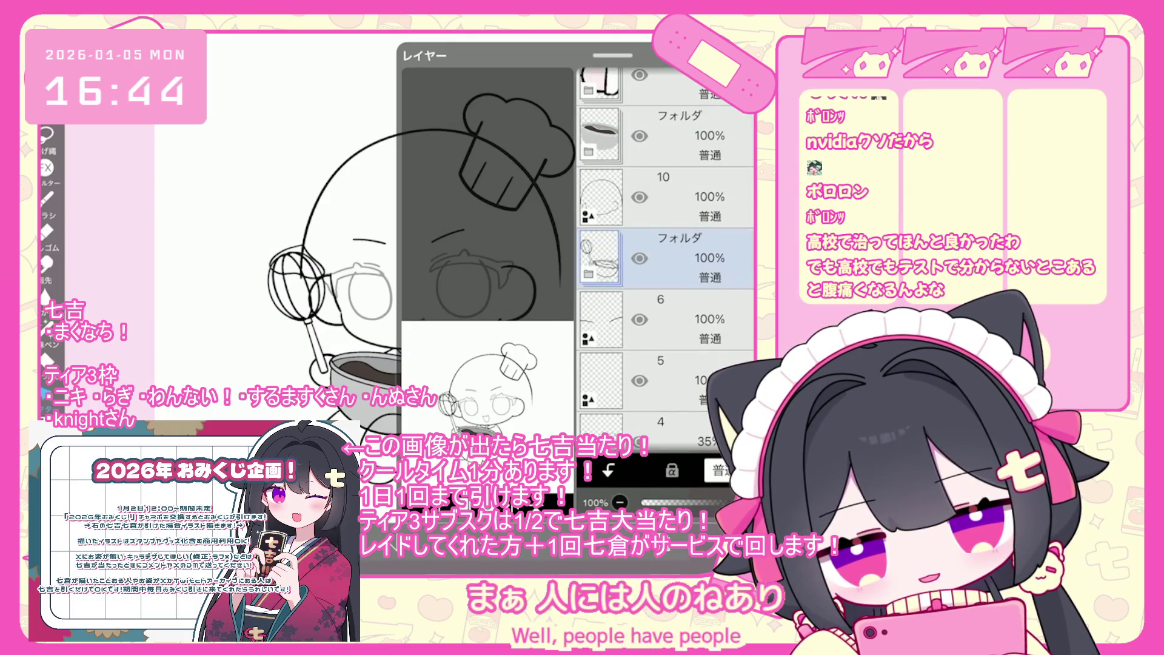
Step: Copy the layer contents and paste them as a new layer above bowl layer 9
left_click(660, 496)
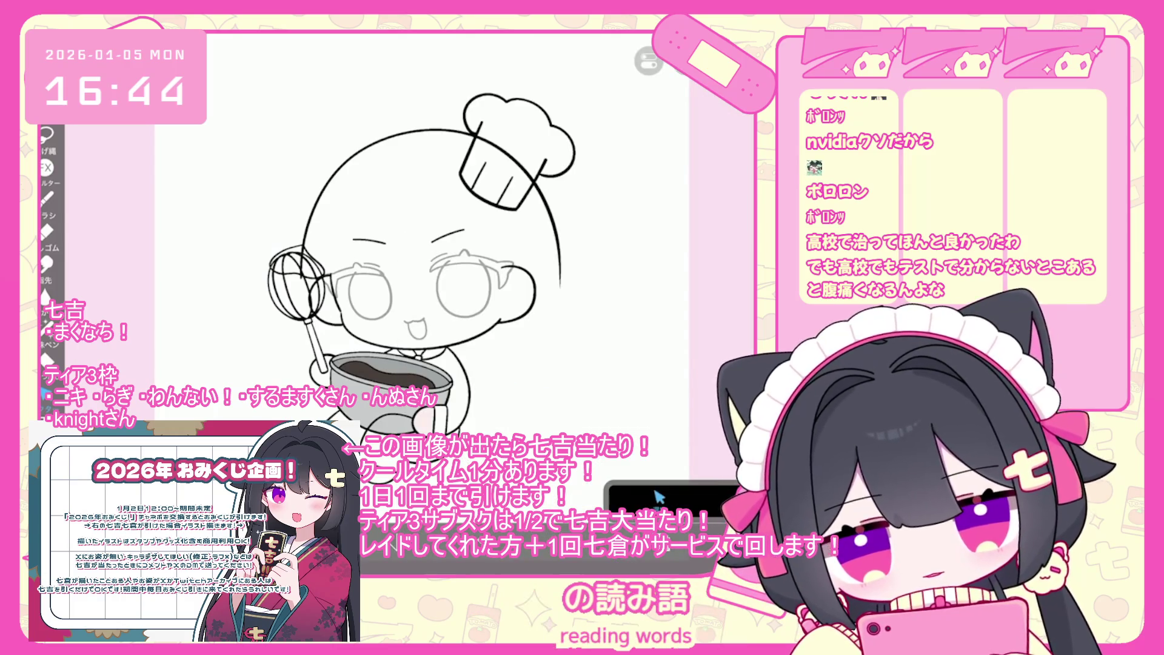
left_click(659, 496)
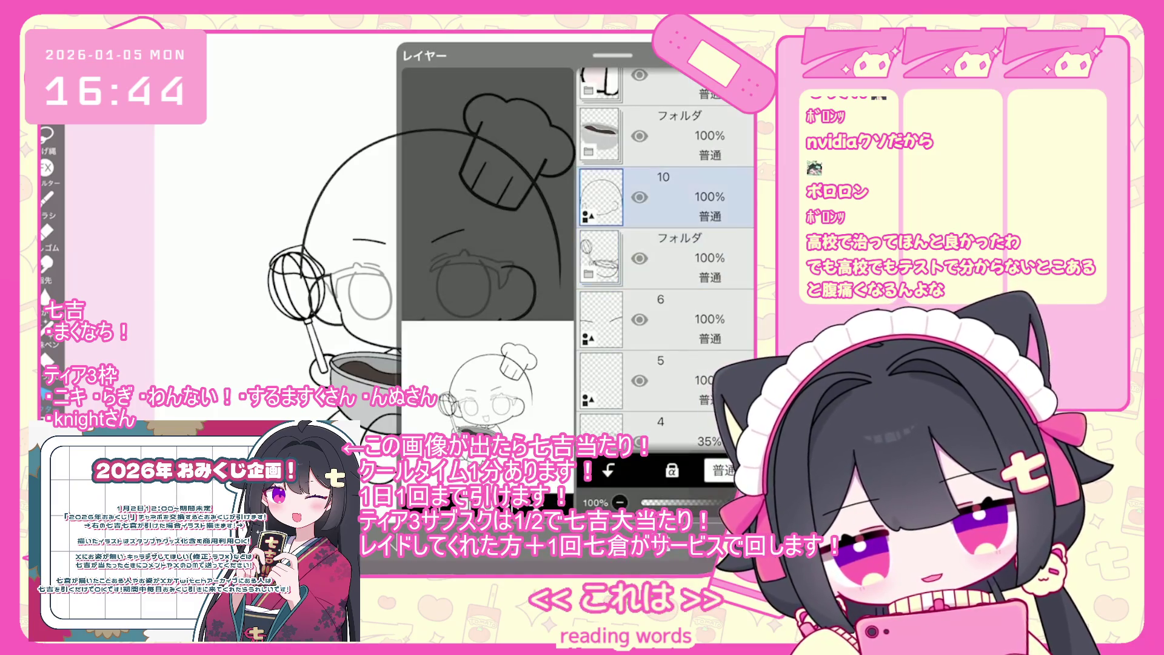
left_click(660, 496)
scroll(388, 243, "up", 3)
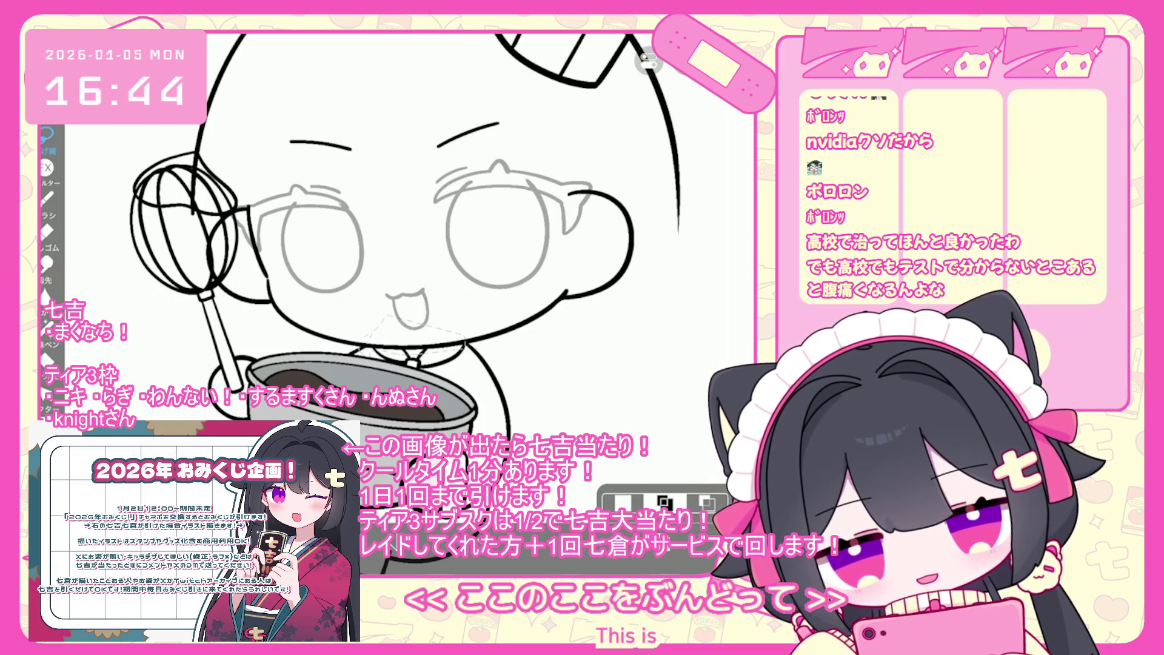
key("ctrl+c")
left_click(665, 502)
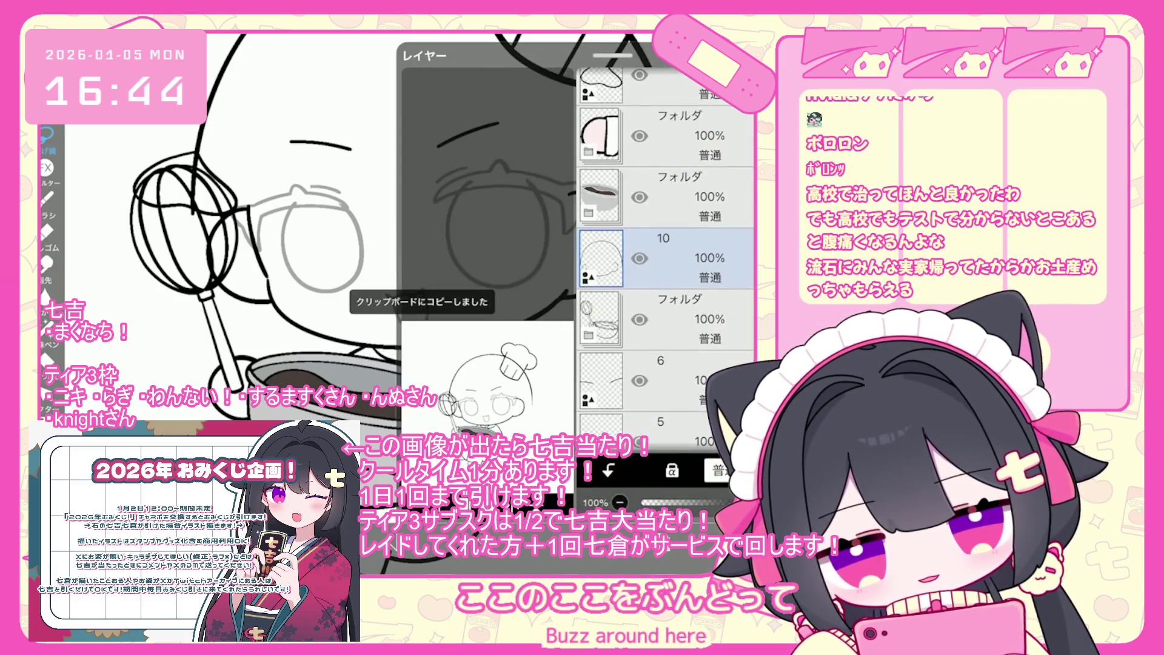
left_click(698, 319)
key("ctrl+v")
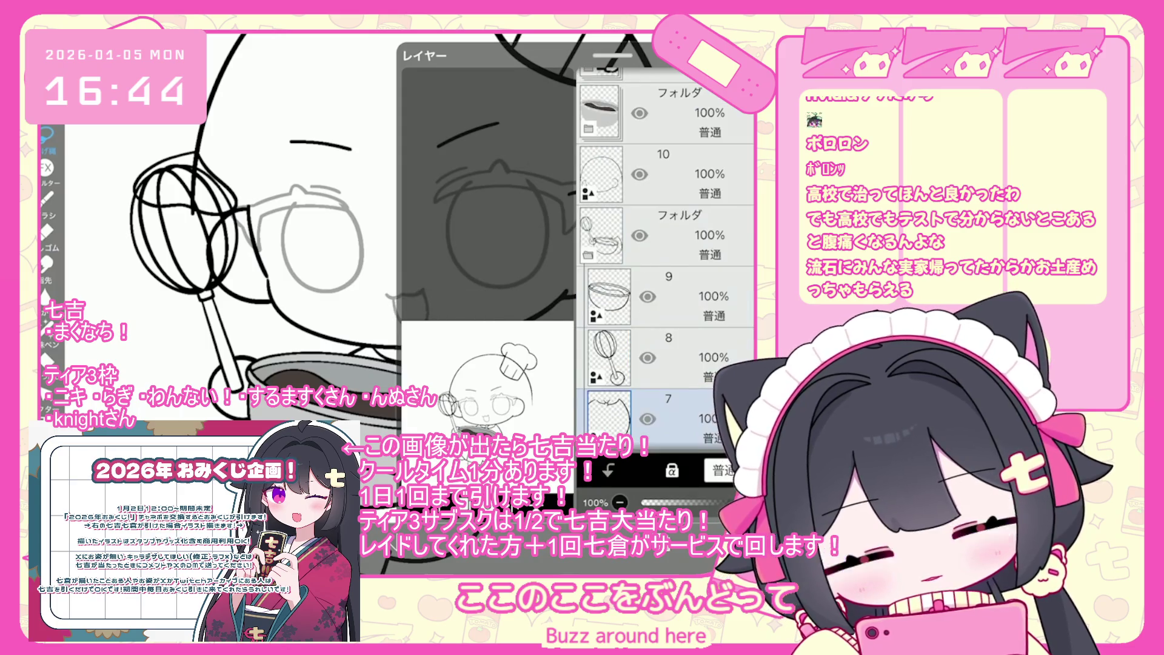
key("Escape")
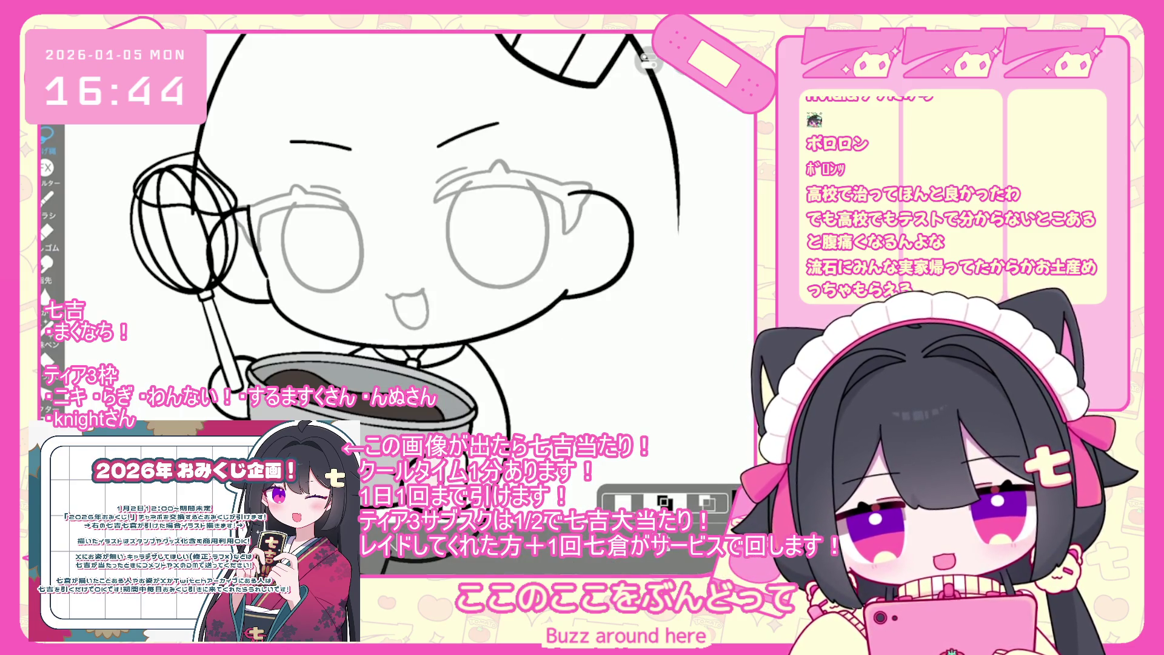
Step: With the brush selected, turn bowl layer 9's visibility back on
left_click(45, 197)
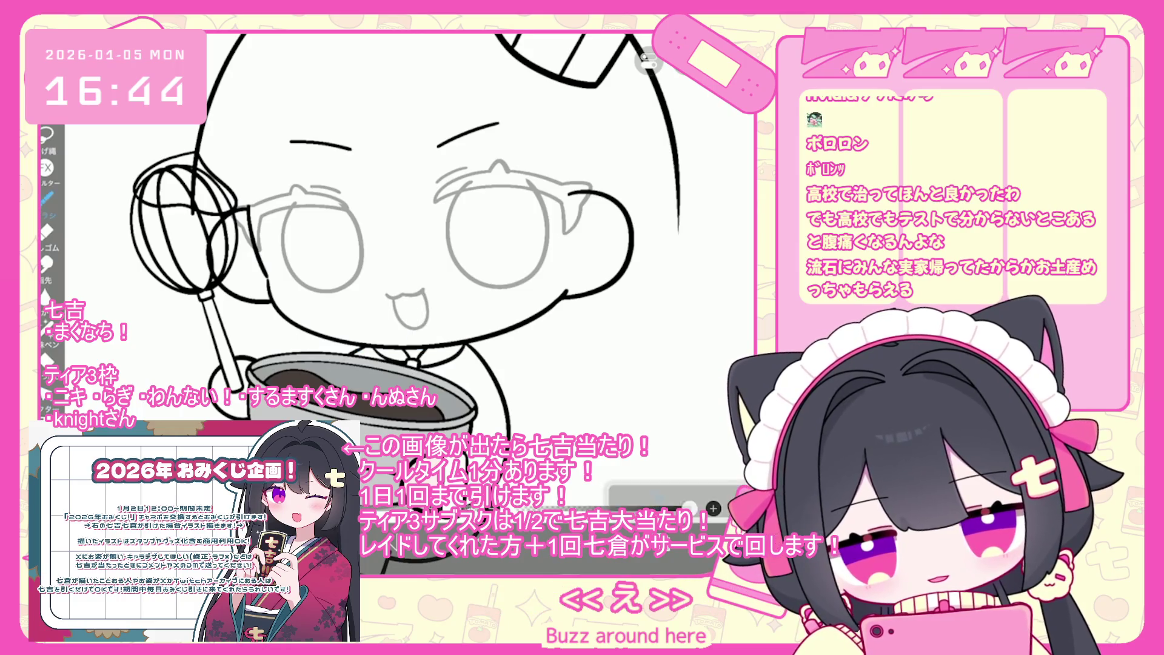
scroll(388, 237, "down", 3)
left_click(663, 534)
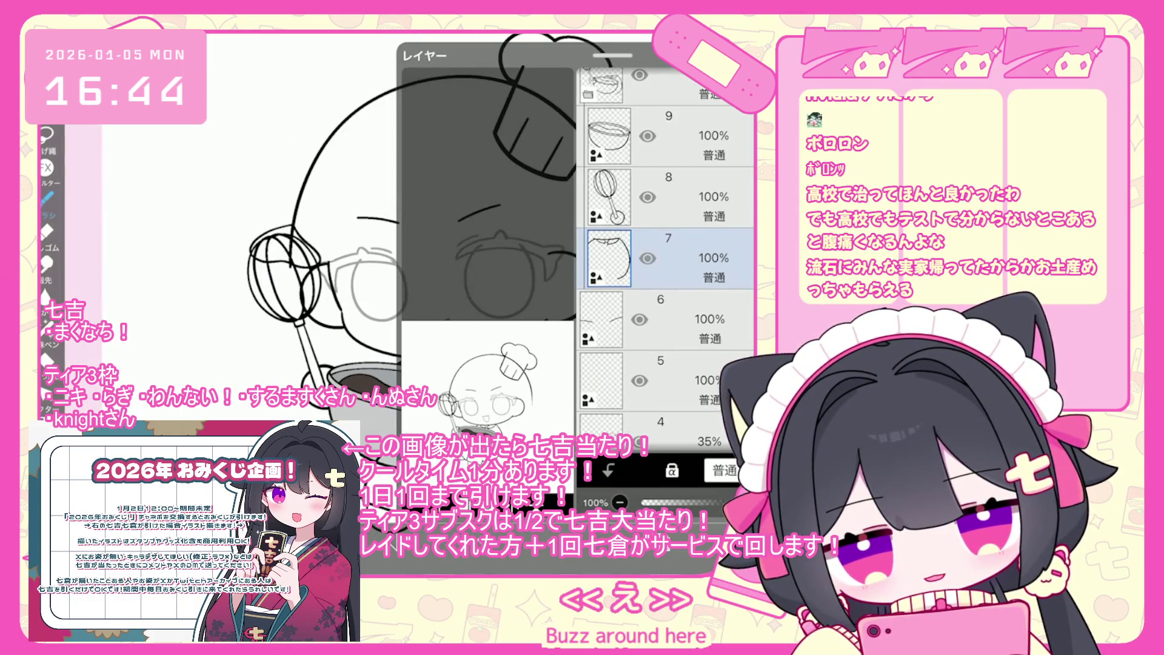
scroll(667, 261, "up", 3)
left_click(667, 279)
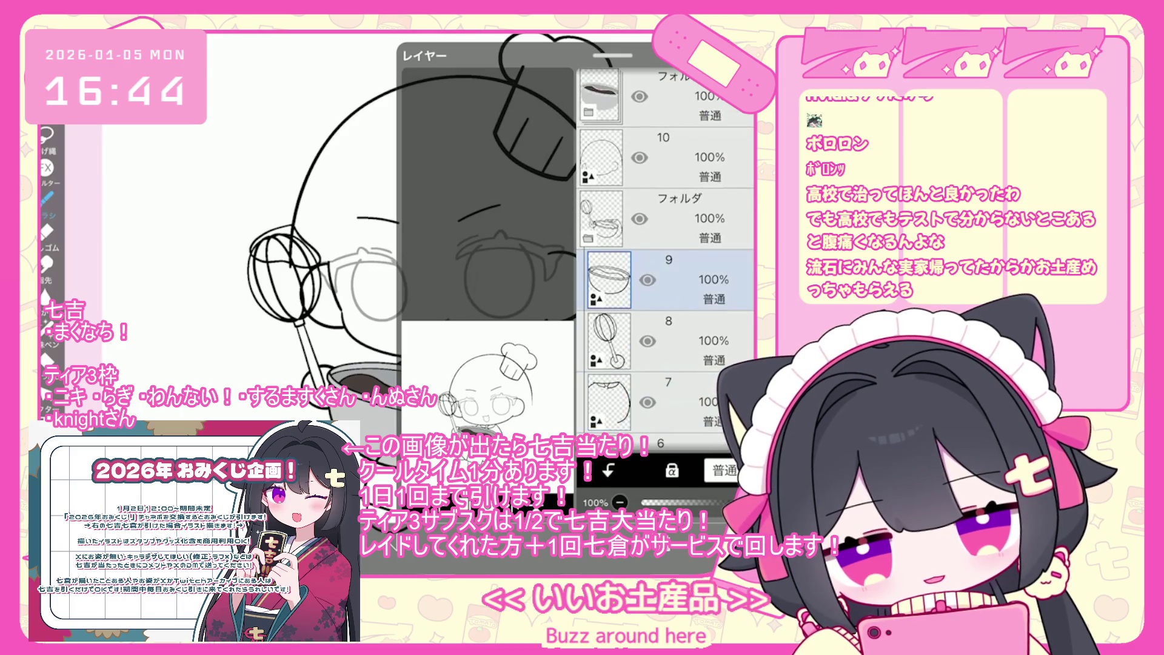
left_click(647, 279)
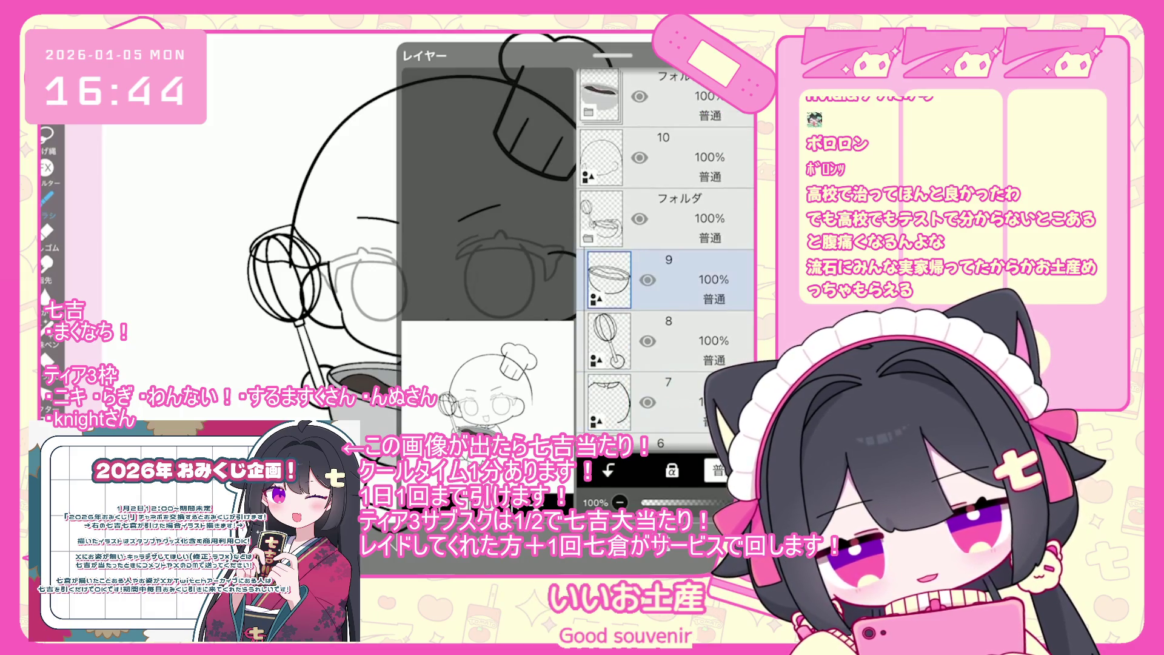
Step: Move layer 23 below layer 10 and gather layers 7–9 into a collapsed folder
scroll(667, 260, "up", 10)
left_click(667, 189)
scroll(664, 254, "up", 3)
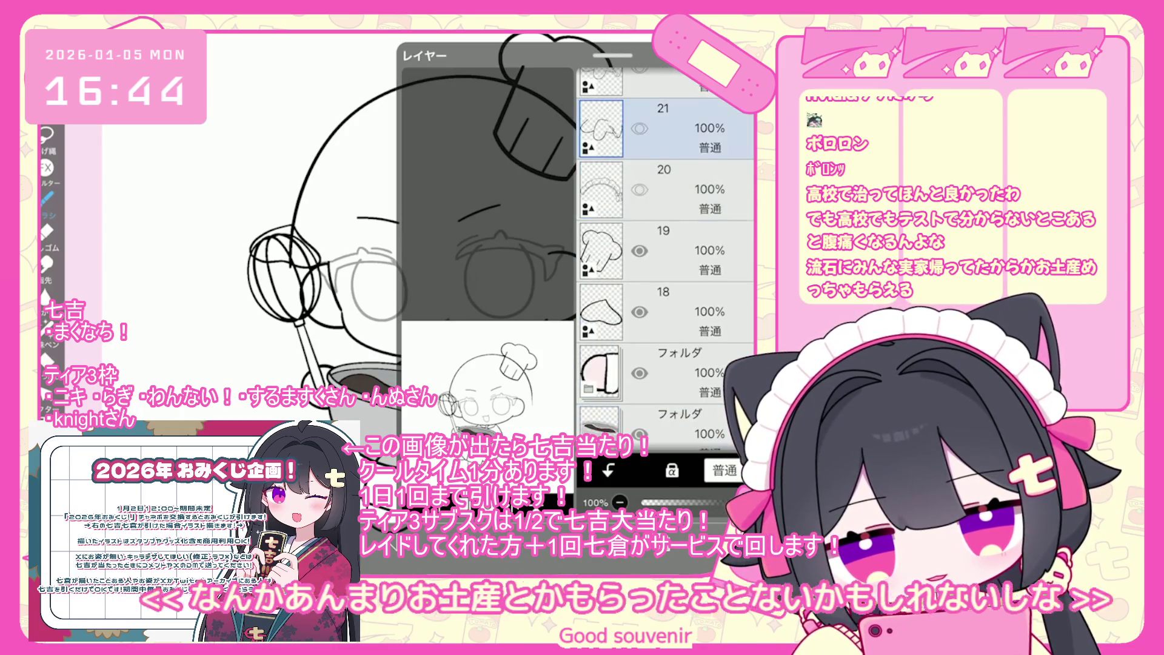
left_click(667, 159)
left_click_drag(667, 159, 667, 372)
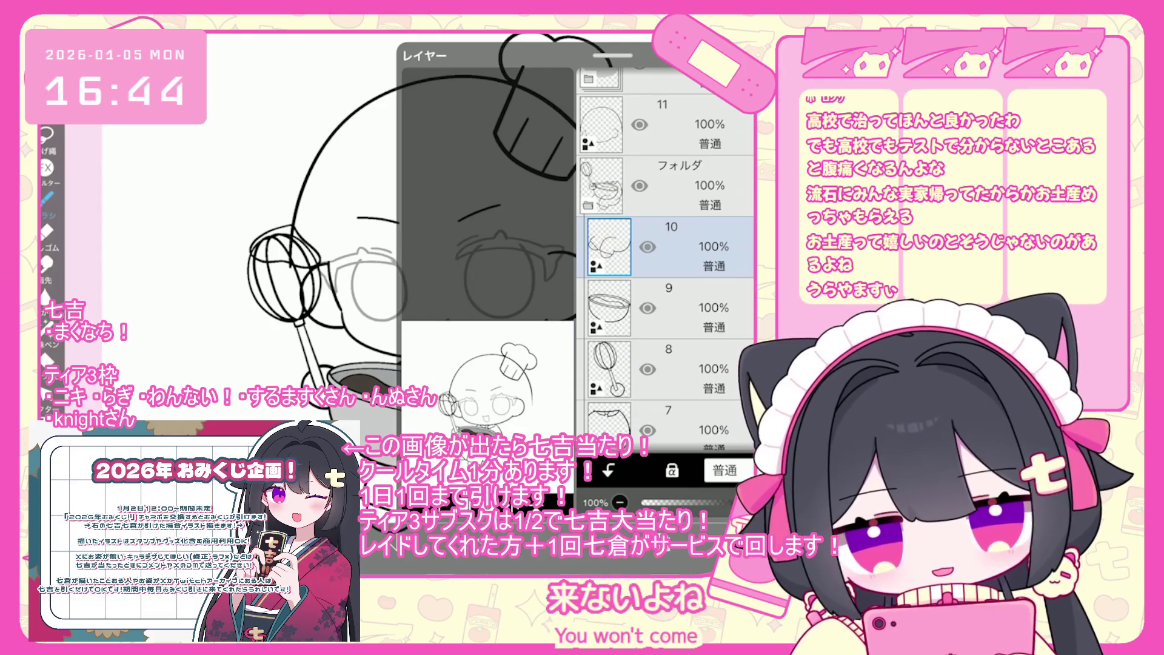
left_click(667, 258)
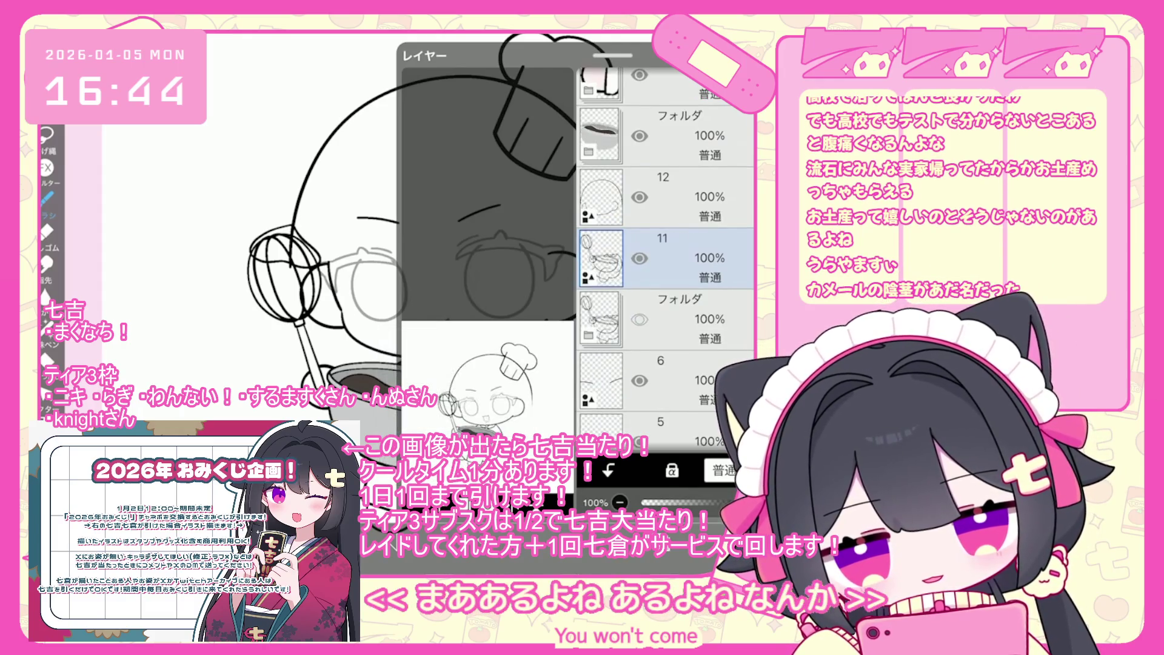
scroll(413, 497, "up", 5)
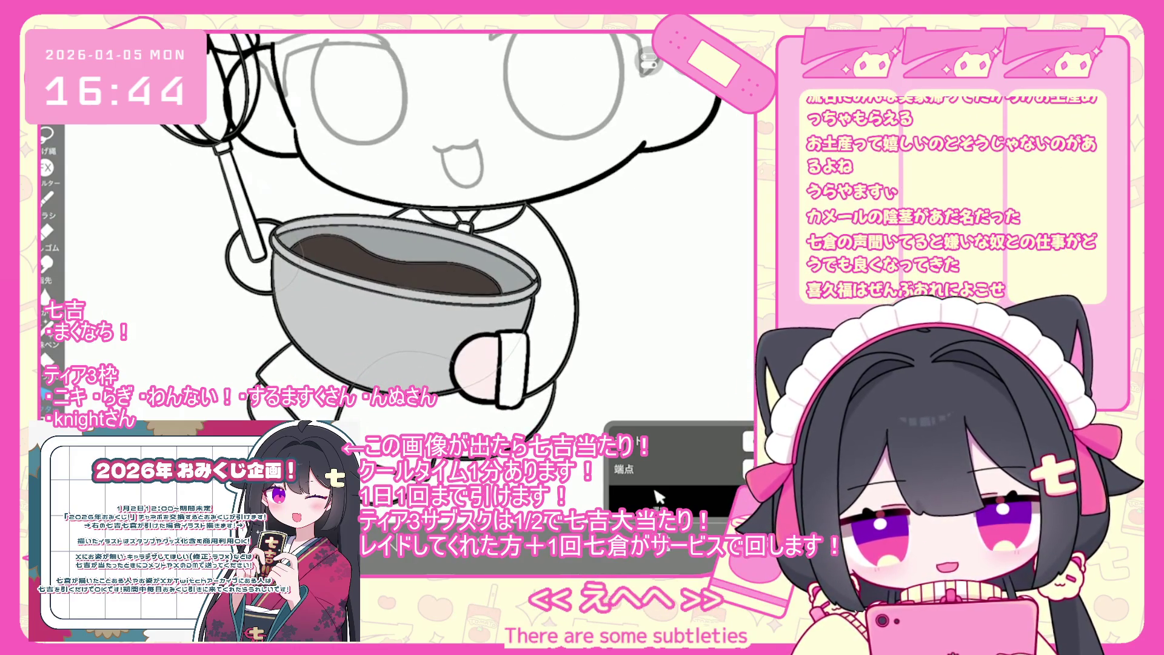
Step: Check layers 12, 19 and 15 by selecting each, returning to the canvas between
left_click(658, 496)
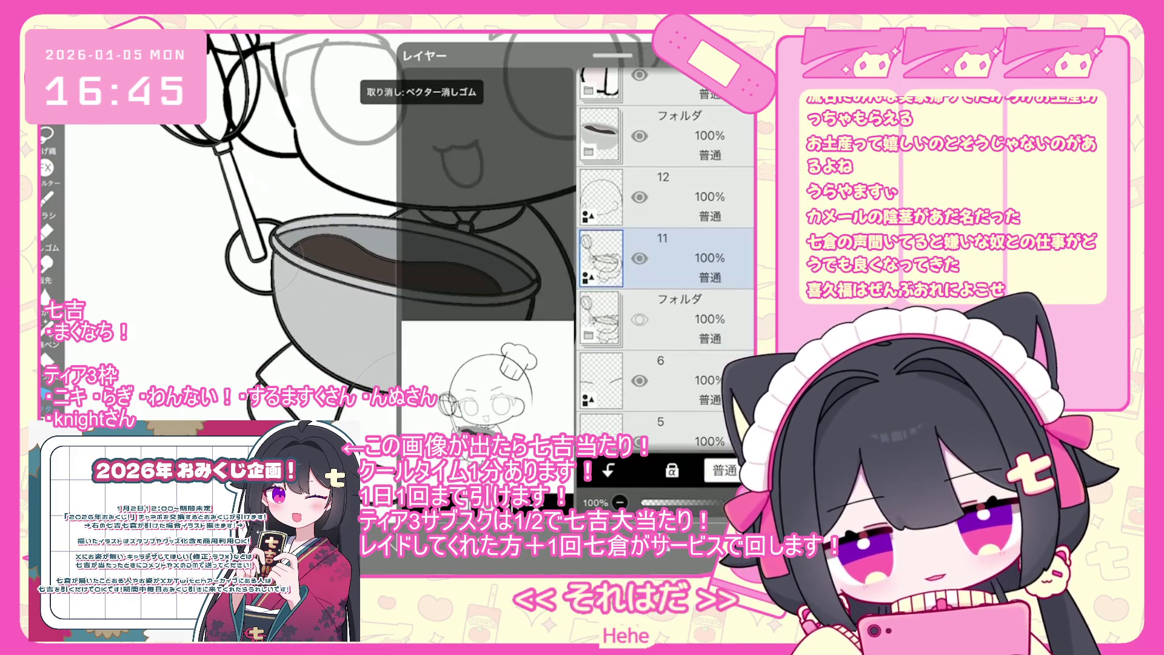
left_click(667, 197)
left_click(659, 497)
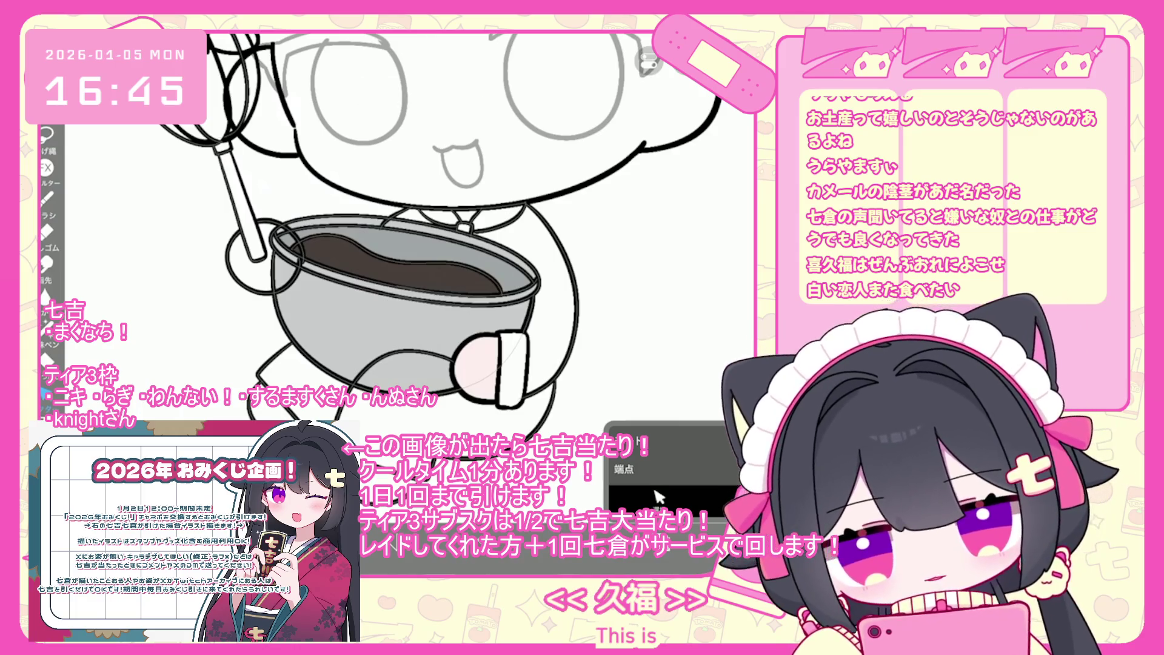
left_click(659, 497)
scroll(667, 242, "down", 1)
scroll(668, 273, "down", 3)
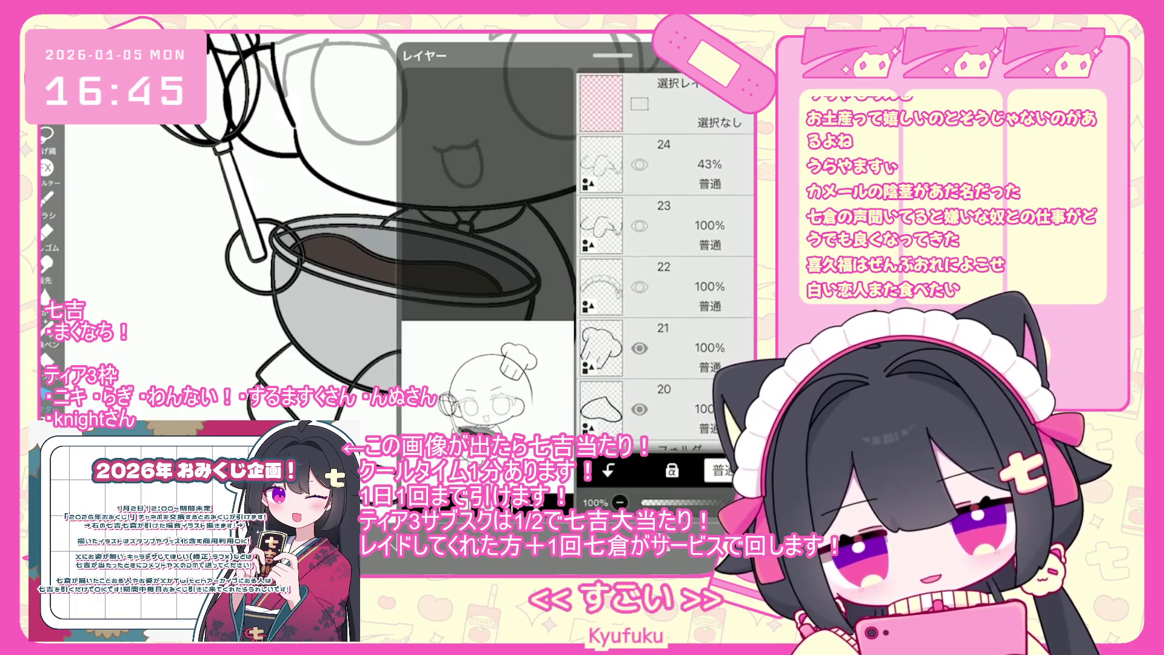
left_click(667, 319)
scroll(667, 273, "down", 5)
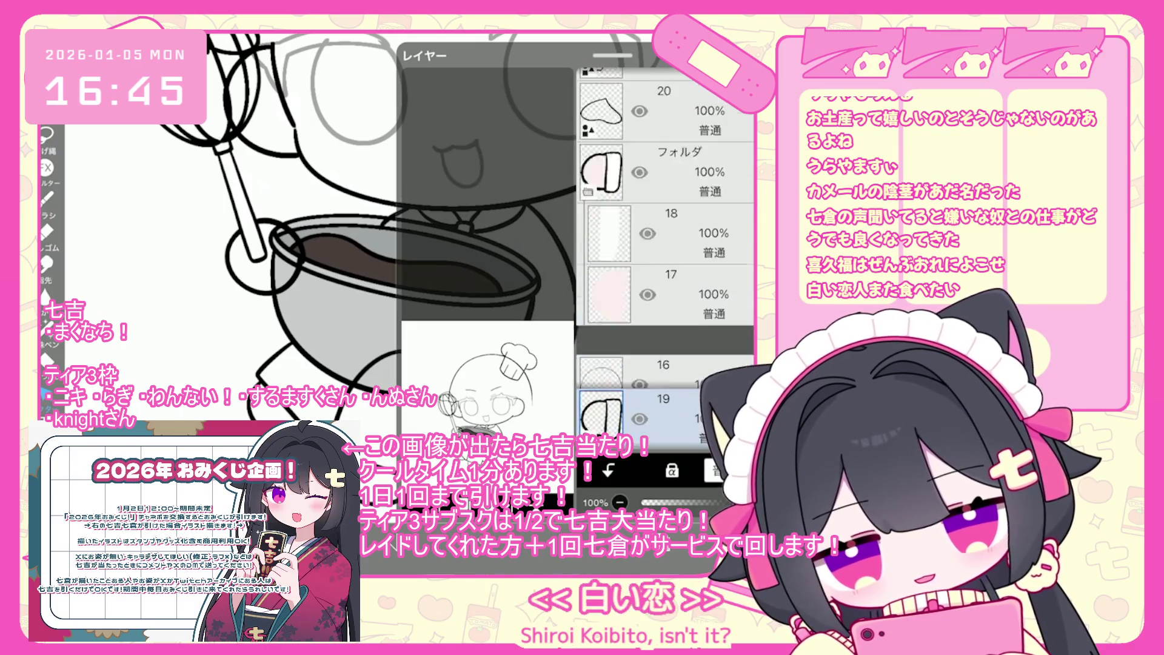
left_click(667, 242)
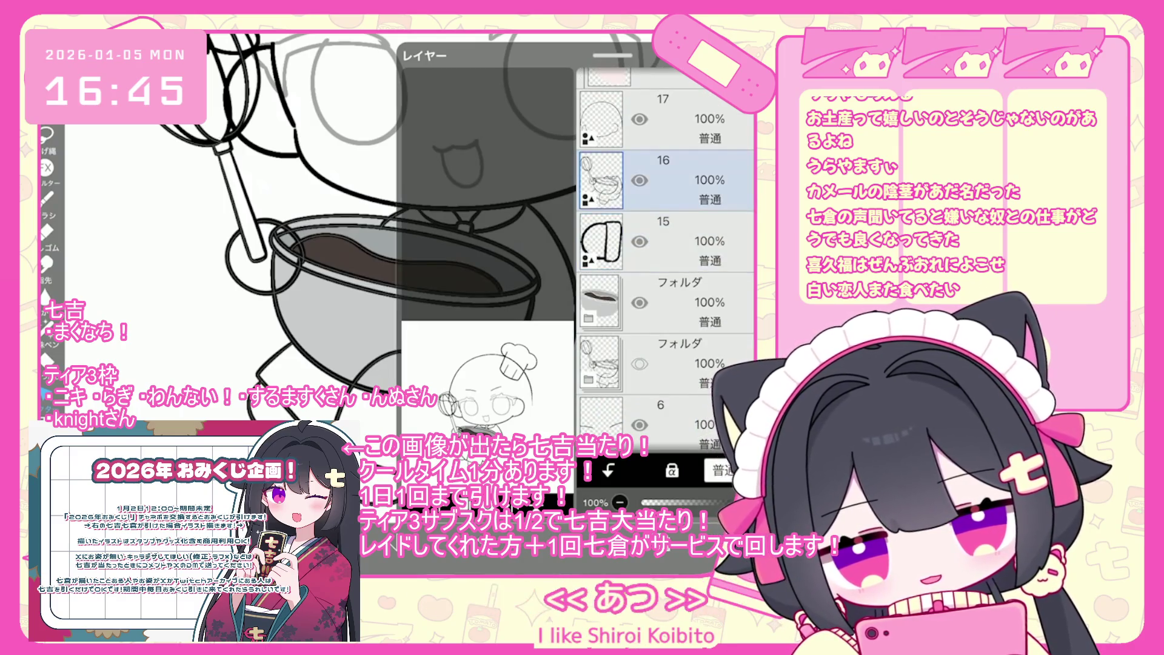
left_click(659, 497)
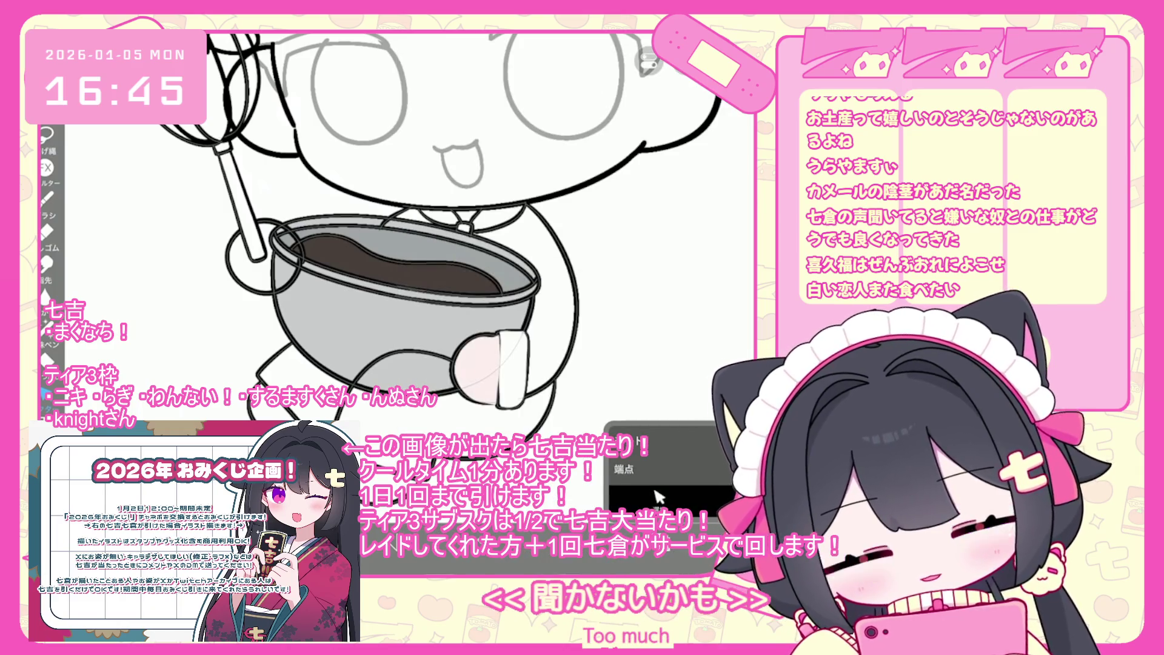
scroll(376, 237, "down", 1)
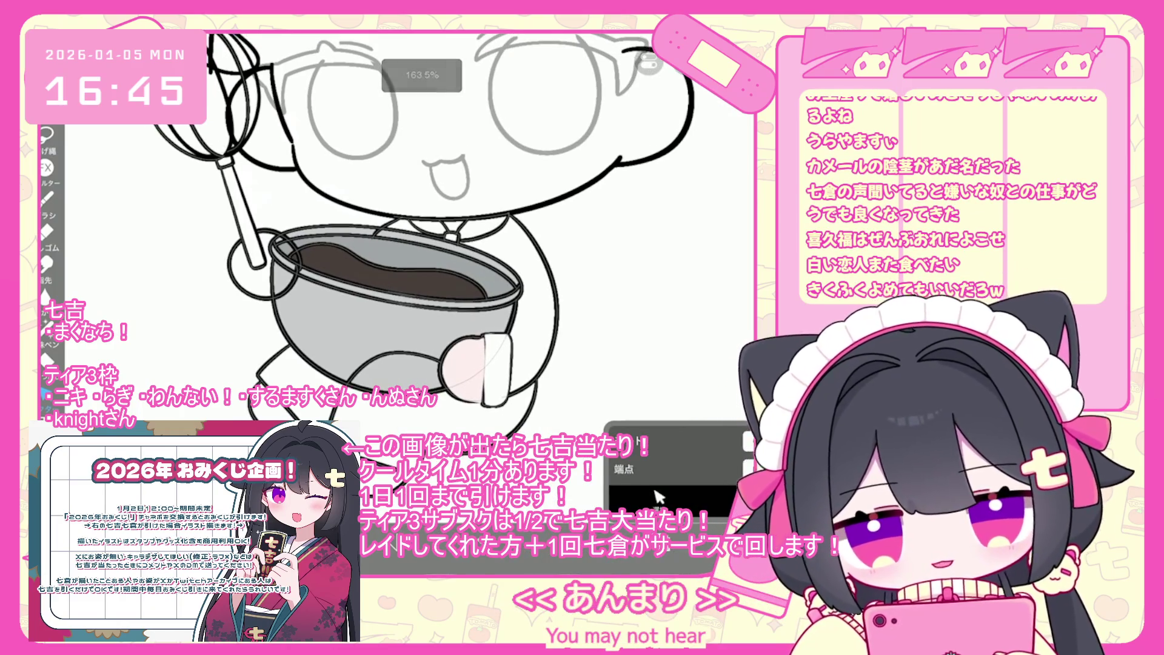
Step: Drag the pink folder above the hidden folder, then select layer 17 and close the list
left_click(657, 494)
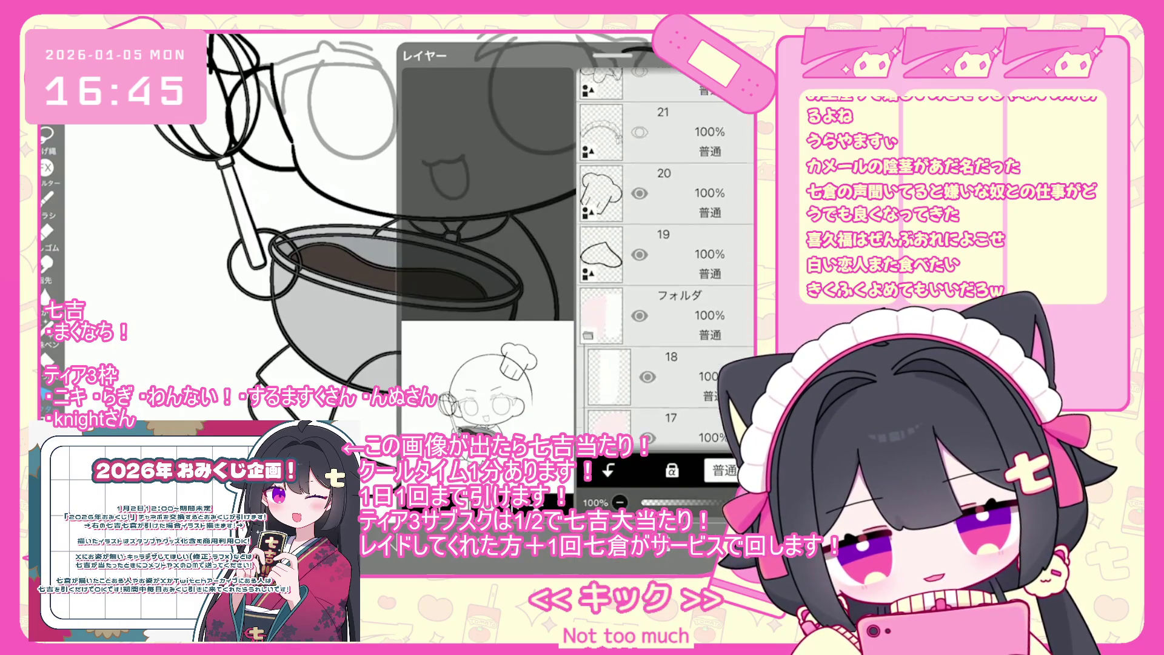
scroll(665, 273, "down", 5)
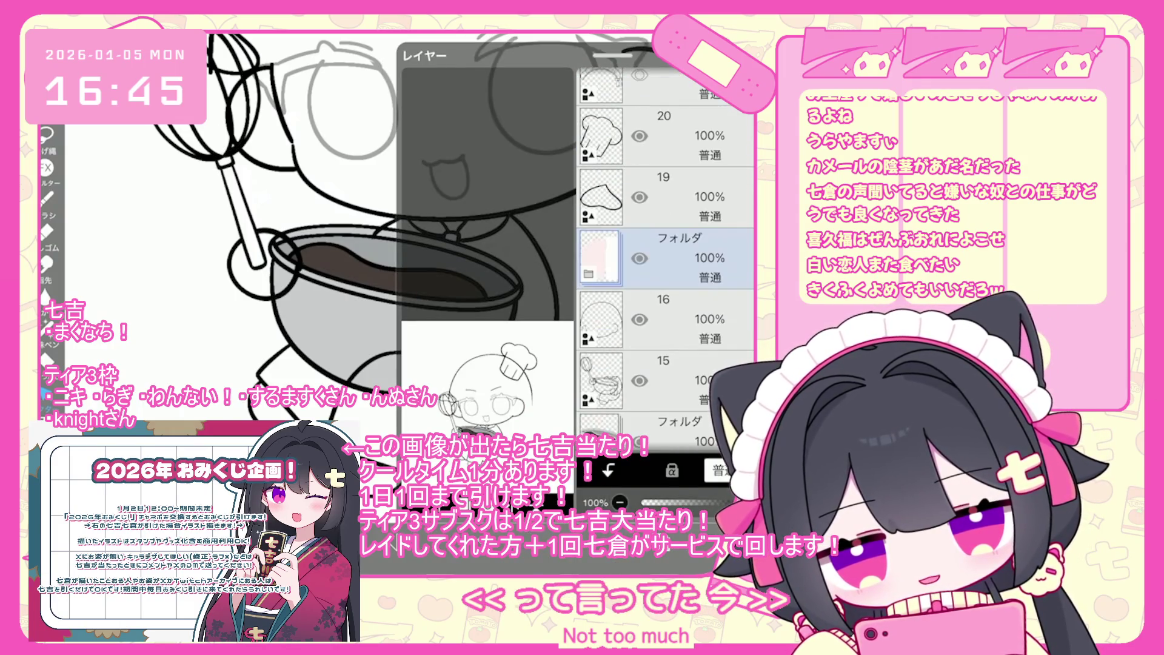
left_click(667, 260)
left_click_drag(727, 261, 728, 216)
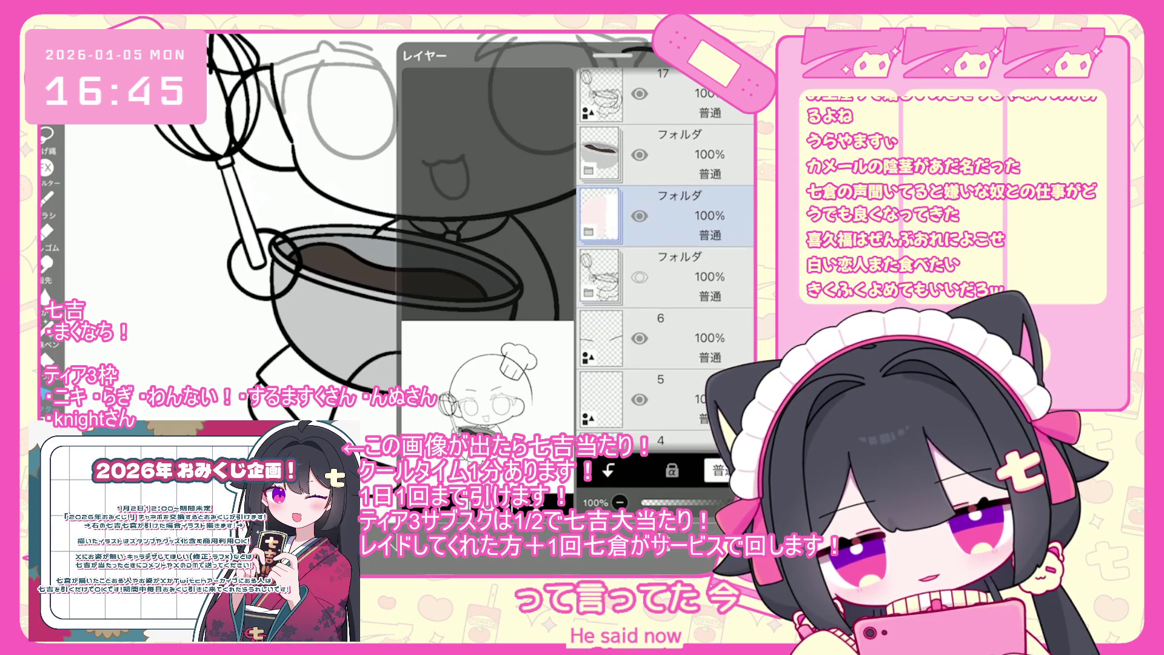
scroll(665, 255, "up", 3)
left_click(667, 266)
left_click(658, 496)
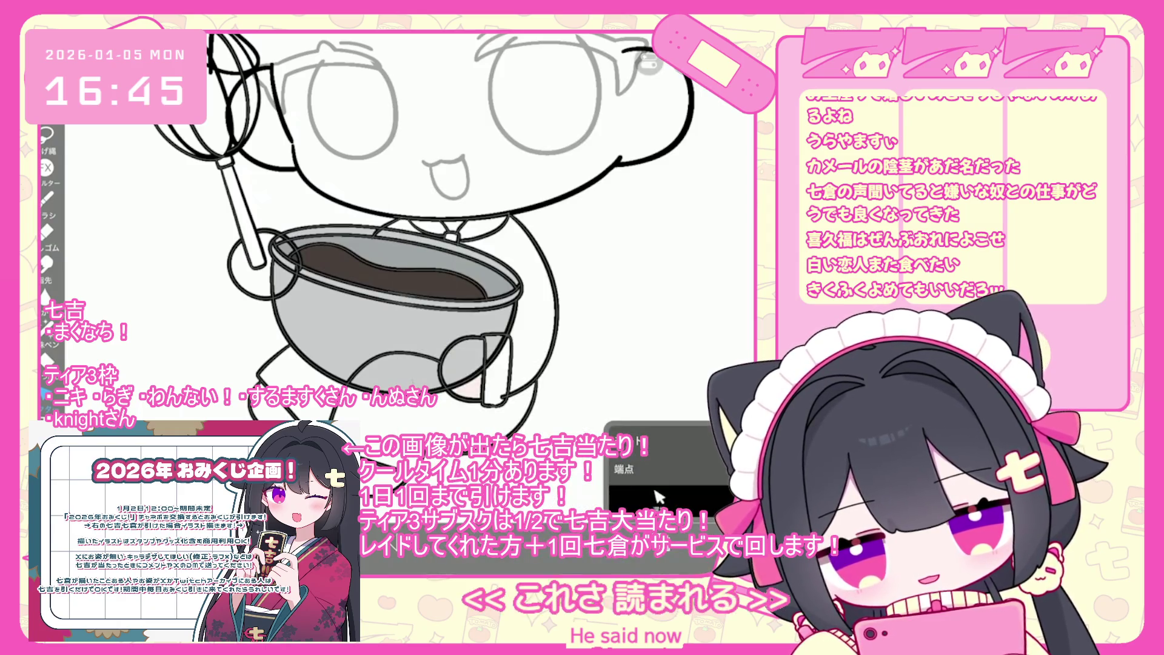
scroll(528, 363, "up", 5)
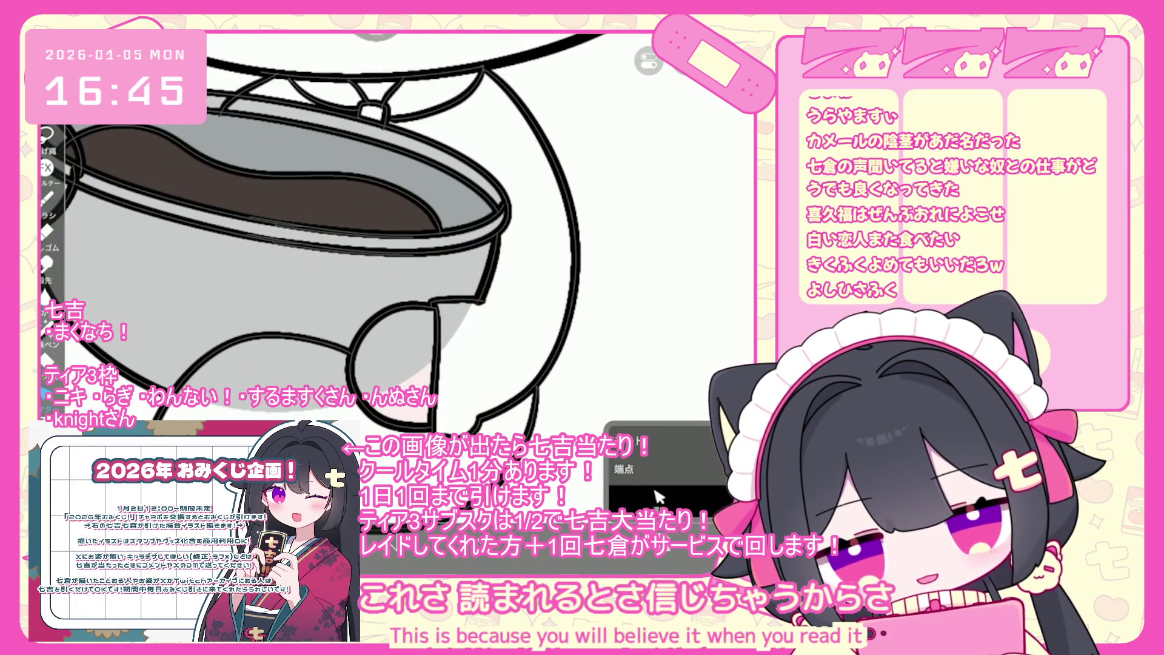
Step: Undo the erase to restore the bowl handle lines and remove the small dark mark
key("ctrl+z")
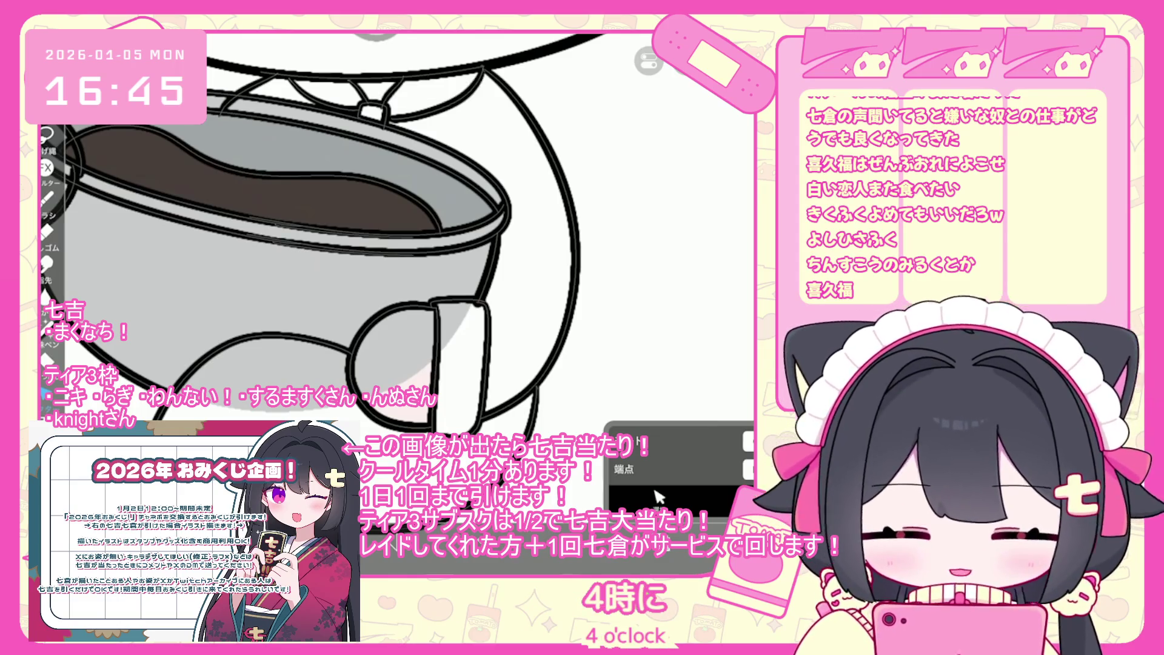
key("Return")
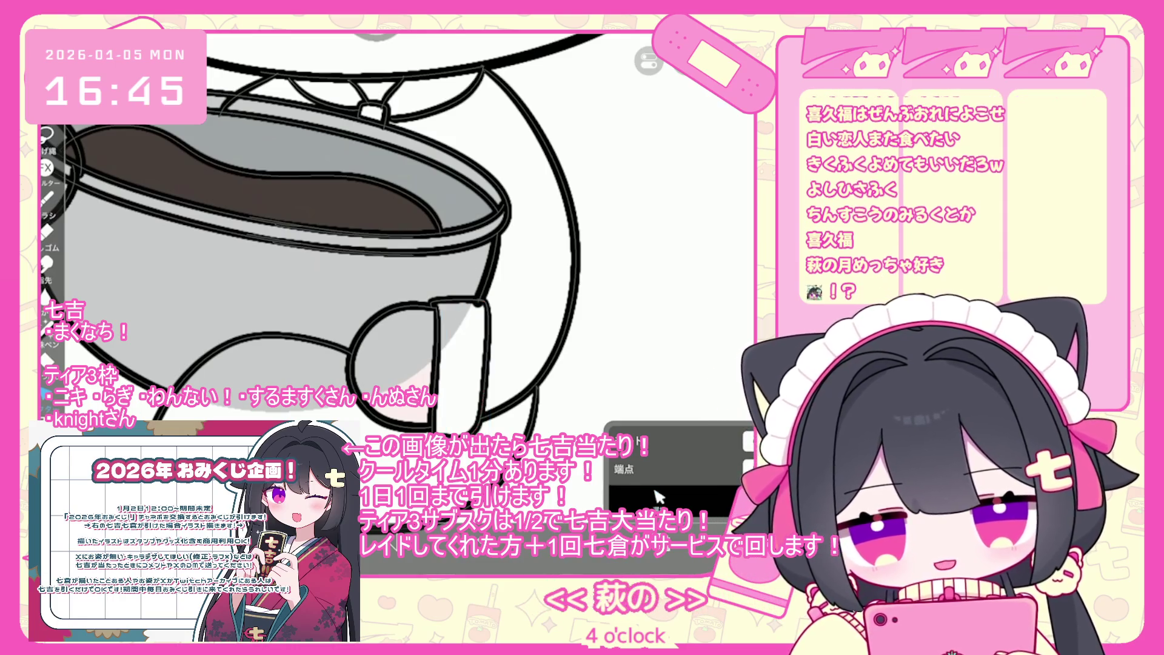
scroll(321, 243, "down", 2)
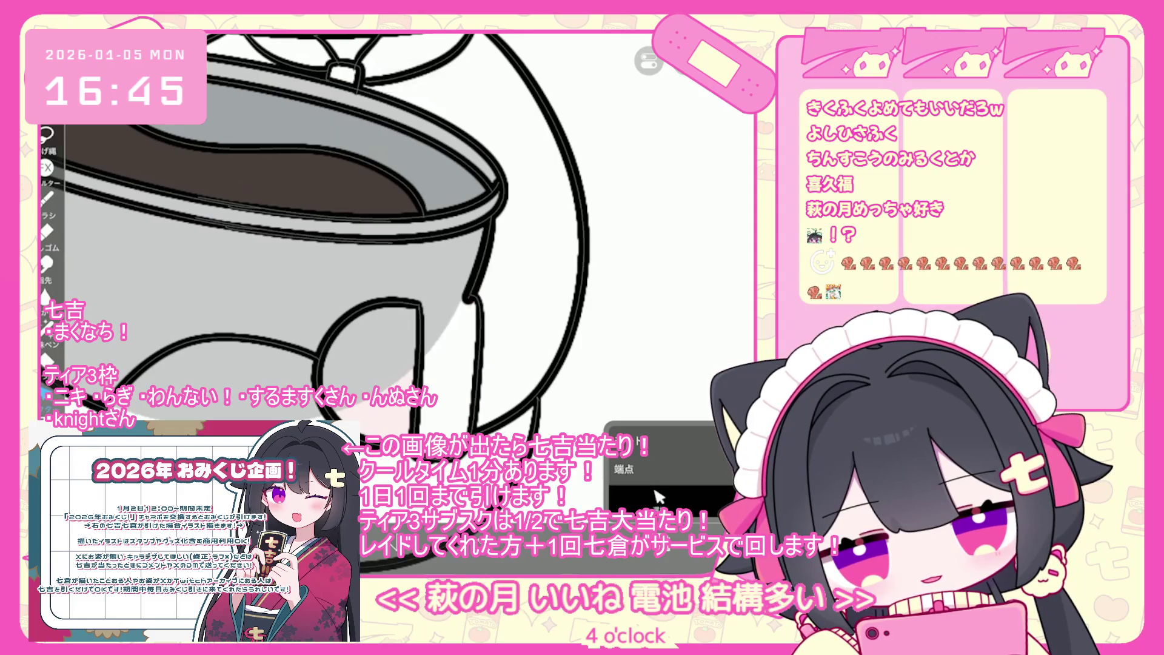
key("ctrl+z")
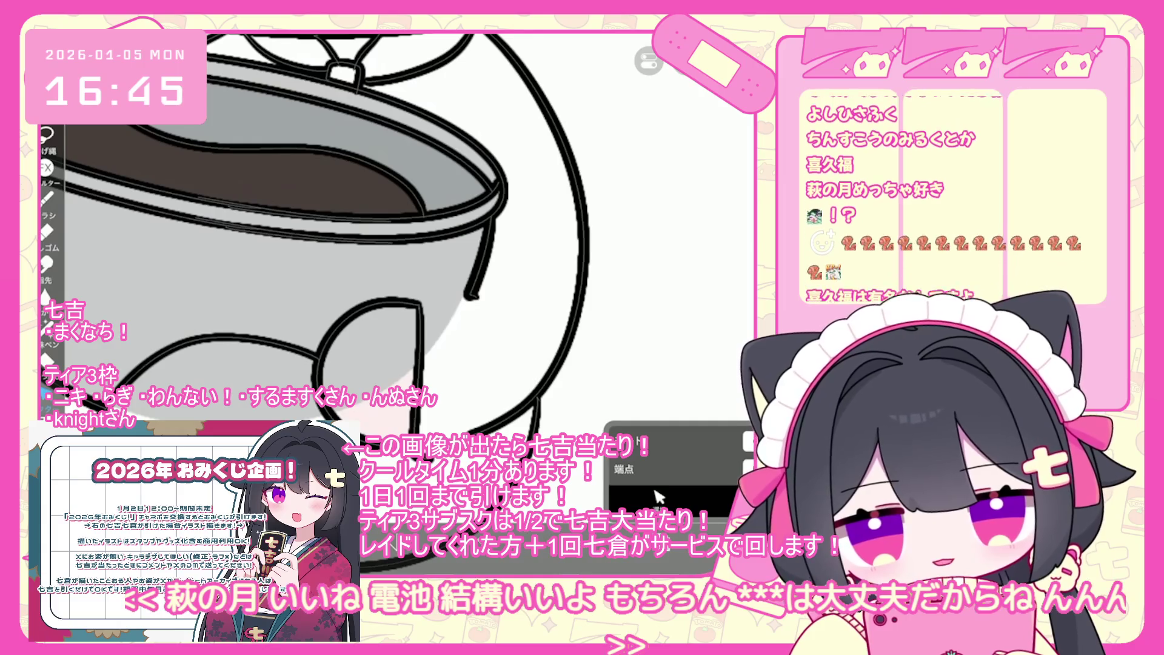
Step: Try short and vertical brush strokes beside the bowl and hand, undoing each one
left_click(658, 497)
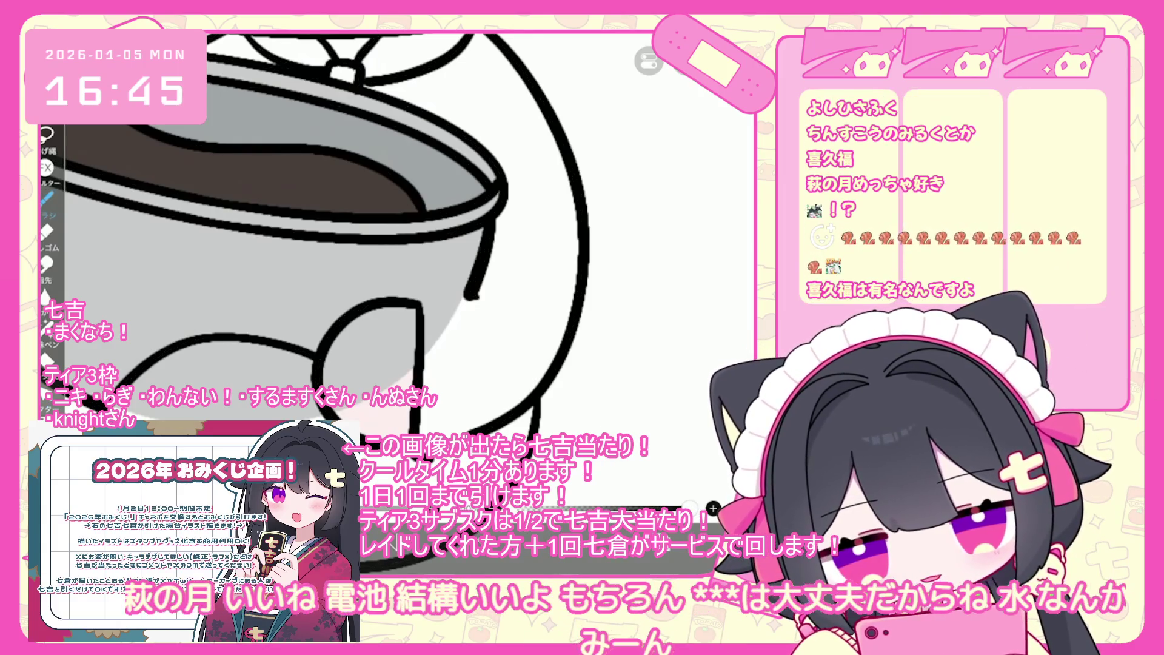
left_click_drag(418, 300, 464, 291)
key("ctrl+z")
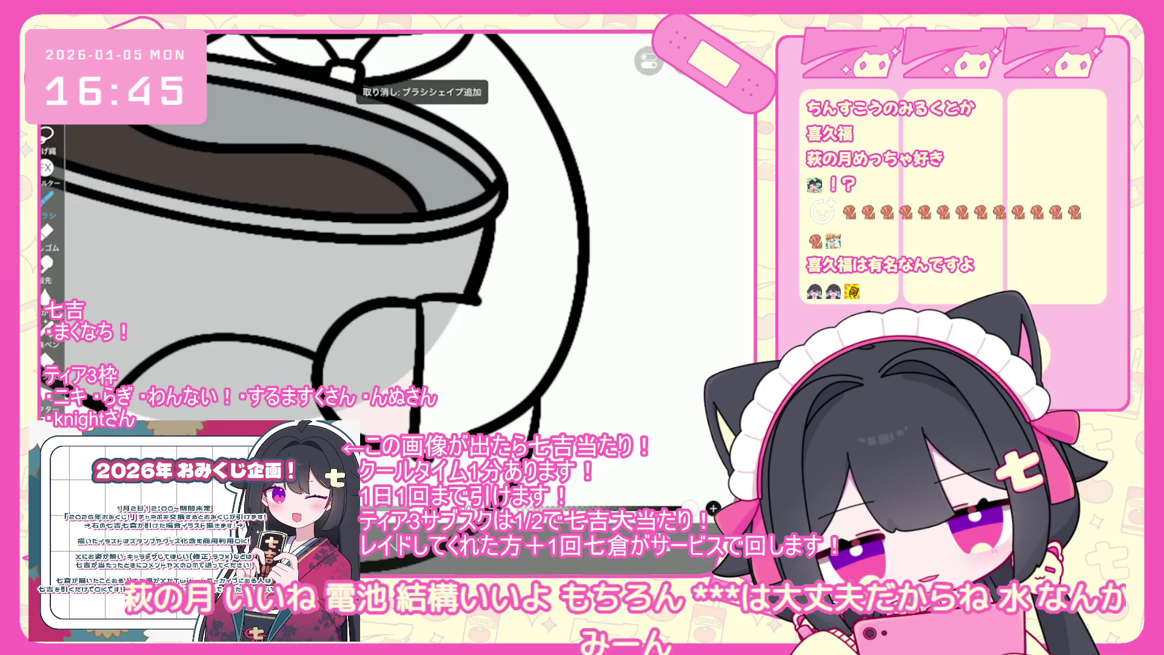
left_click_drag(479, 297, 476, 433)
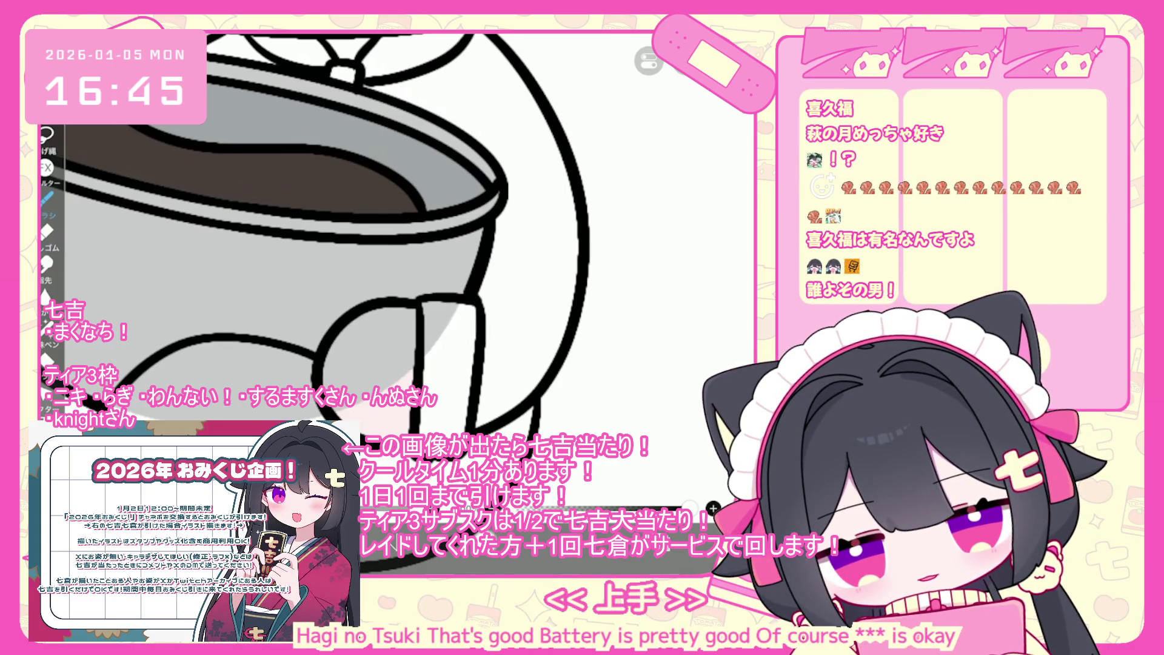
key("ctrl+z")
key("ctrl+z")
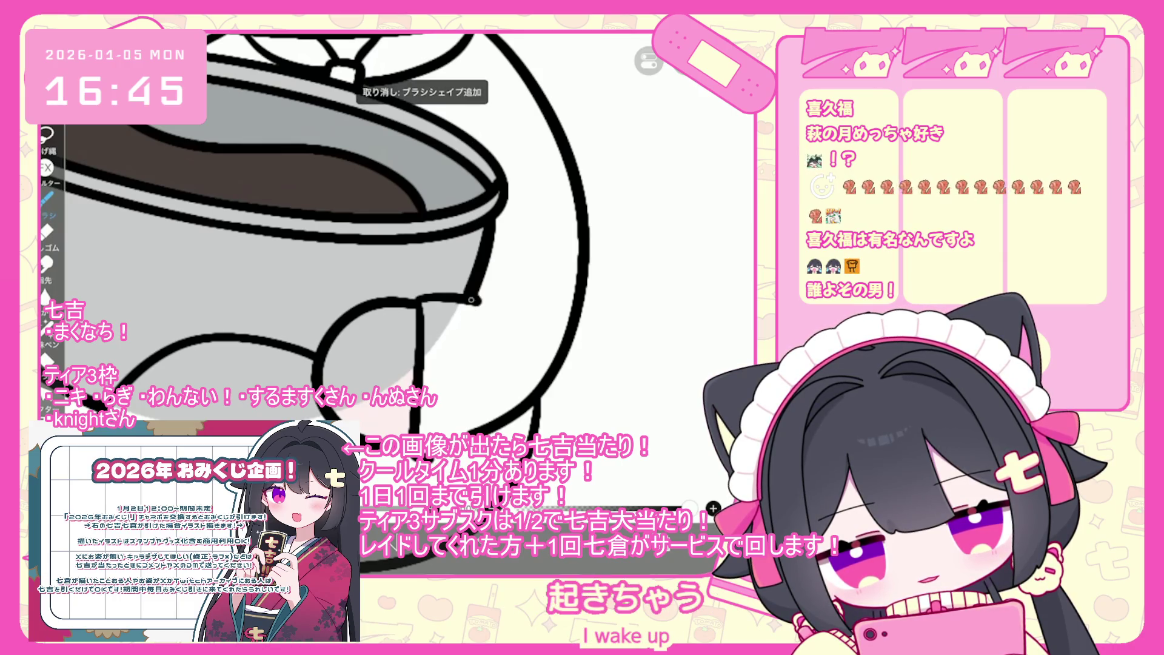
key("ctrl+z")
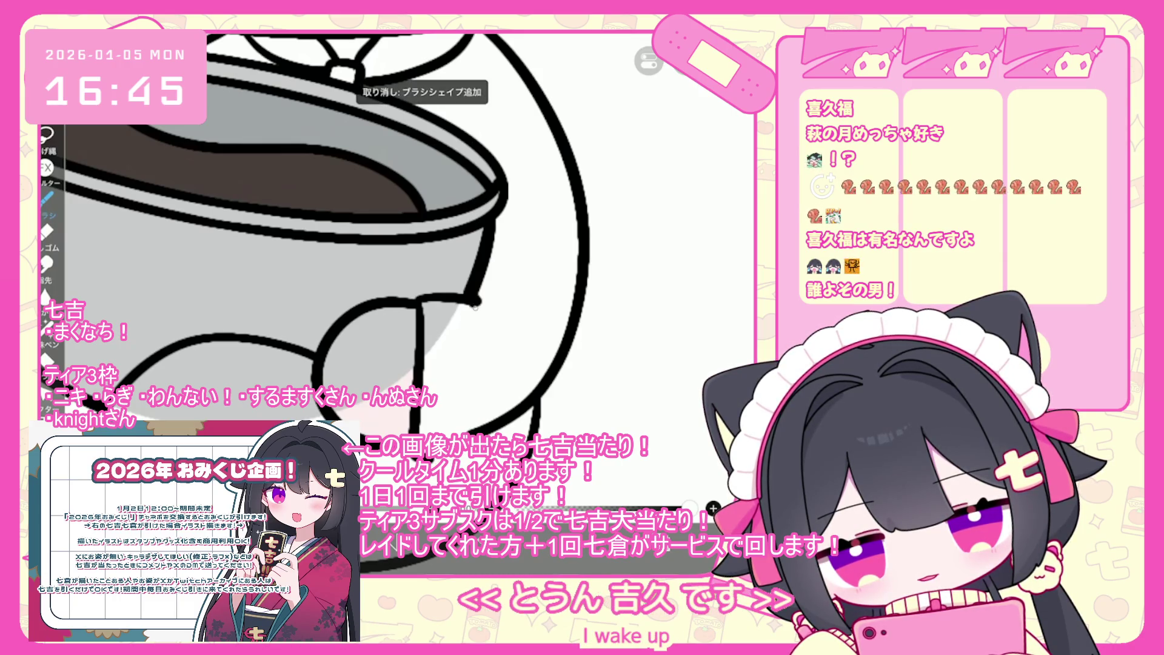
key("ctrl+z")
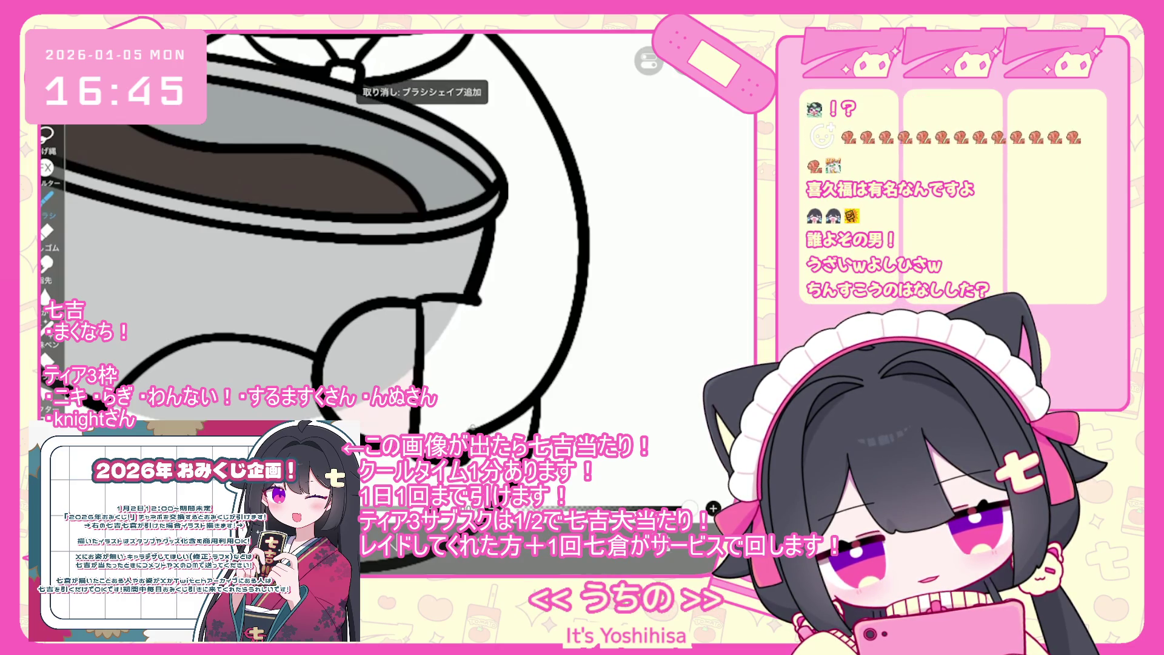
left_click_drag(464, 297, 476, 432)
key("ctrl+z")
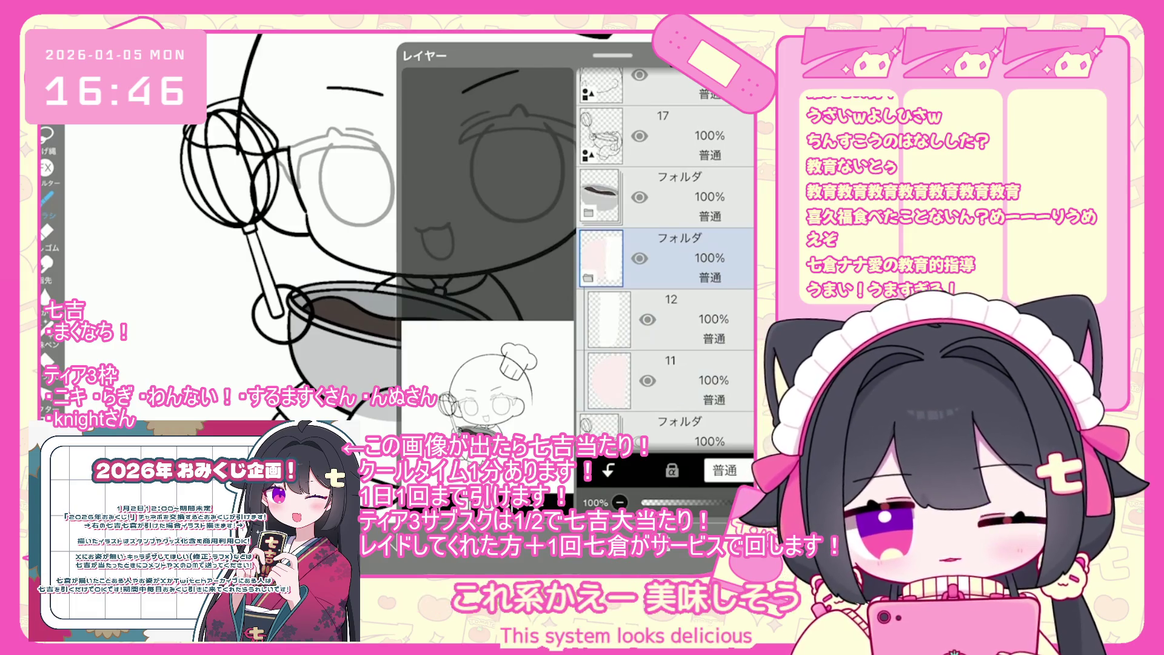
Step: Move the colour folder higher in the stack and redo the pink coat fill right of the bowl
left_click_drag(667, 257, 667, 205)
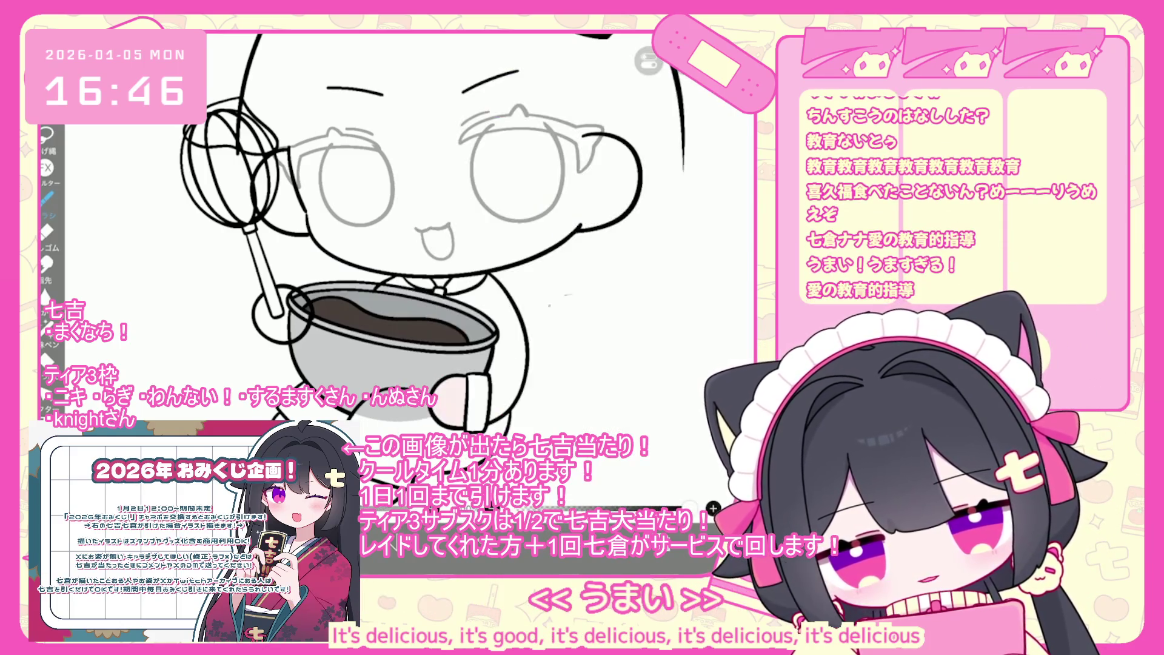
left_click(667, 370)
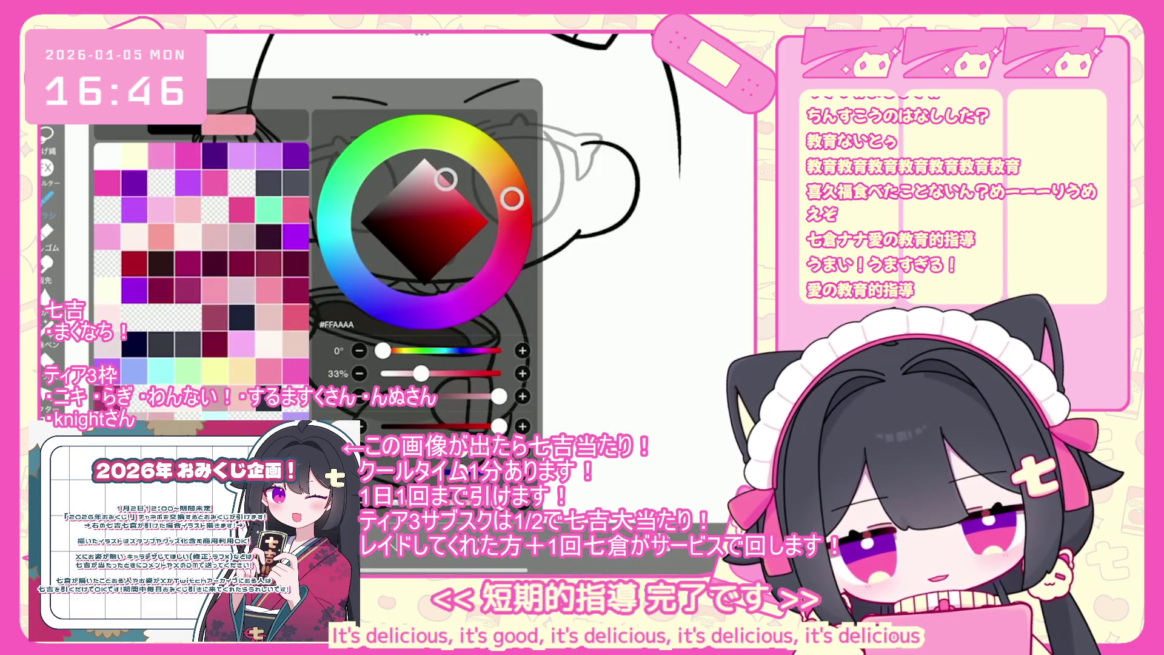
key("ctrl+z")
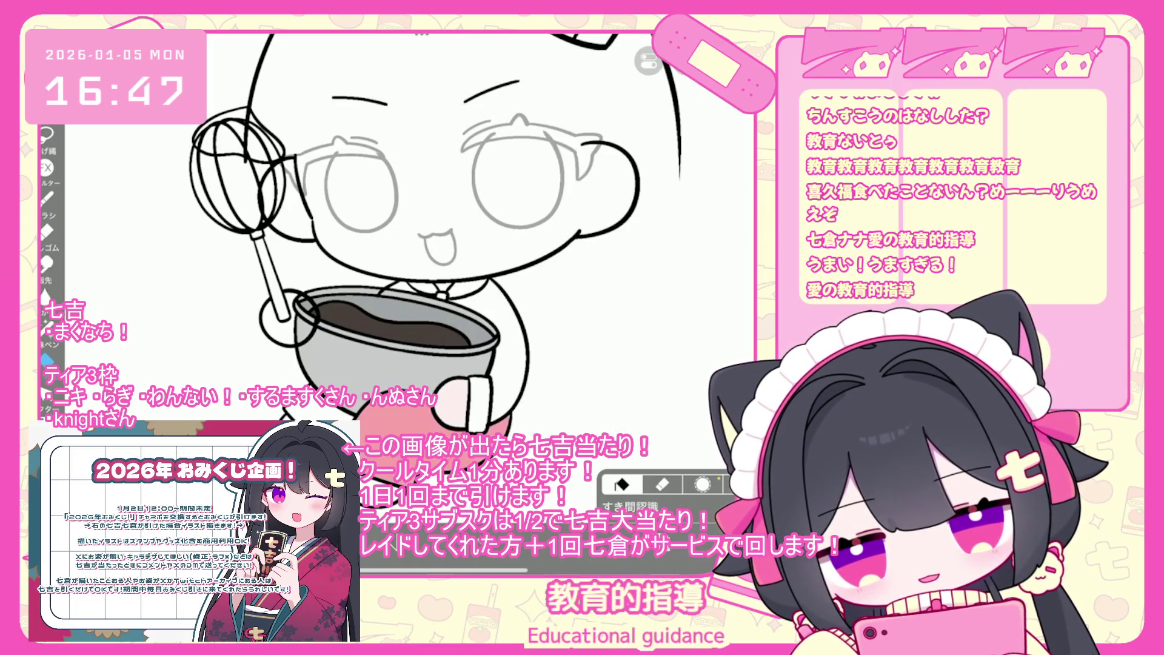
left_click(506, 352)
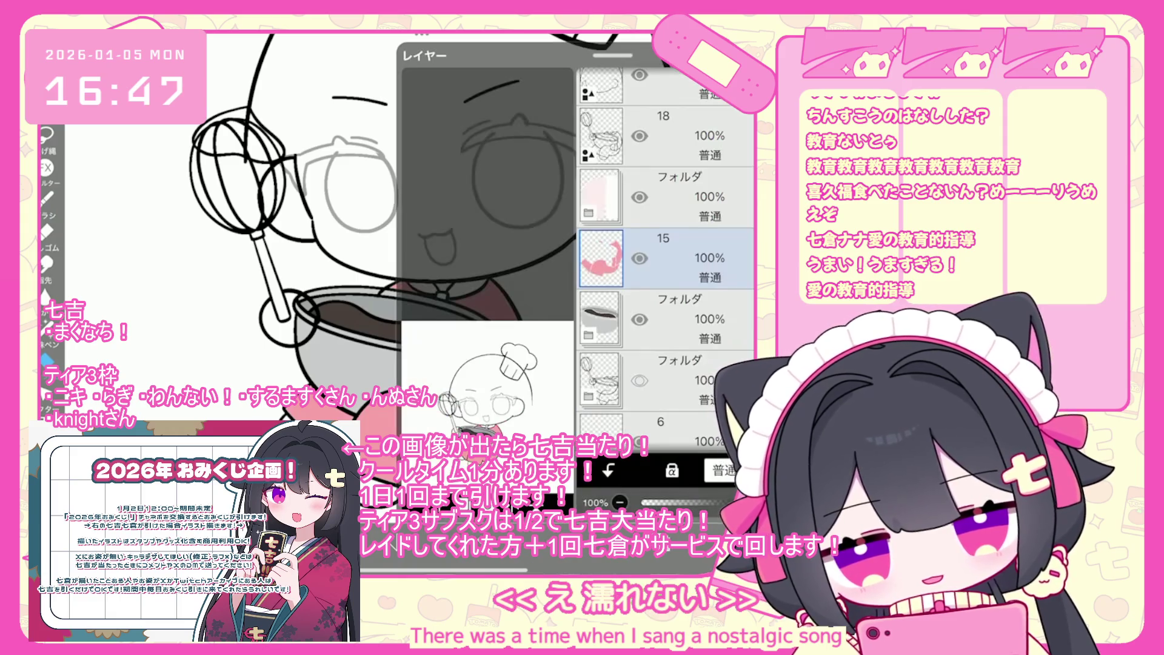
Step: Select layer 18 and pick the bowl rim curve for editing
left_click(667, 136)
left_click(659, 496)
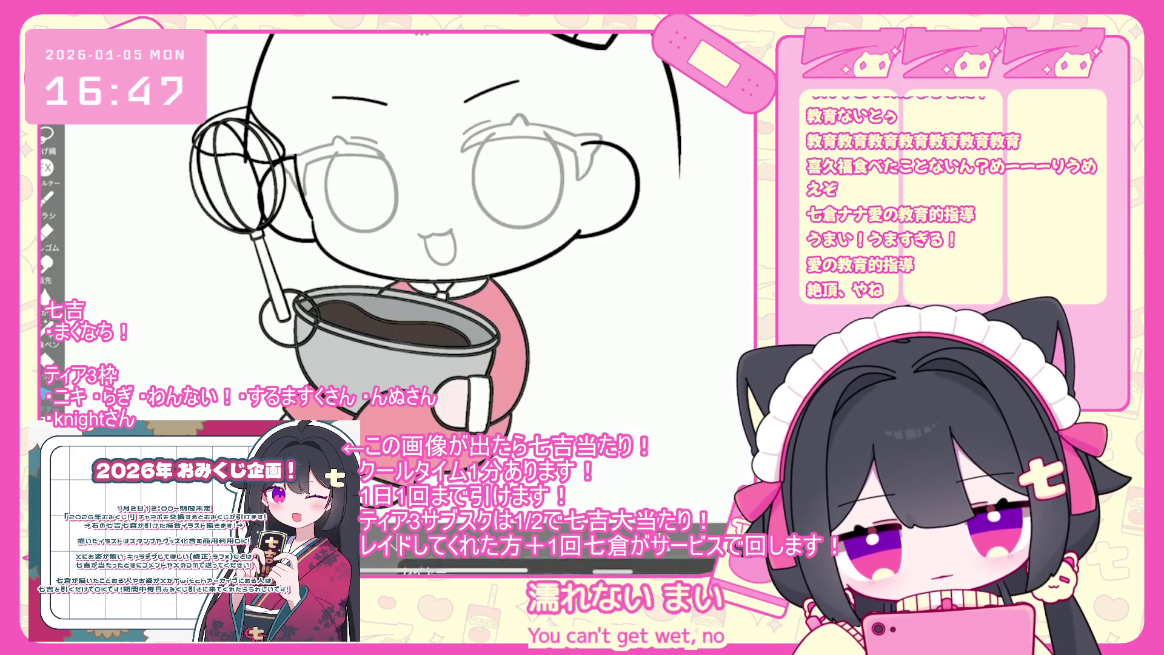
scroll(659, 496, "up", 5)
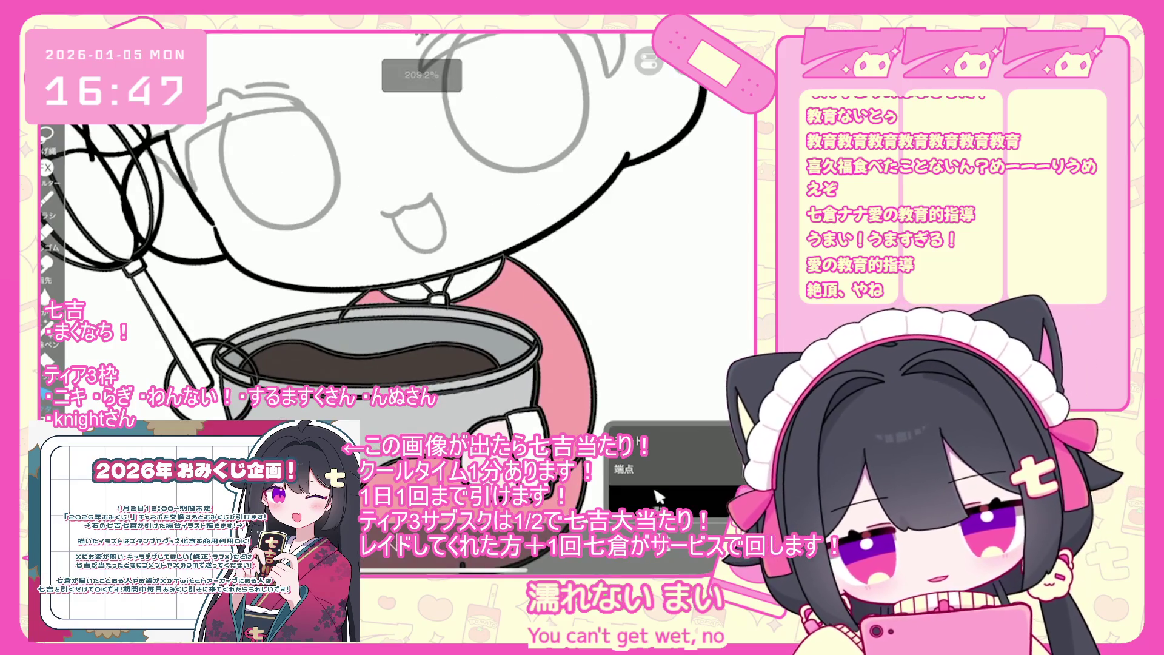
scroll(659, 496, "up", 5)
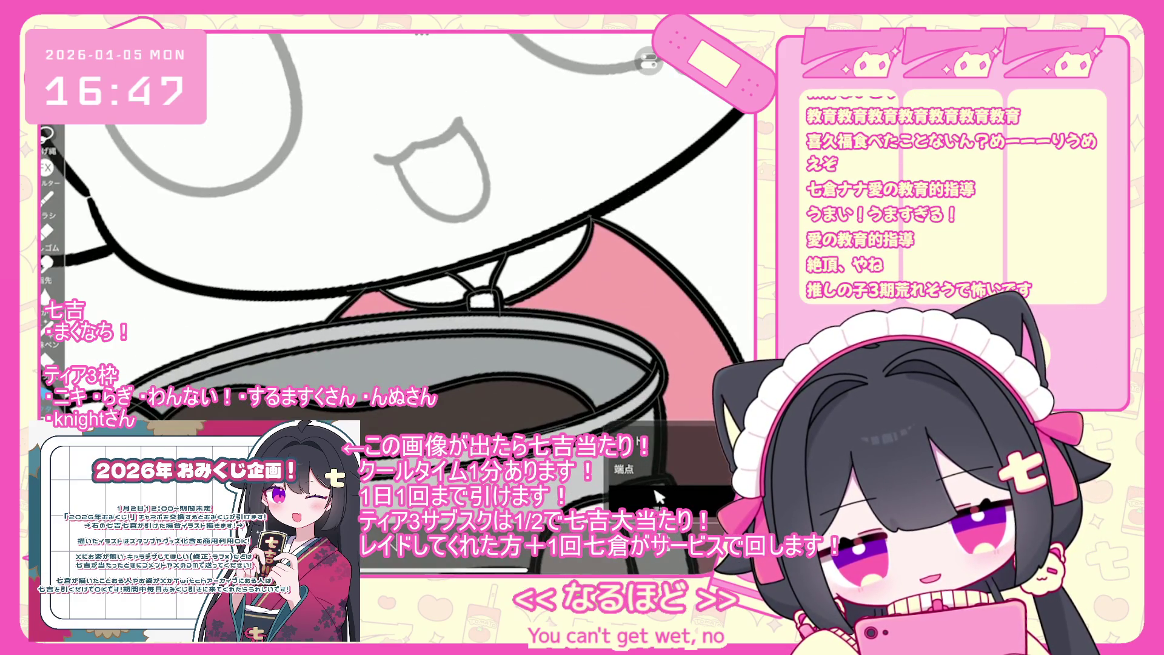
scroll(659, 496, "down", 8)
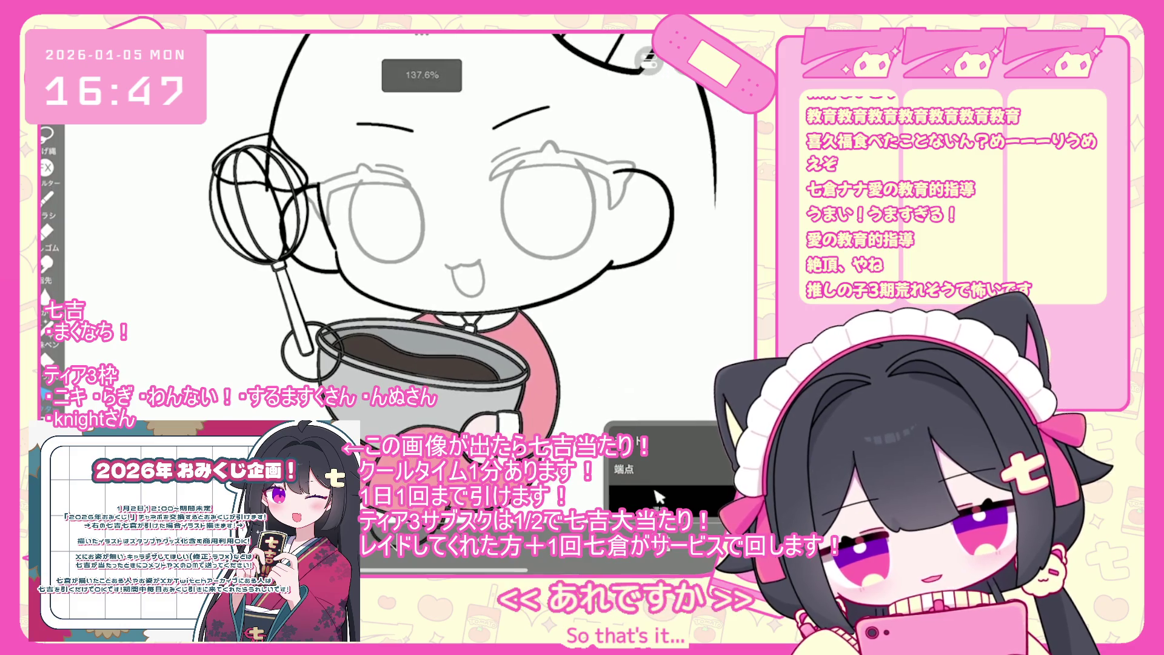
scroll(659, 496, "up", 5)
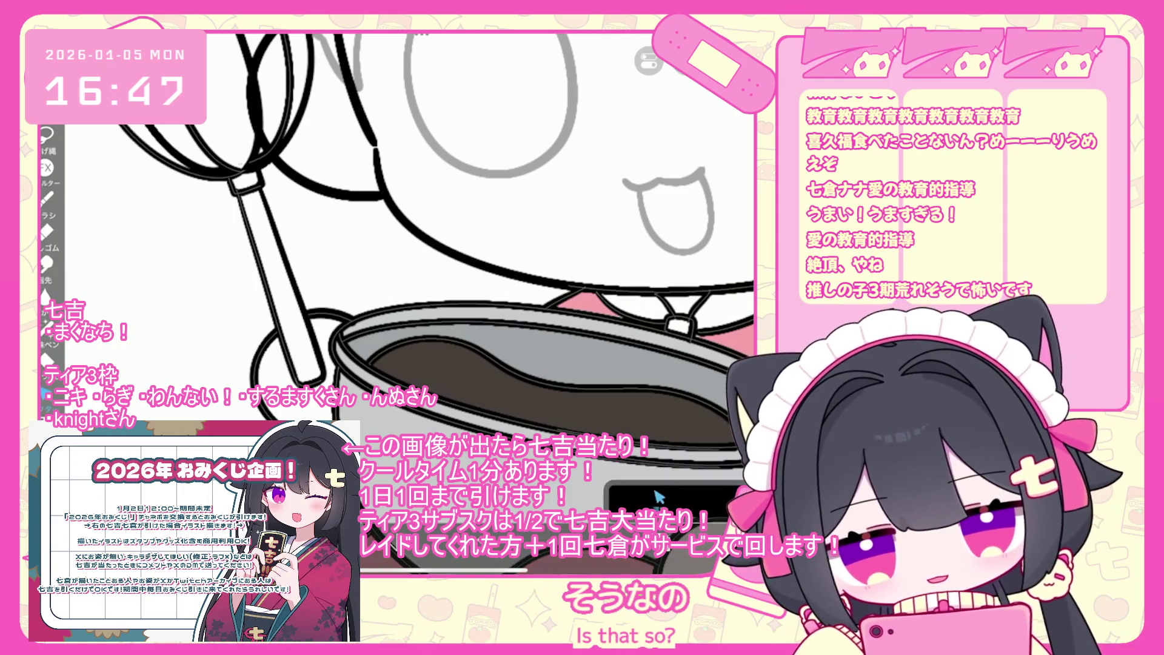
left_click(461, 330)
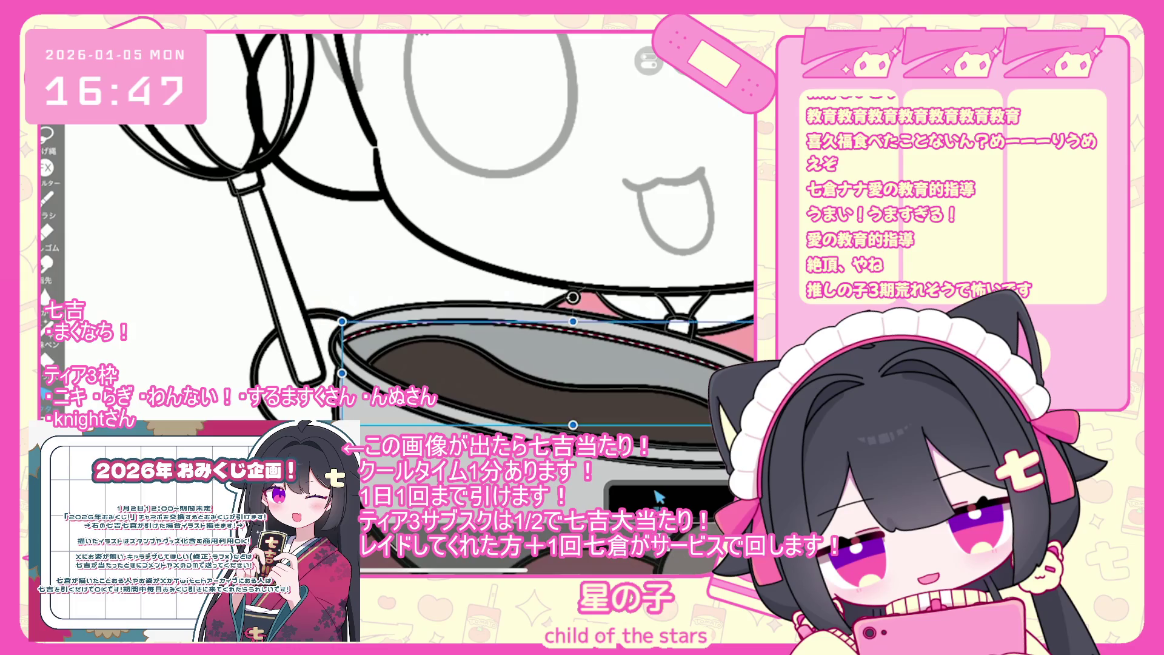
scroll(433, 273, "down", 5)
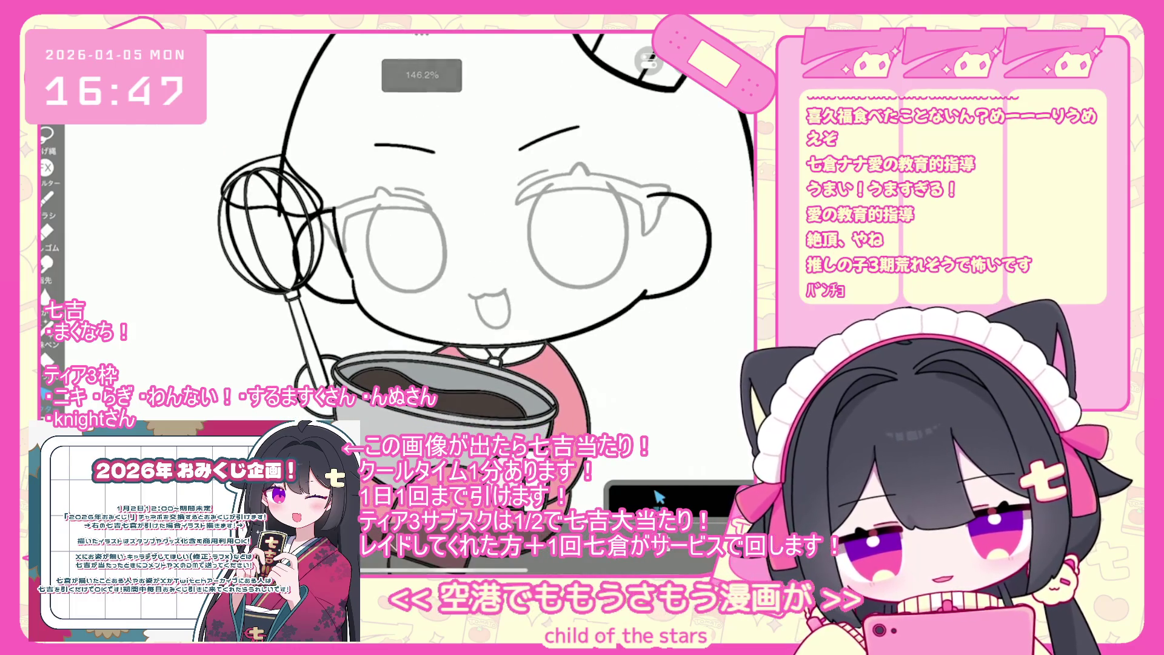
Step: Select layer 15 and the bowl folder, and set the current colour to white #FFFFFF
left_click(659, 498)
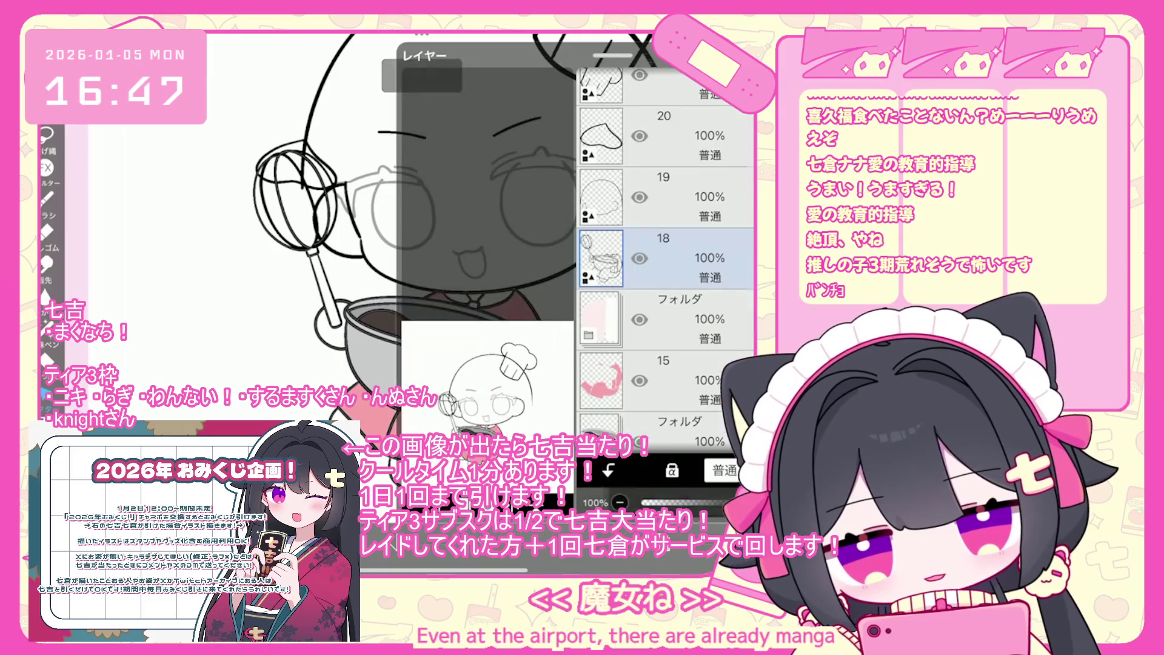
left_click(667, 320)
left_click(667, 381)
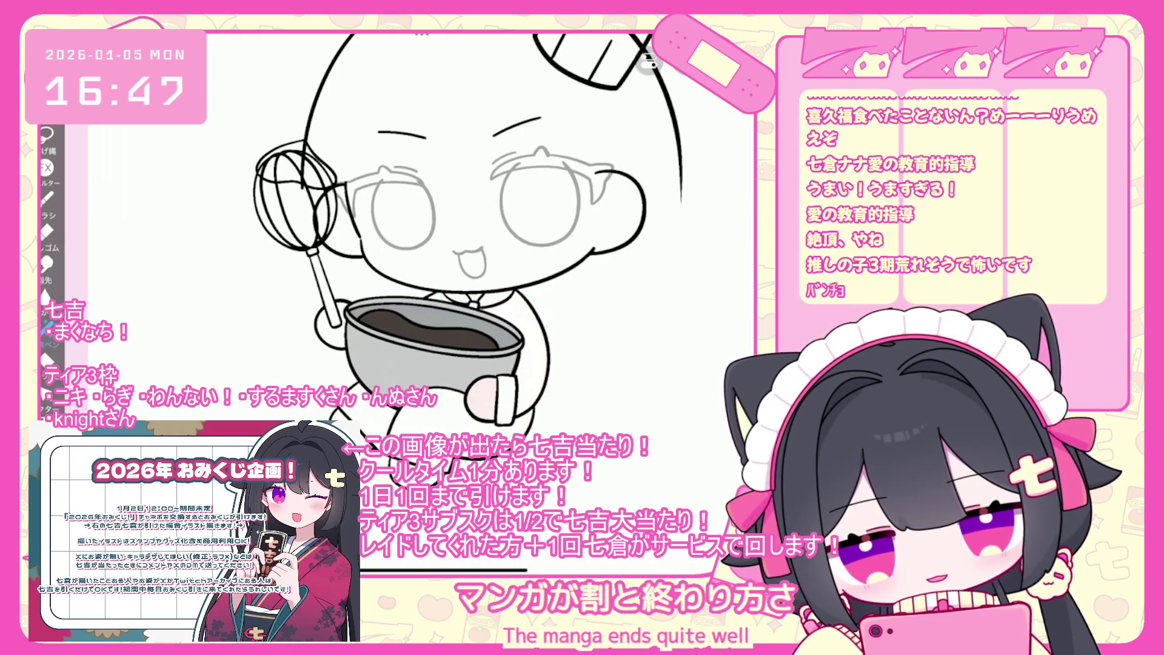
left_click(668, 320)
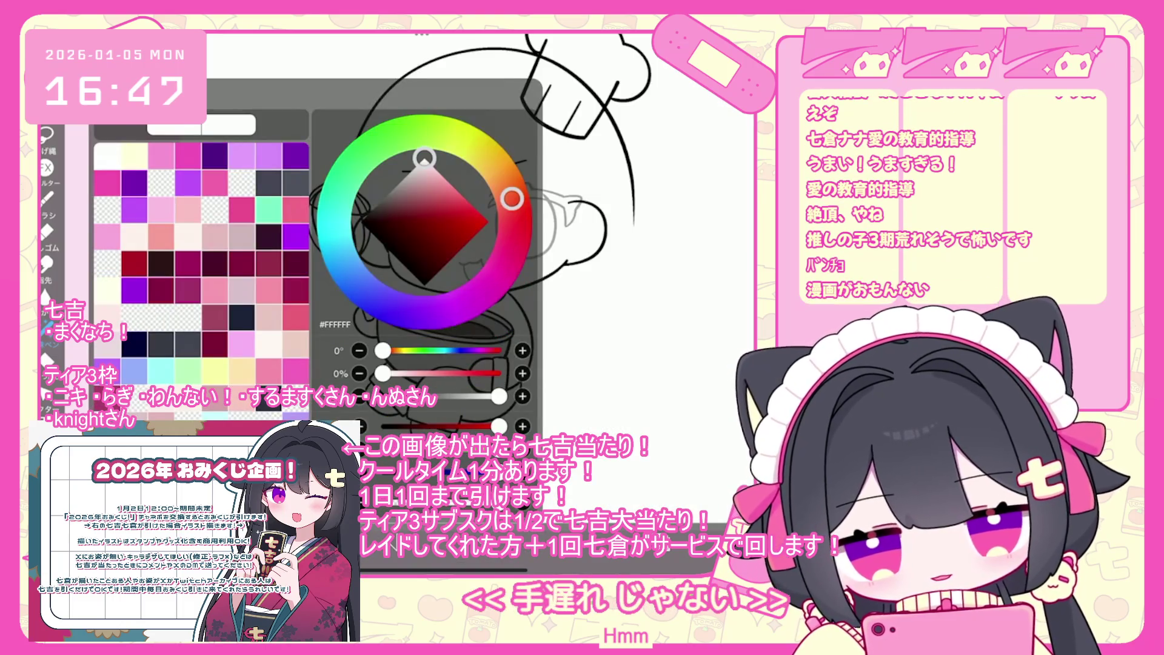
Step: Undo the last fill and close the layer list
scroll(402, 466, "up", 3)
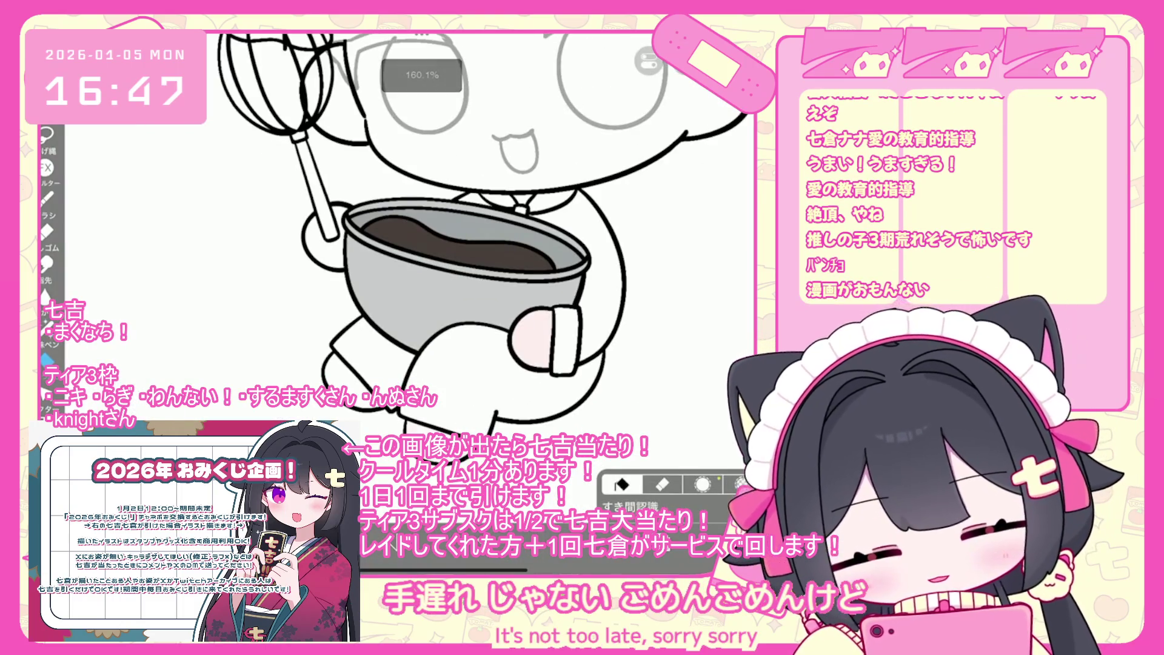
scroll(425, 254, "down", 3)
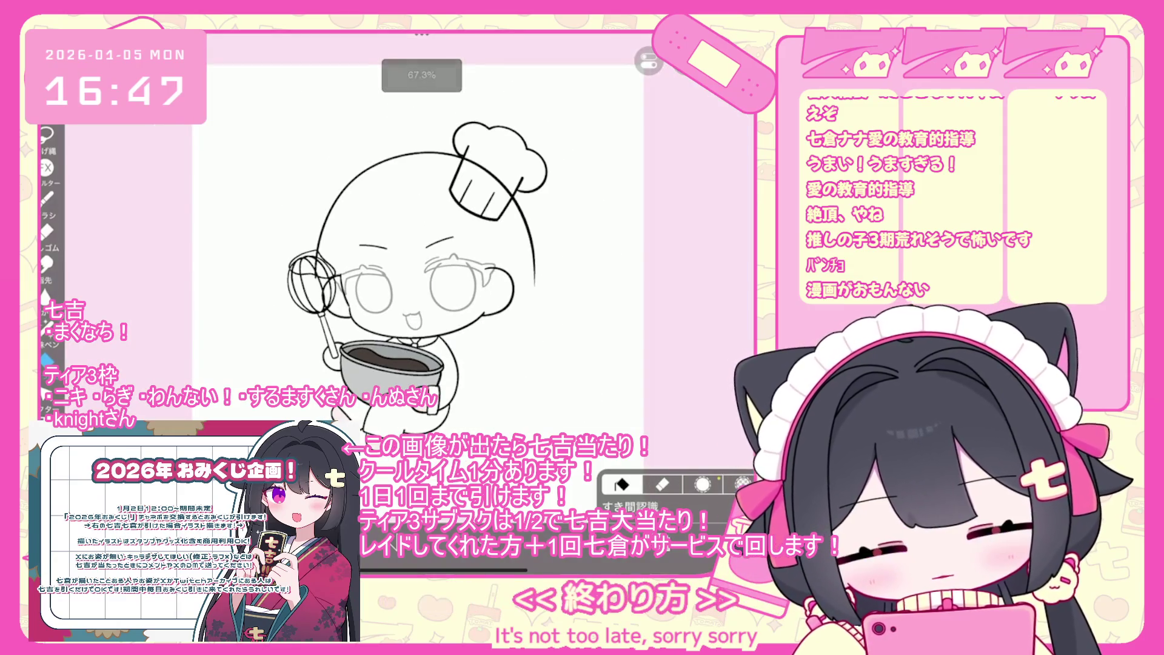
key("ctrl+z")
scroll(394, 273, "up", 3)
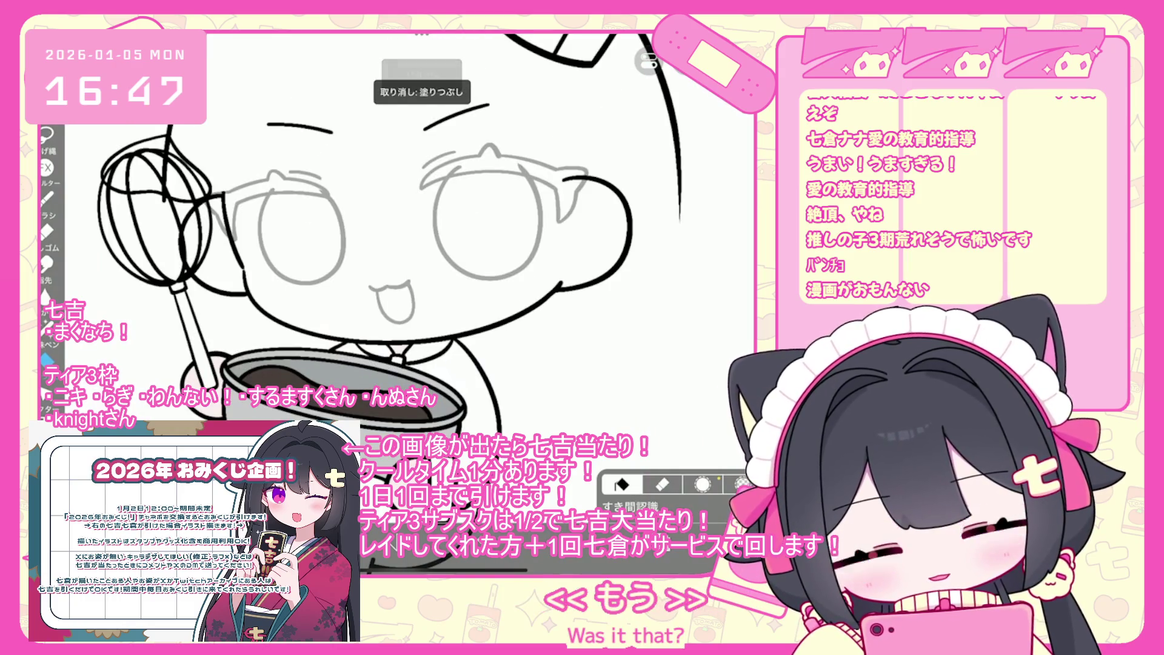
scroll(364, 242, "down", 3)
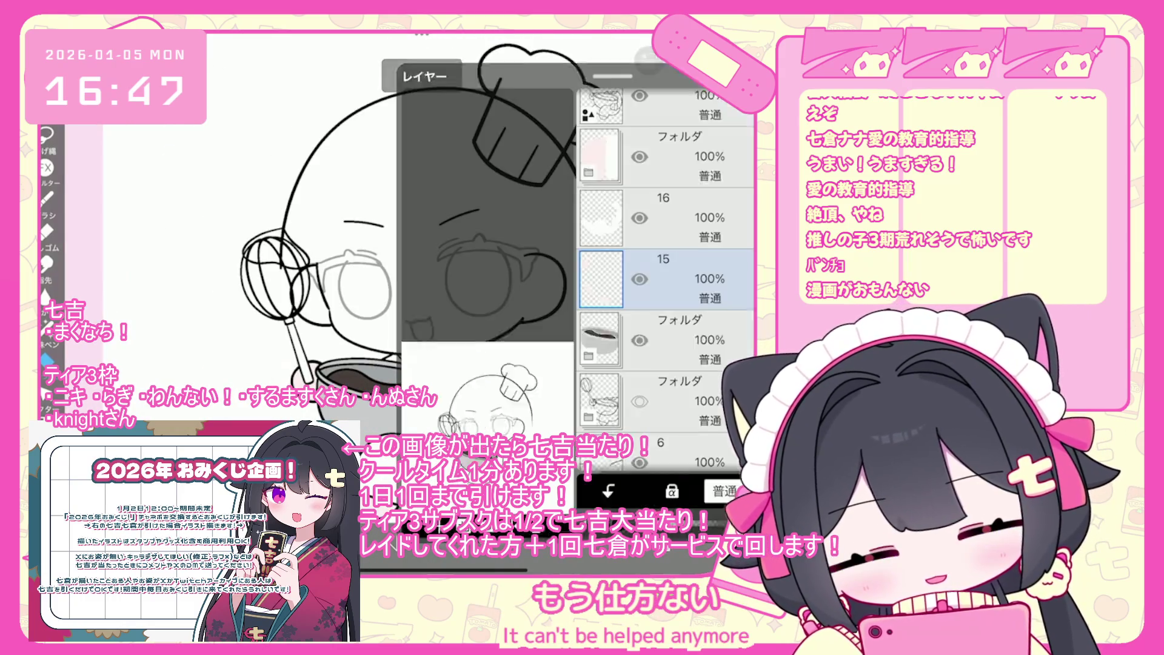
scroll(666, 261, "up", 3)
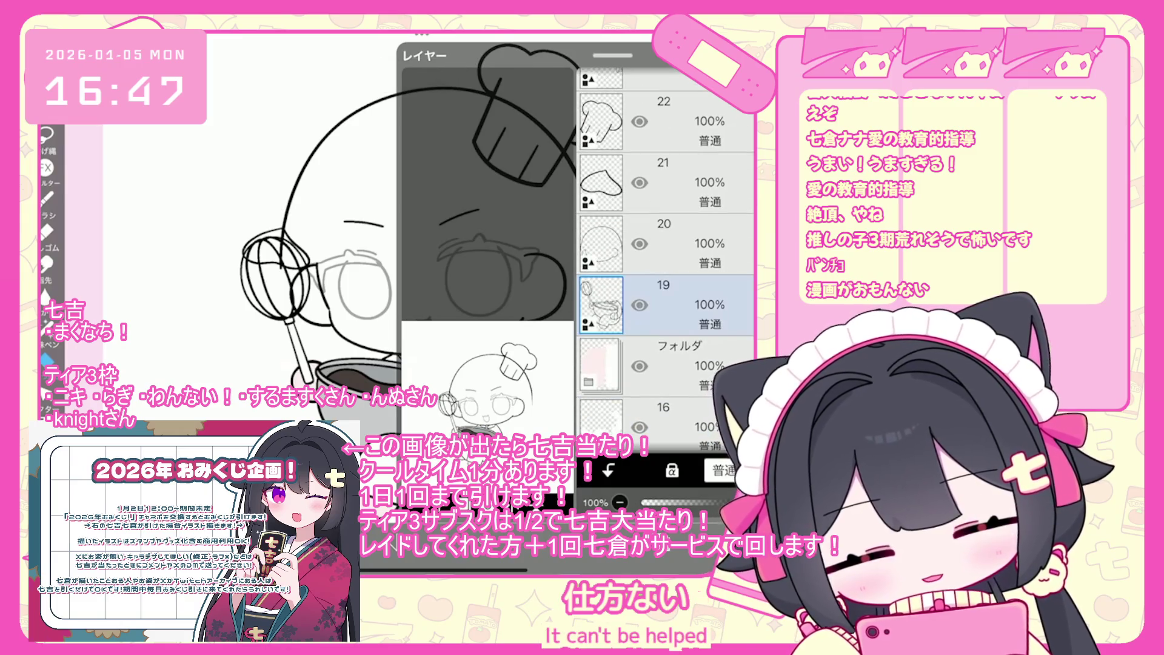
left_click(658, 496)
Step: Adjust the whisk handle's line colour and width, then commit the straight-line shape
scroll(658, 496, "up", 3)
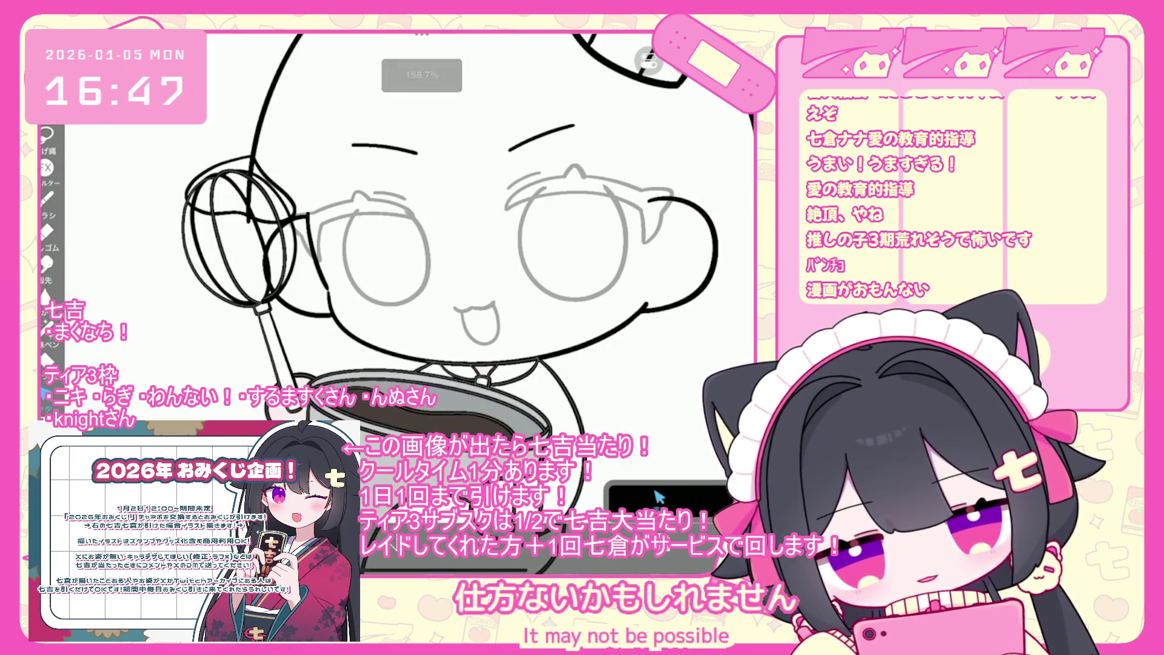
left_click(659, 496)
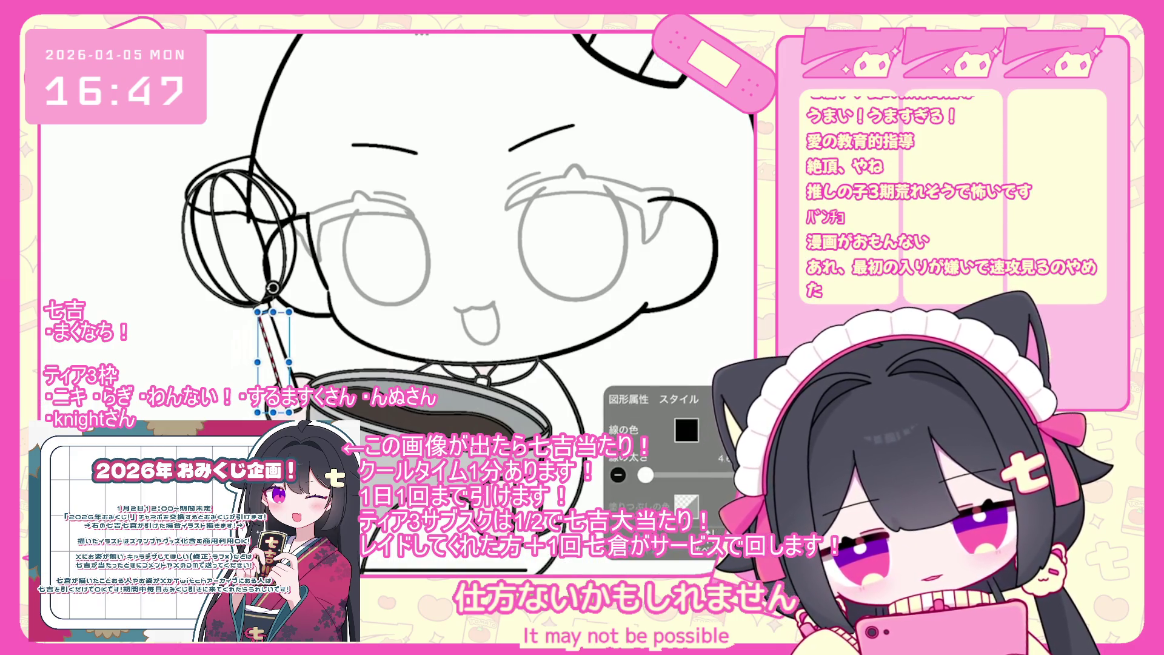
left_click(659, 496)
key("b")
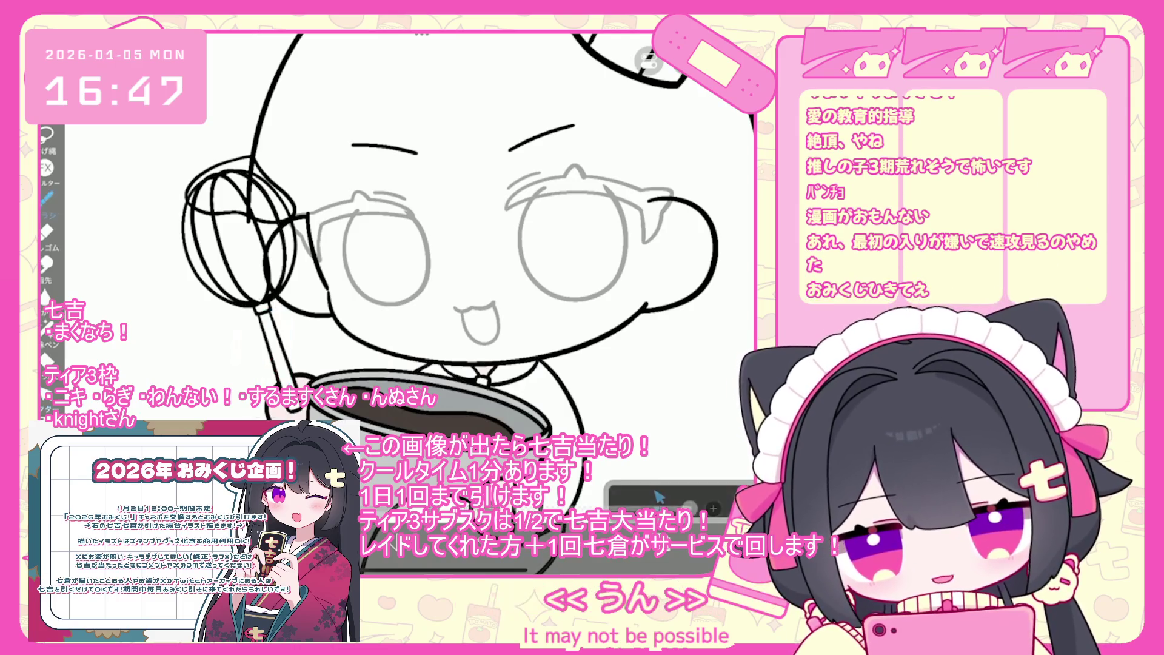
Step: Add a new empty layer above layer 19 and sample black from the bowl rim
key("l")
key("ctrl+shift+n")
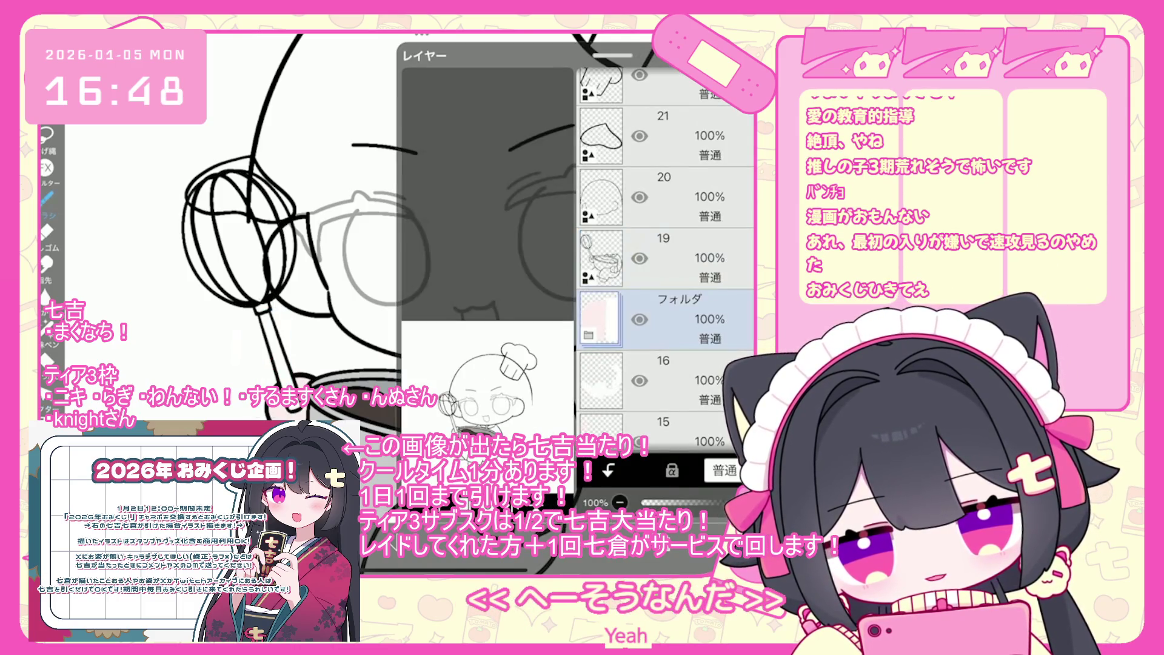
key("l")
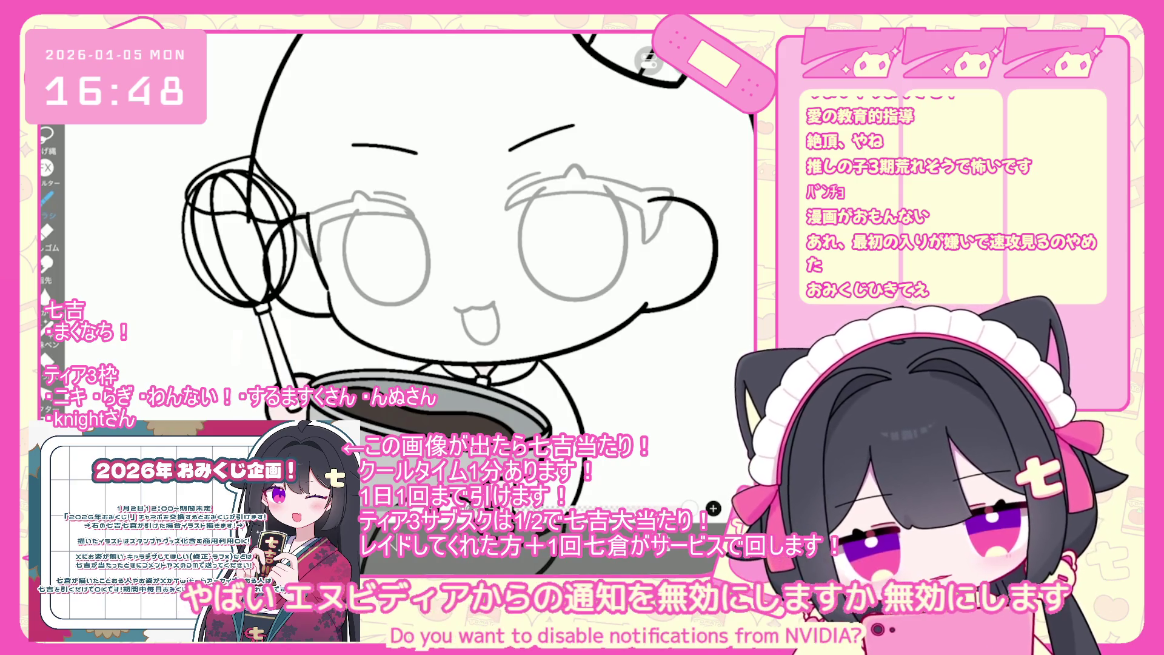
left_click(398, 371)
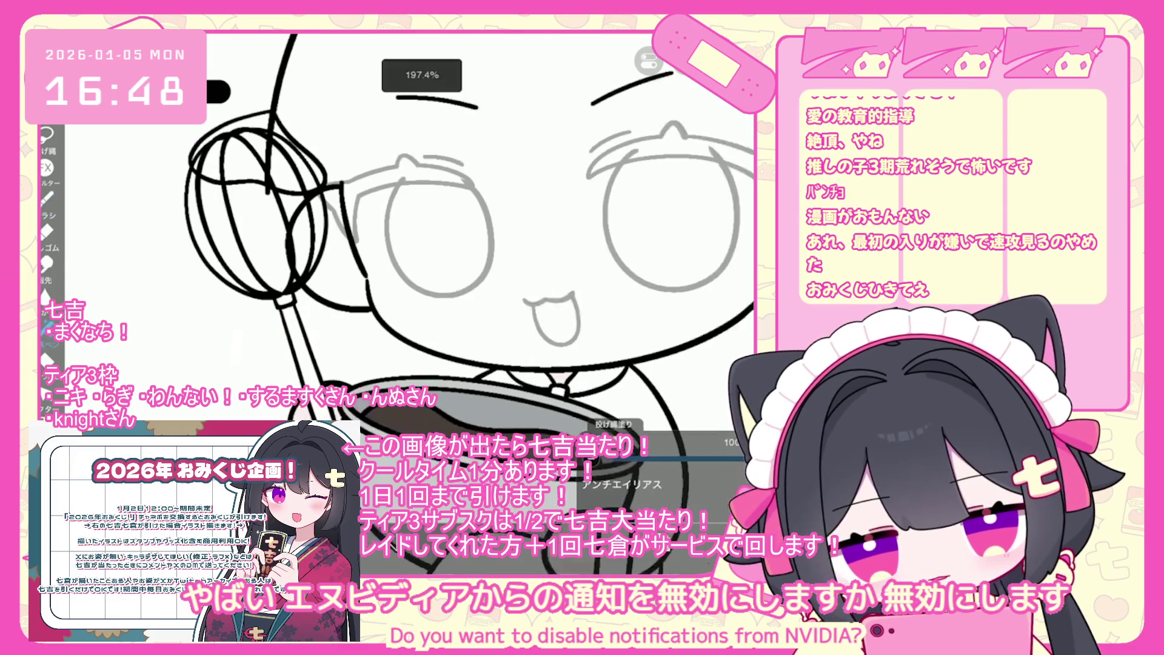
Step: Undo the lasso fill near the whisk handle, switch to the Fill tool, and choose layer 20
scroll(424, 242, "up", 2)
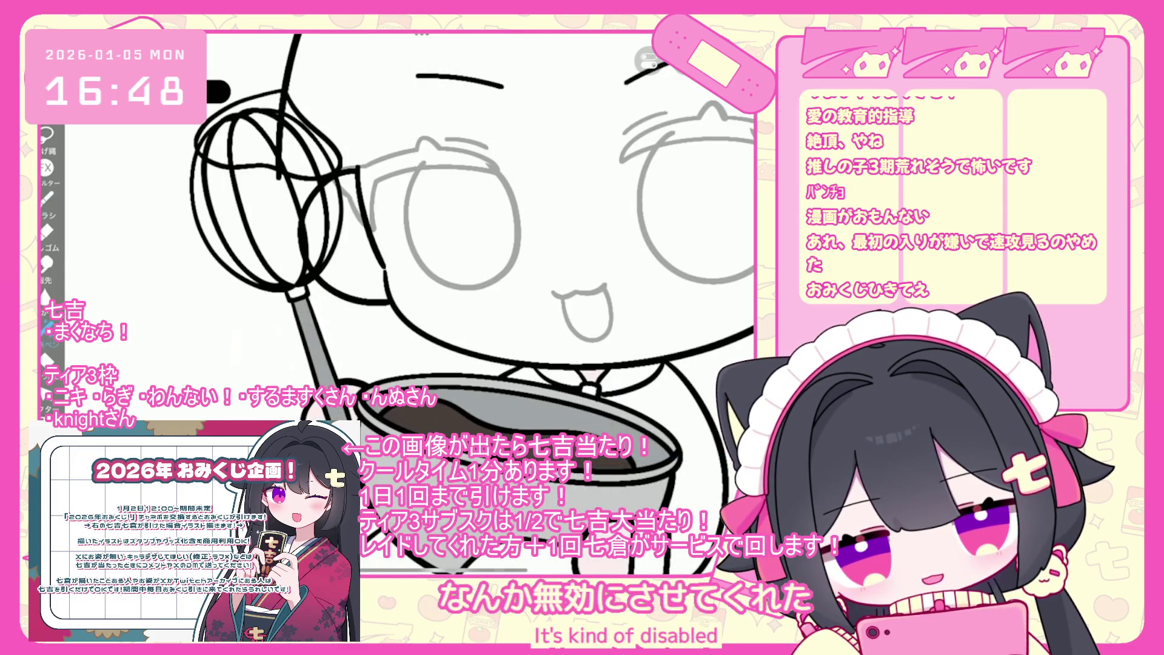
key("ctrl+z")
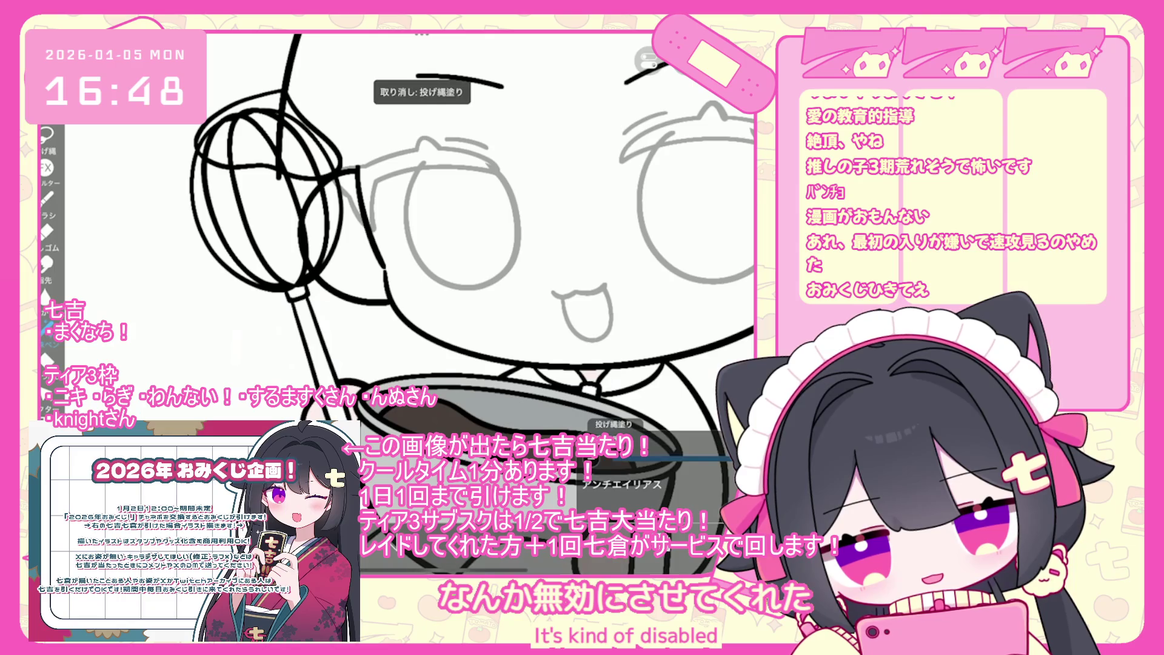
left_click(46, 359)
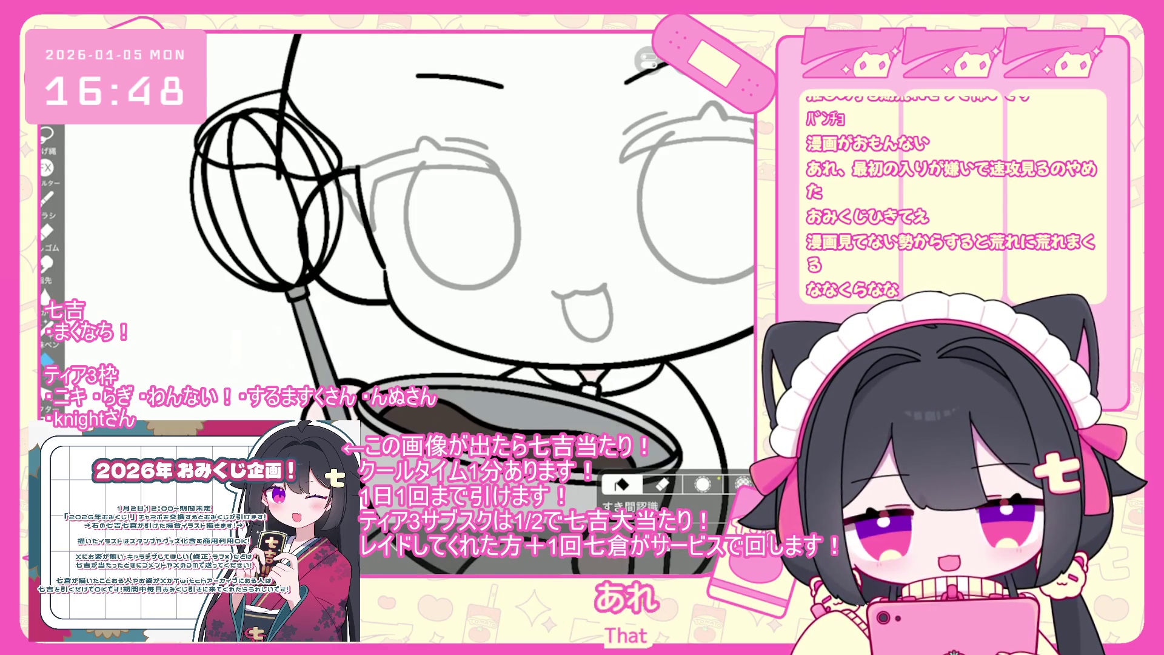
scroll(473, 273, "down", 3)
scroll(473, 273, "down", 2)
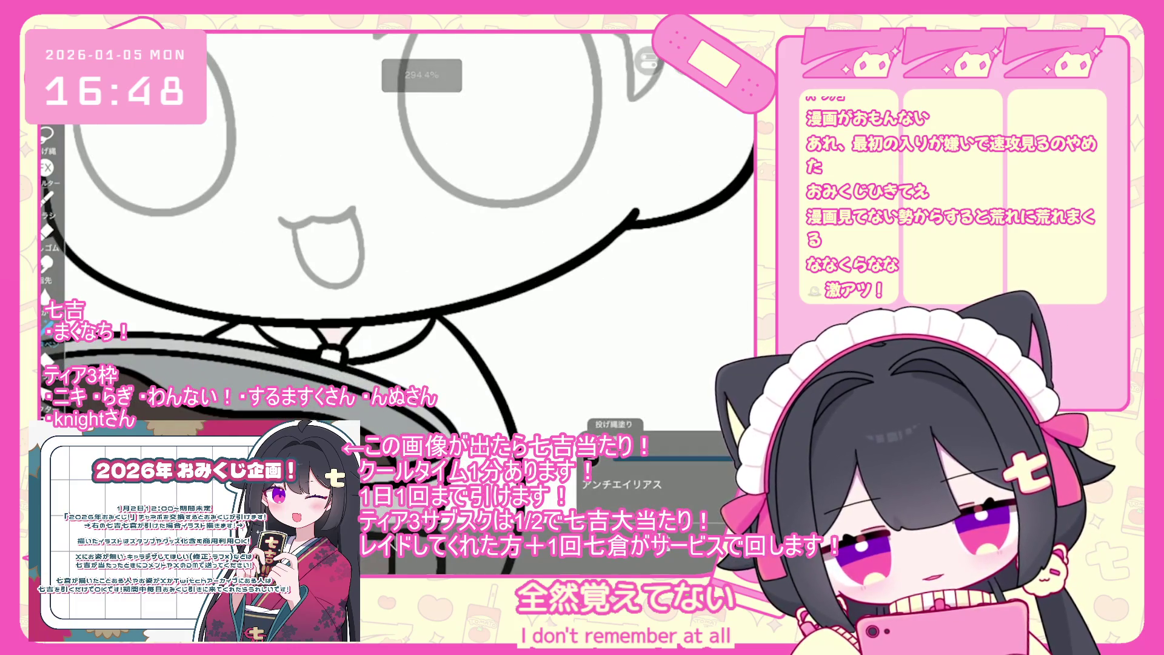
left_click(664, 381)
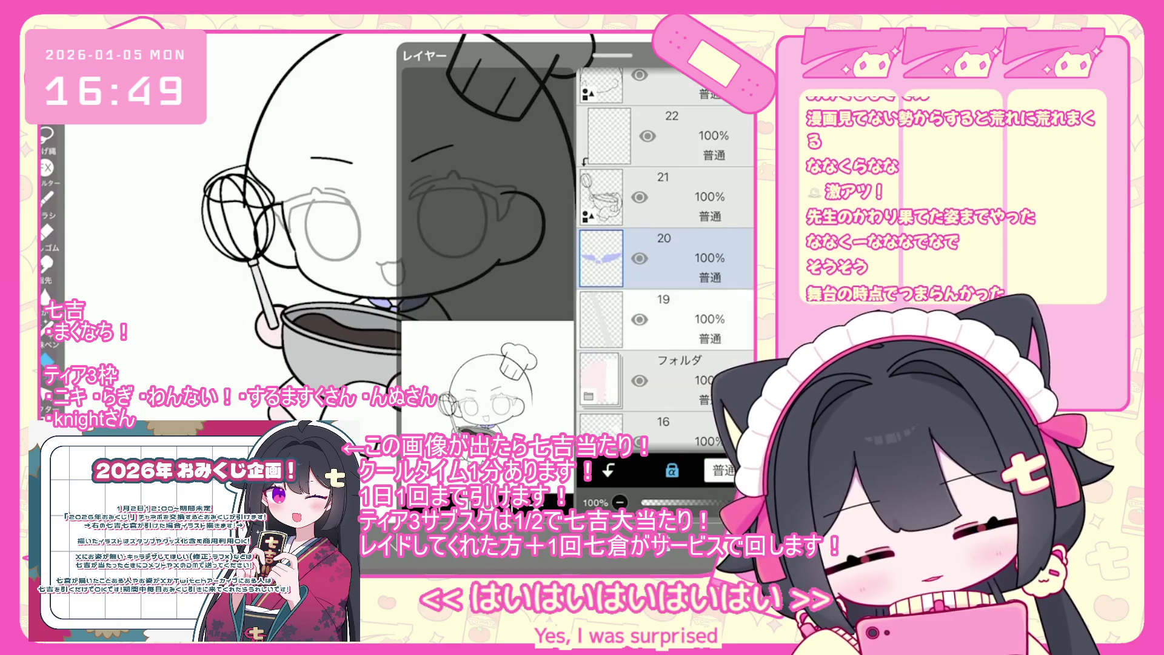
Step: Group layer 24 into a new folder and add a blank layer inside it
left_click(668, 136)
scroll(667, 261, "up", 3)
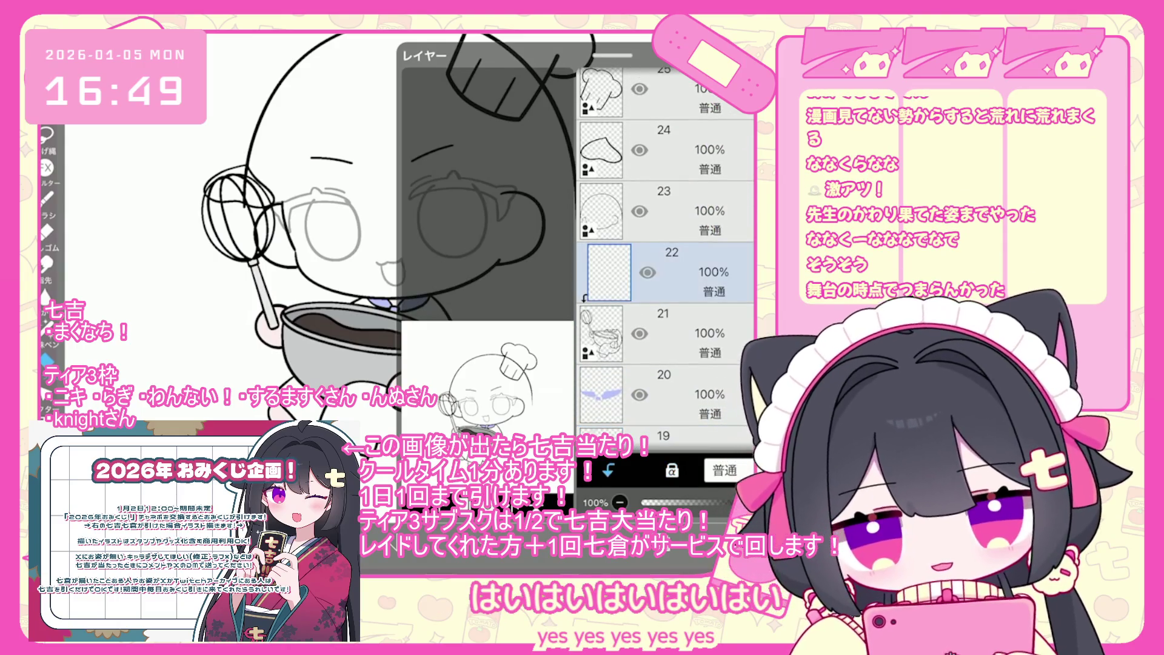
scroll(667, 261, "up", 3)
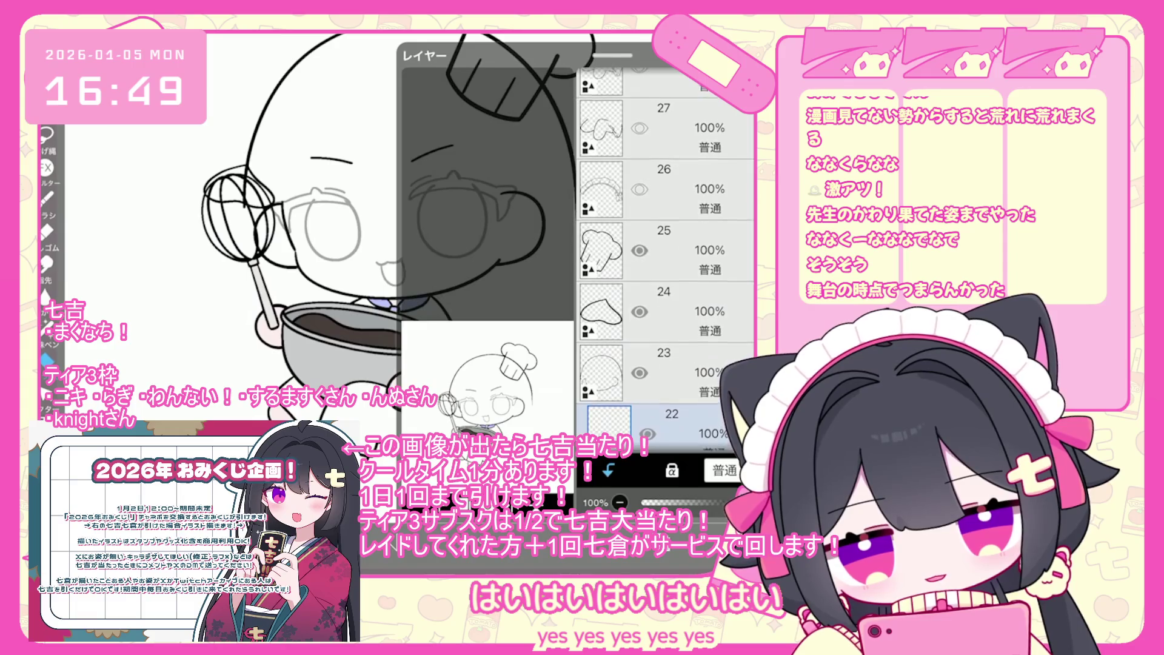
left_click(667, 312)
left_click(473, 418)
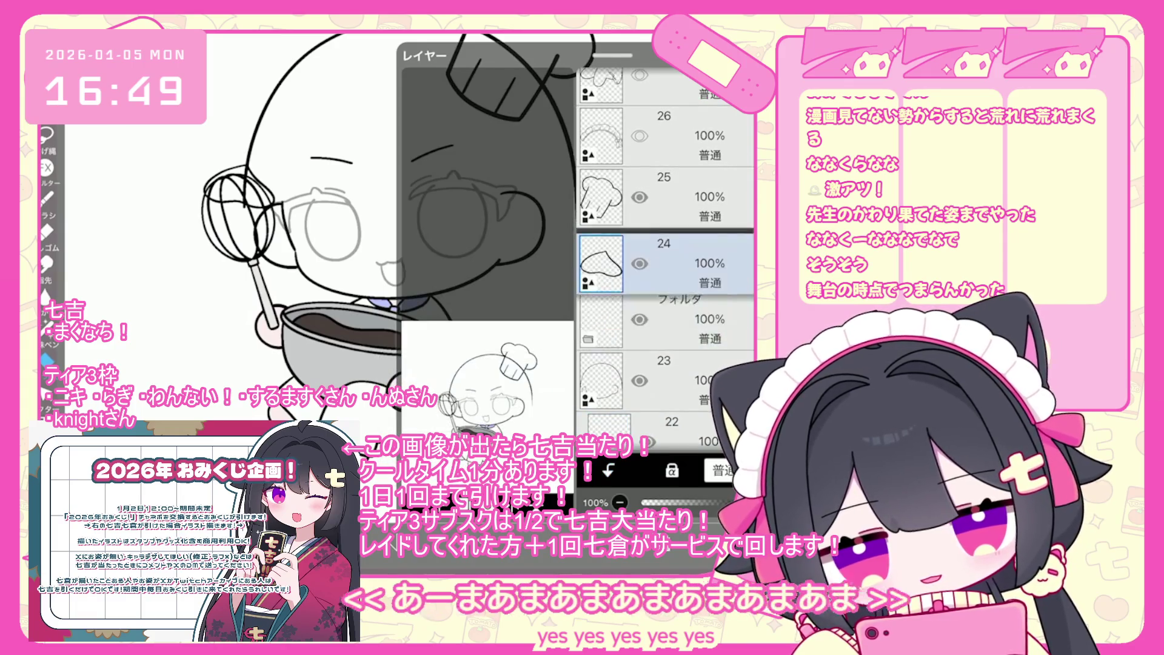
scroll(667, 243, "up", 2)
left_click_drag(667, 221, 667, 351)
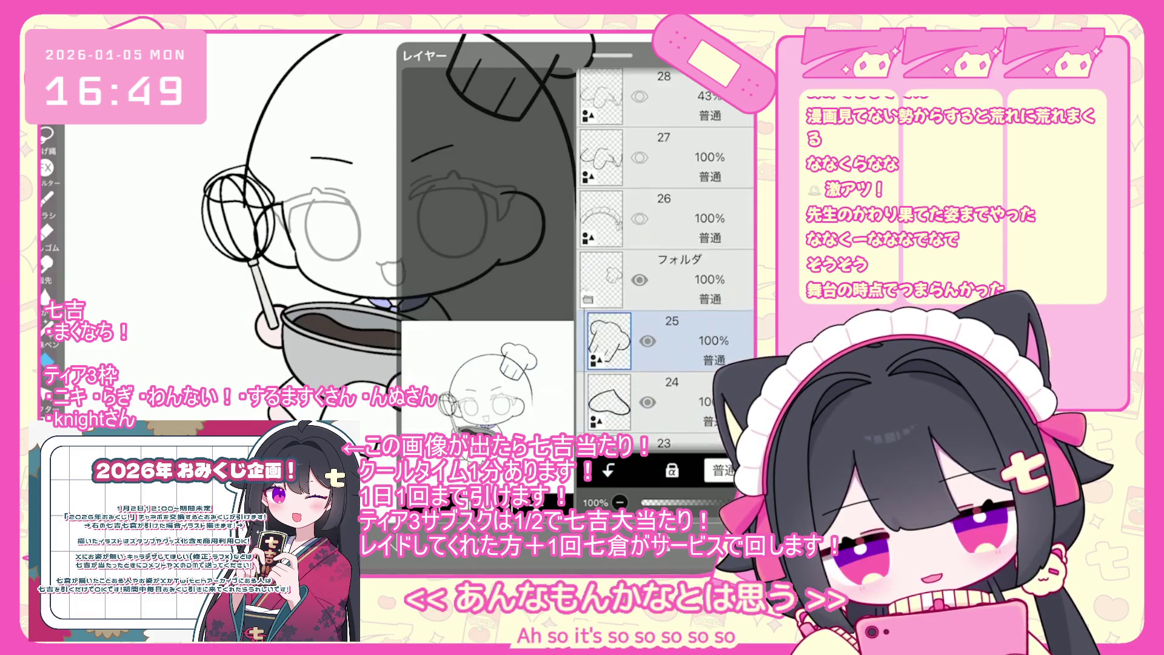
scroll(667, 261, "down", 1)
left_click(667, 273)
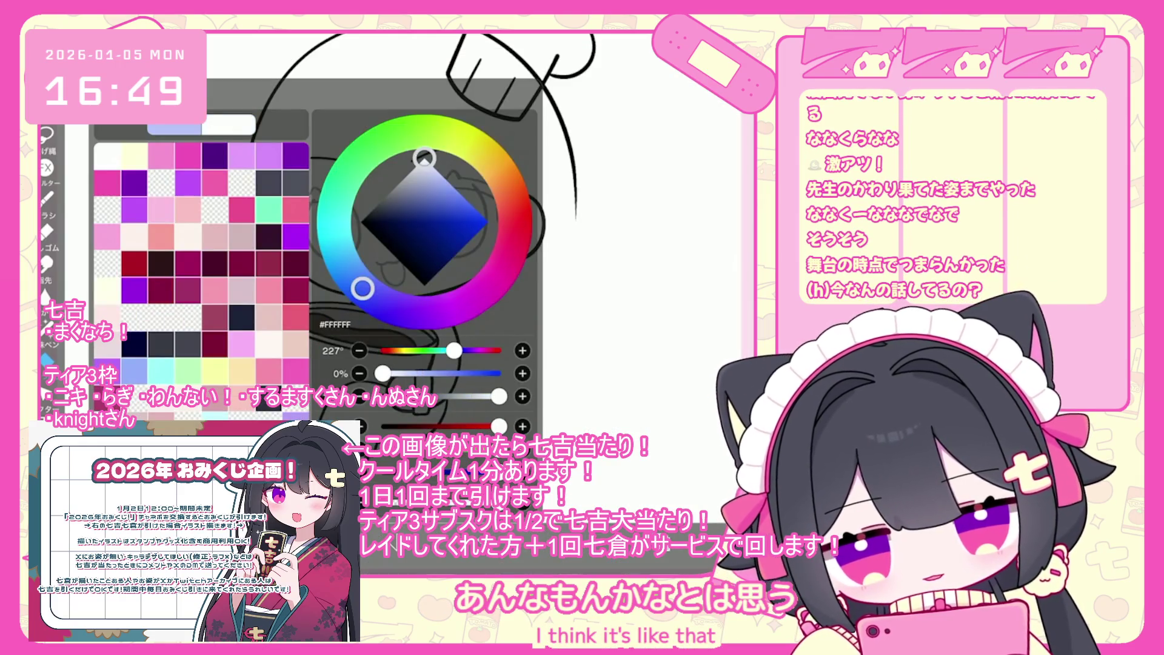
Step: Fill the cream blob above the whisk in dark brown, then select layer 27
scroll(684, 252, "up", 10)
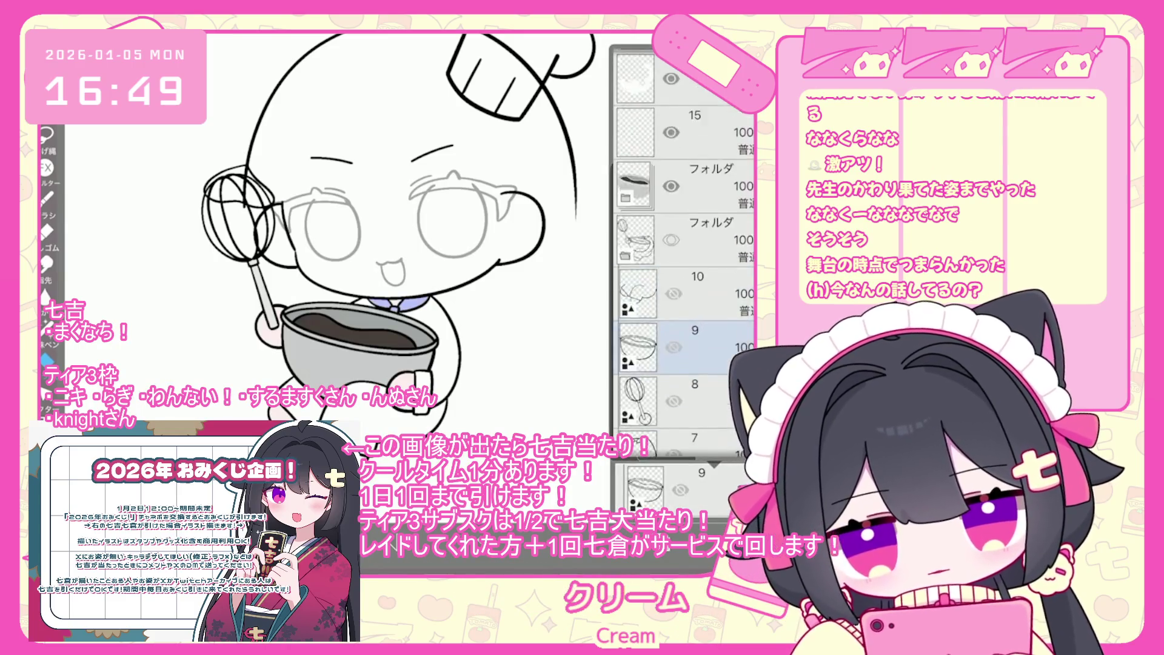
scroll(684, 251, "up", 3)
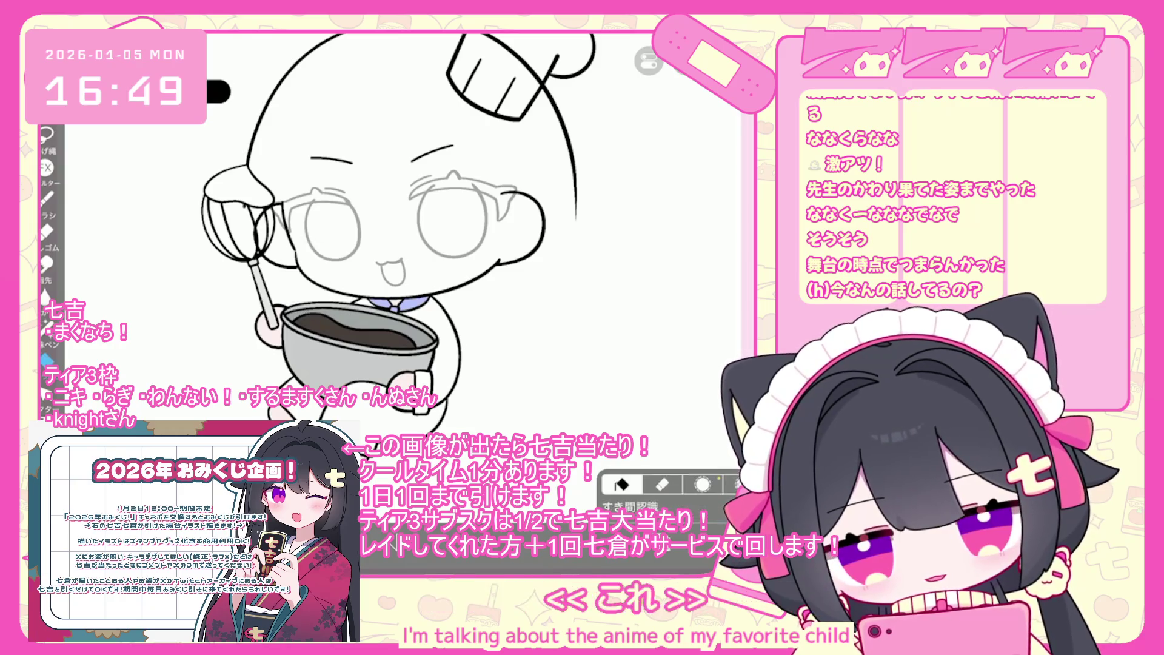
left_click(236, 185)
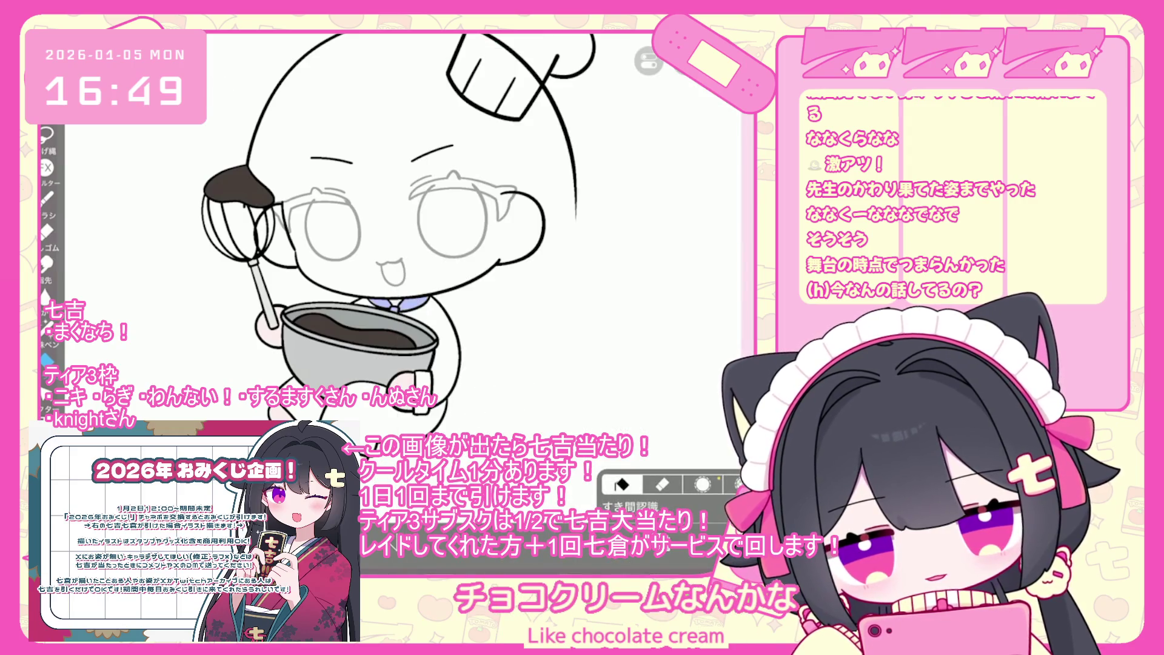
scroll(361, 266, "down", 3)
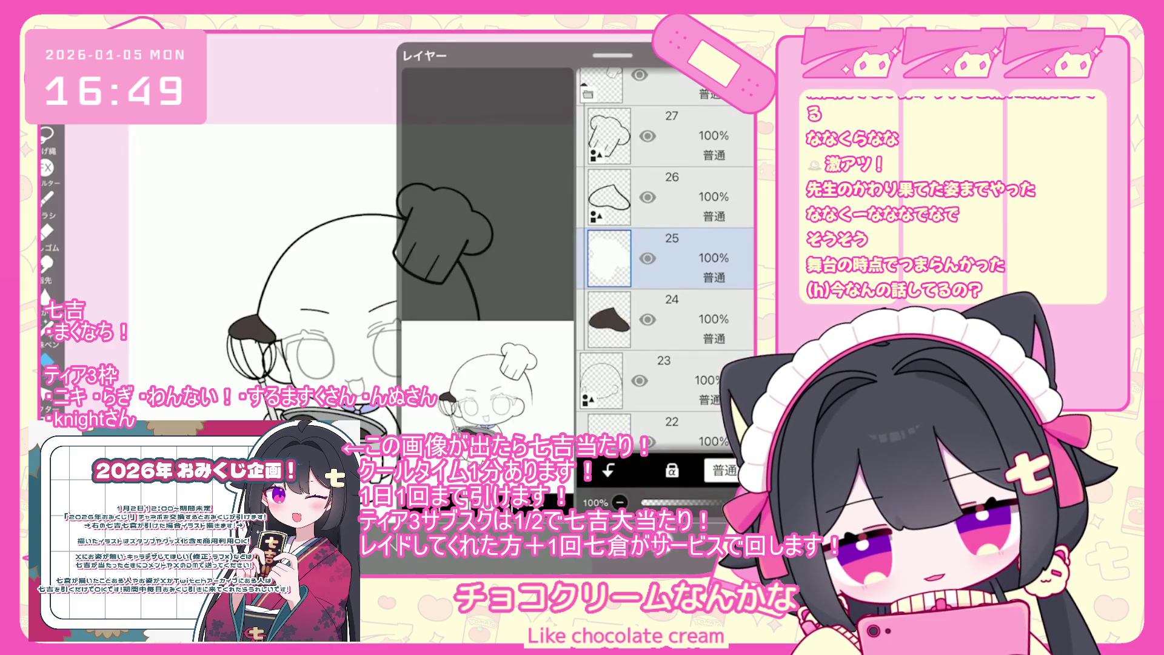
scroll(666, 255, "up", 2)
left_click(667, 205)
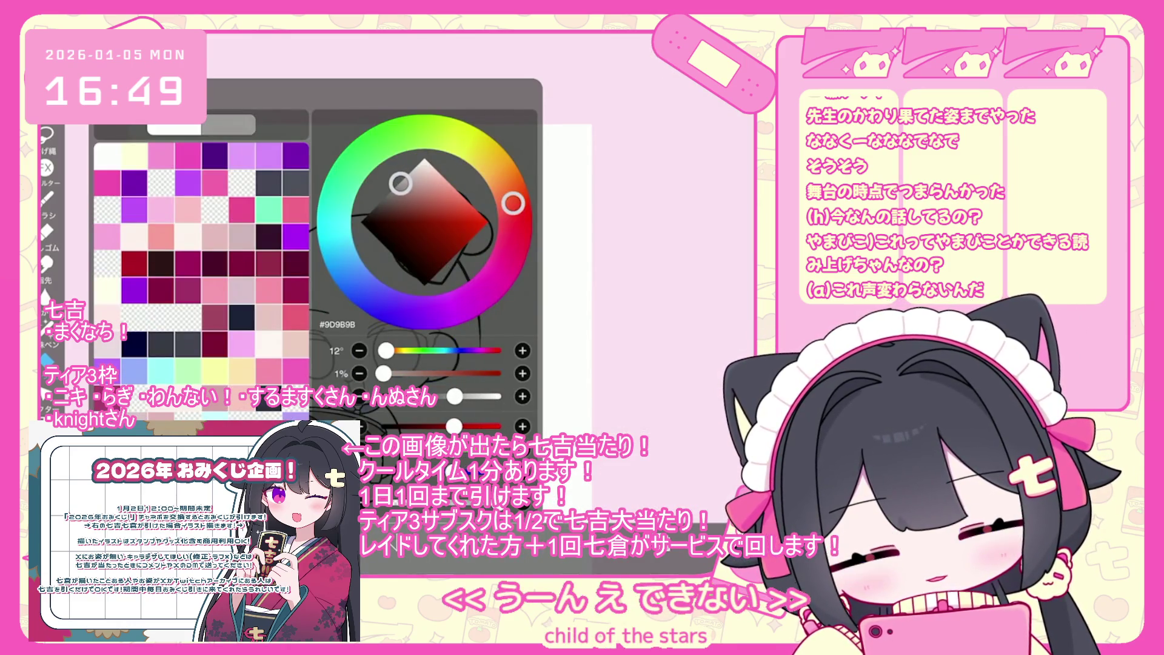
Step: Pick light gray #A1A4A7 and draw shading strokes on the chef hat's folds
left_click(345, 267)
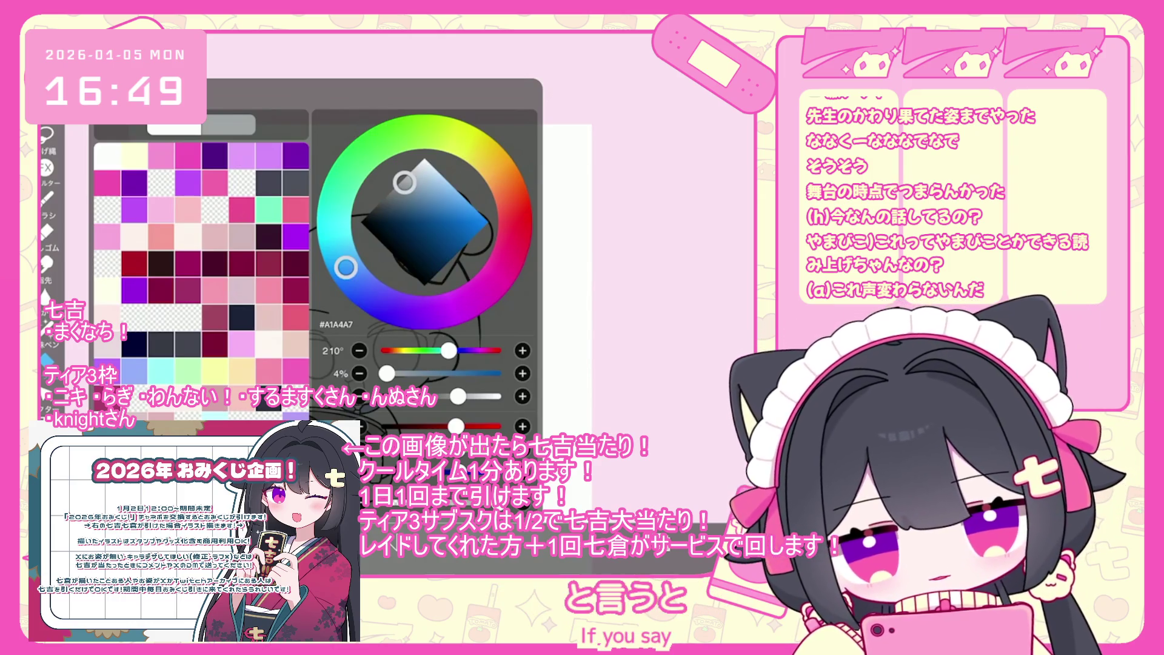
scroll(394, 273, "up", 5)
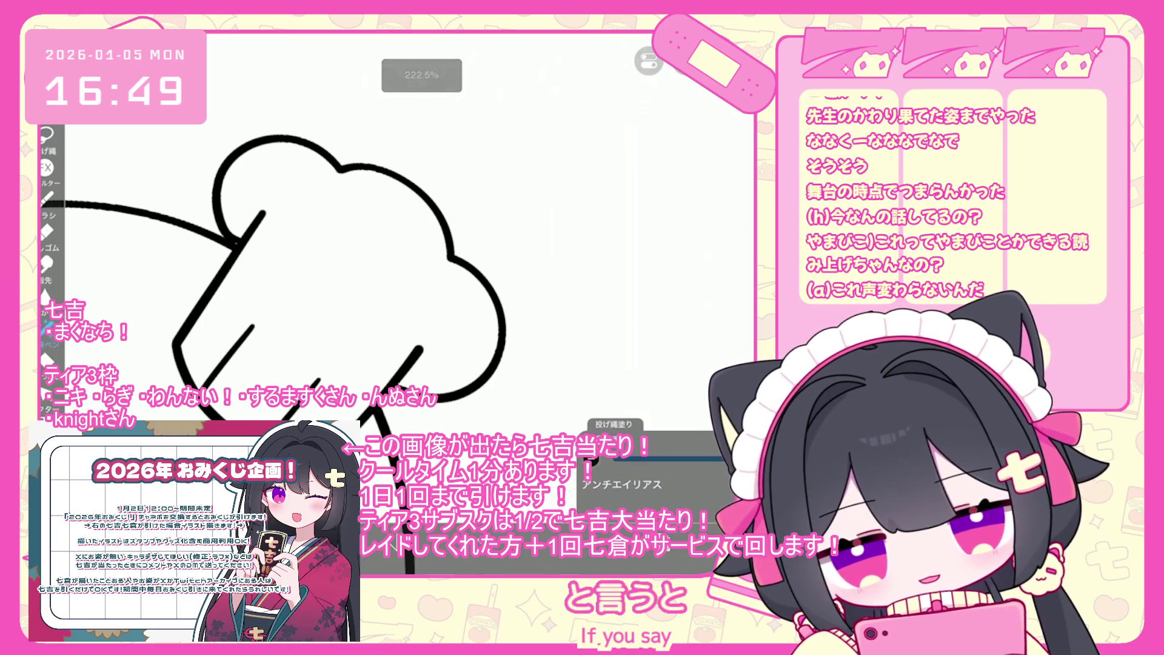
left_click_drag(420, 348, 391, 382)
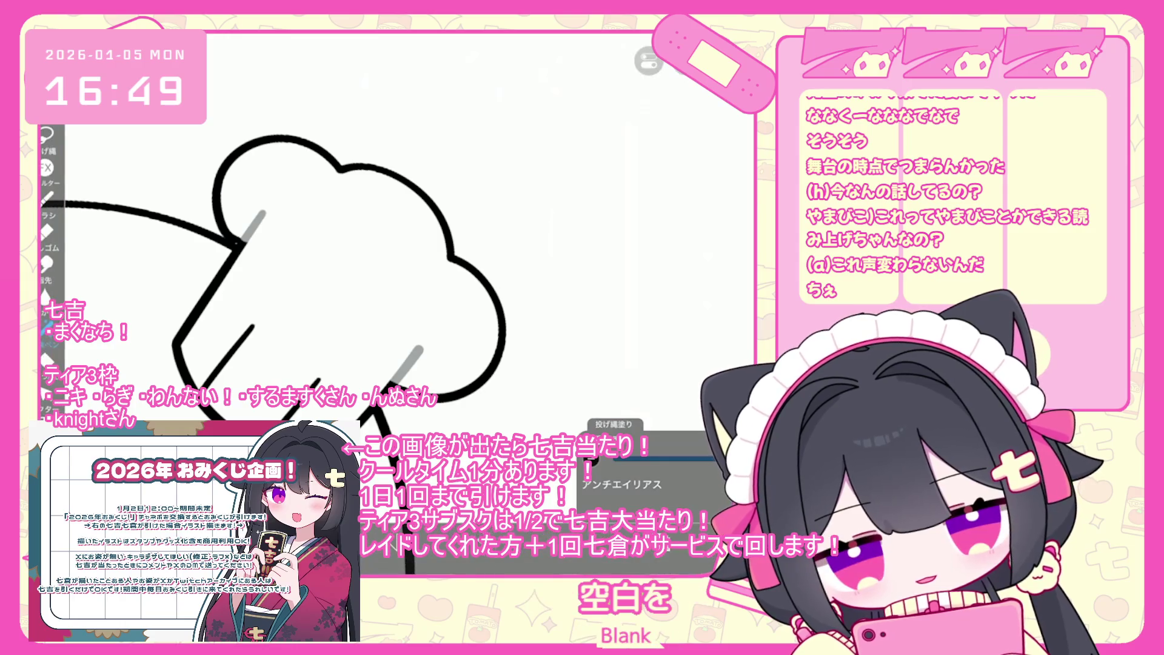
key("ctrl+z")
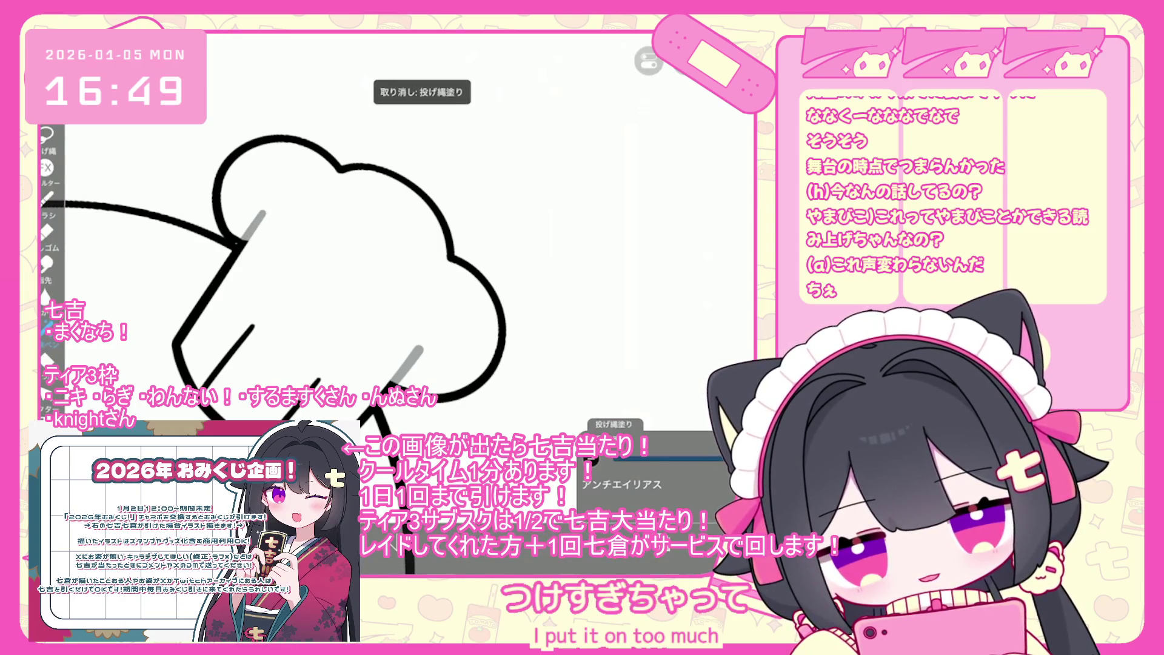
scroll(273, 243, "up", 3)
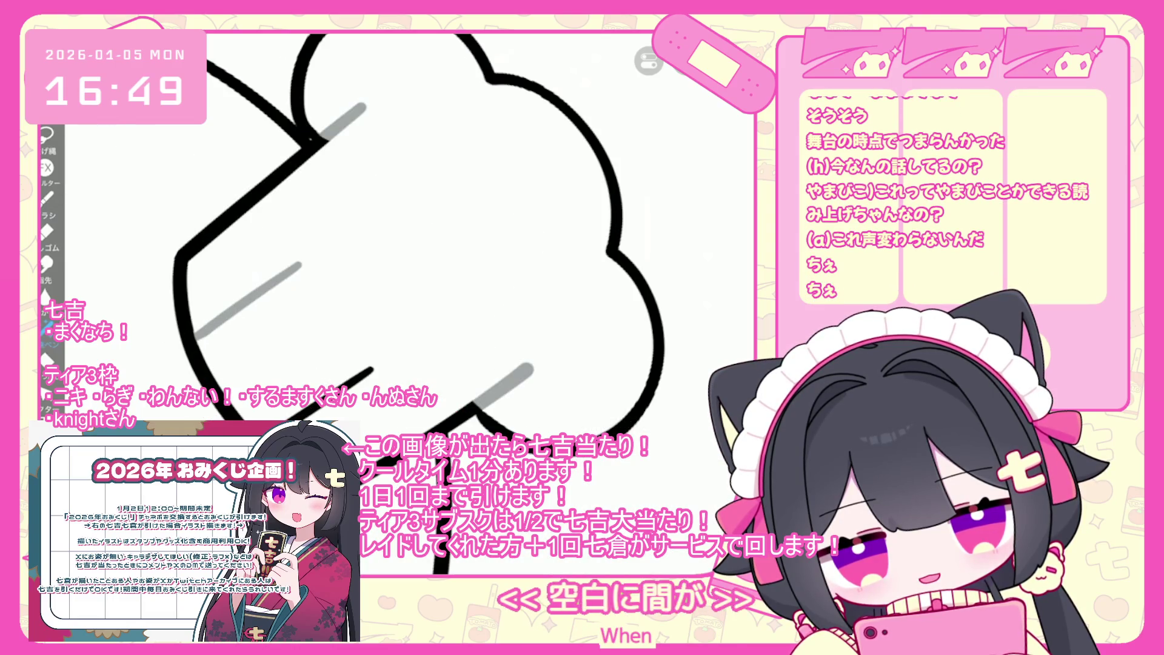
scroll(401, 243, "down", 10)
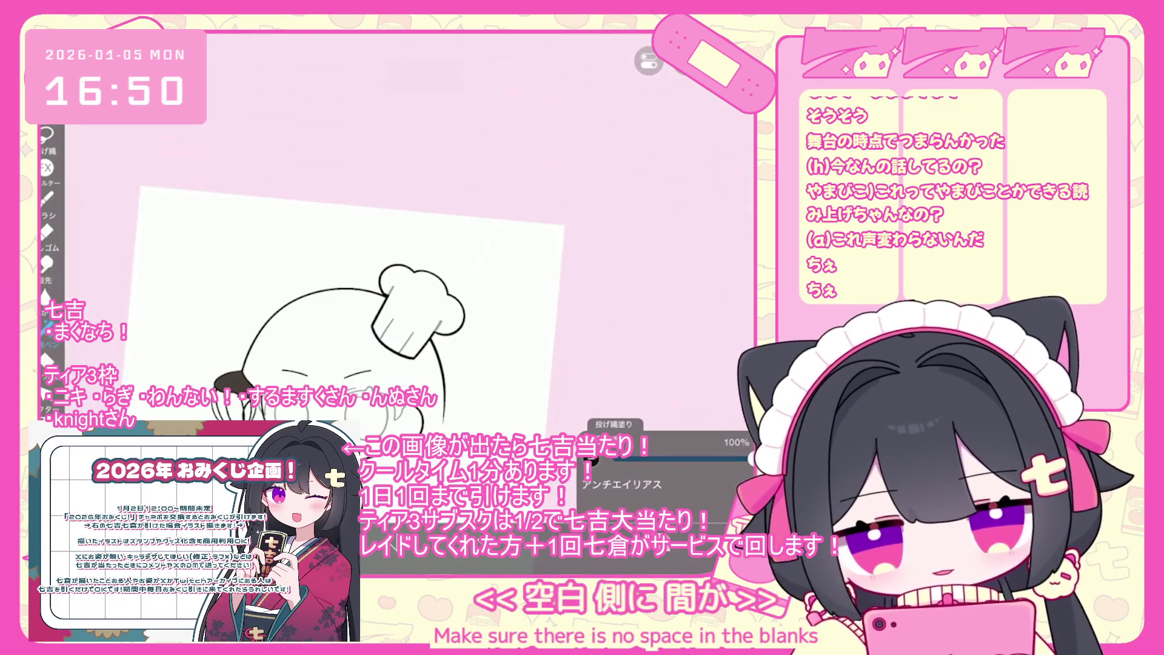
Step: Delete layer 30 and add a new folder above layer 22
key("l")
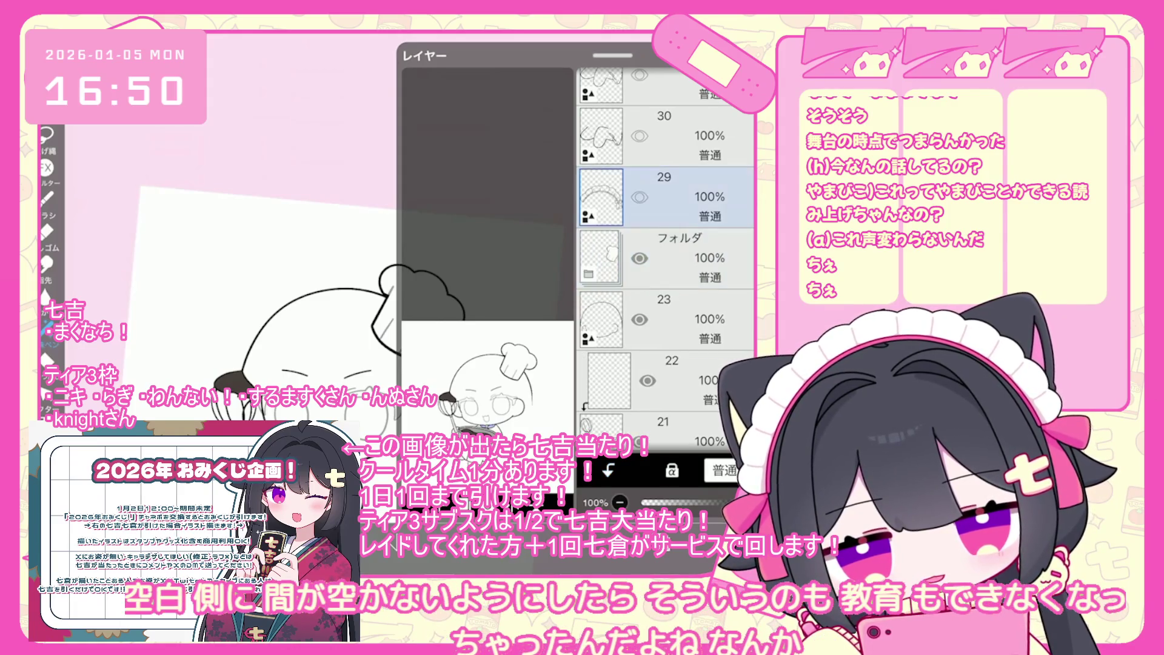
scroll(667, 255, "up", 1)
left_click(667, 158)
key("Delete")
left_click(667, 343)
scroll(667, 254, "down", 2)
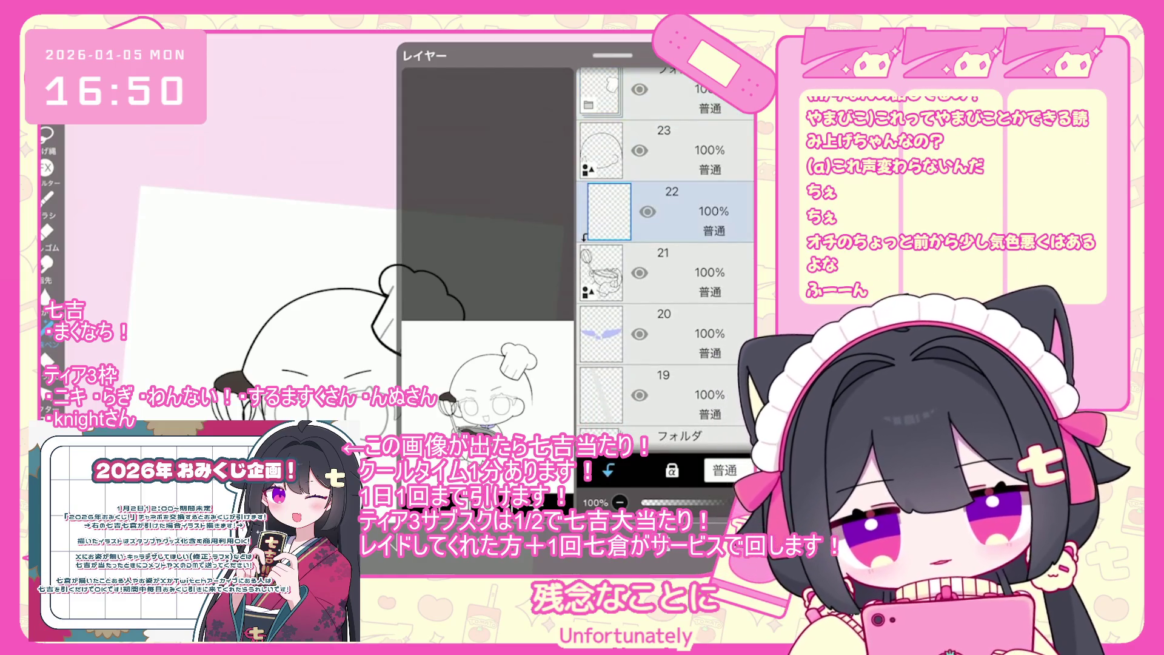
left_click(425, 368)
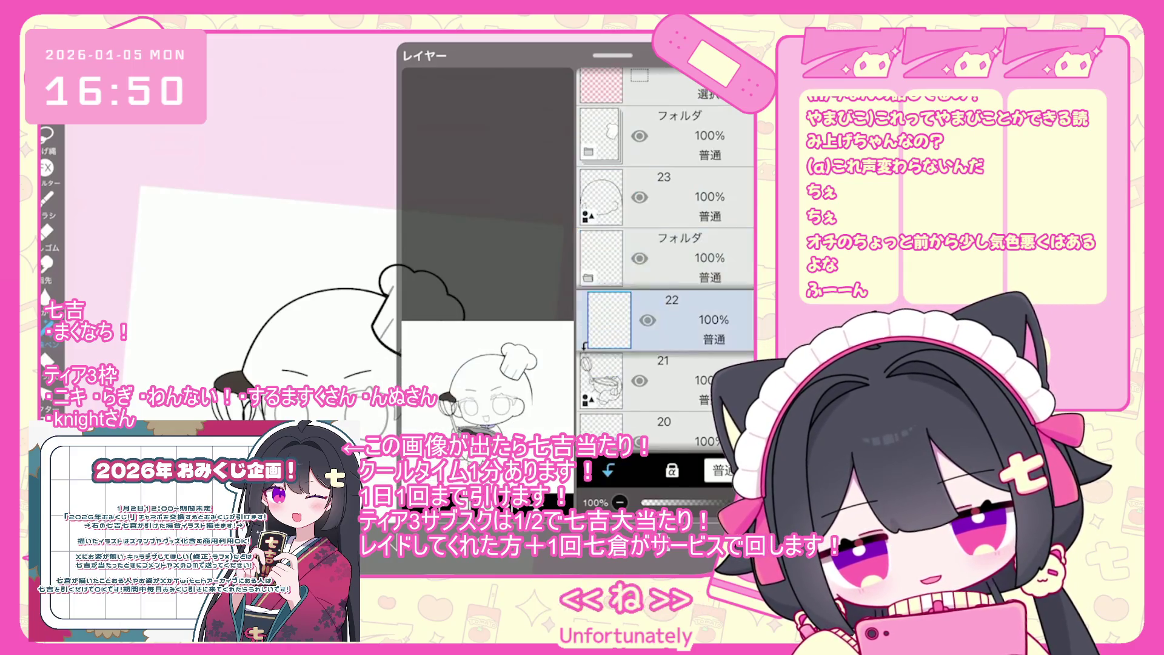
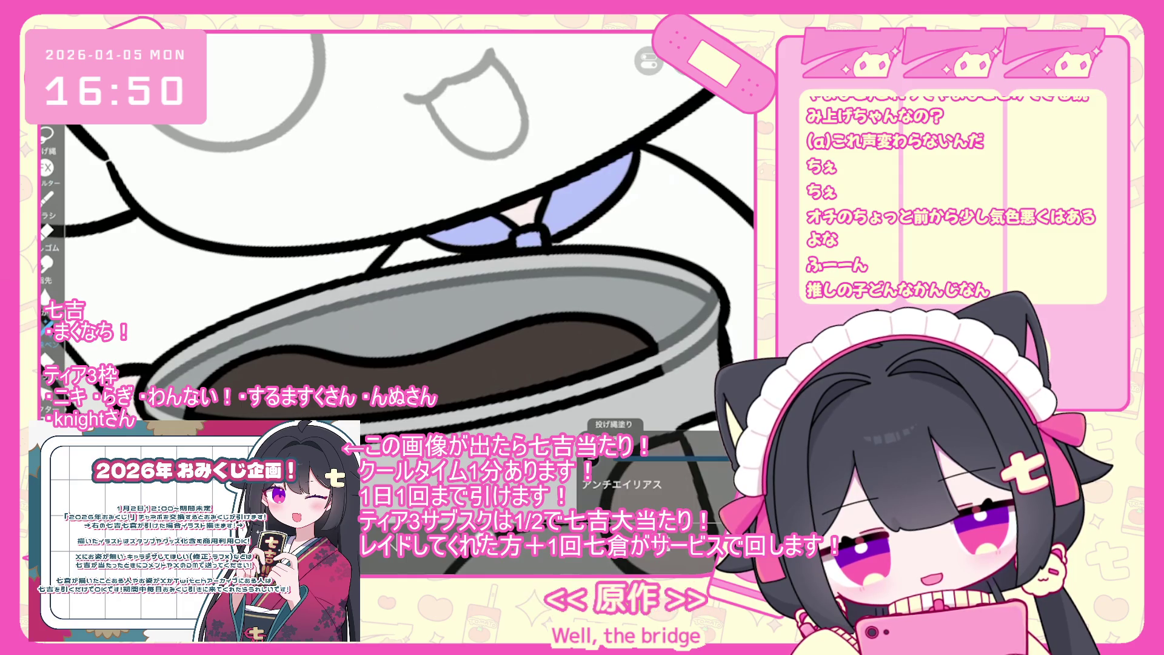
Step: Undo the latest lasso fill on the wrist cuff and zoom in and out to check it
key("ctrl+z")
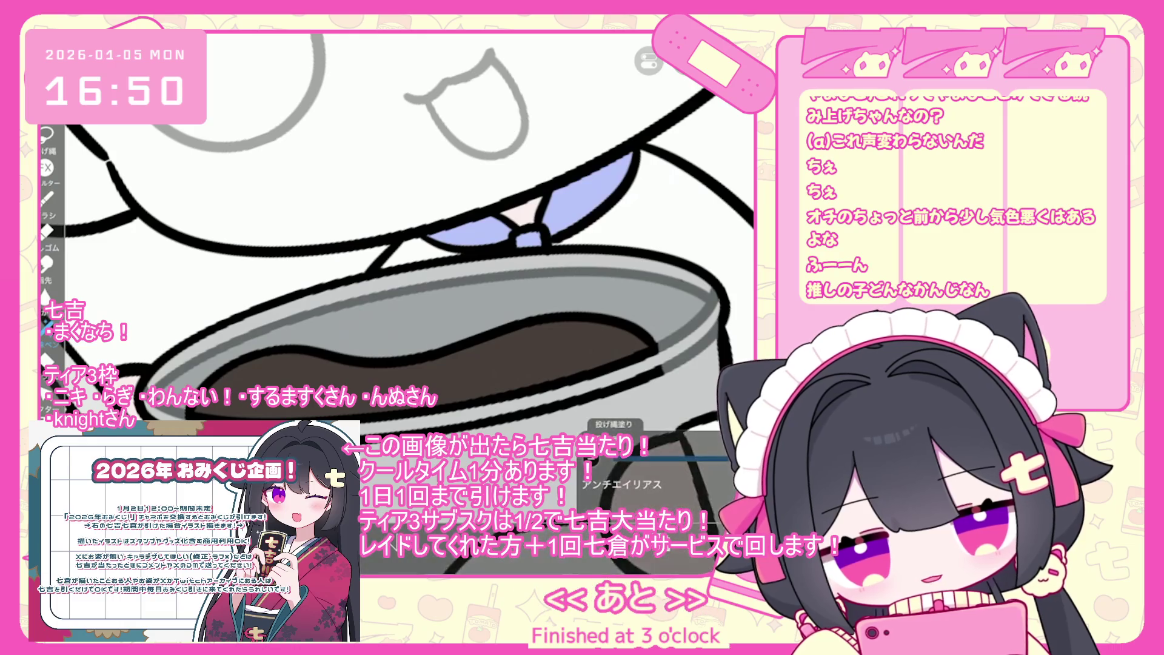
scroll(397, 252, "down", 2)
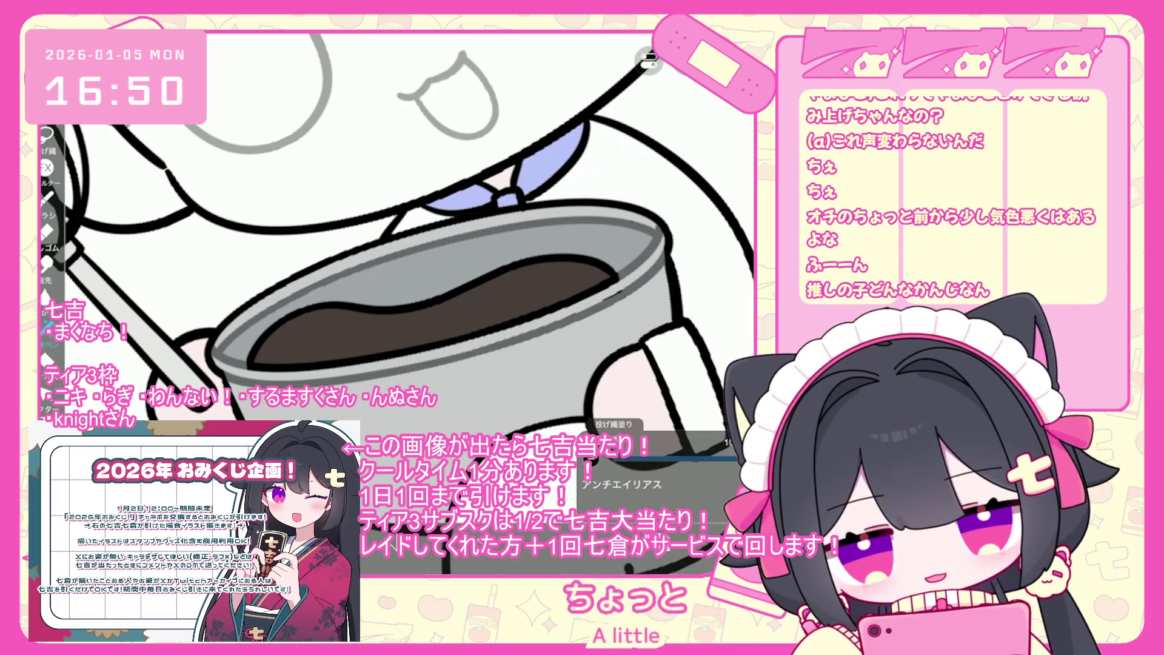
scroll(397, 243, "up", 2)
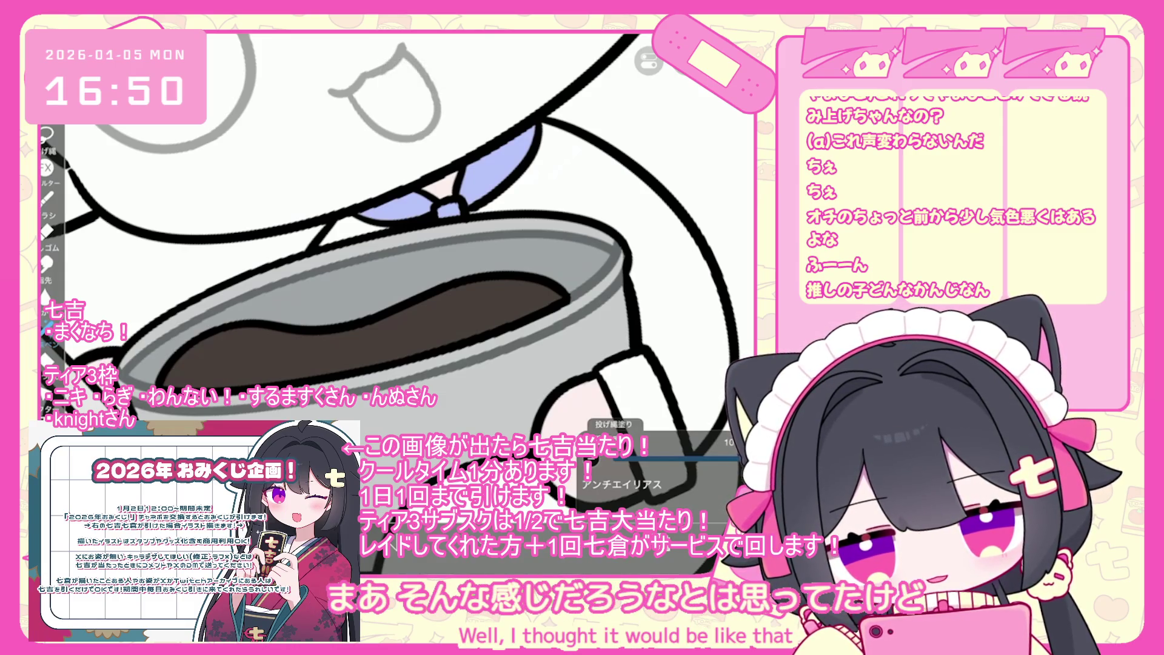
scroll(397, 243, "down", 5)
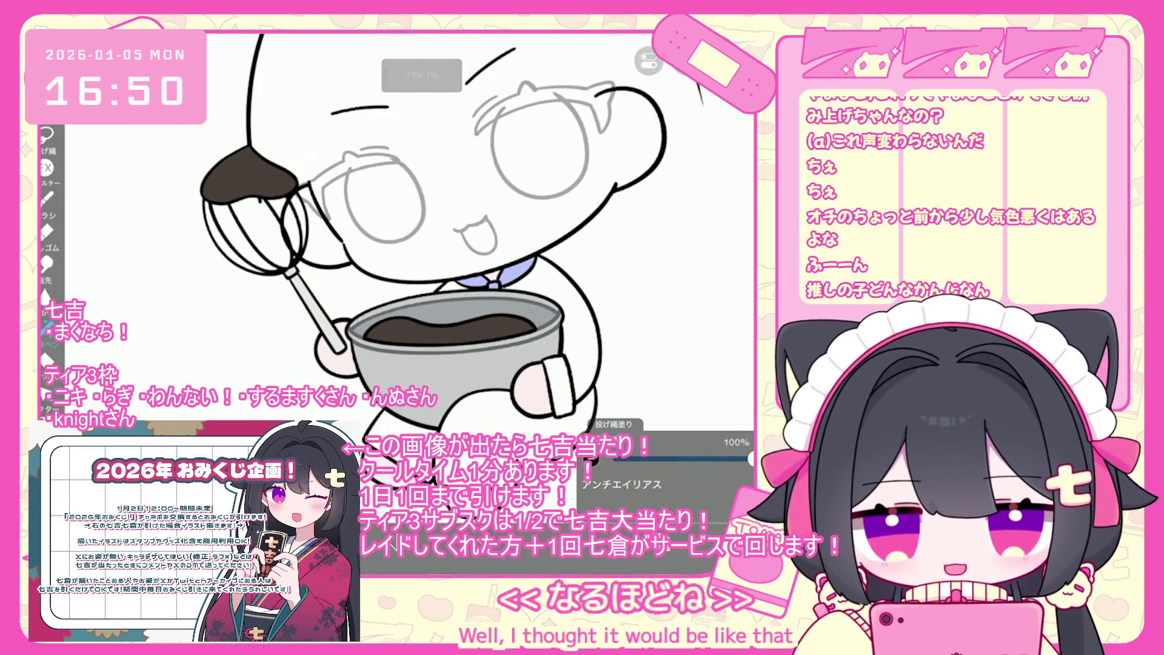
scroll(394, 243, "up", 3)
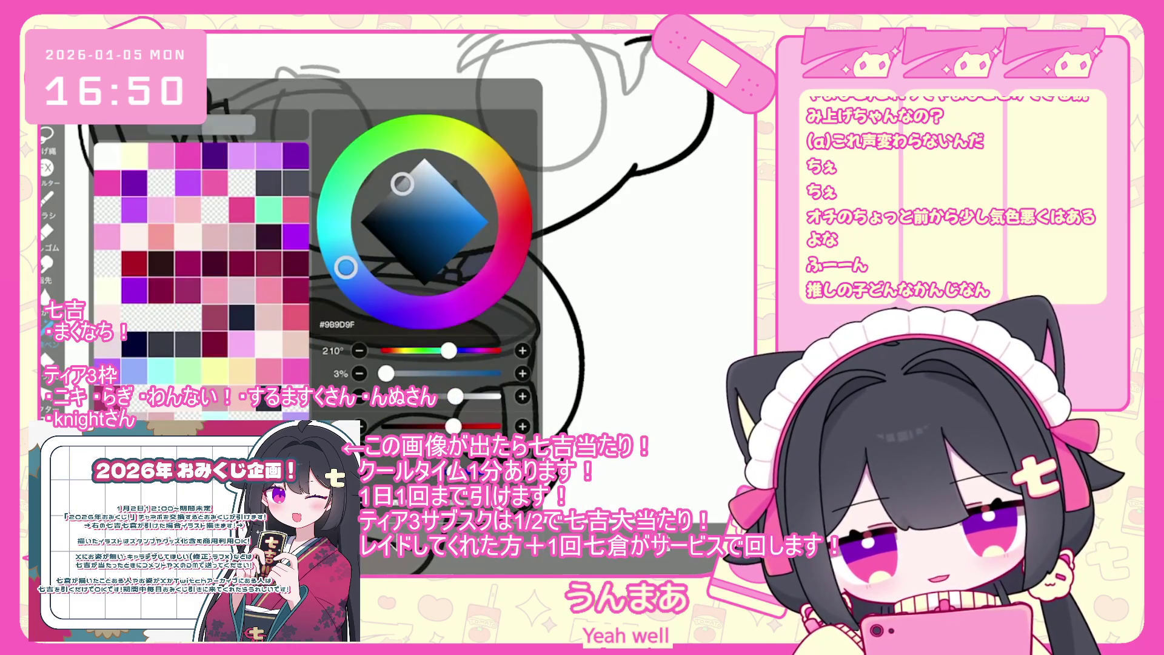
scroll(394, 242, "up", 2)
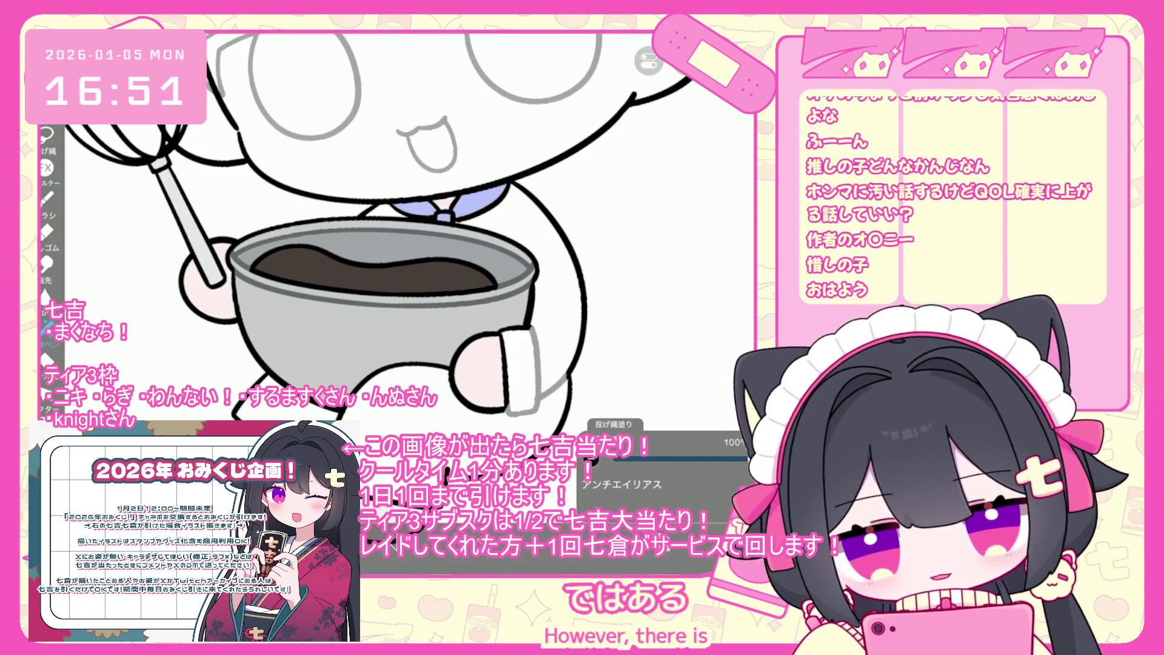
scroll(373, 237, "down", 1)
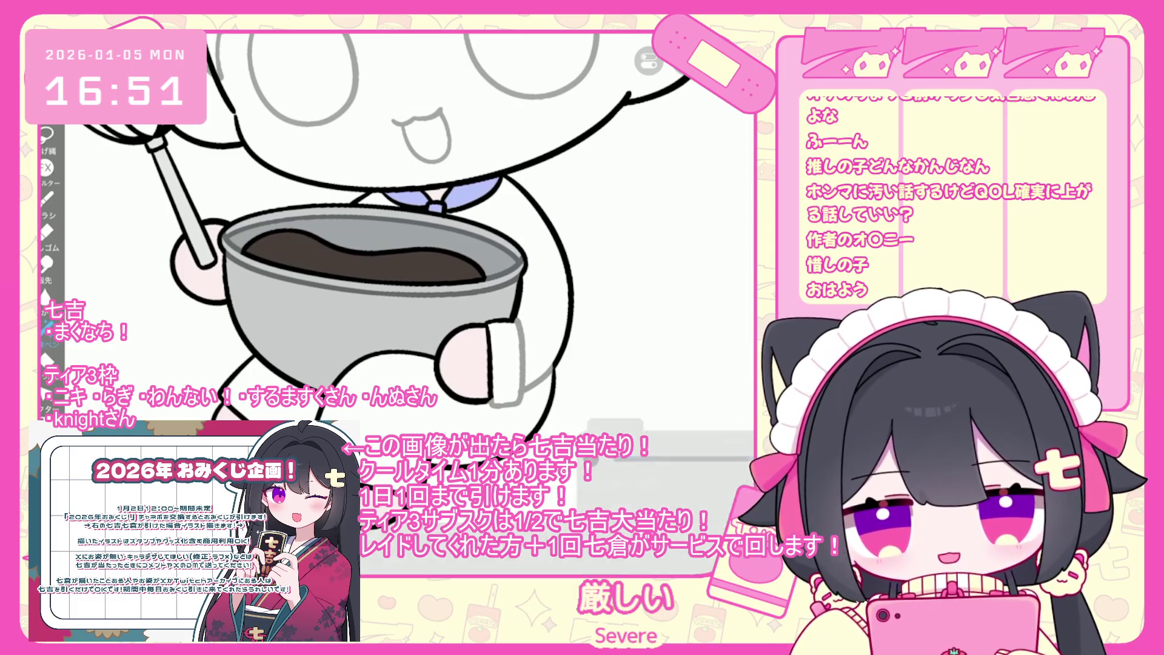
Step: Undo the remaining cuff fills, including the grey fill, so the cuff outline is black again
key("ctrl+z")
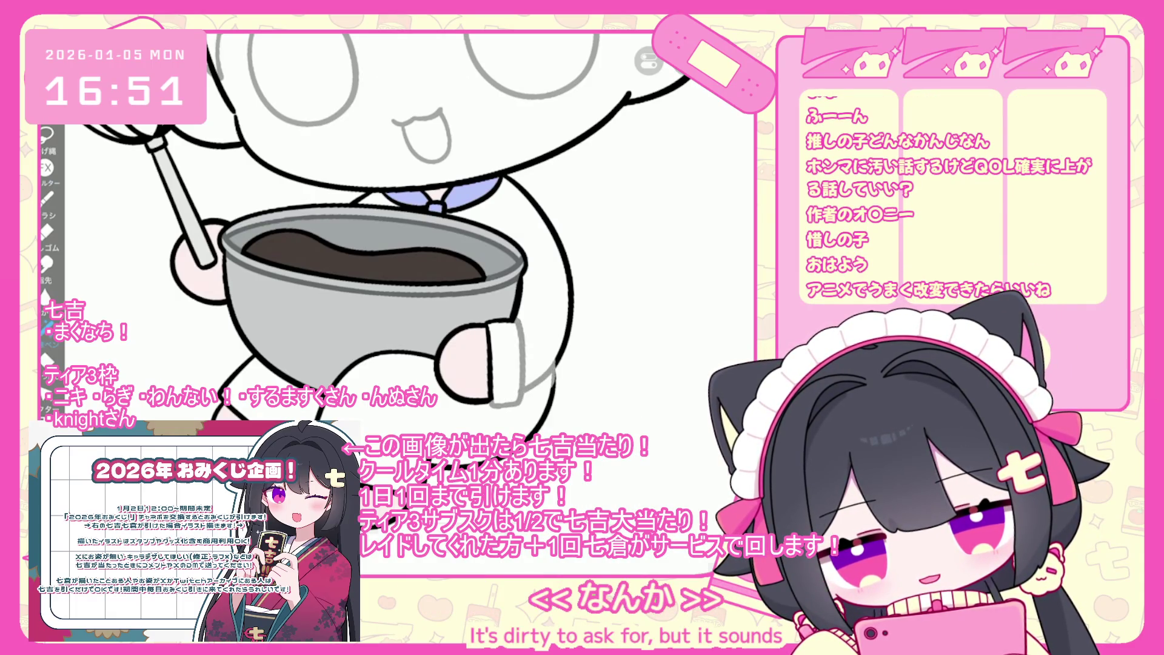
key("ctrl+z")
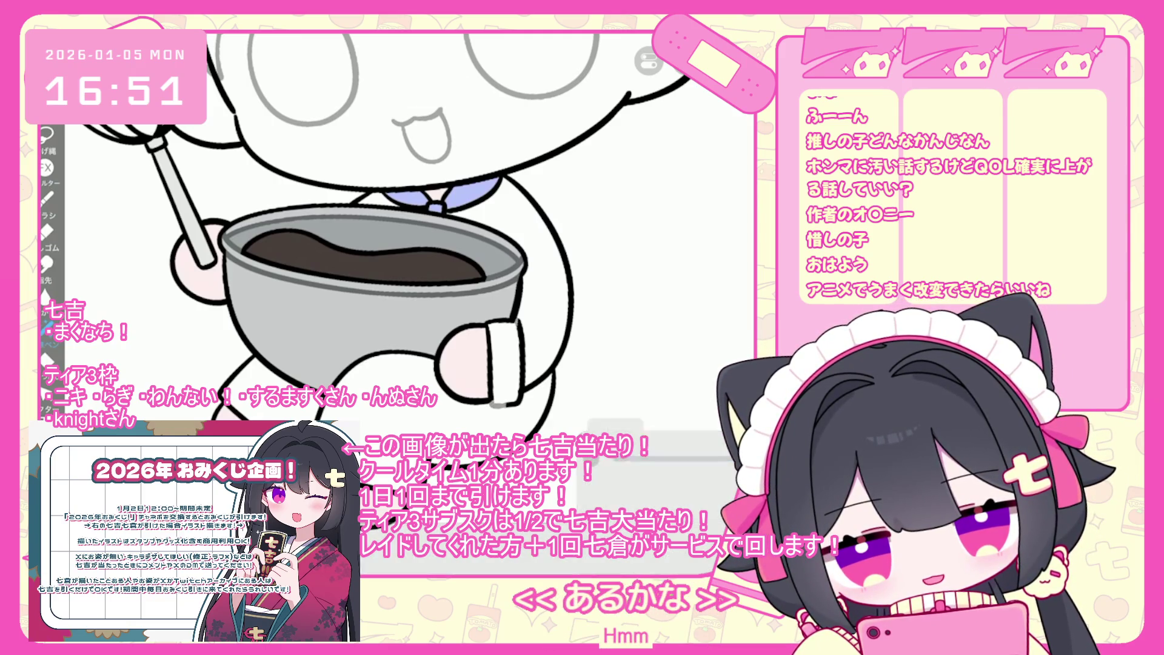
key("ctrl+y")
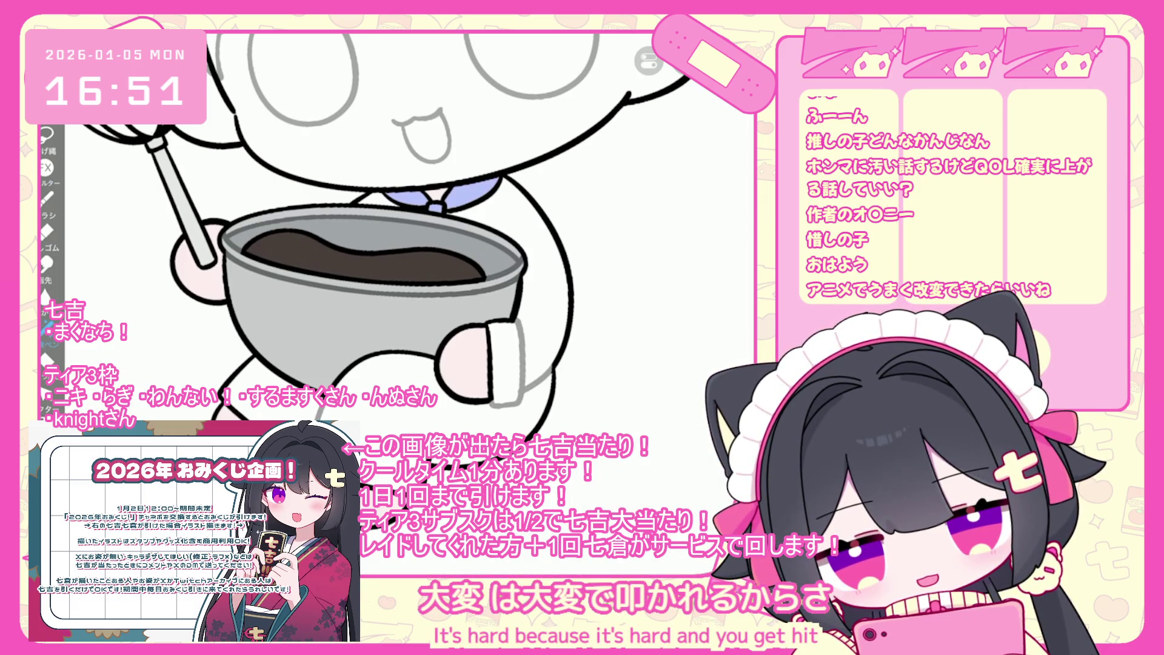
key("ctrl+z")
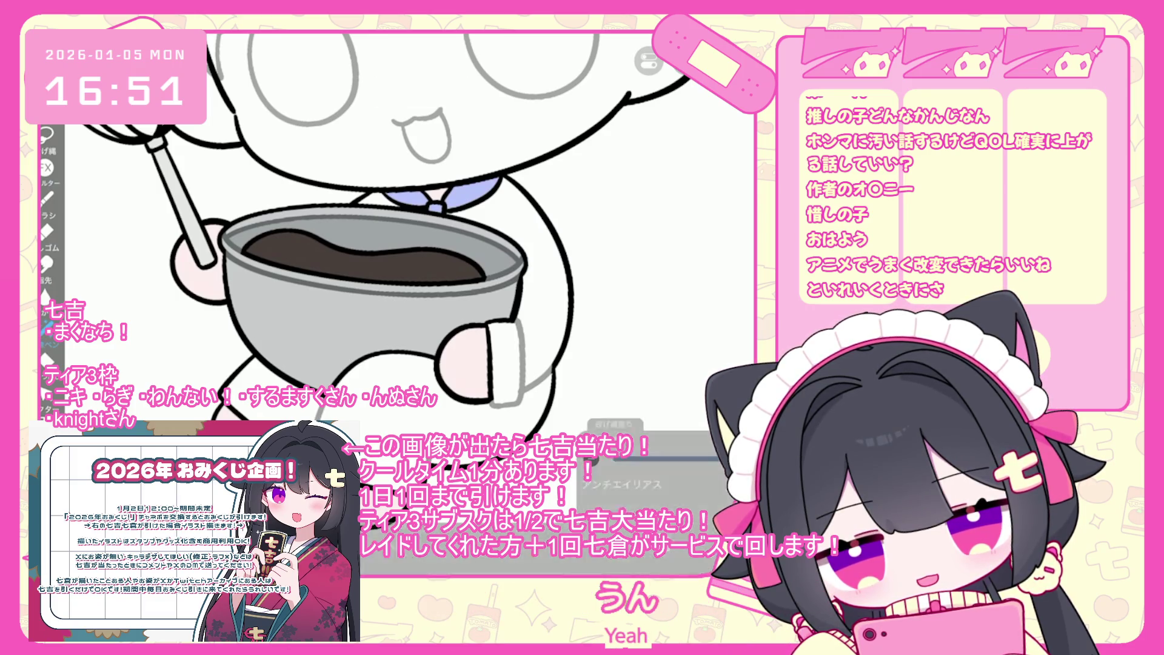
scroll(400, 237, "down", 5)
Step: Frame the whole character and delete sketch layers 24 and 23 from the top of the stack
left_click_drag(401, 237, 364, 254)
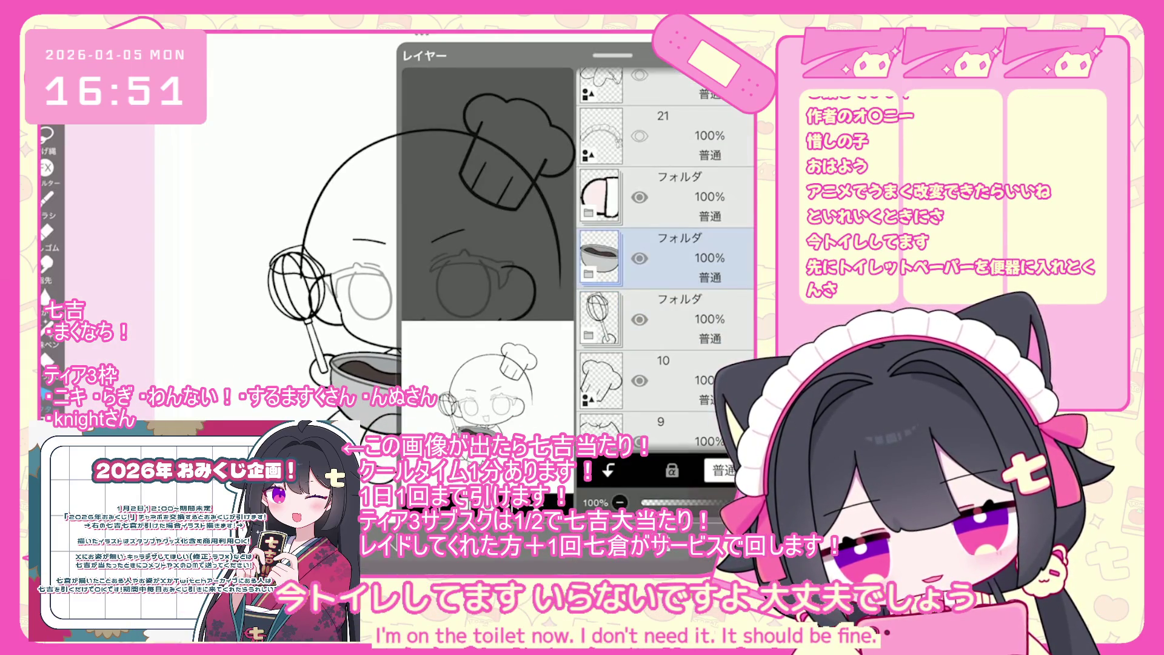
scroll(666, 259, "up", 5)
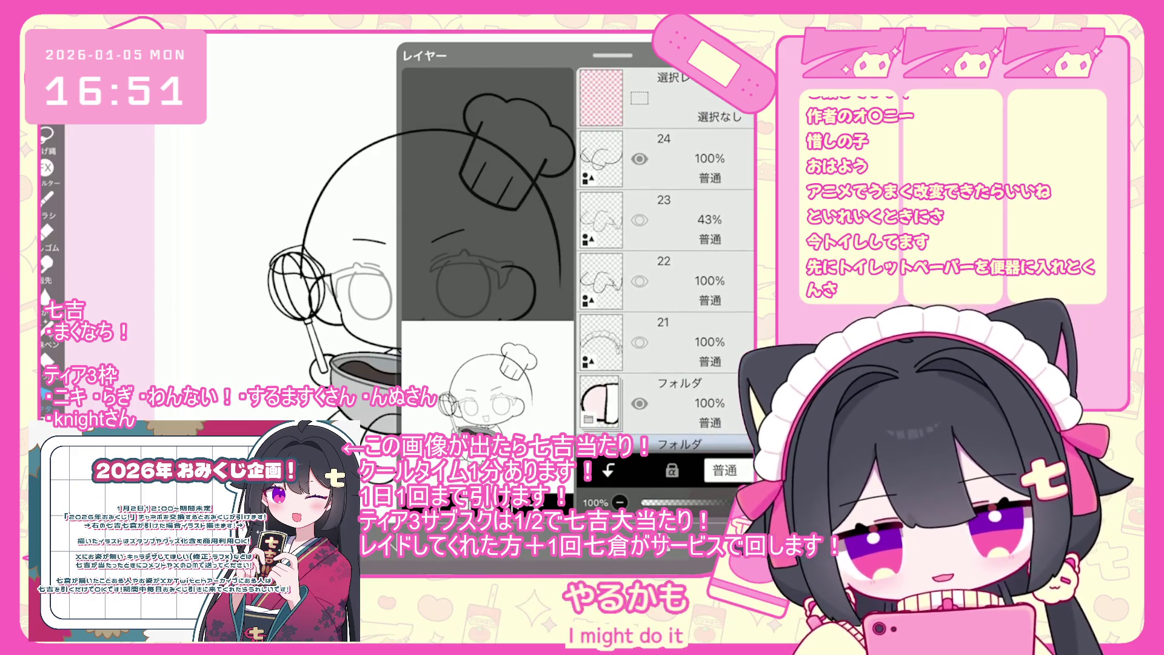
left_click(667, 220)
left_click_drag(664, 159, 701, 388)
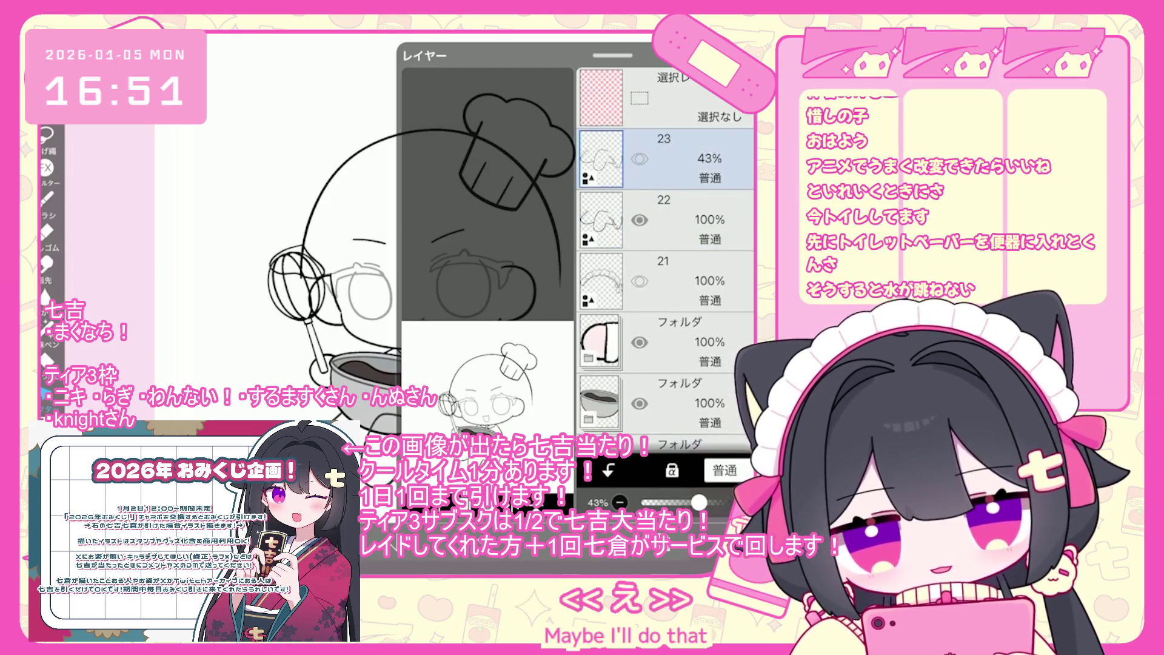
left_click_drag(664, 159, 700, 388)
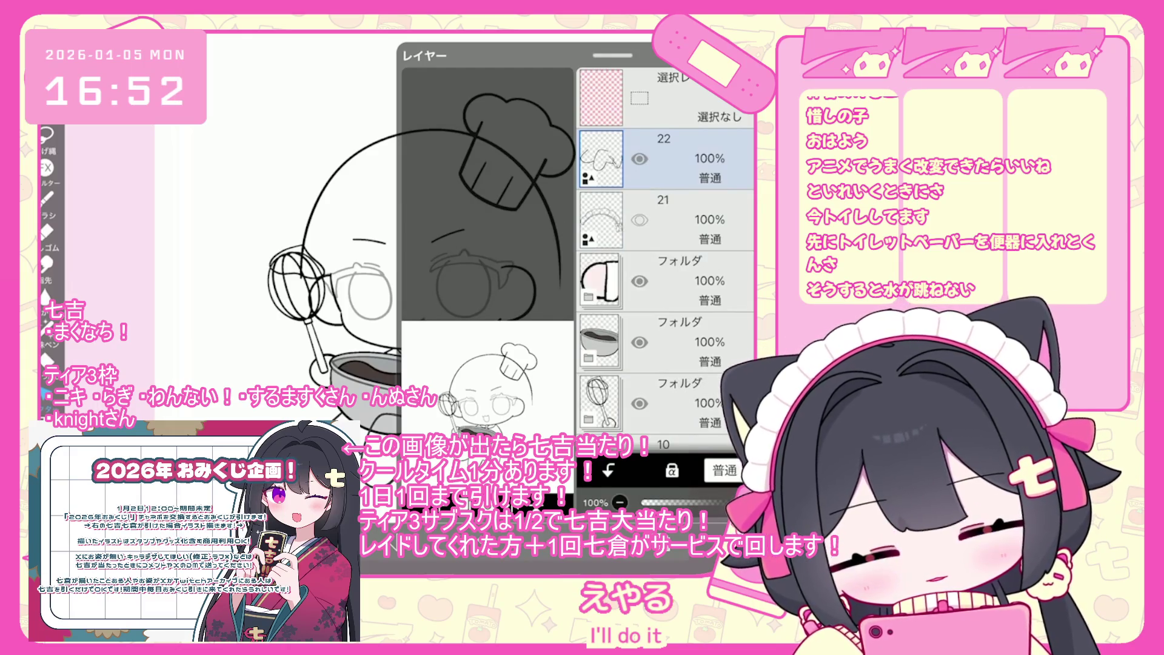
Step: Accidentally delete the chef-hat layer 10, then undo to restore the hat
scroll(665, 255, "down", 3)
left_click(661, 280)
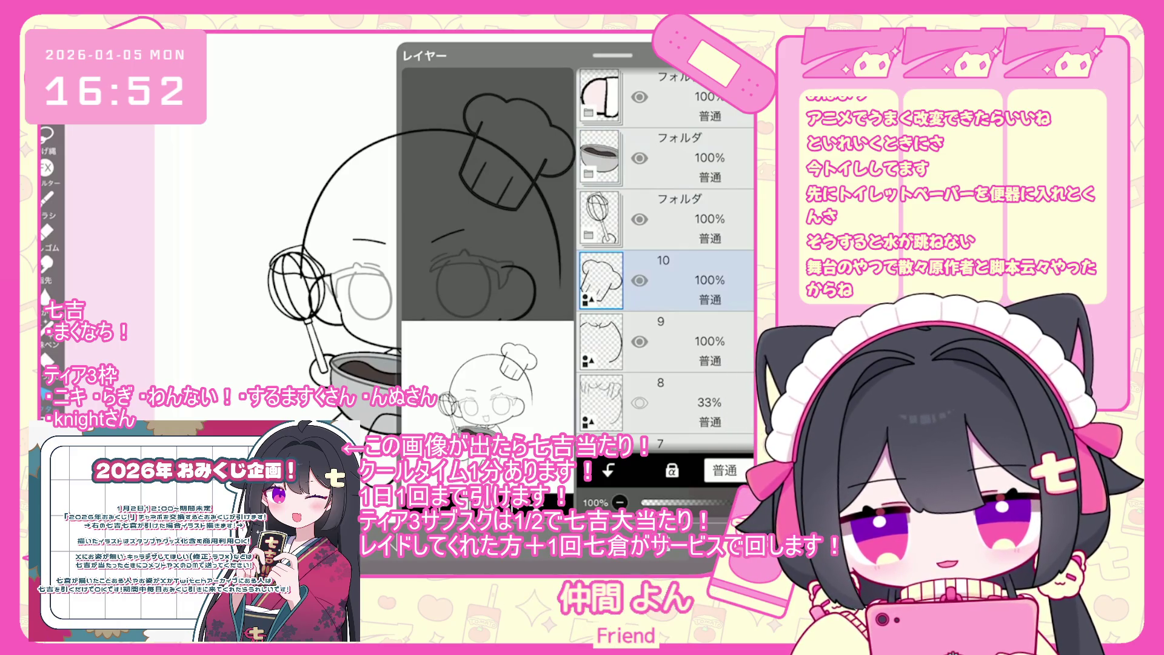
key("Delete")
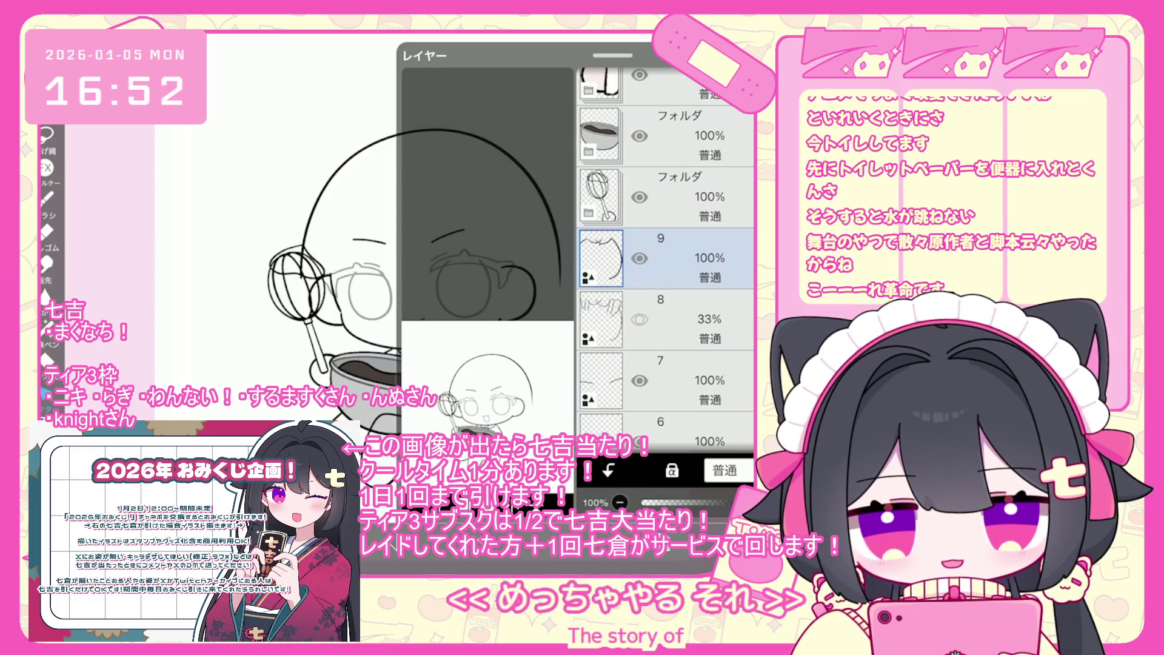
left_click(667, 319)
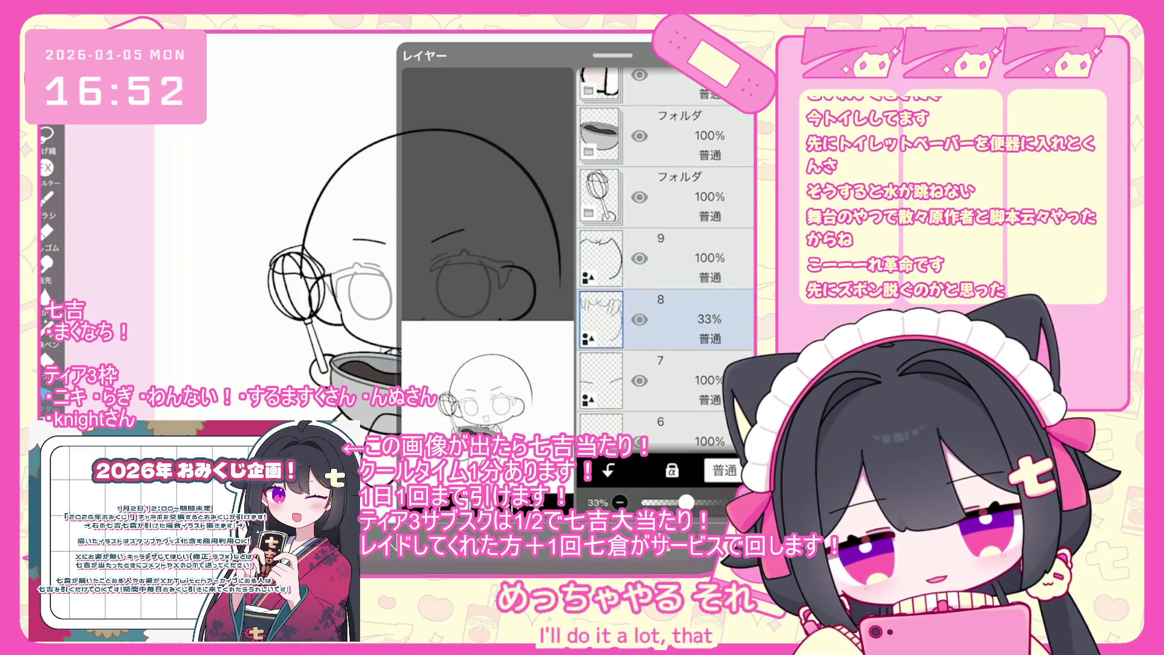
left_click(667, 258)
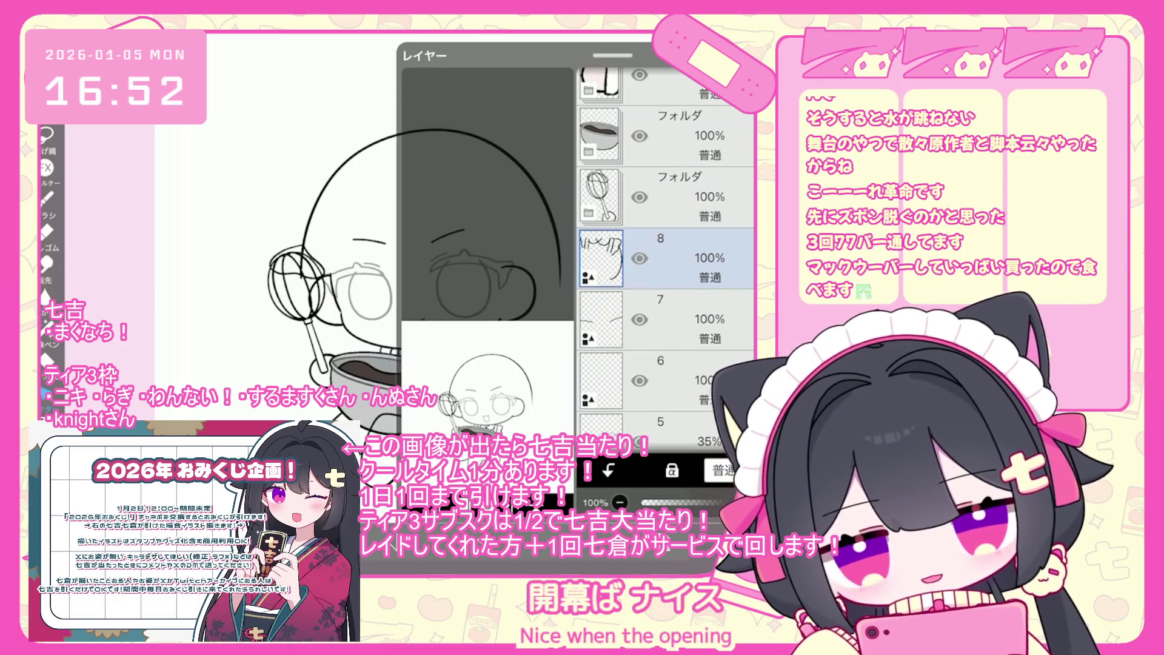
scroll(666, 258, "up", 5)
scroll(666, 258, "up", 2)
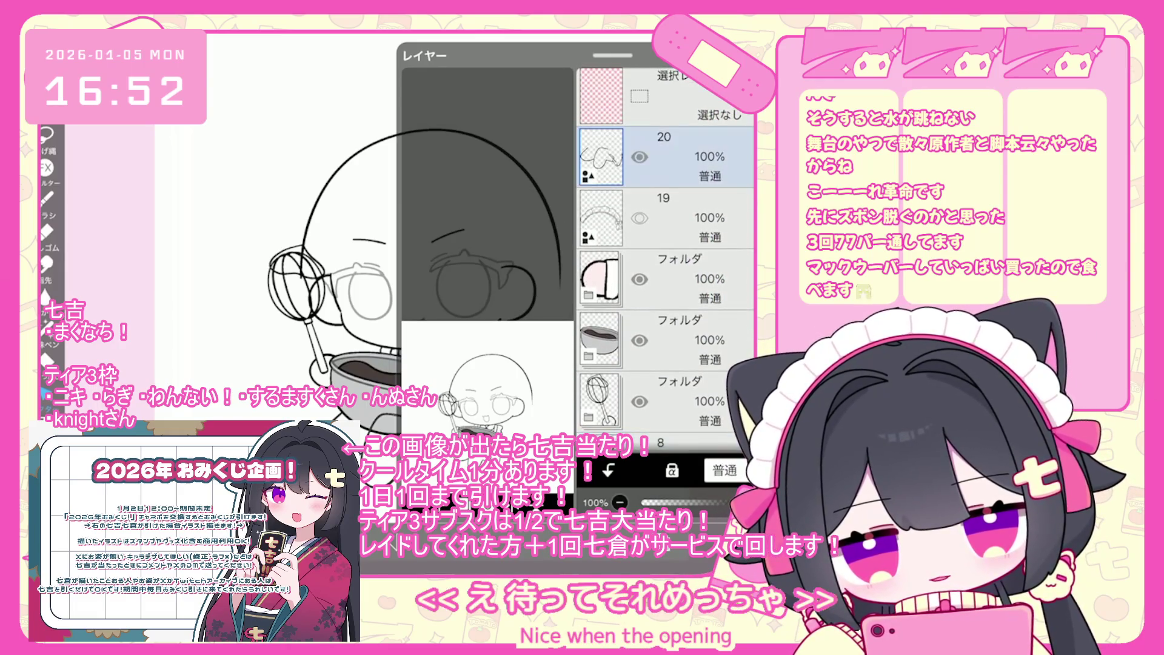
left_click(659, 498)
key("ctrl+z")
key("ctrl+z")
key("ctrl+z")
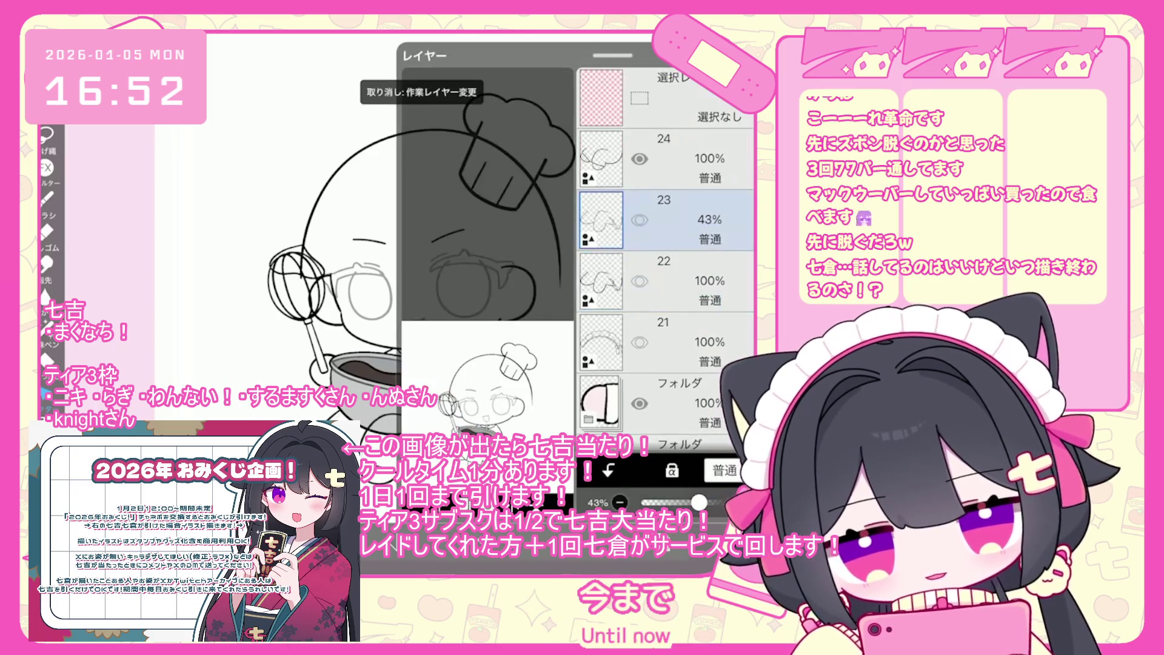
Step: Hide layer 24, show layer 22, and delete layers 24 and 23
left_click(639, 158)
left_click(640, 281)
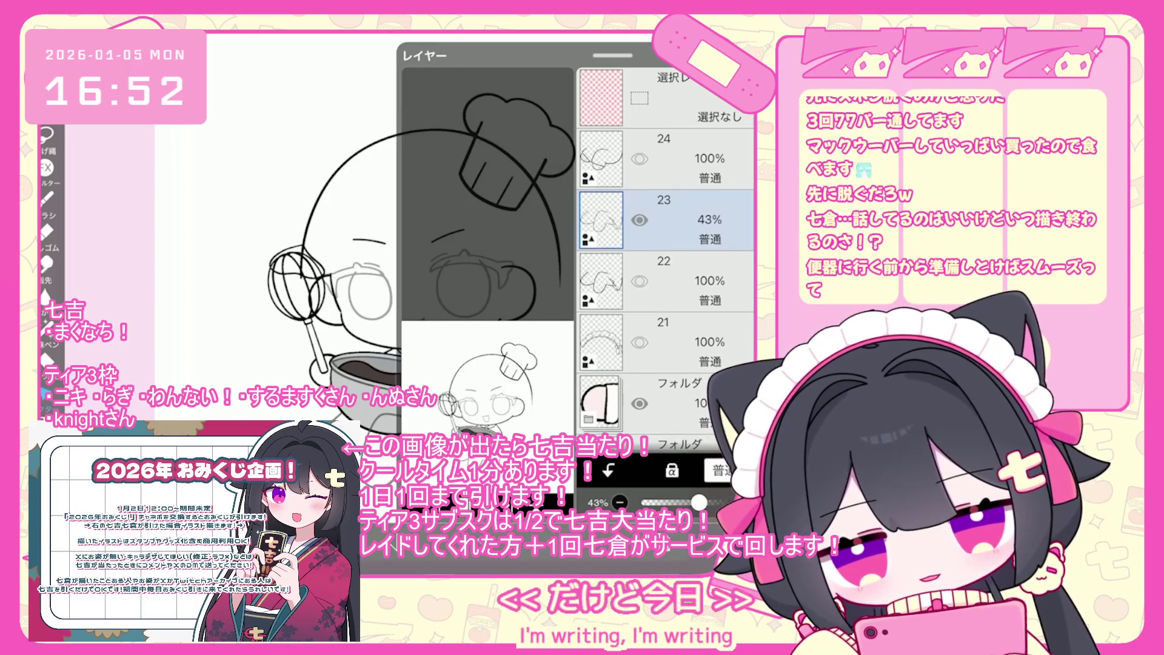
left_click(665, 159)
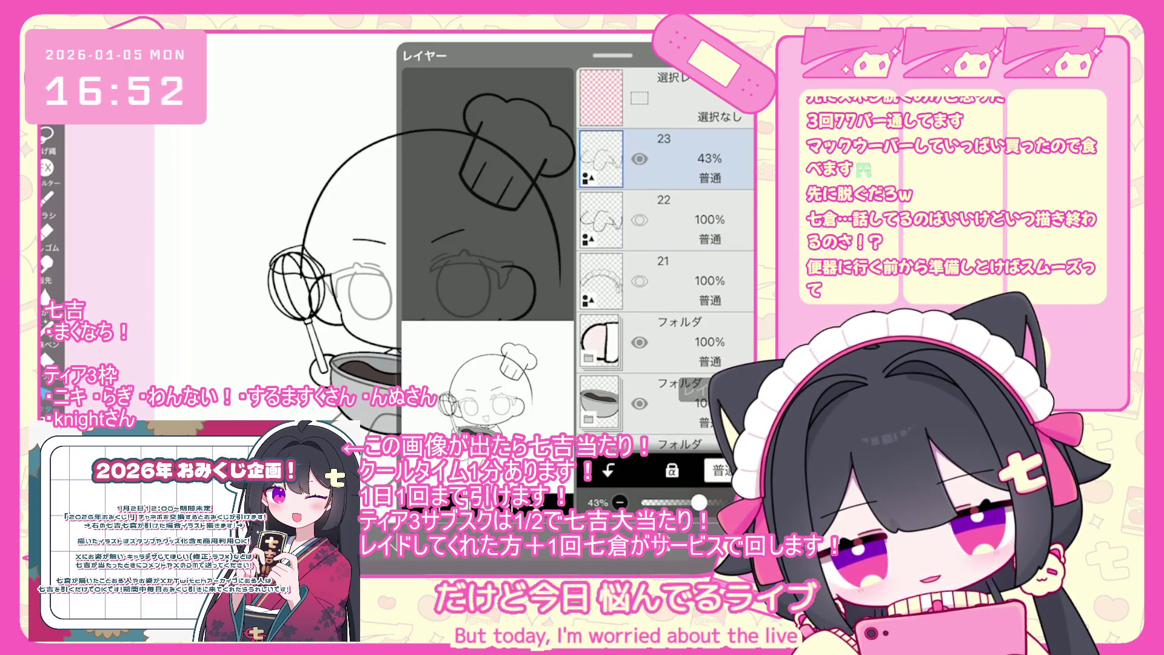
key("Delete")
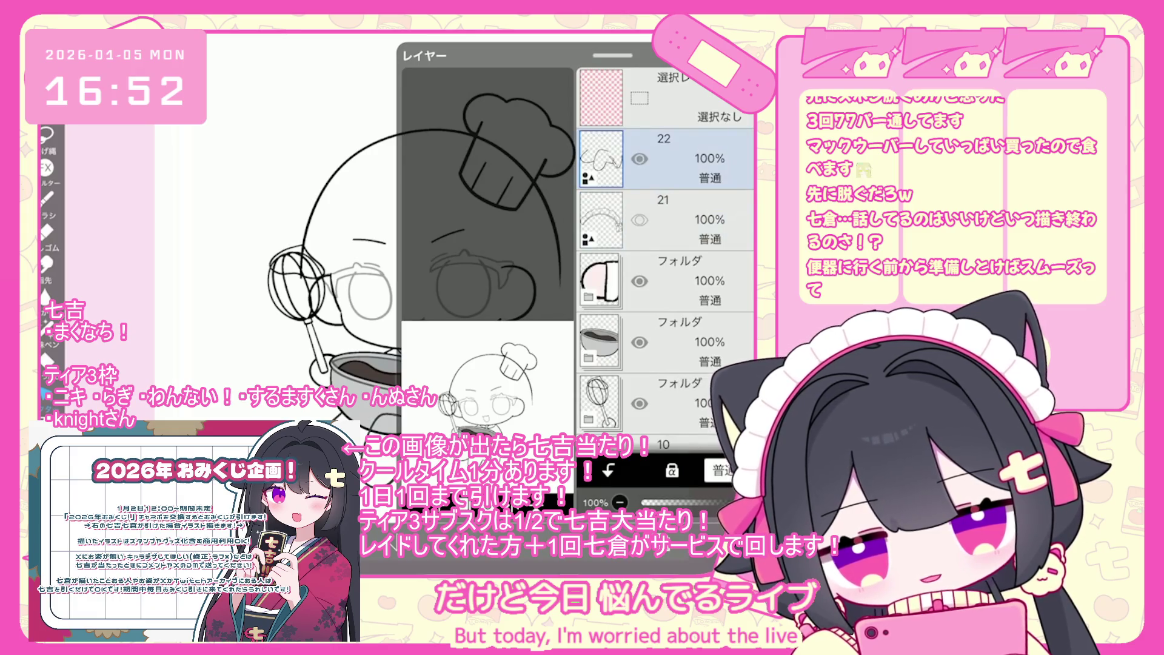
Step: Show the maid headband on layer 21 and delete the chef-hat layer 10
left_click(639, 220)
scroll(665, 255, "down", 3)
left_click(665, 364)
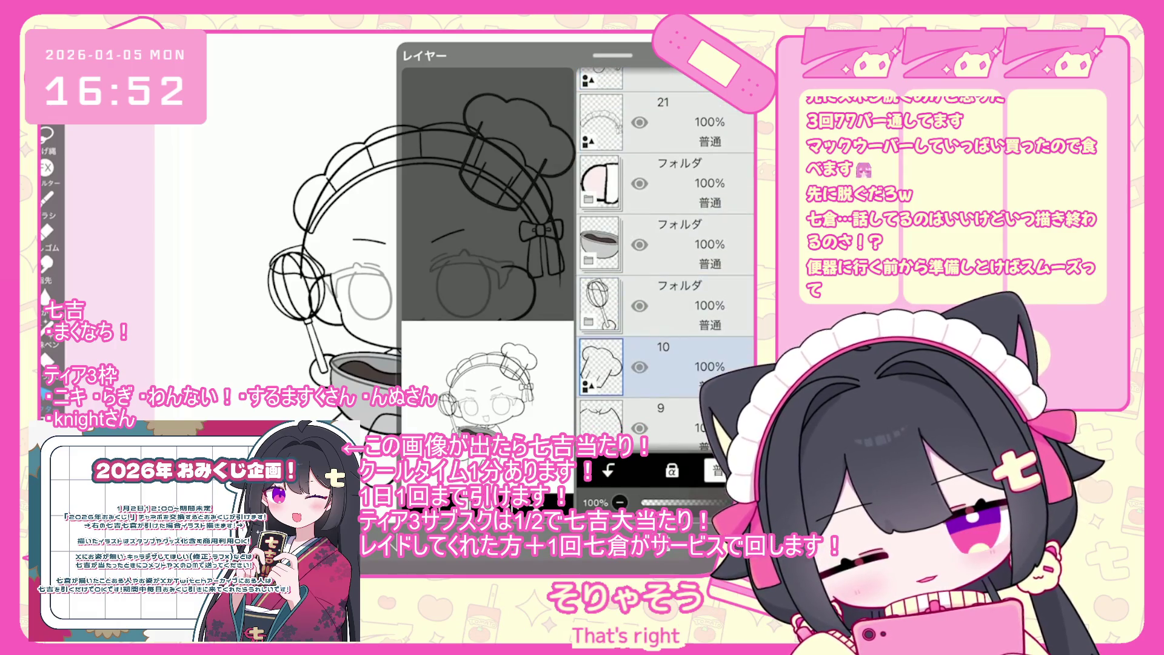
key("Delete")
Step: Hide the 35% face sketch on layer 5 and delete the empty layer 1
left_click(679, 320)
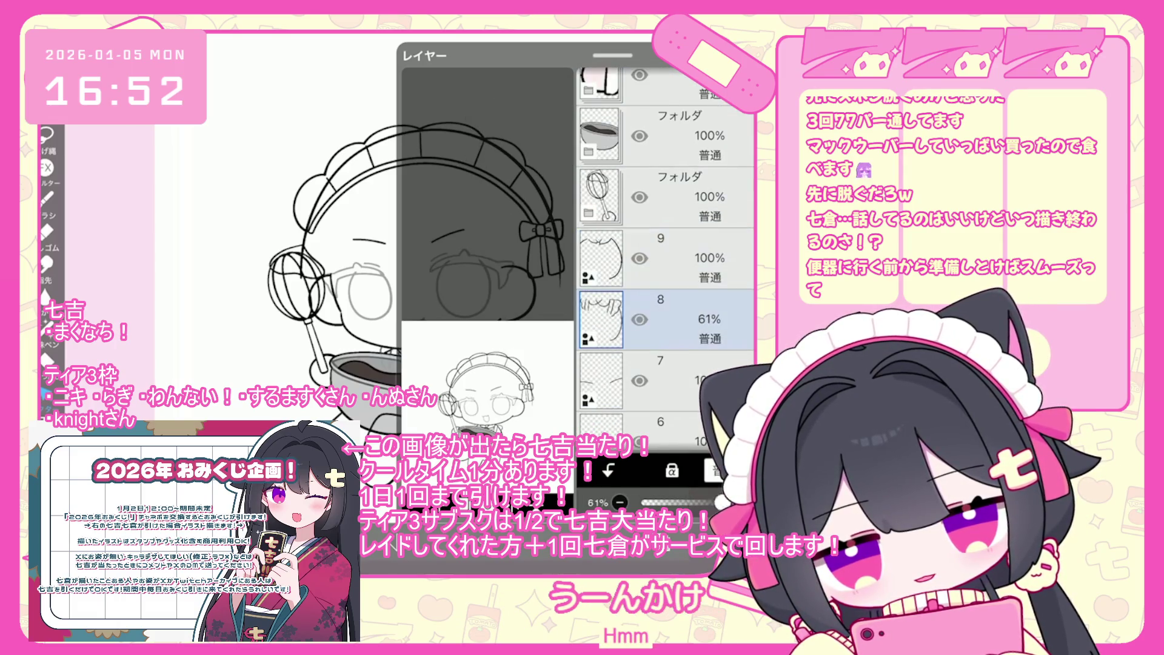
scroll(665, 254, "down", 4)
left_click(679, 315)
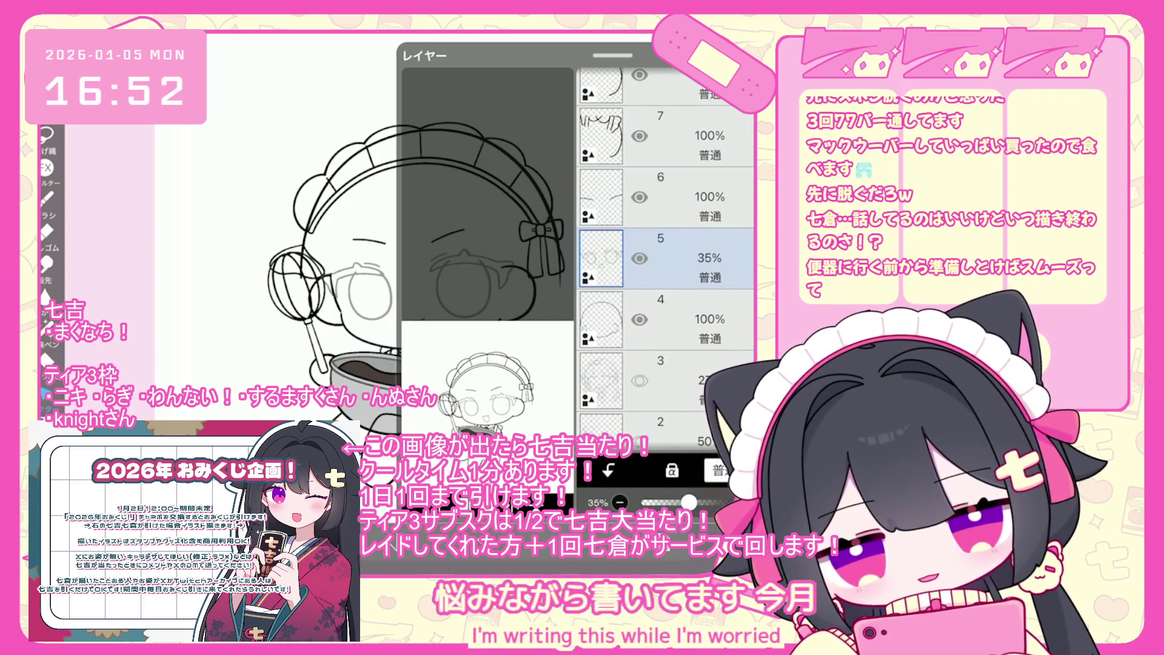
left_click(639, 259)
left_click(679, 380)
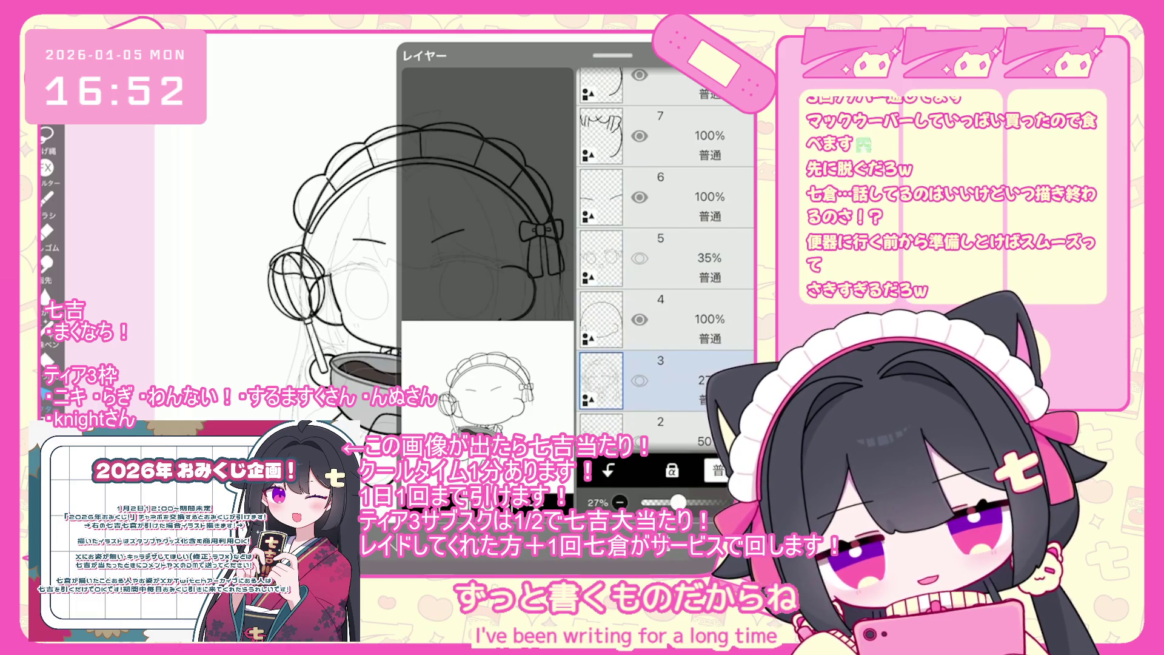
scroll(665, 254, "down", 3)
left_click(667, 391)
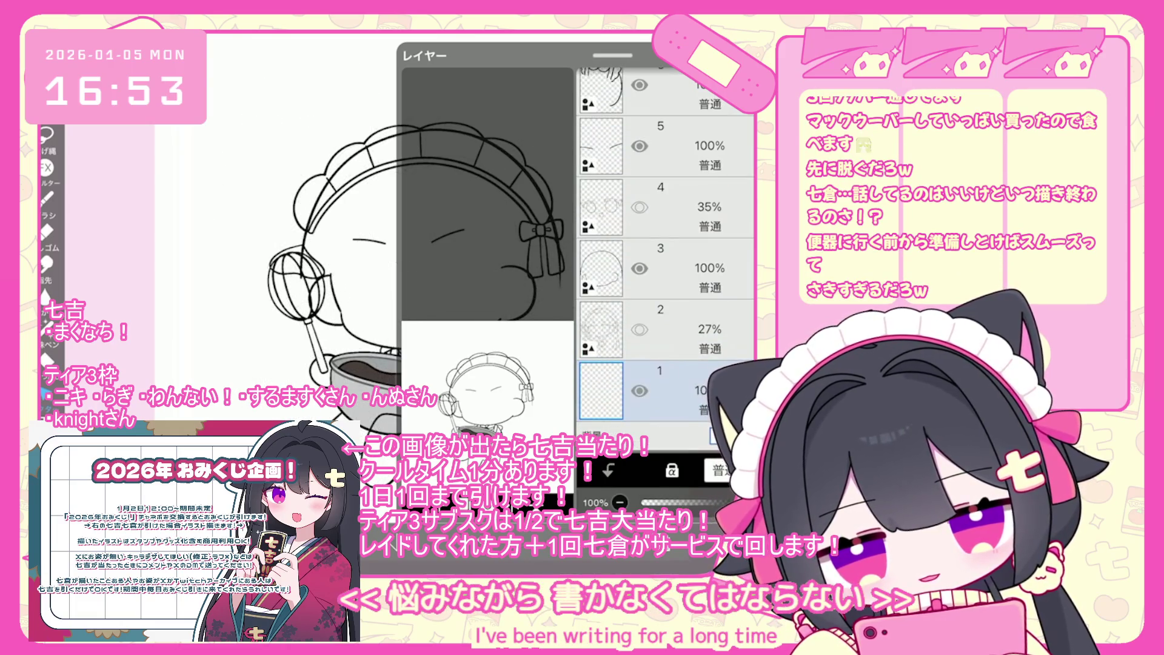
key("Delete")
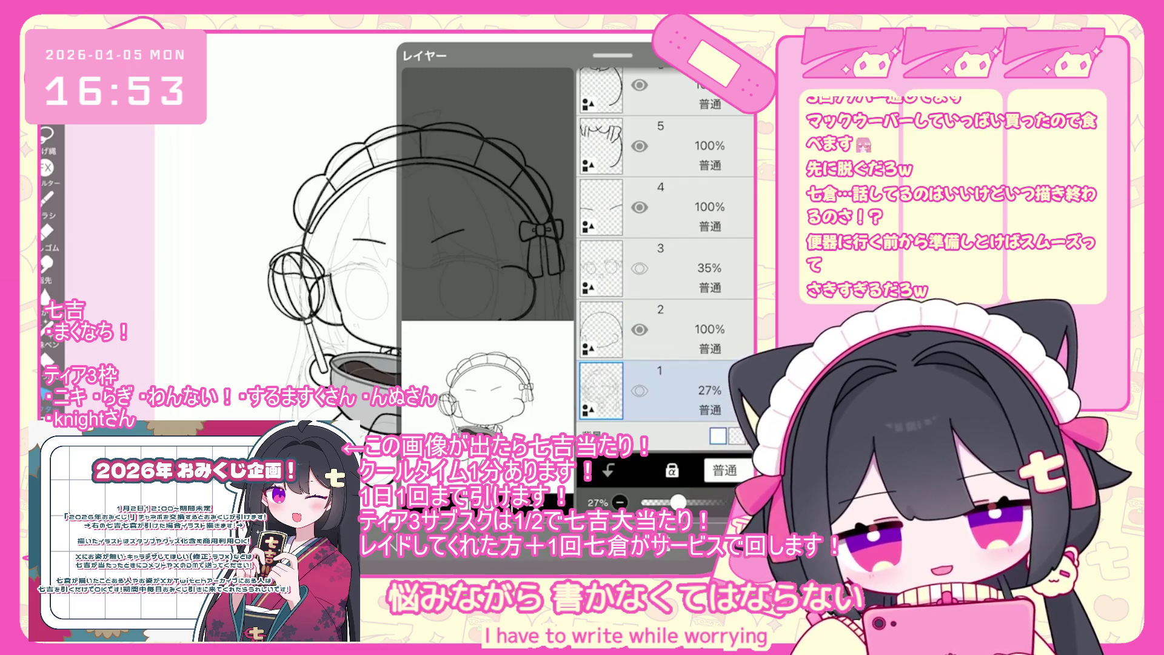
Step: Expand the pink folder to reveal layers 15, 14 and 13
scroll(665, 255, "up", 3)
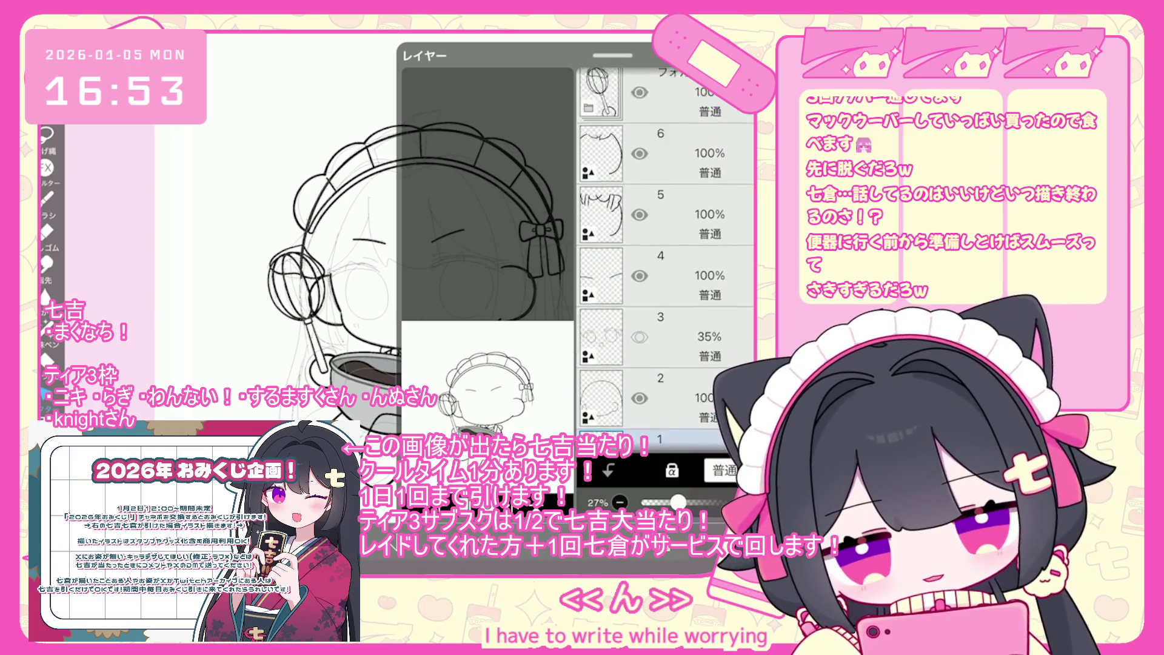
left_click(667, 303)
scroll(665, 254, "up", 3)
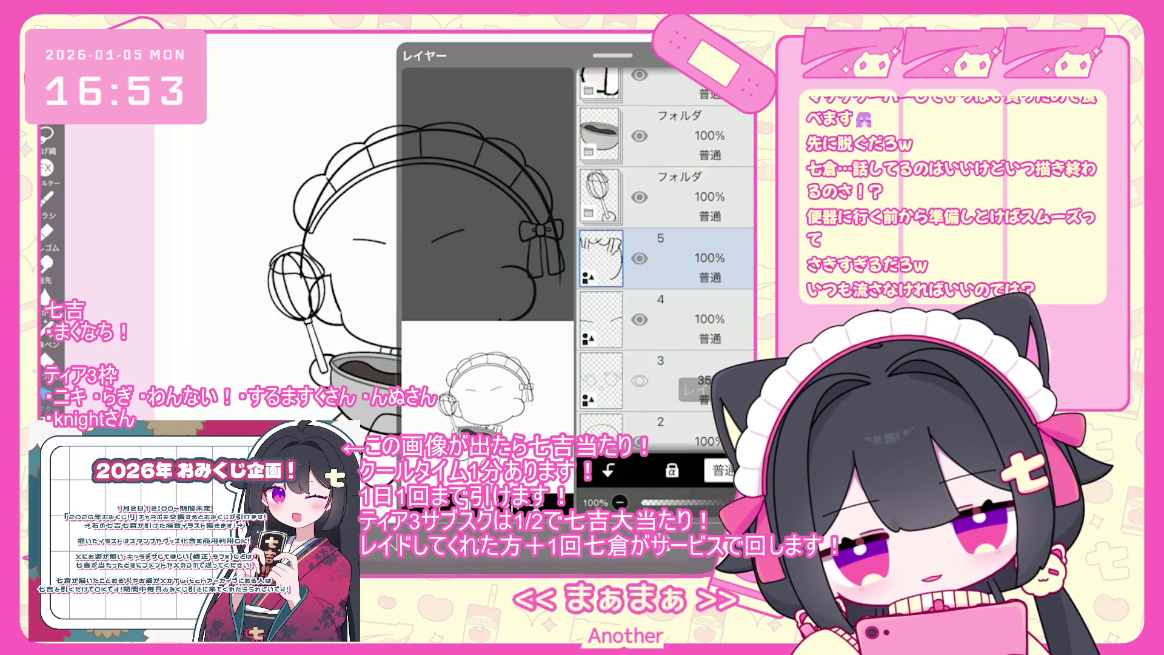
left_click(667, 228)
left_click(588, 244)
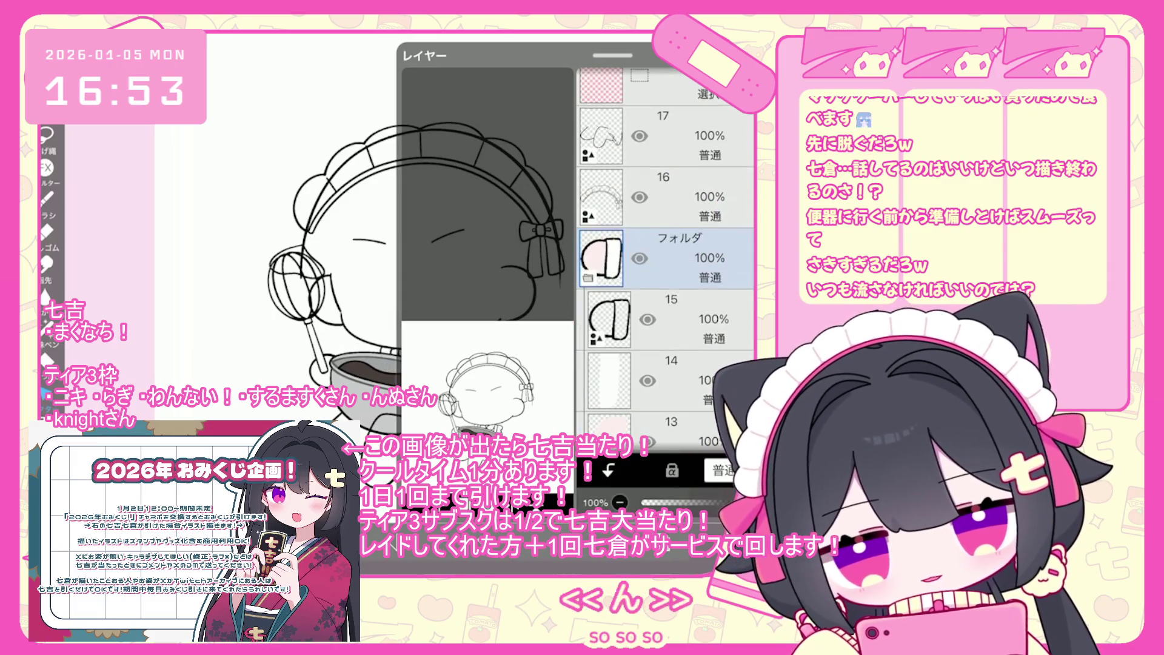
Step: Pull layer 15 out of the pink folder, delete the folder, and group the whisk layer into a new folder
left_click_drag(716, 319, 715, 200)
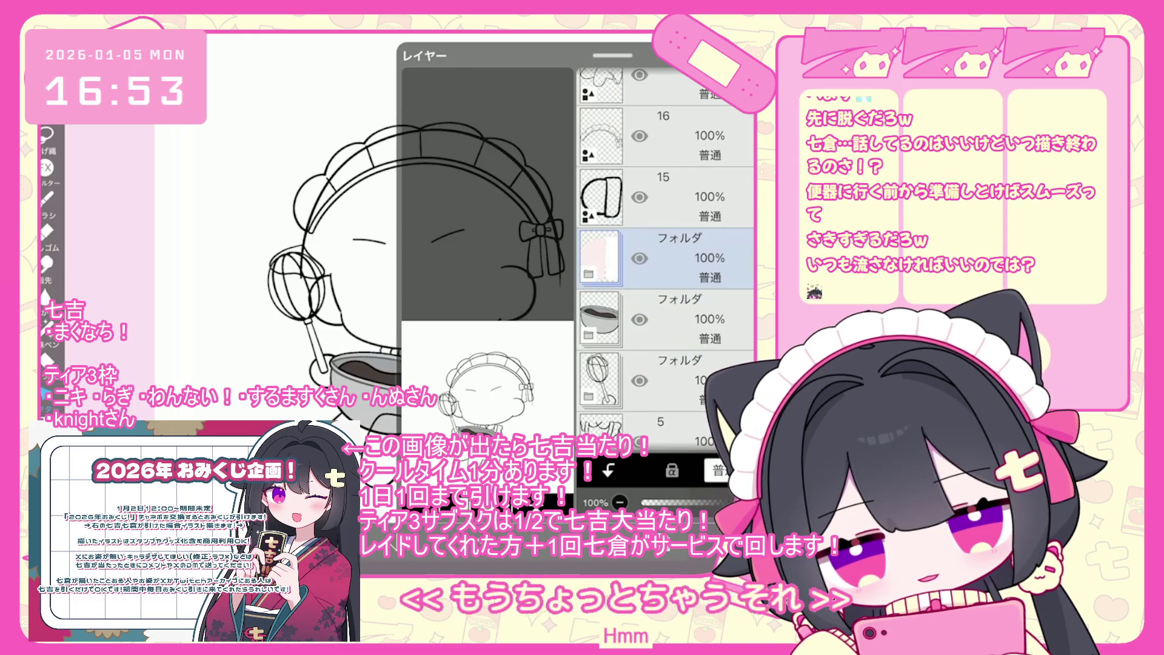
key("Delete")
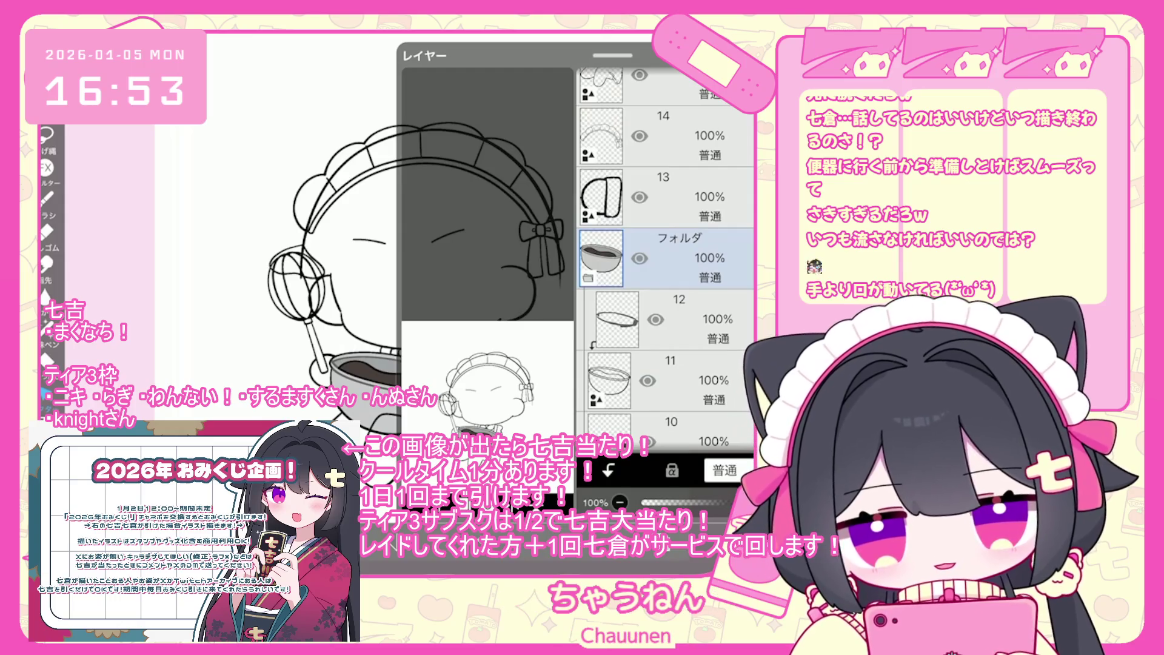
left_click(673, 380)
left_click(413, 470)
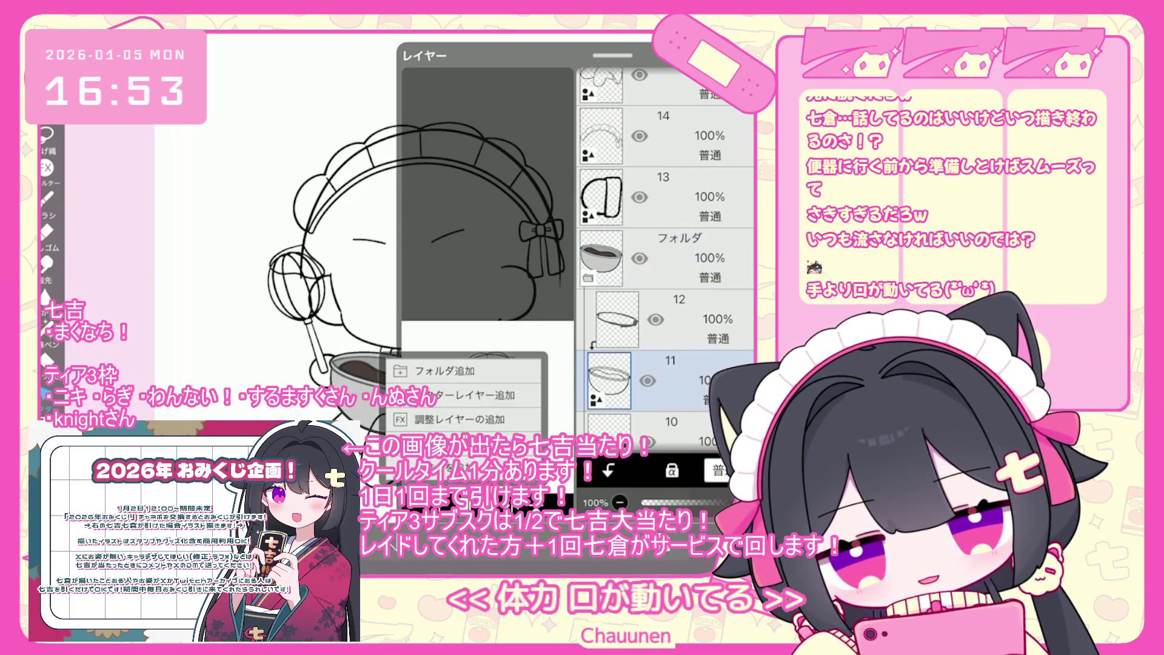
left_click(609, 226)
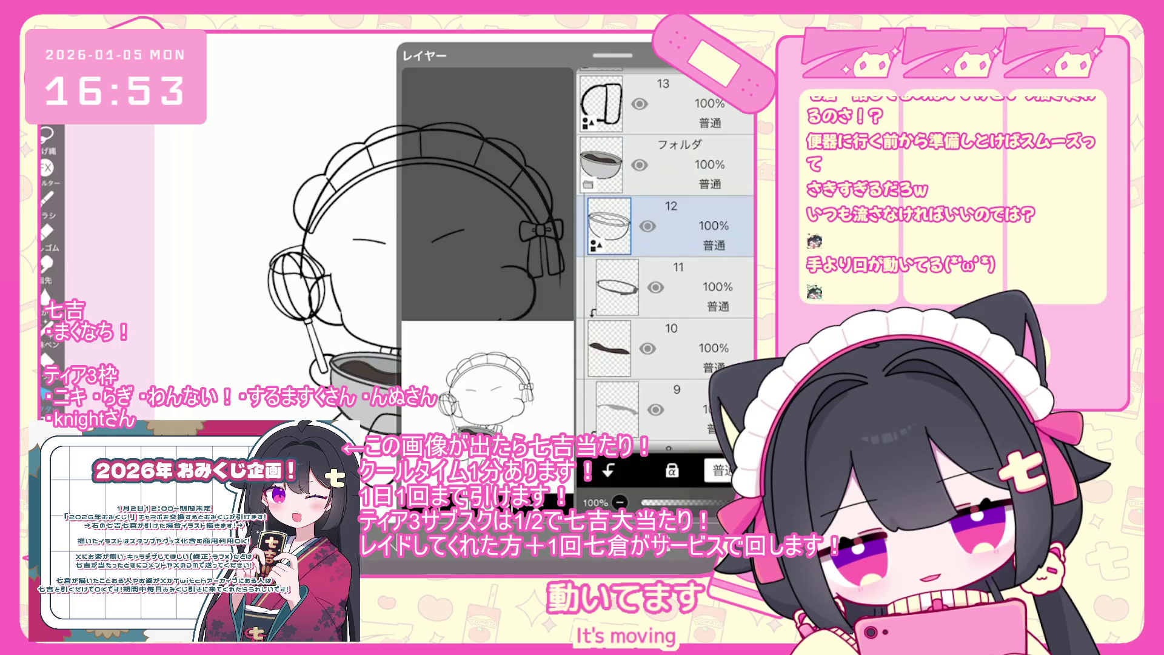
left_click(673, 233)
Step: Move layer 13 down below the bowl folder in the layer stack
left_click(667, 267)
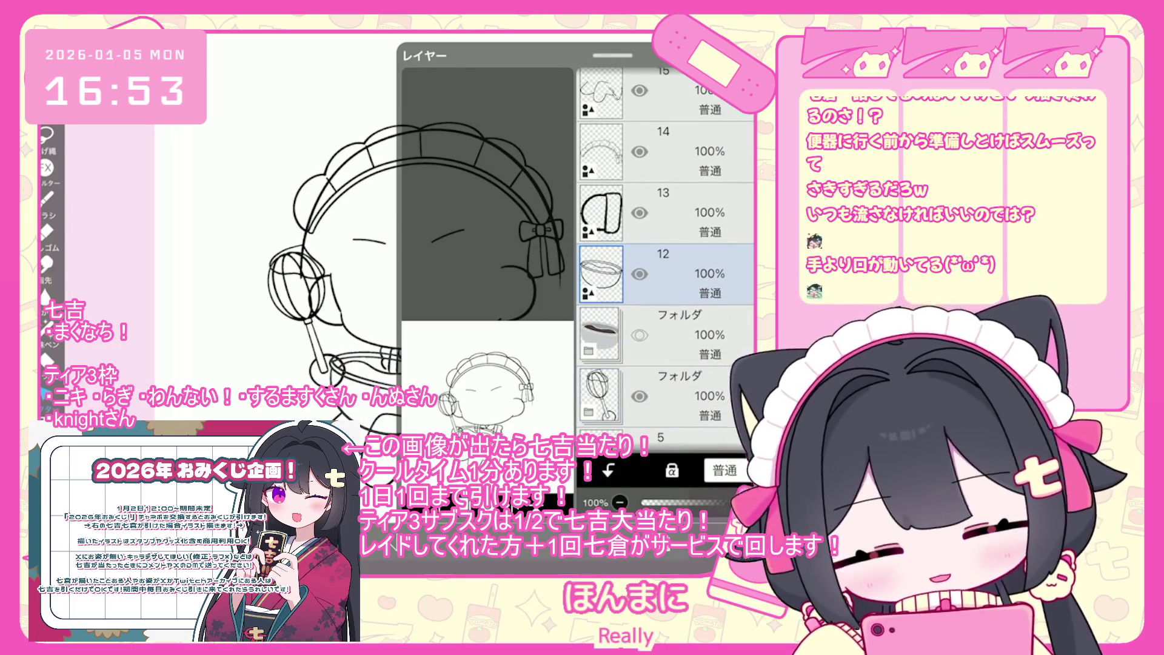
left_click(667, 206)
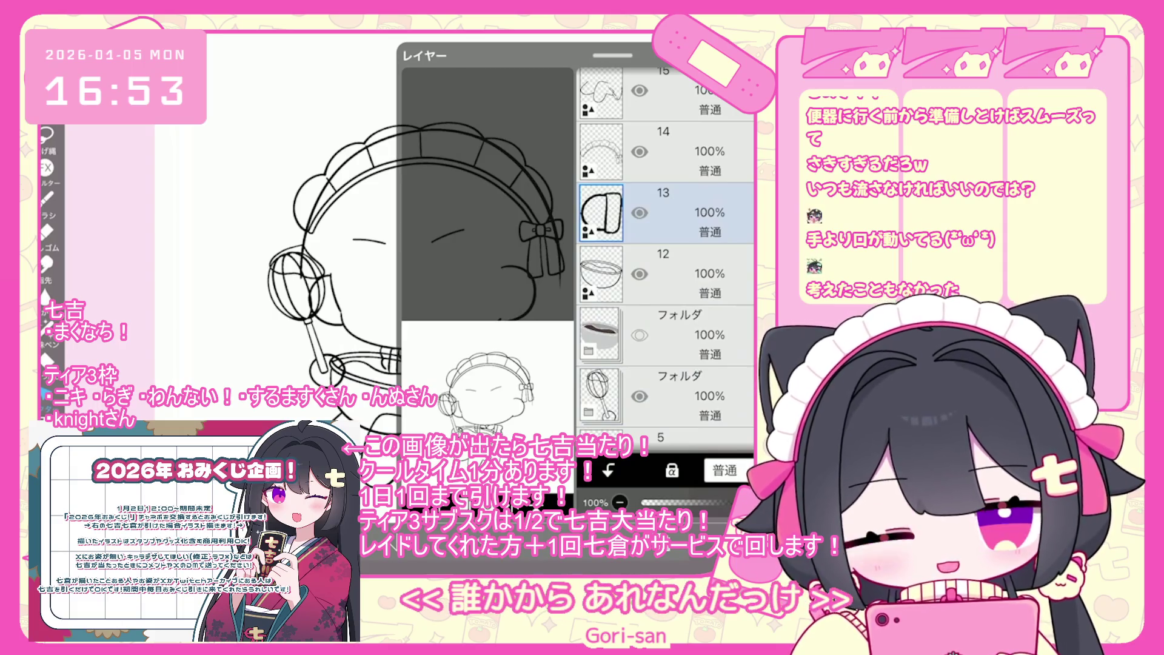
scroll(665, 255, "up", 2)
left_click(667, 200)
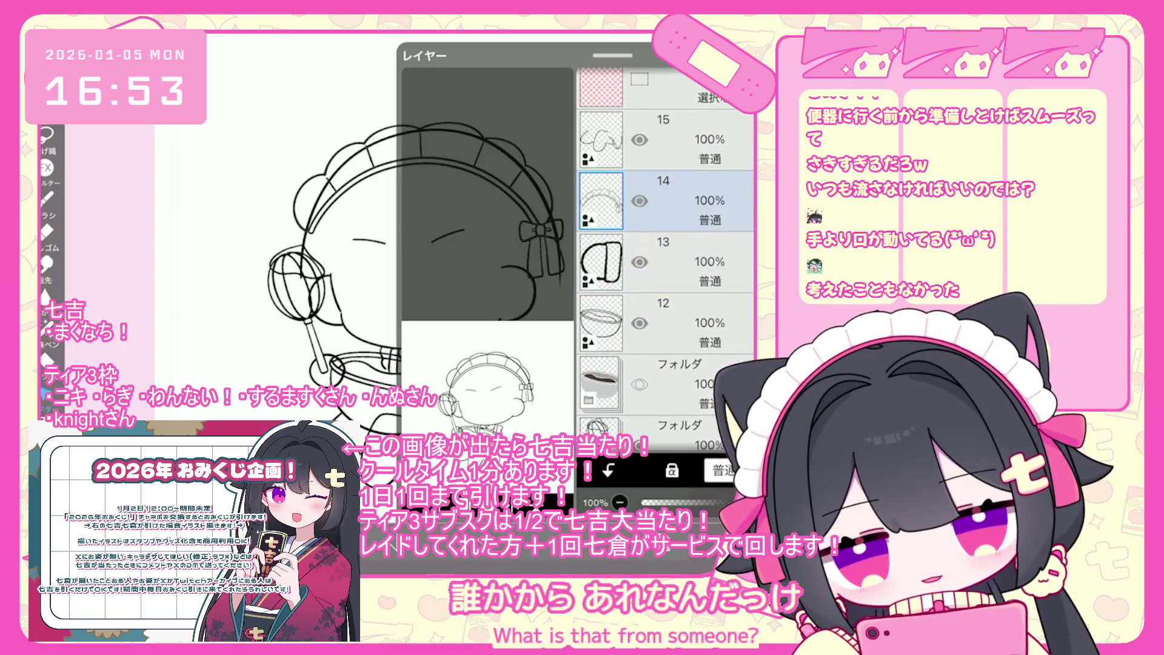
left_click(667, 219)
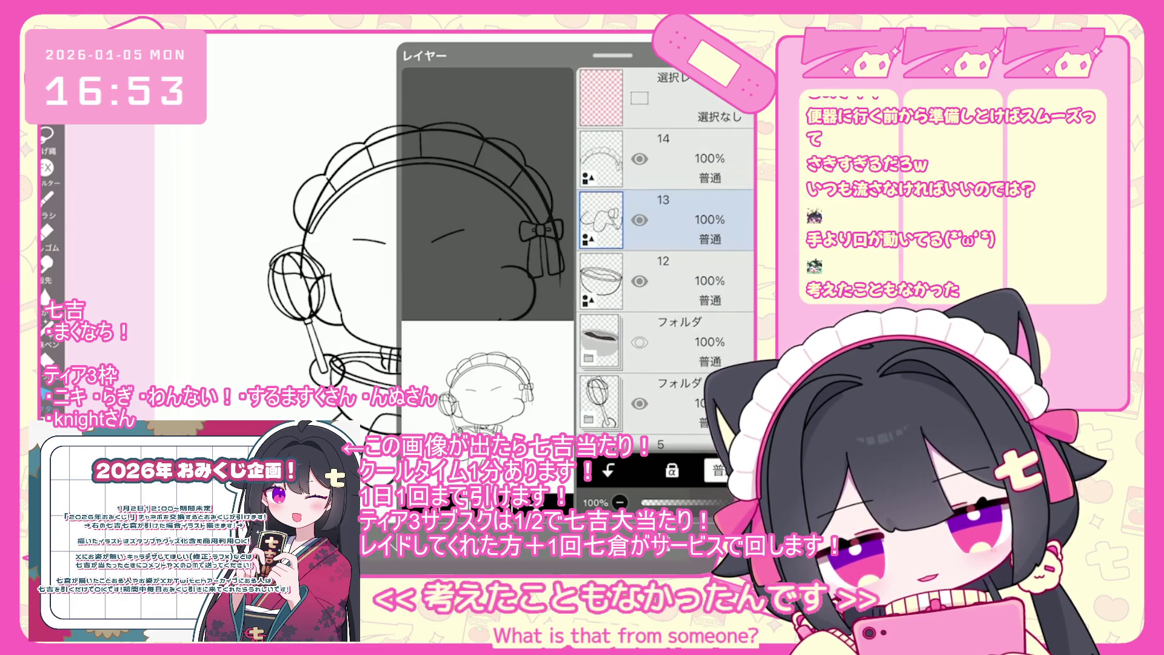
left_click_drag(667, 220, 668, 300)
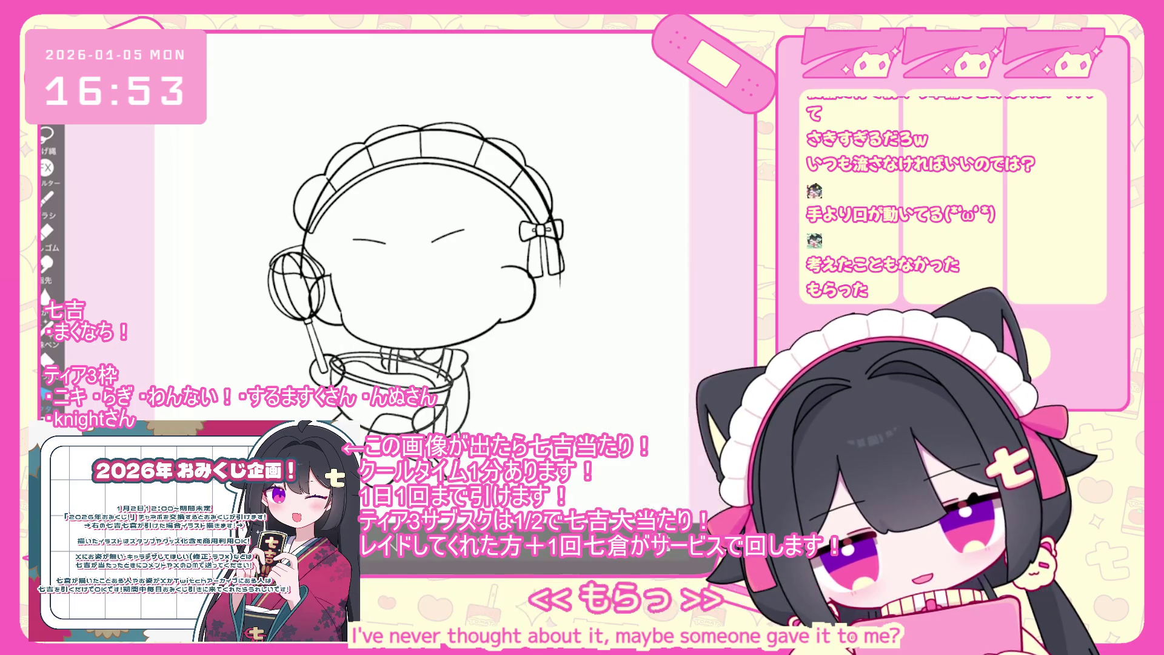
scroll(655, 495, "up", 5)
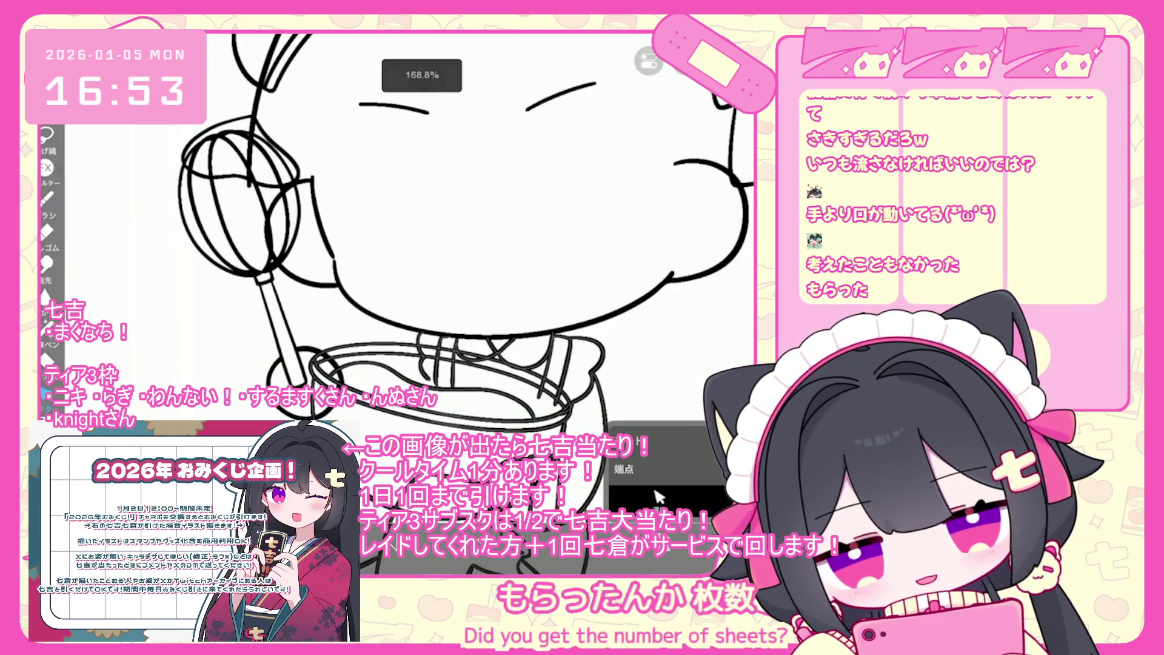
left_click(658, 496)
left_click(657, 496)
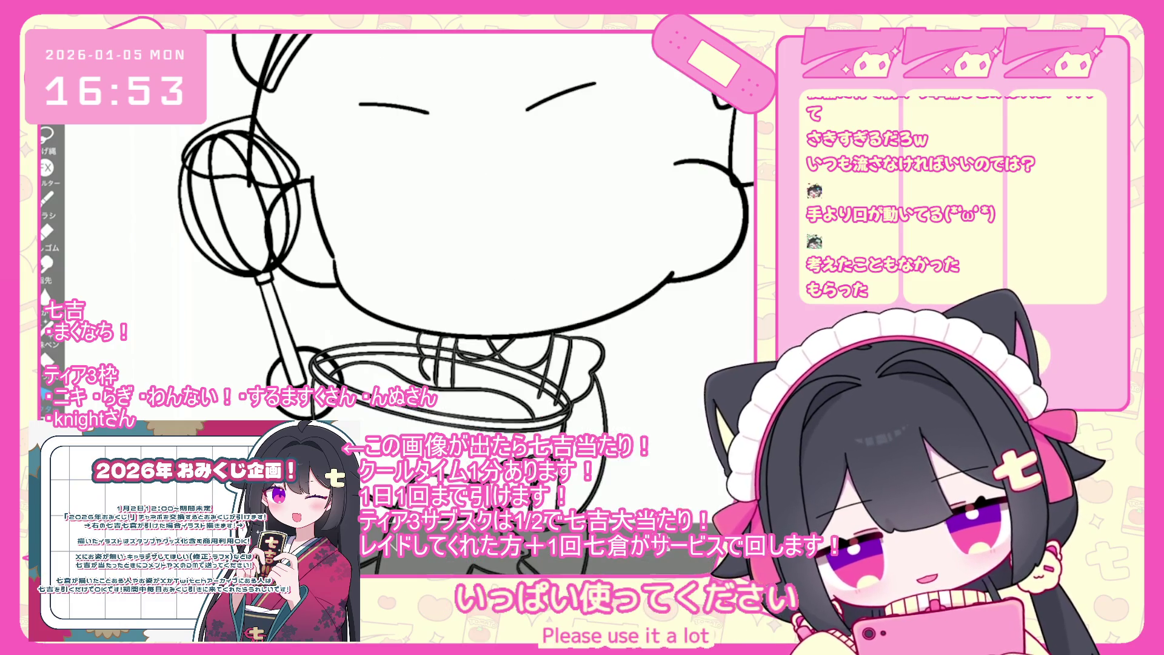
Step: Undo the stray brush shape added over the mixing bowl outline
scroll(658, 496, "up", 1)
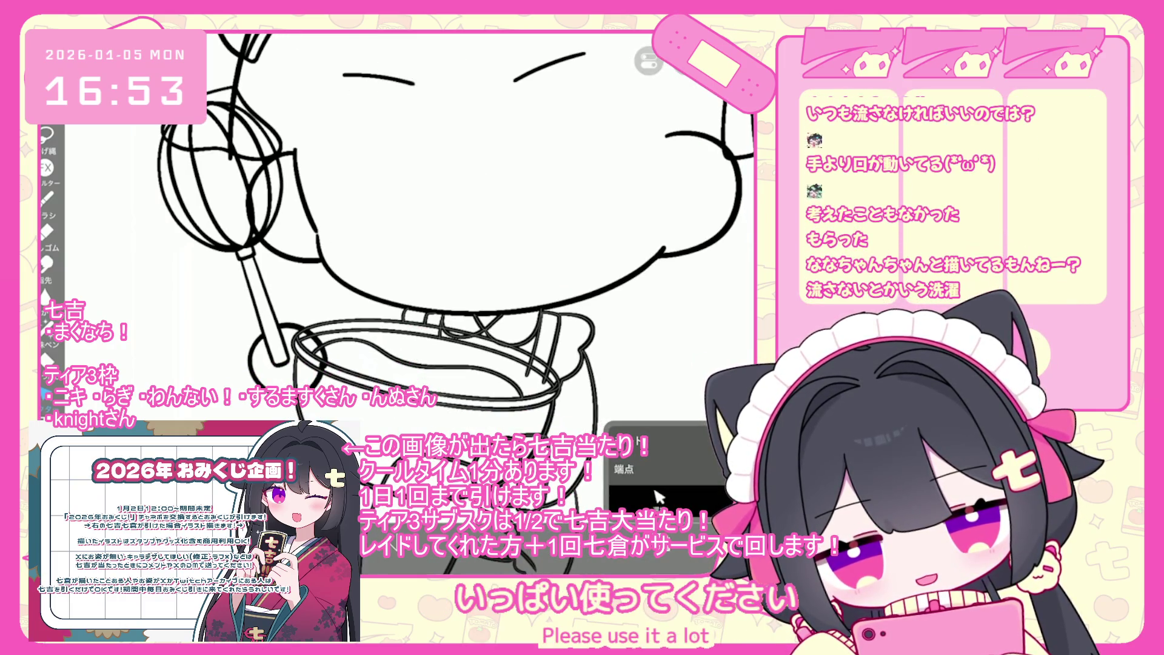
scroll(658, 496, "up", 2)
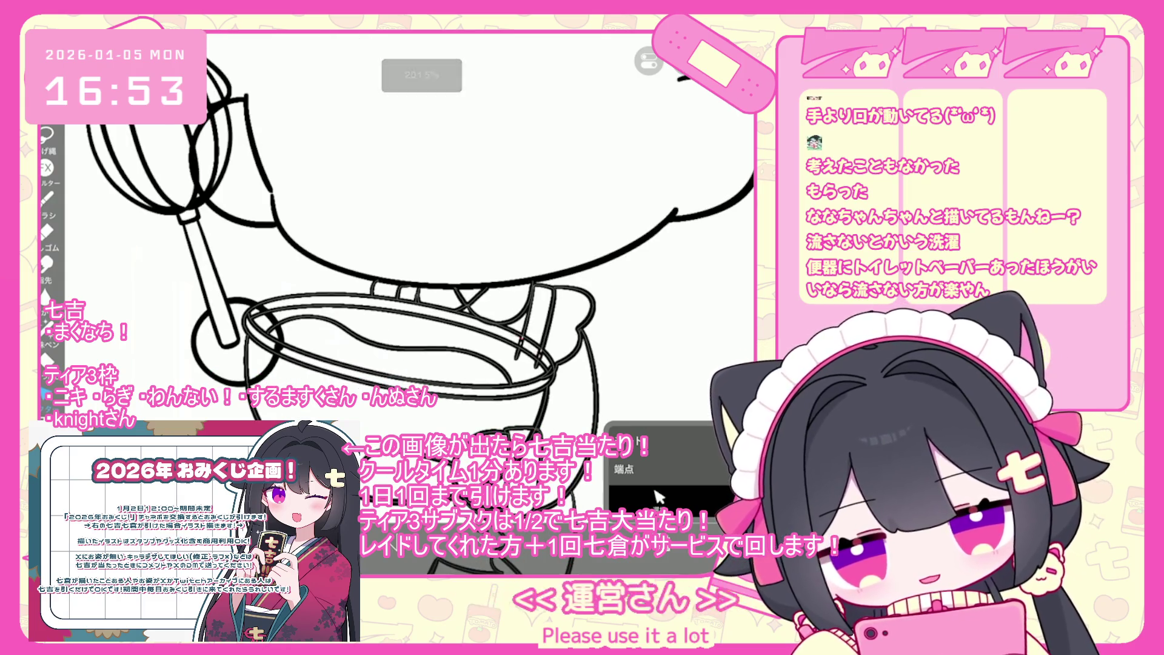
scroll(658, 496, "up", 1)
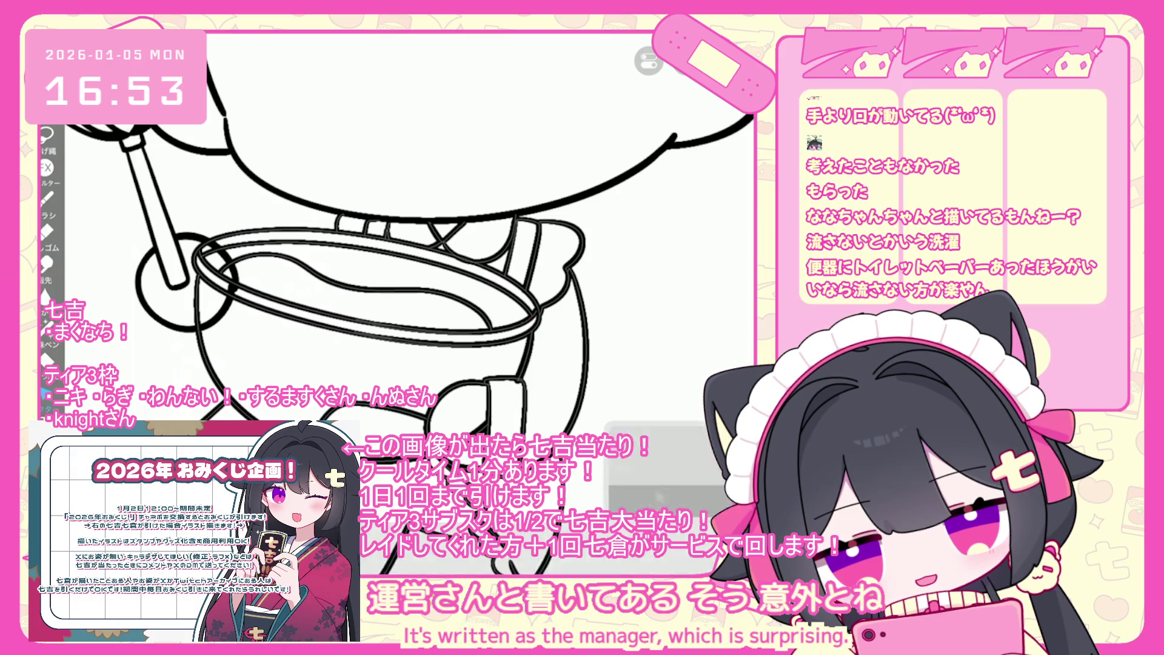
scroll(658, 496, "up", 1)
scroll(658, 496, "up", 3)
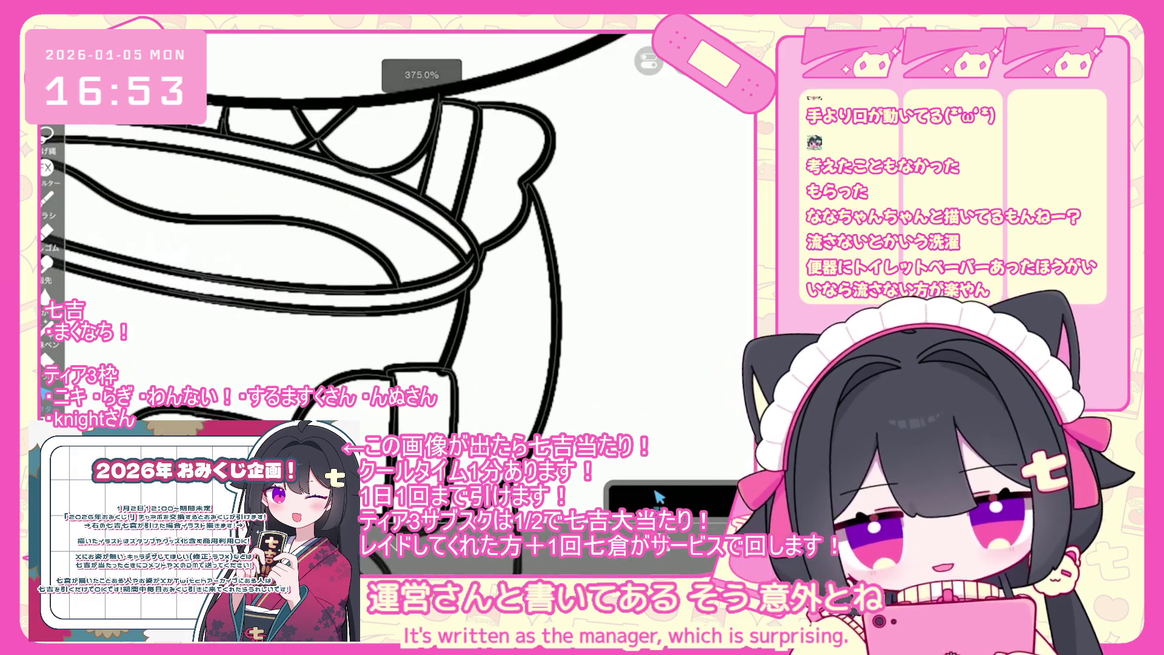
right_click(455, 332)
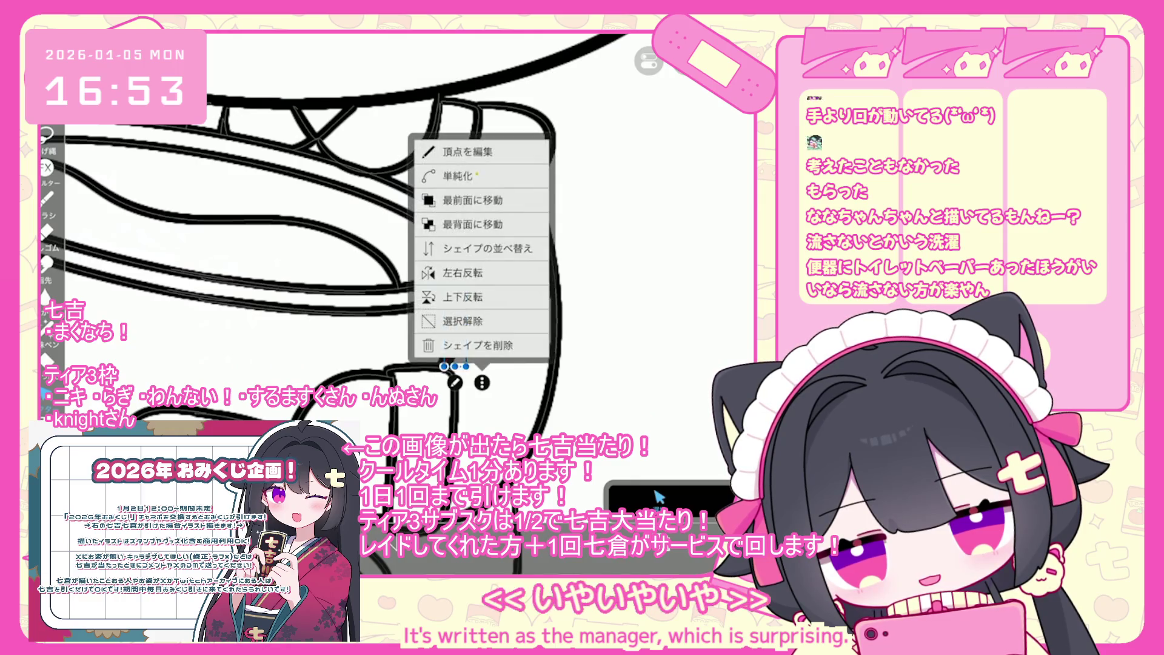
scroll(658, 496, "down", 2)
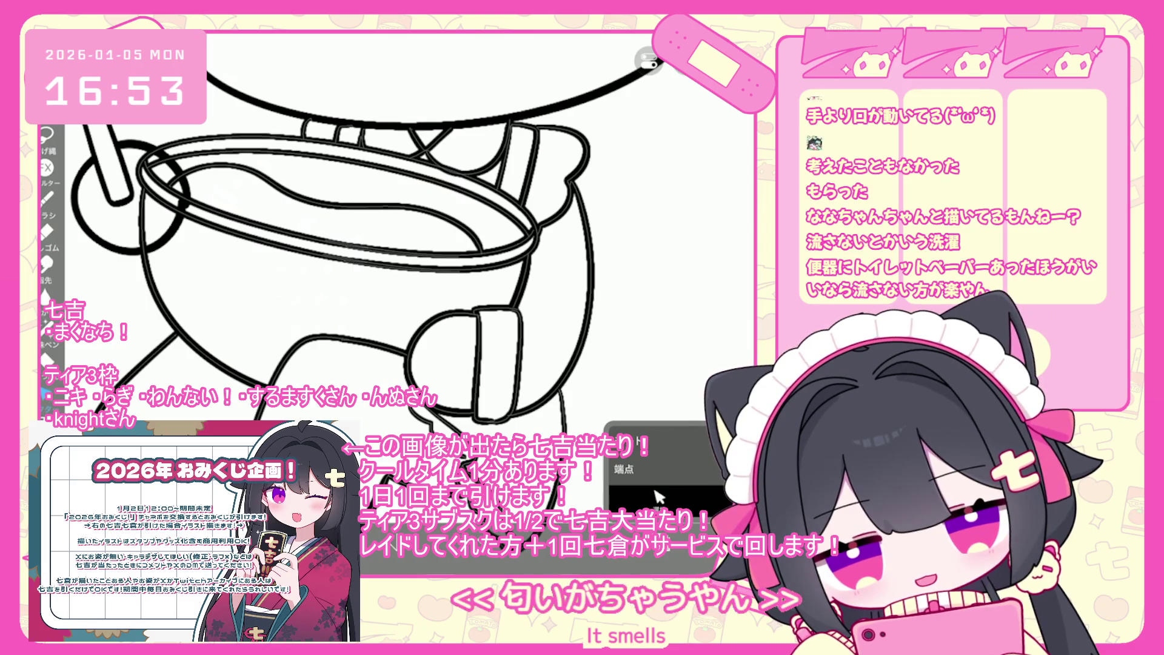
scroll(658, 496, "up", 3)
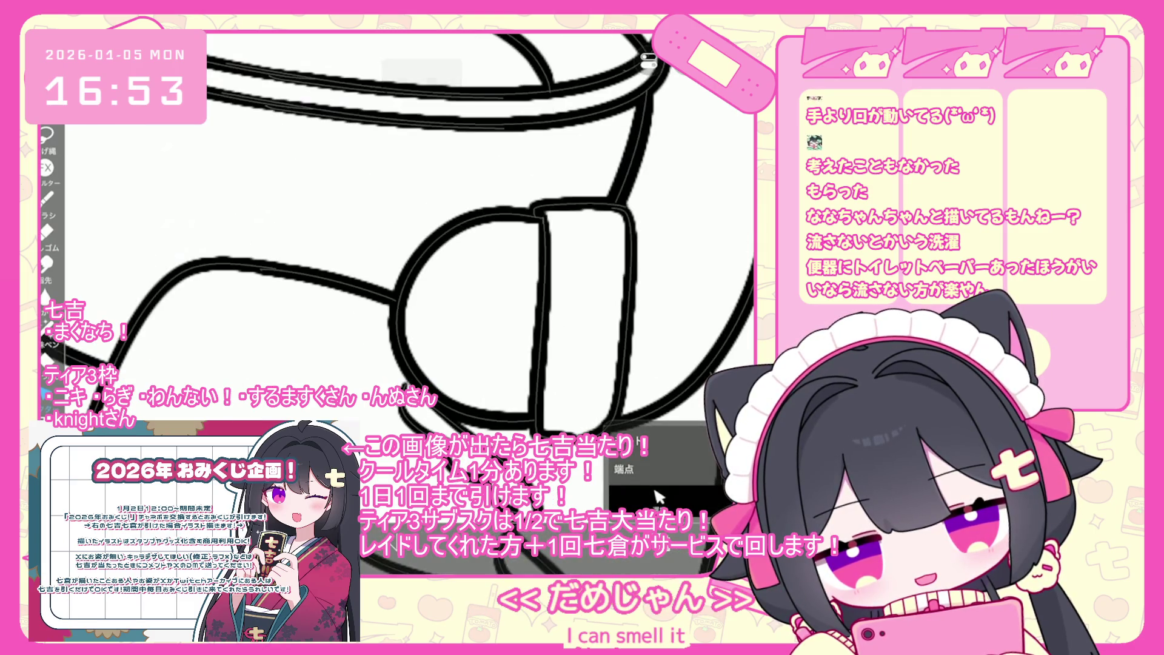
left_click(658, 496)
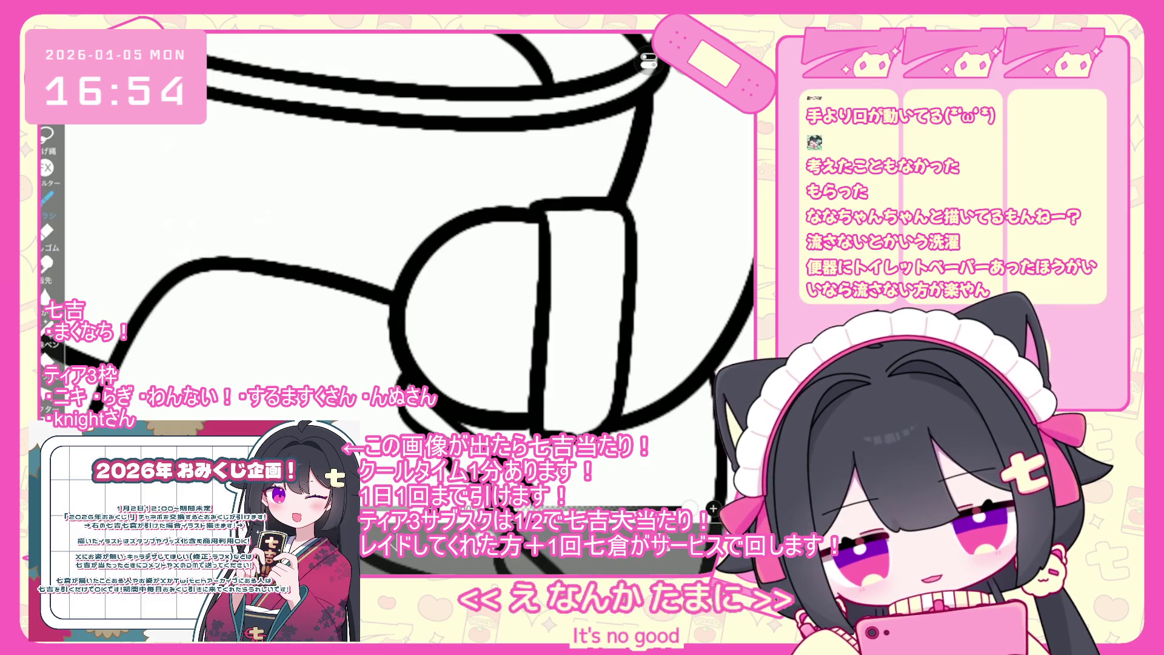
key("ctrl+z")
scroll(404, 376, "down", 3)
scroll(388, 242, "down", 3)
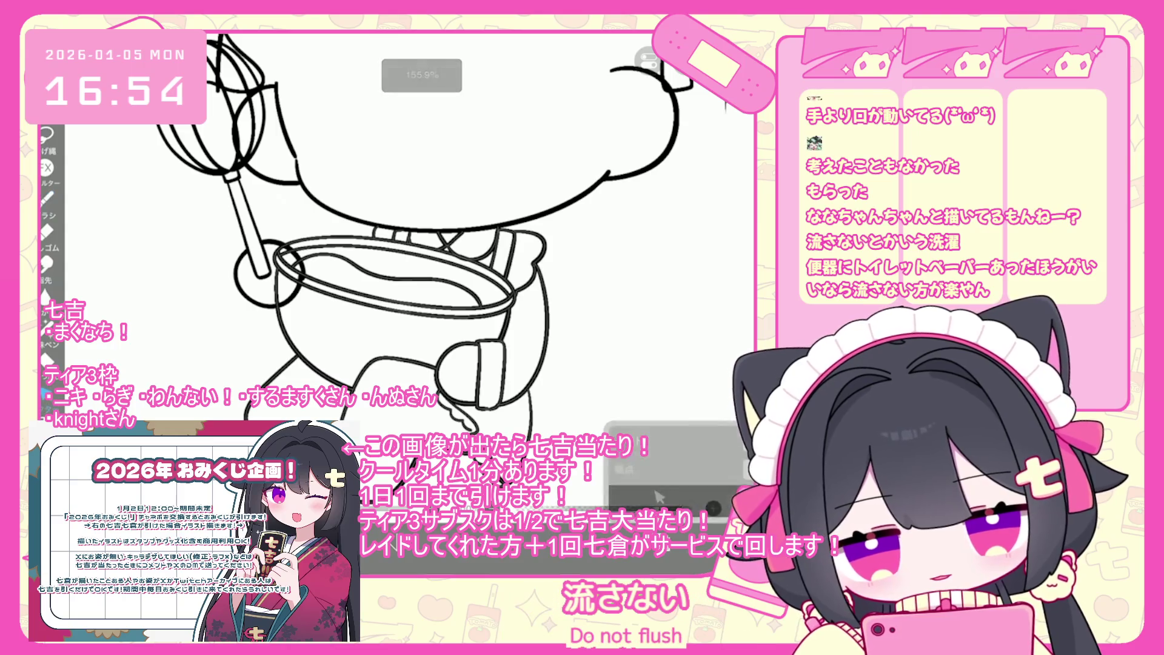
scroll(401, 255, "up", 3)
Step: Expand the whisk folder, drop the whisk layer below layer 5, and return to the canvas
key("l")
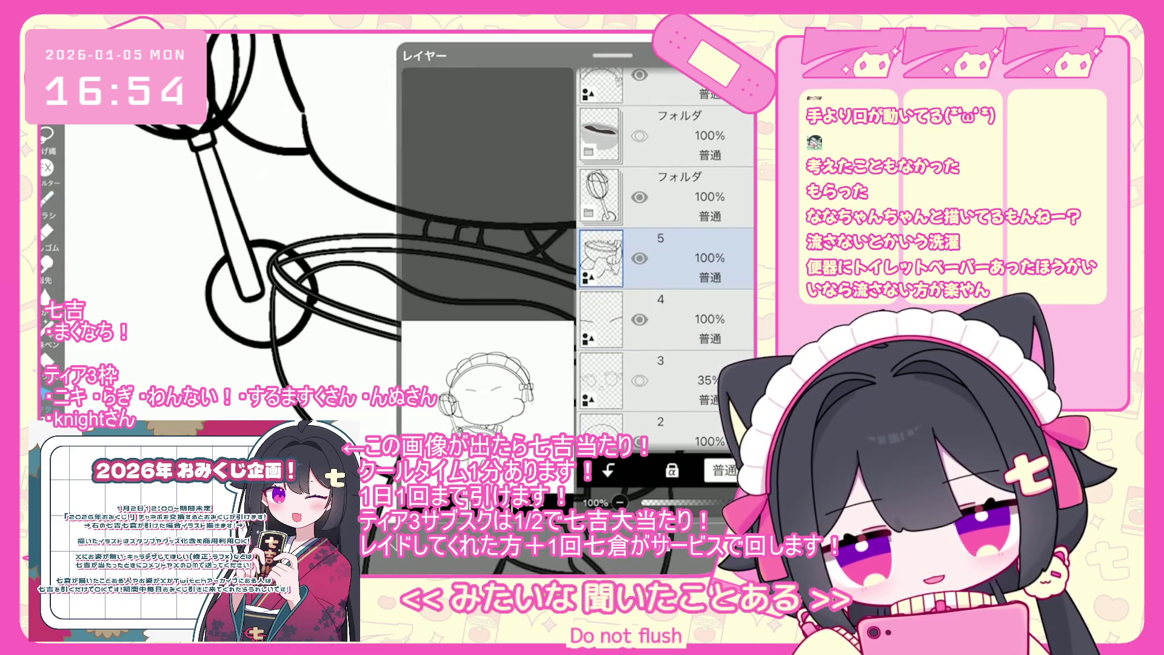
left_click(667, 317)
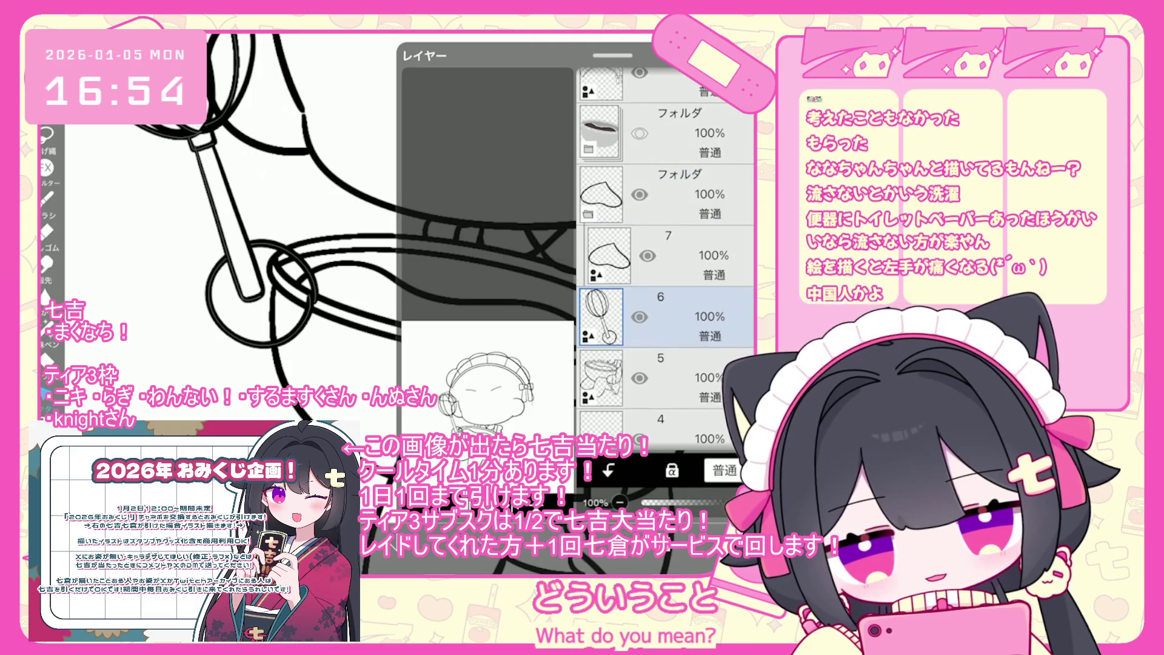
left_click_drag(600, 317, 600, 377)
left_click(667, 317)
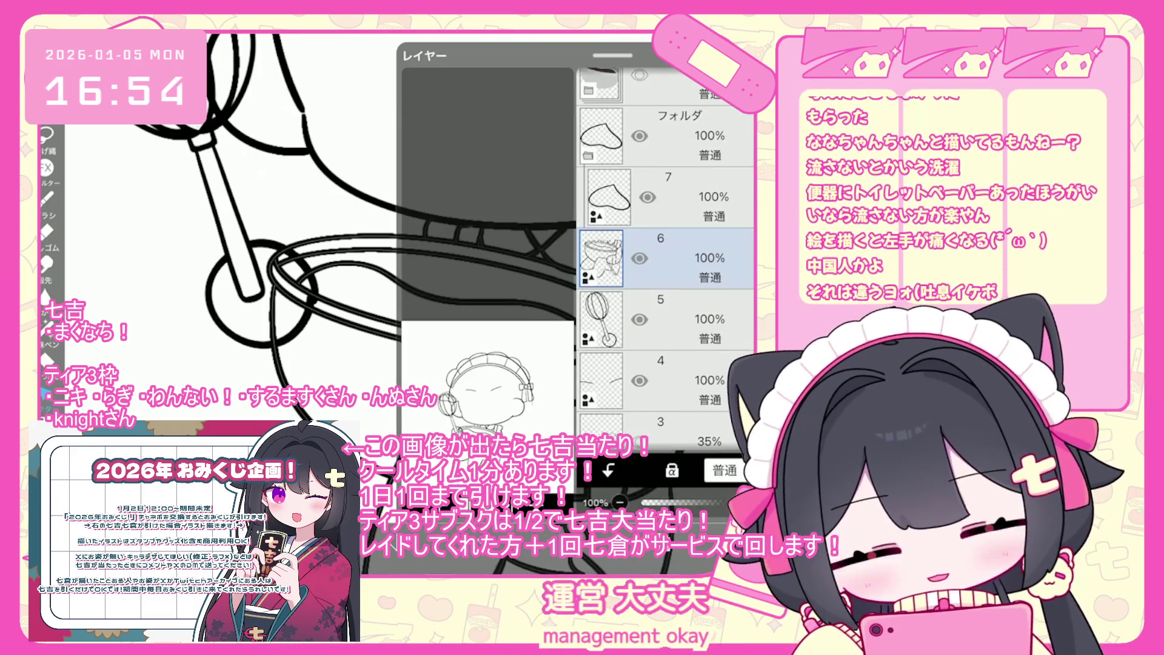
left_click(658, 497)
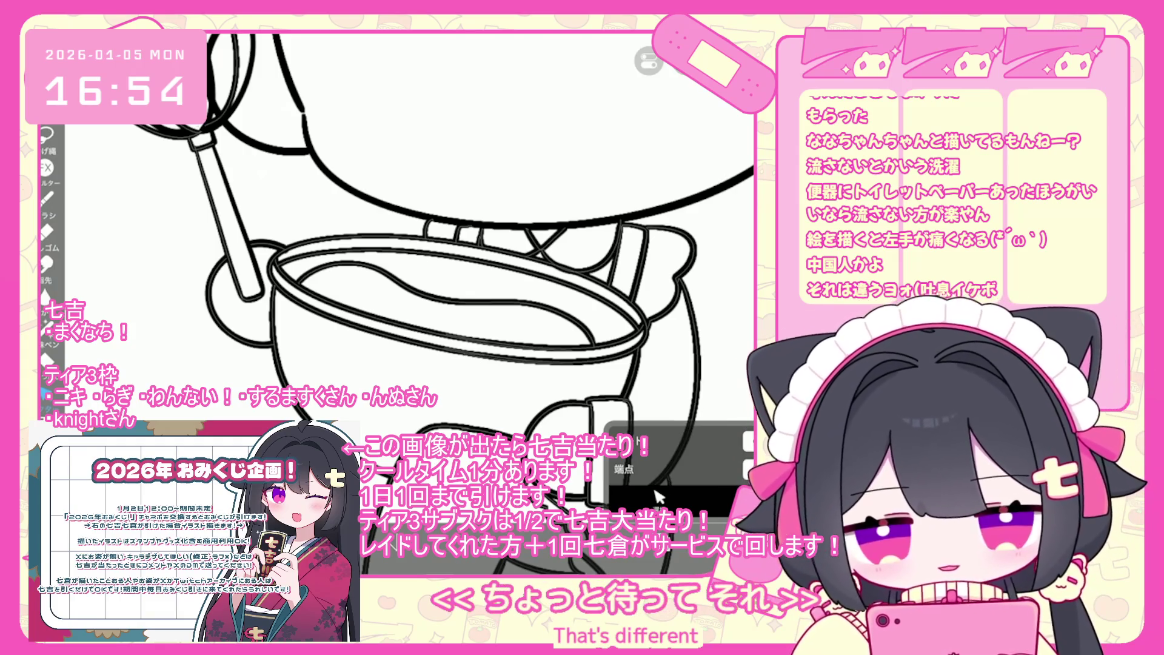
Step: Zoom in on the legs and bowl and bring up the brush 端点 (end point) options
scroll(658, 496, "down", 2)
scroll(658, 496, "down", 3)
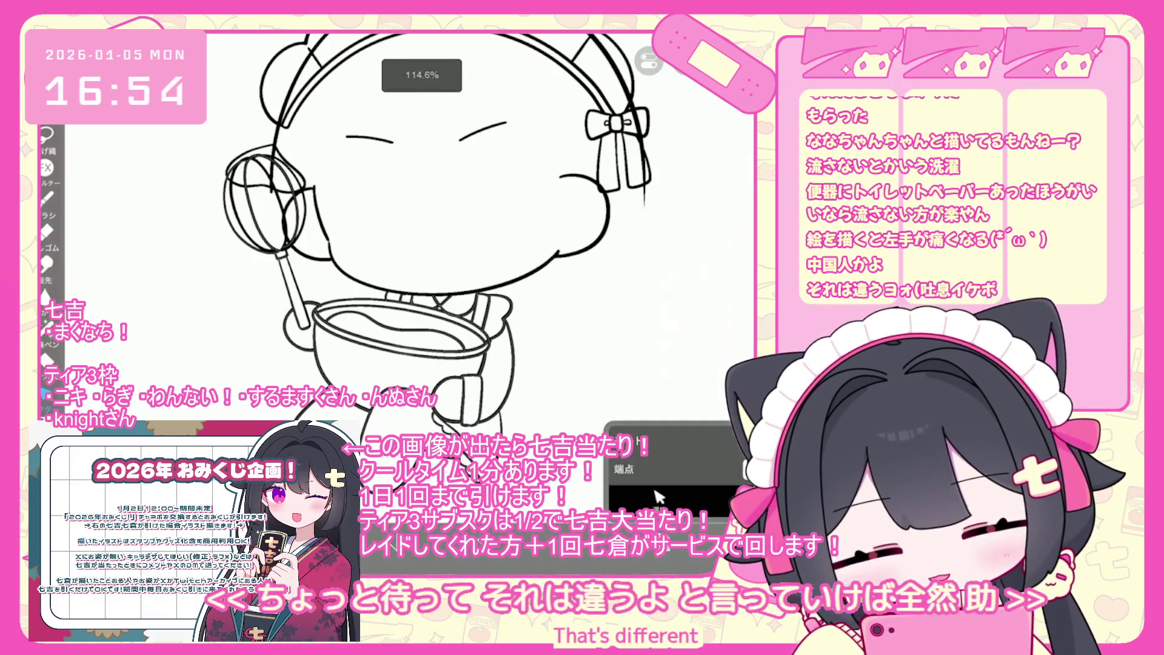
scroll(658, 496, "down", 2)
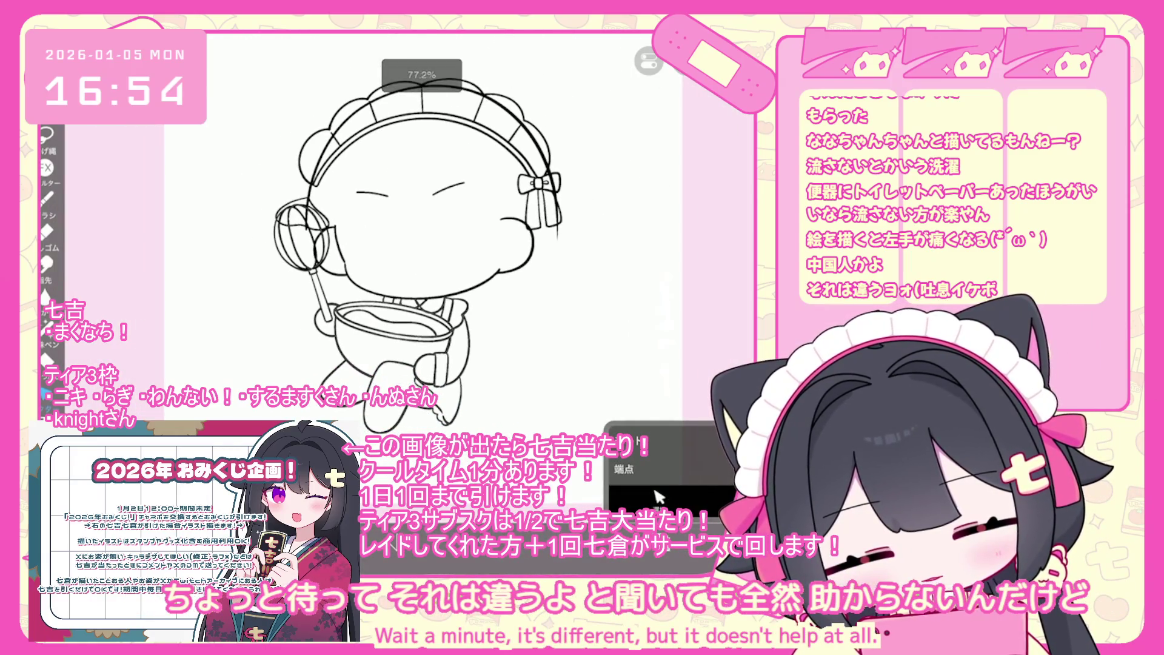
scroll(658, 496, "up", 5)
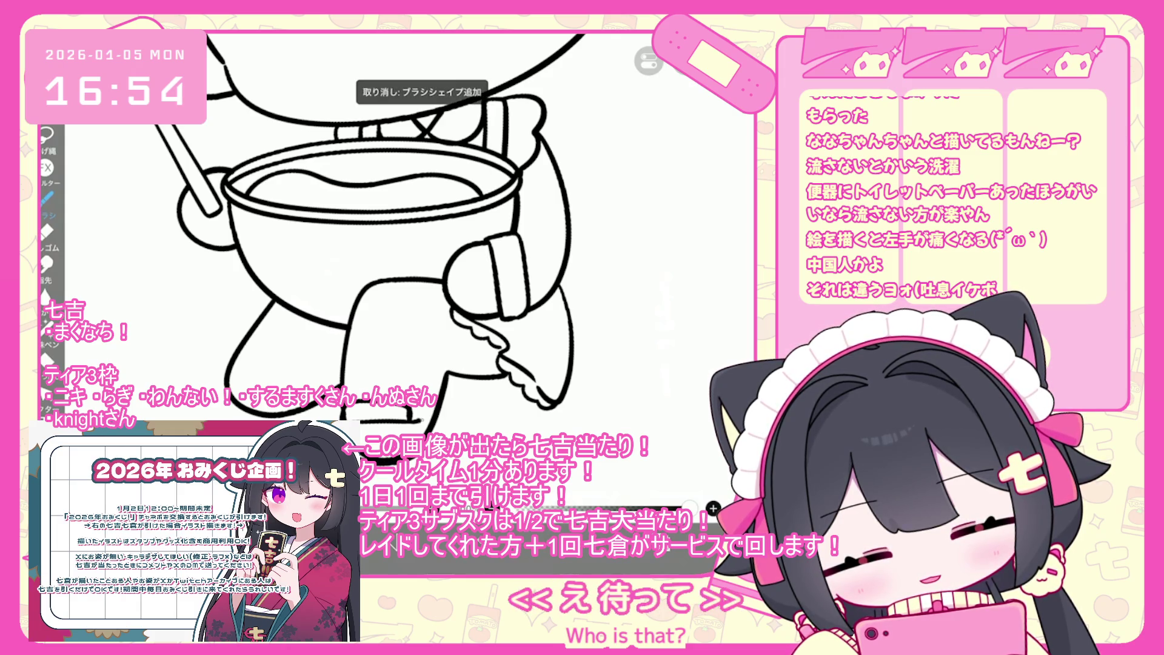
scroll(355, 237, "down", 3)
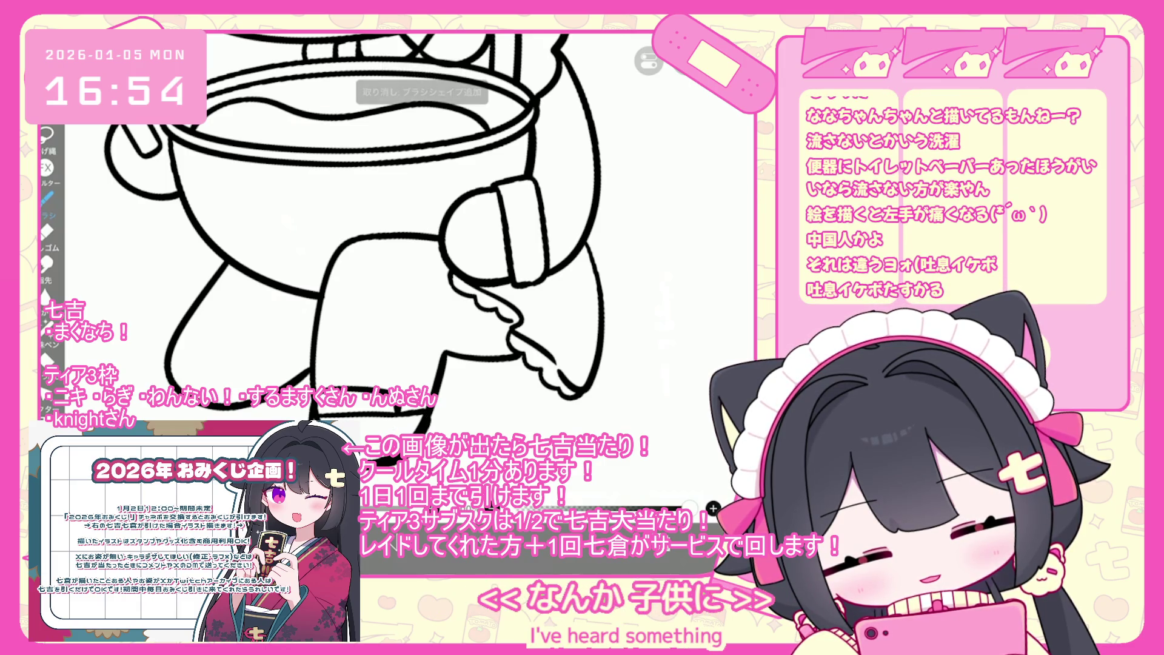
left_click(713, 509)
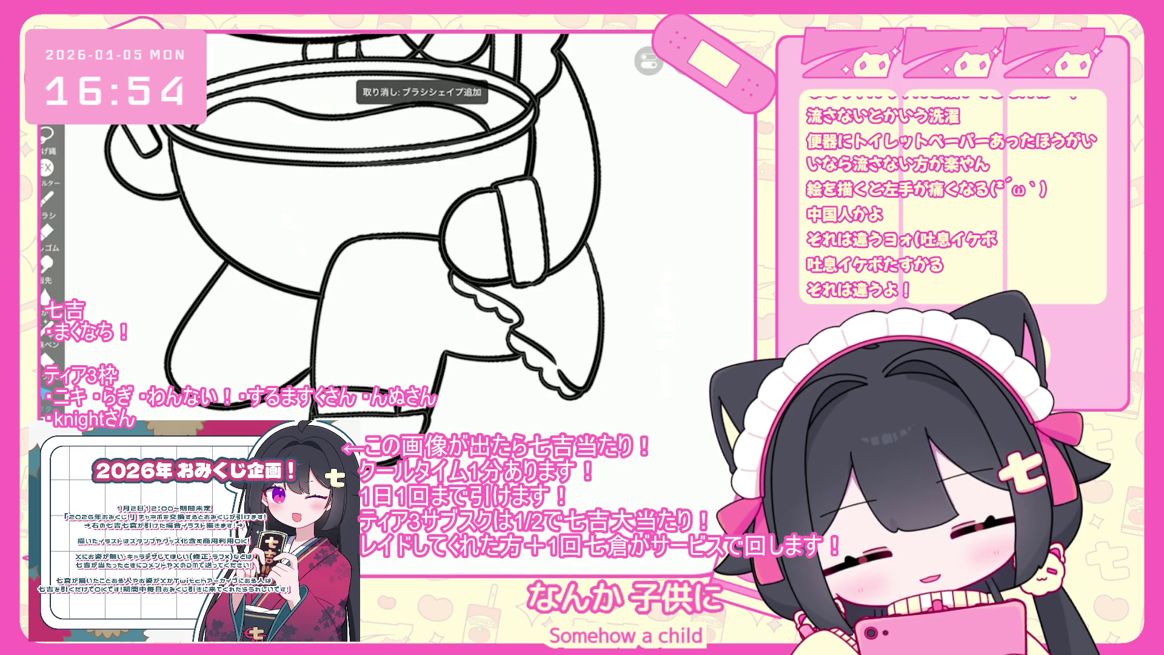
scroll(349, 237, "up", 3)
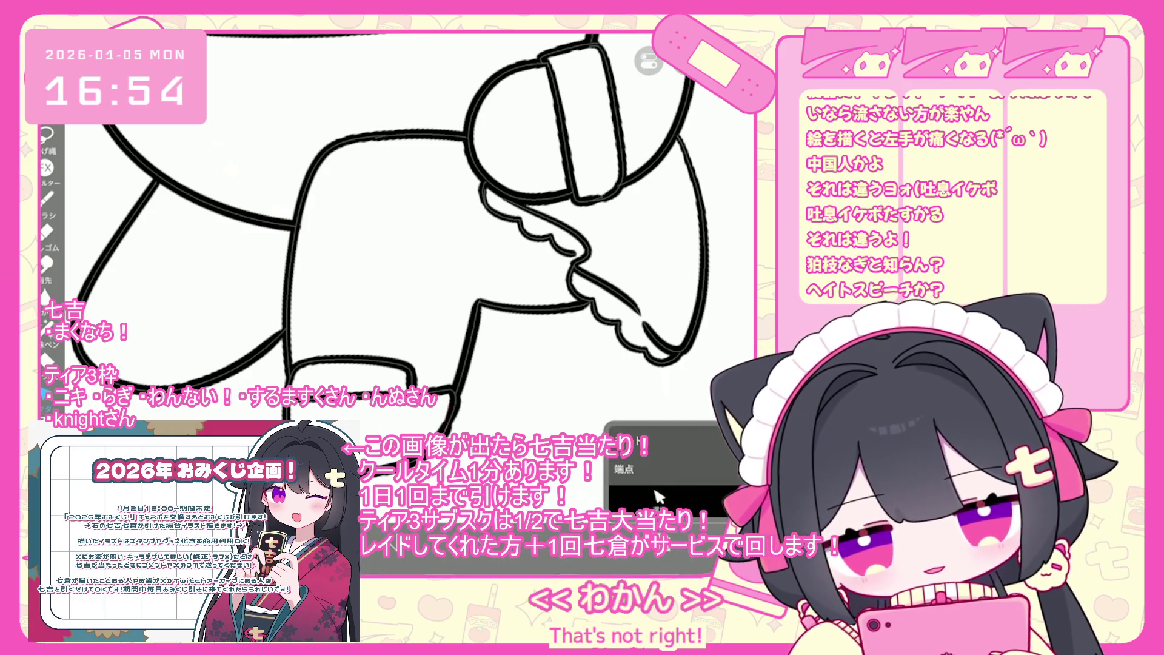
Step: Draw trial strokes along the leg outline, then undo them all and zoom back out
left_click(713, 508)
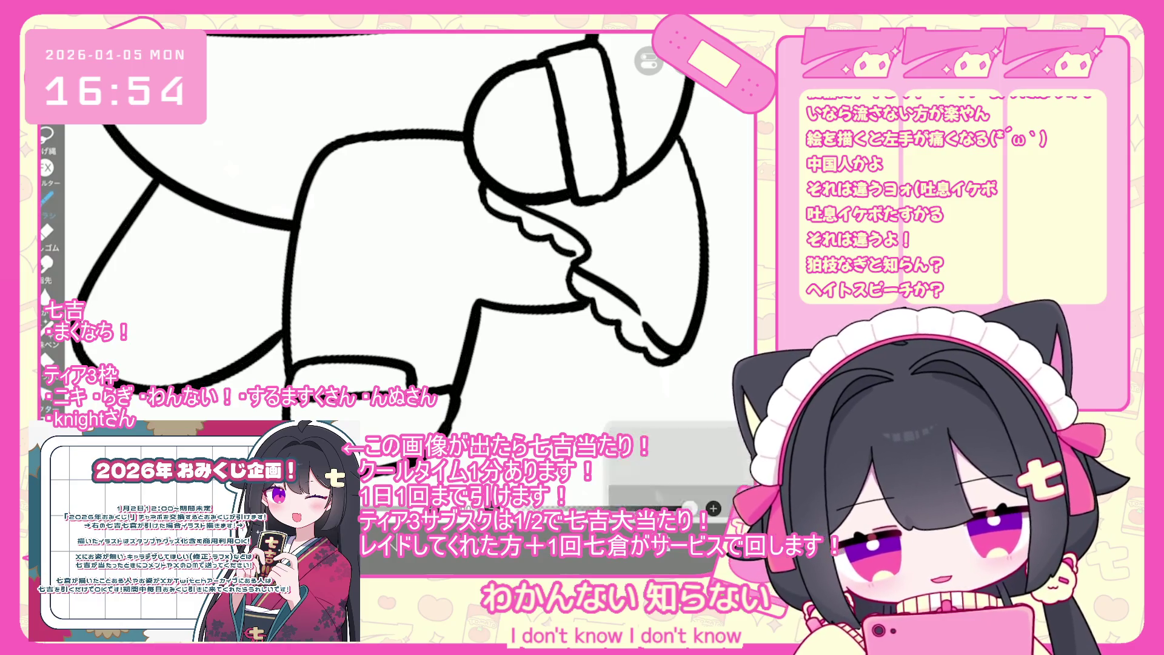
mouse_move(281, 394)
left_mouse_down()
mouse_move(284, 366)
mouse_move(397, 366)
mouse_move(406, 389)
left_mouse_up()
key("ctrl+z")
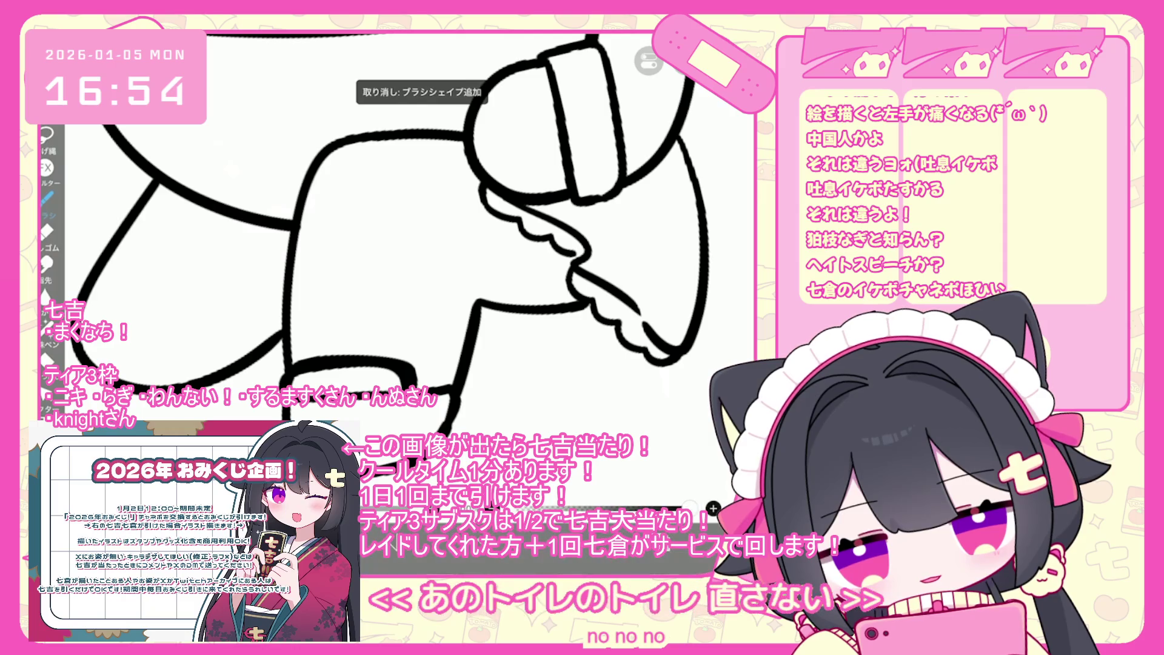
key("ctrl+z")
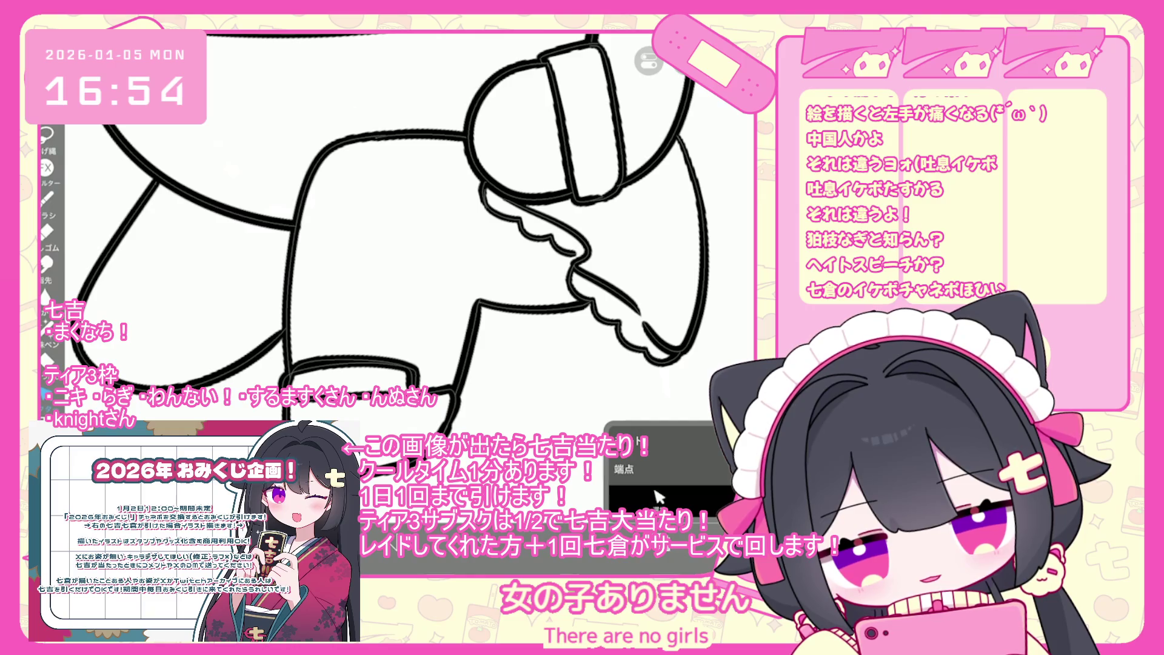
key("ctrl+shift+z")
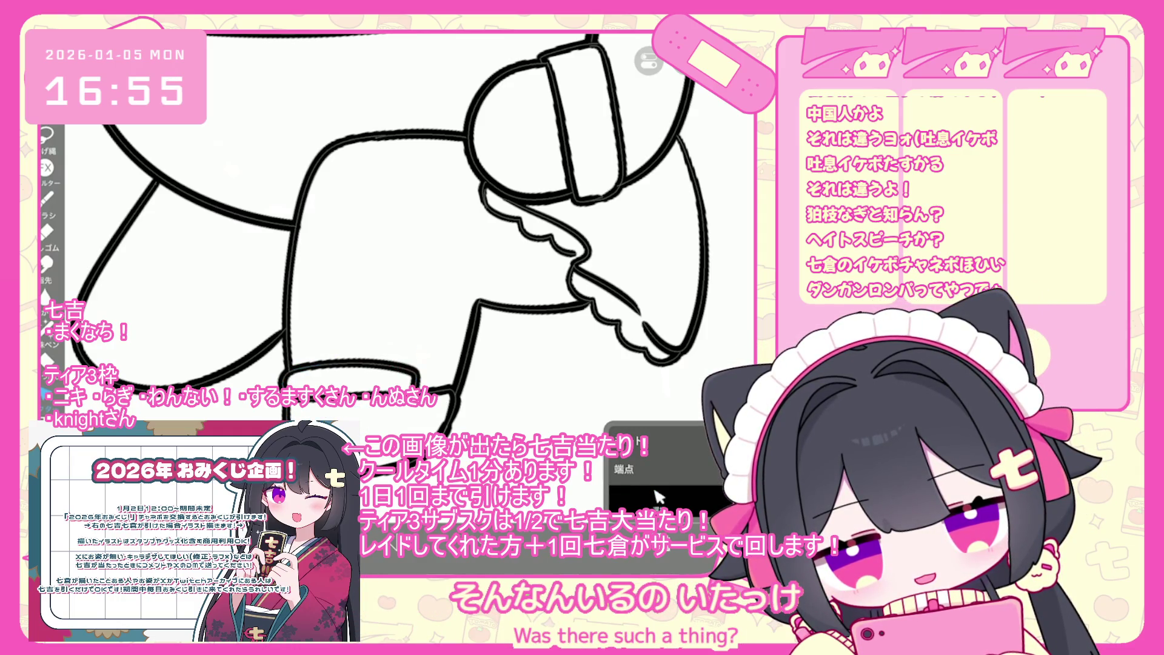
key("b")
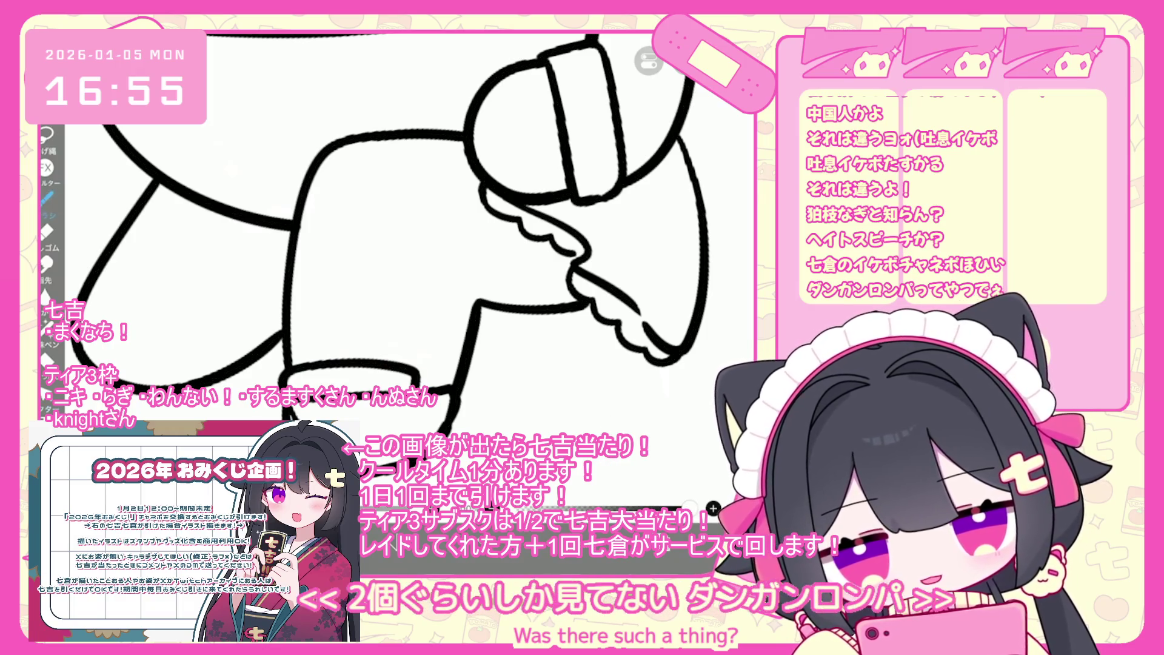
key("ctrl+z")
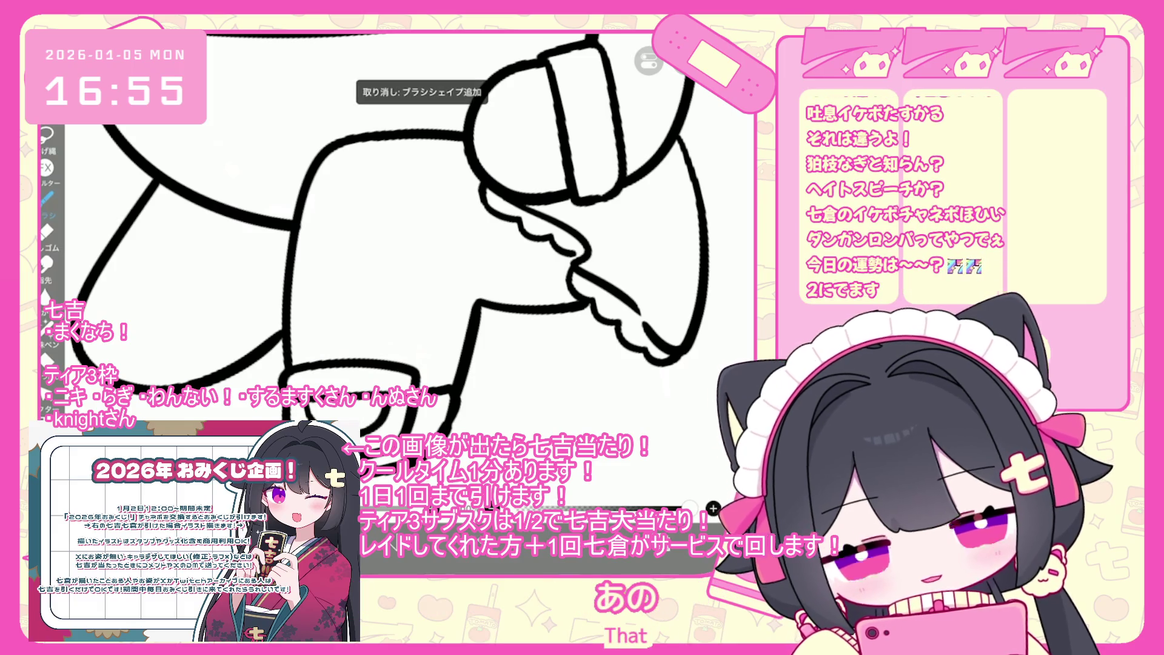
key("ctrl+z")
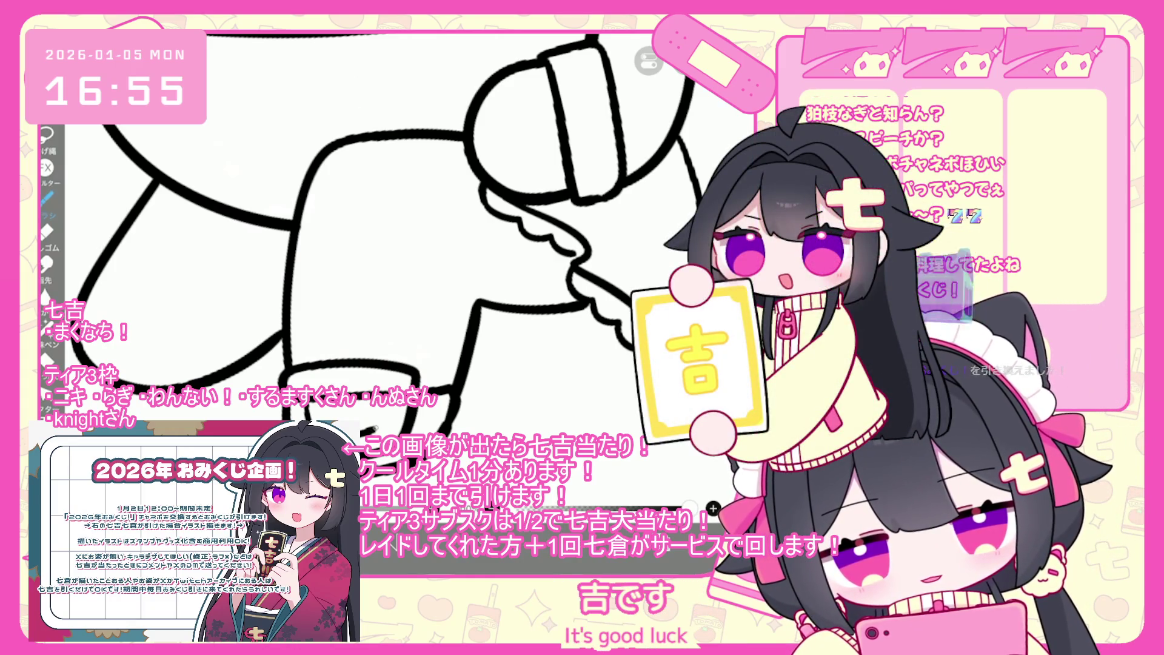
key("ctrl+z")
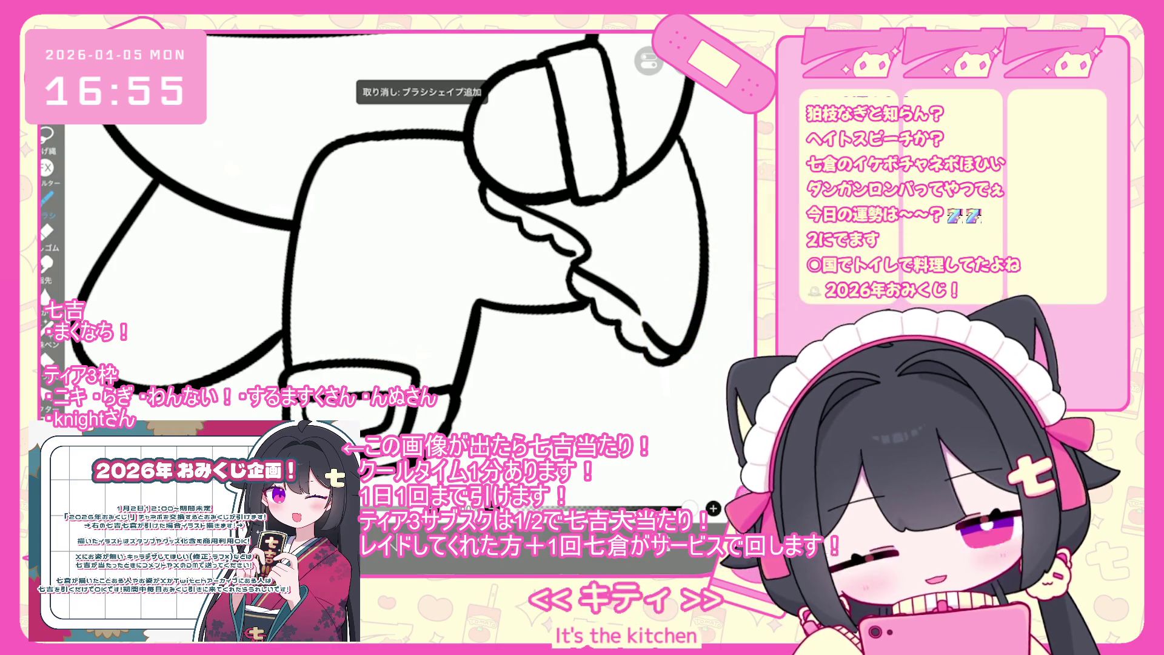
scroll(401, 243, "down", 5)
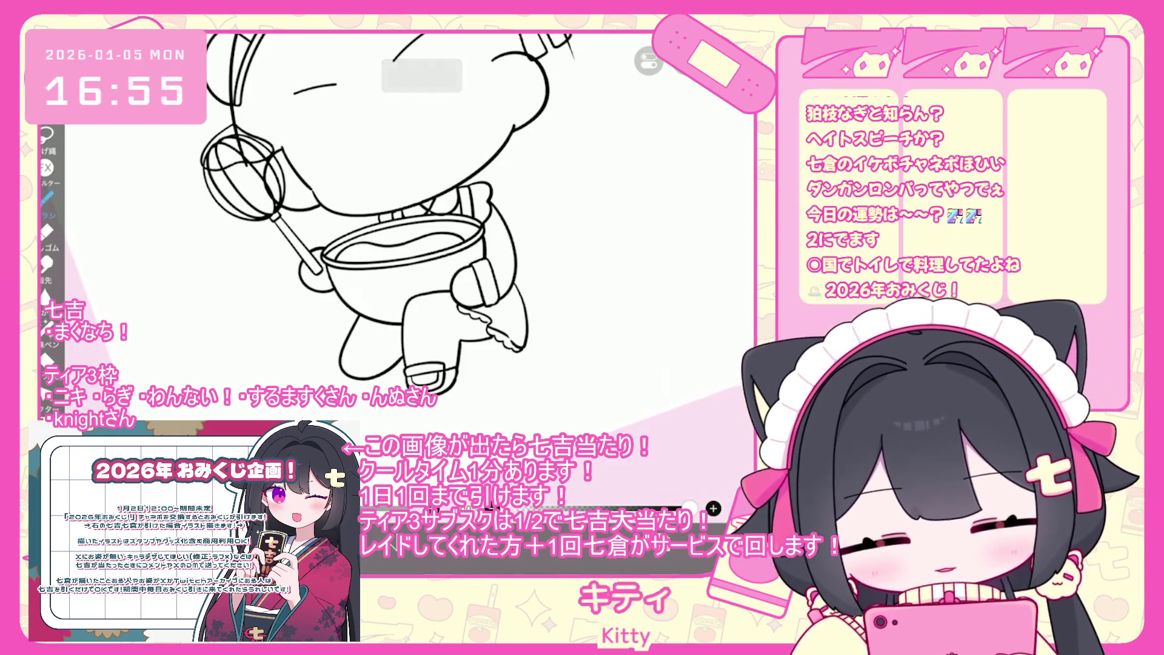
Step: Zoom to the foot and undo the hook-shaped leg stroke and a trial line under the foot
scroll(376, 230, "up", 5)
scroll(400, 243, "up", 1)
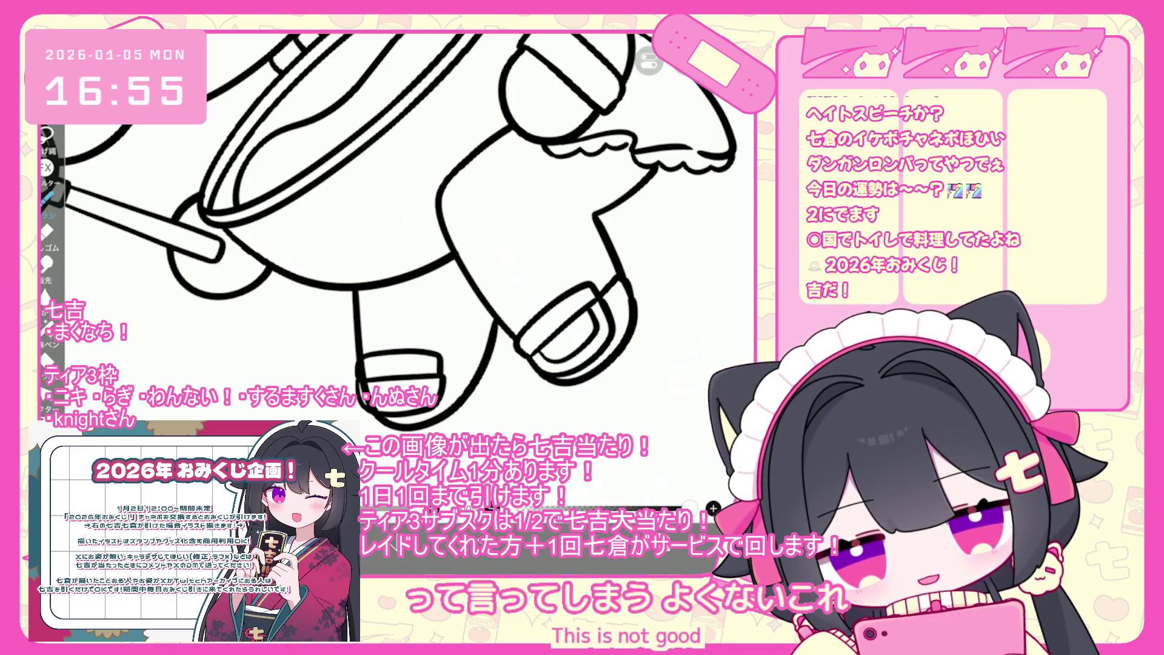
key("ctrl+z")
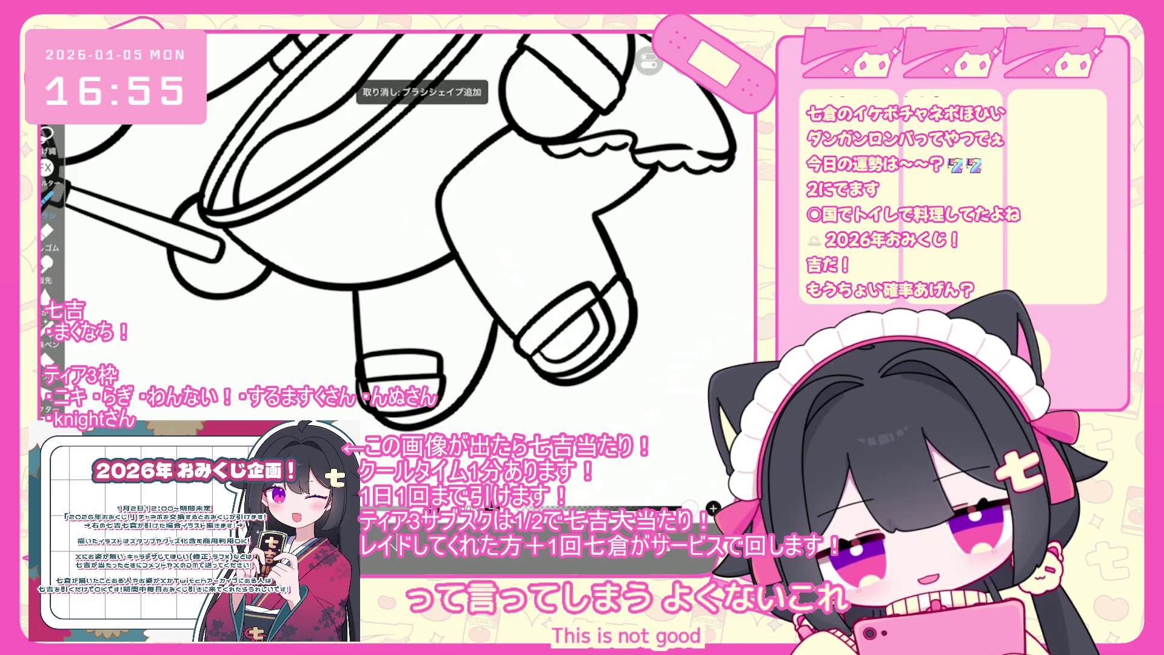
left_click_drag(363, 418, 444, 424)
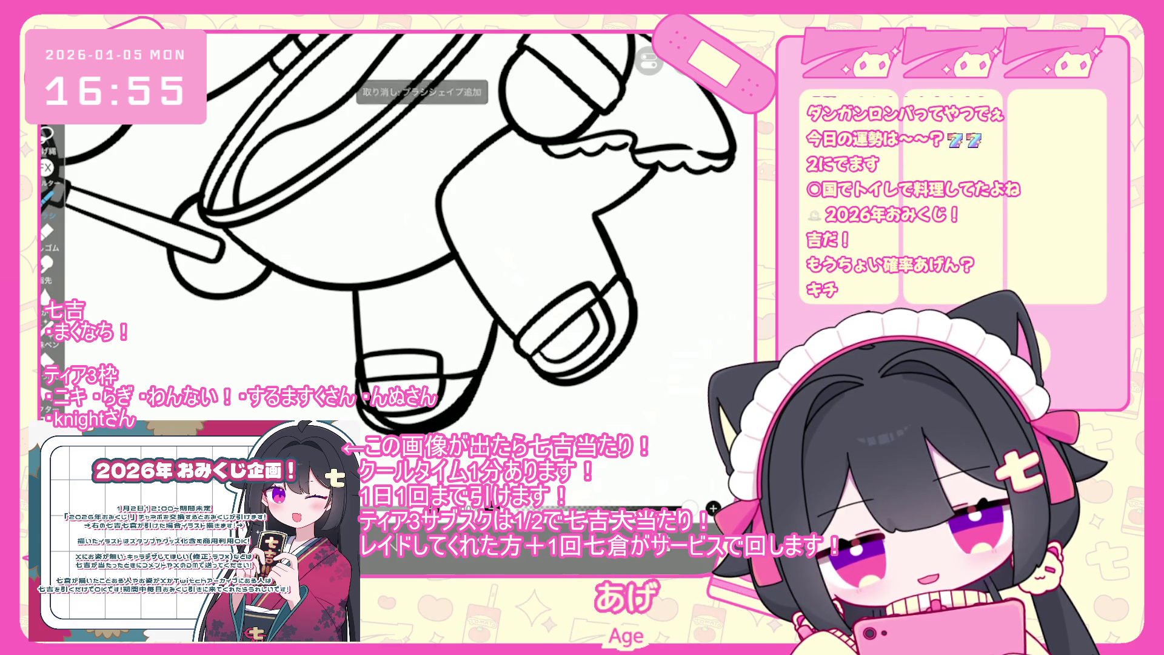
key("ctrl+z")
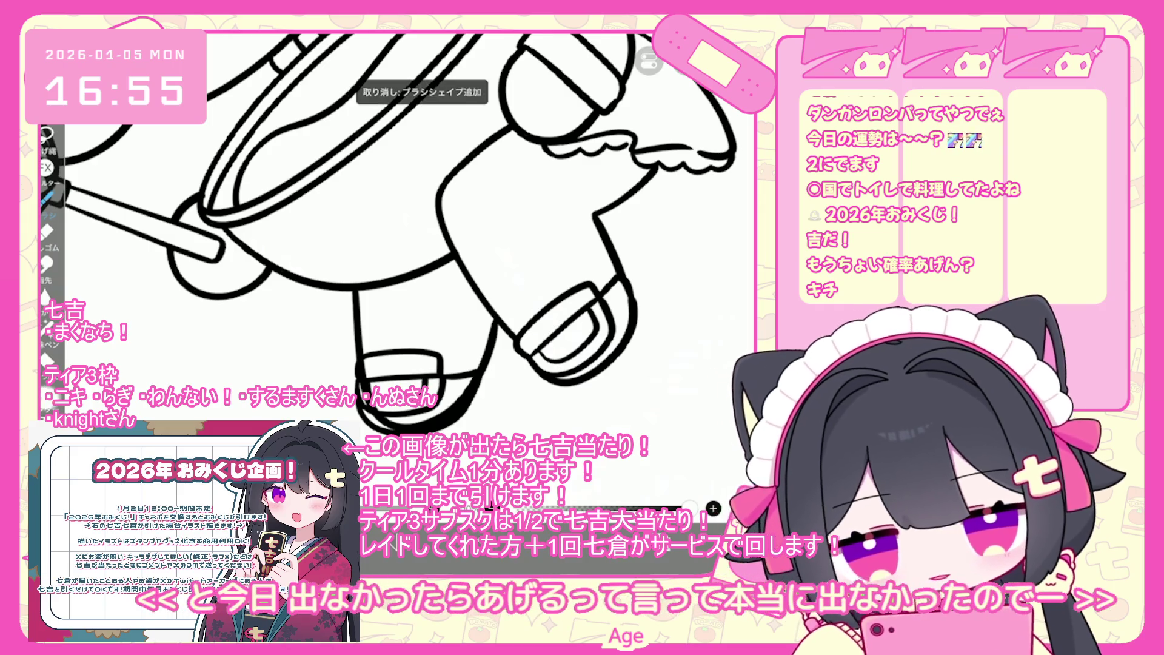
Step: Reopen the end-point options, then apply and undo a transform on the lower strap shape
left_click(658, 496)
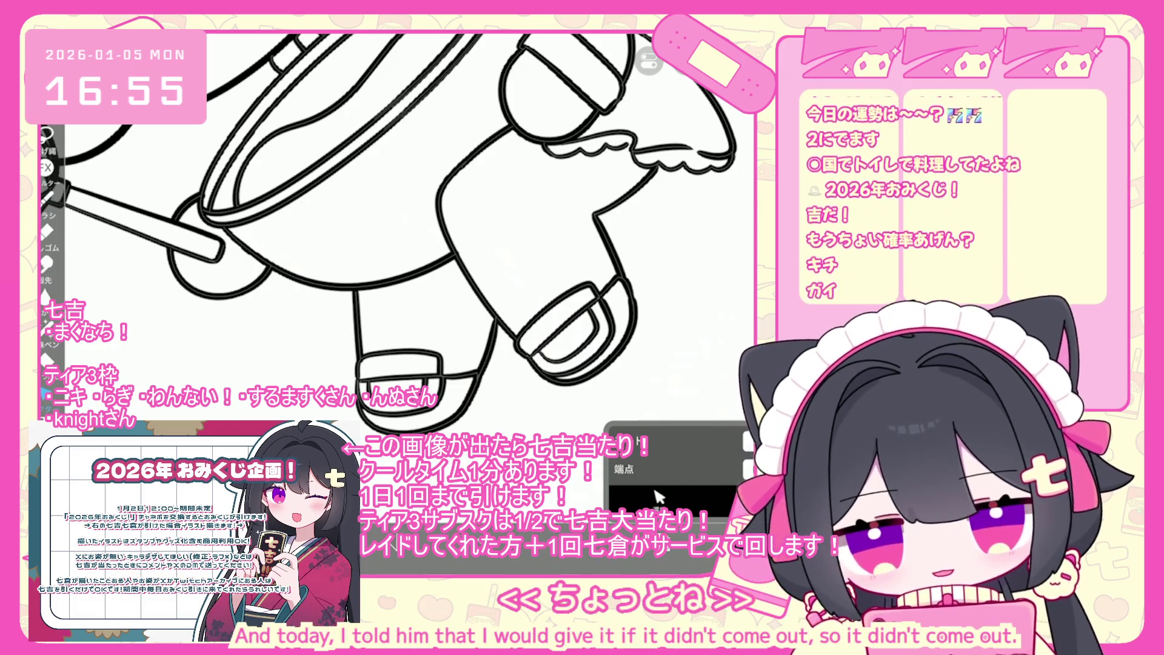
scroll(397, 237, "up", 2)
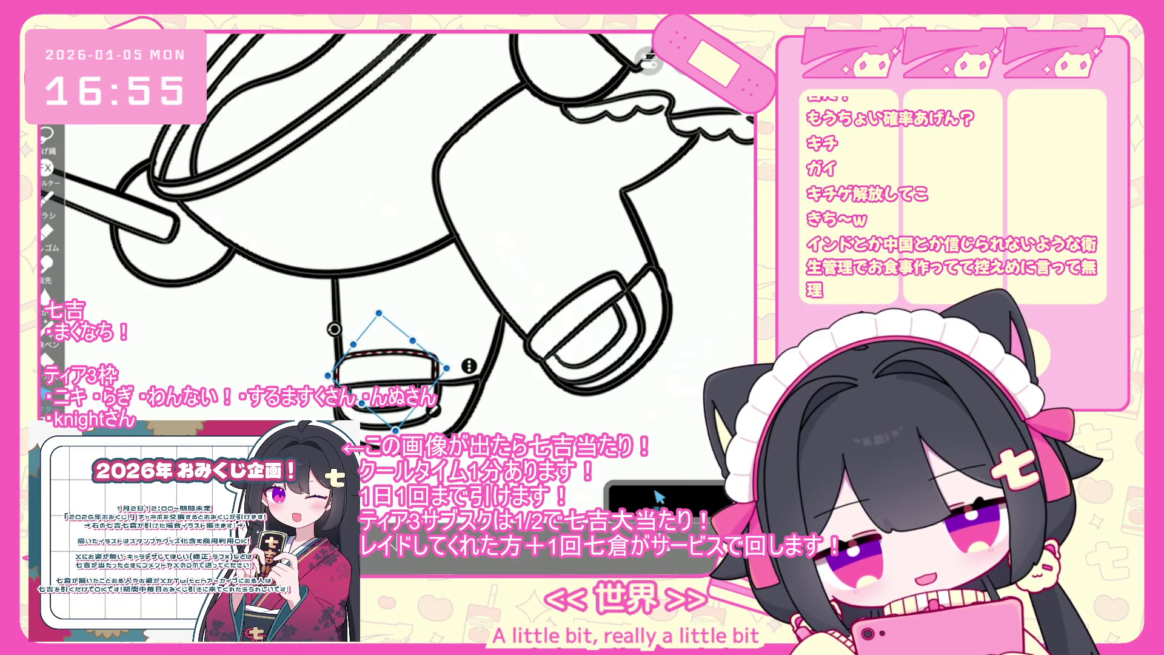
key("Return")
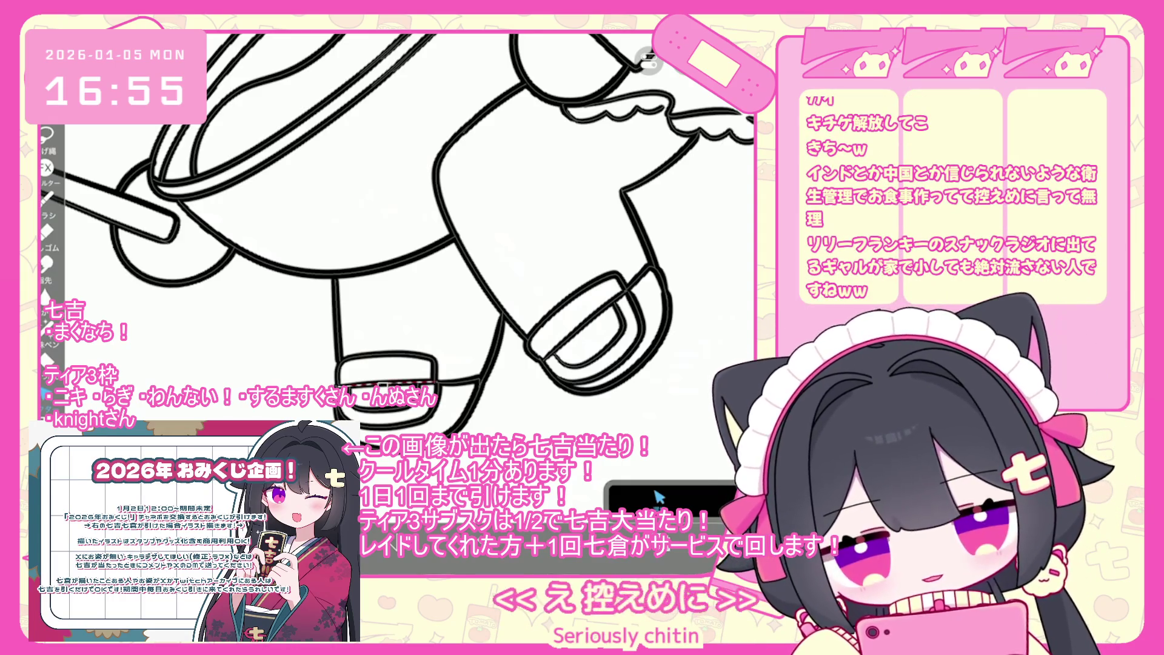
key("ctrl+t")
key("Return")
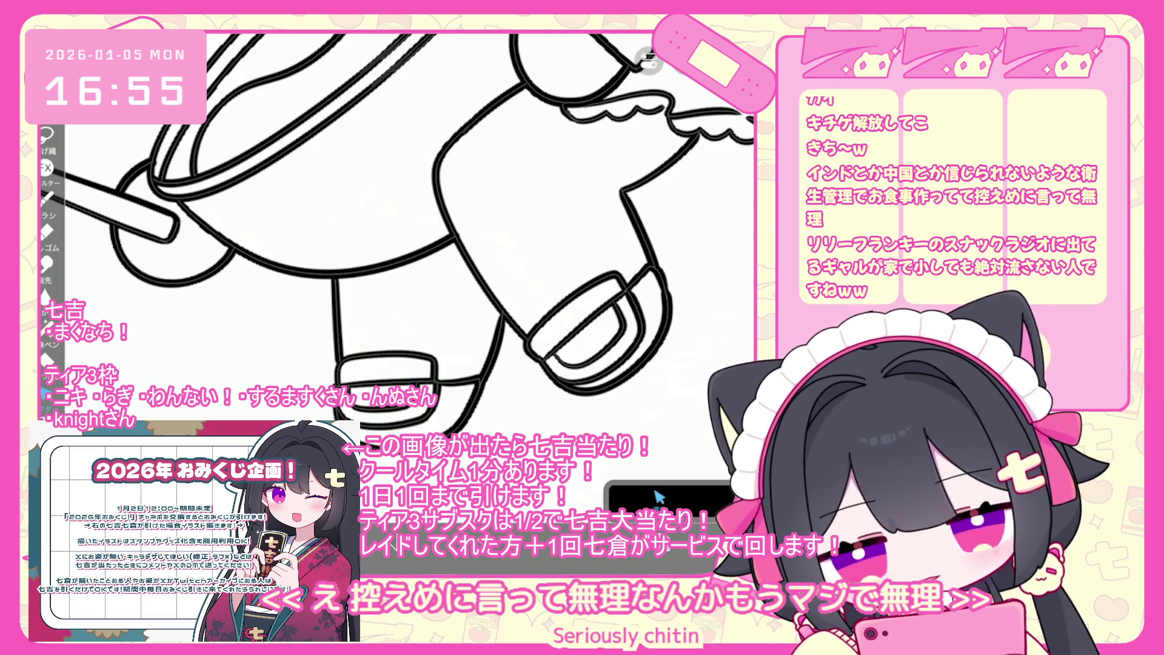
key("ctrl+z")
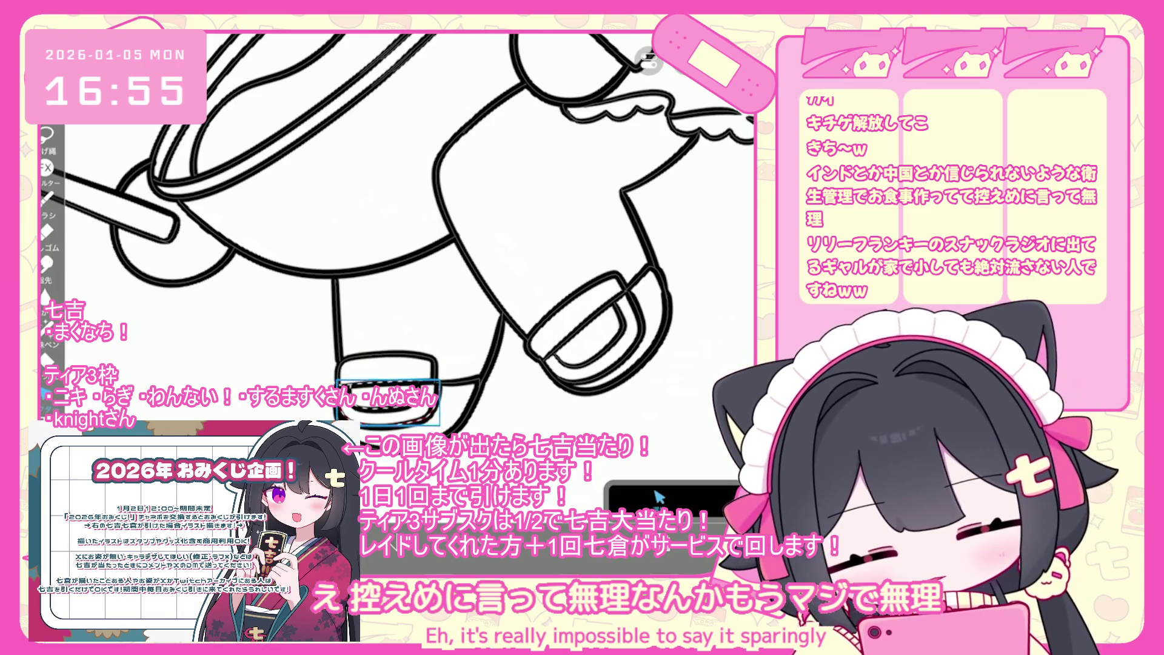
scroll(412, 242, "down", 5)
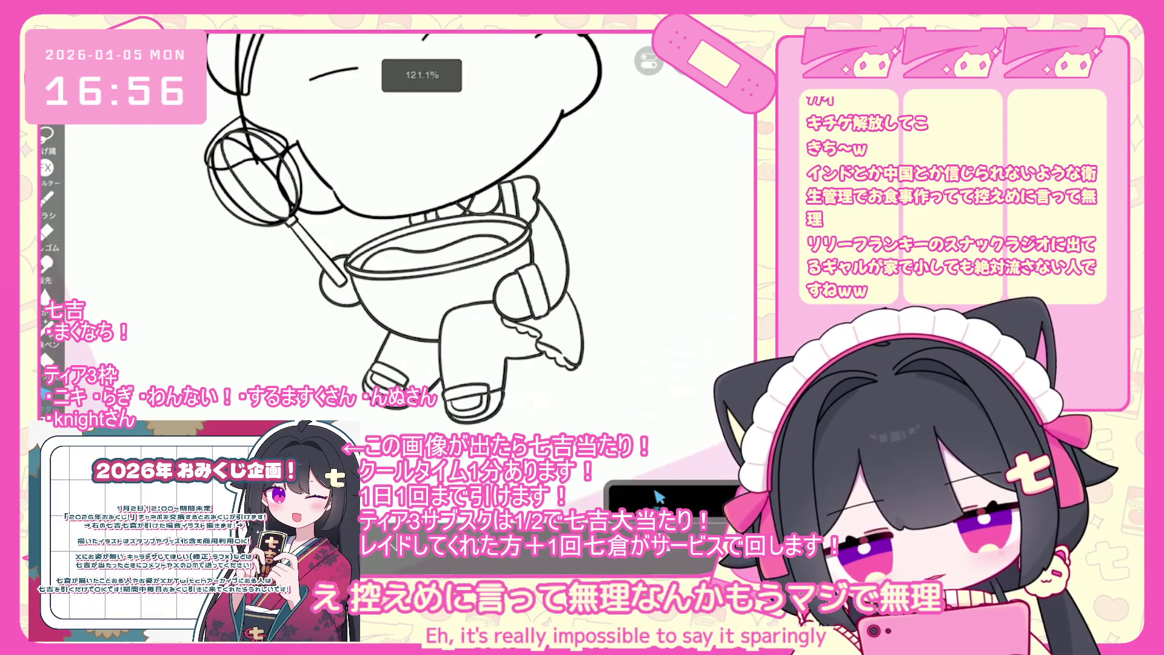
Step: Undo the two most recent strokes near the bowl and zoom back out
key("b")
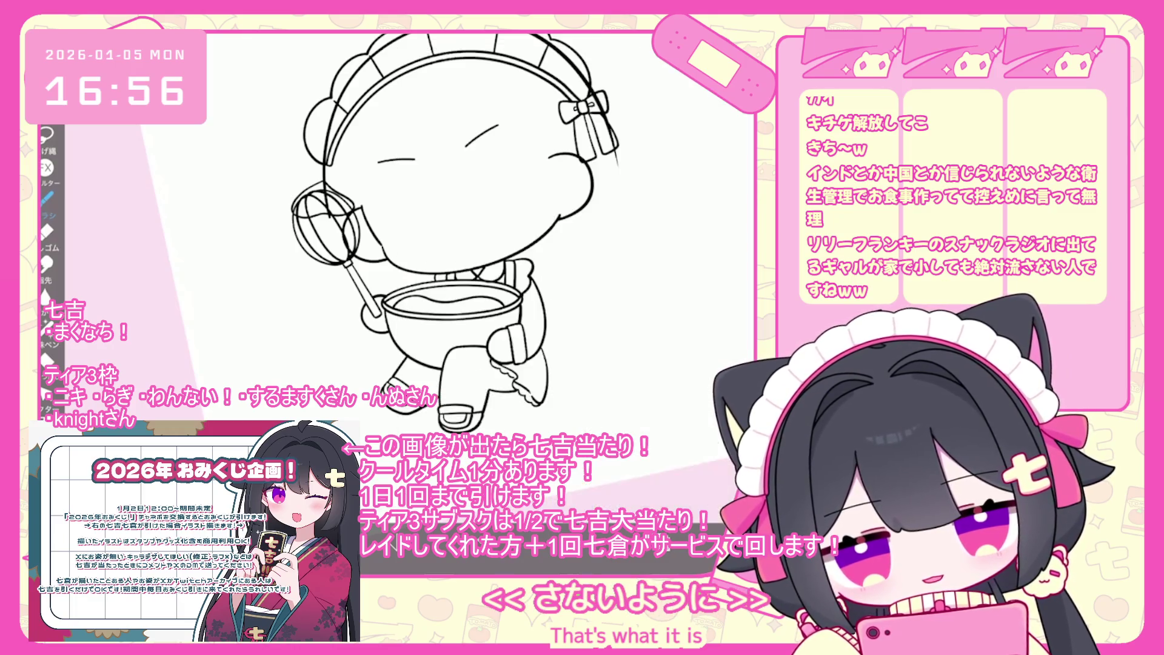
scroll(425, 273, "up", 5)
scroll(425, 272, "up", 2)
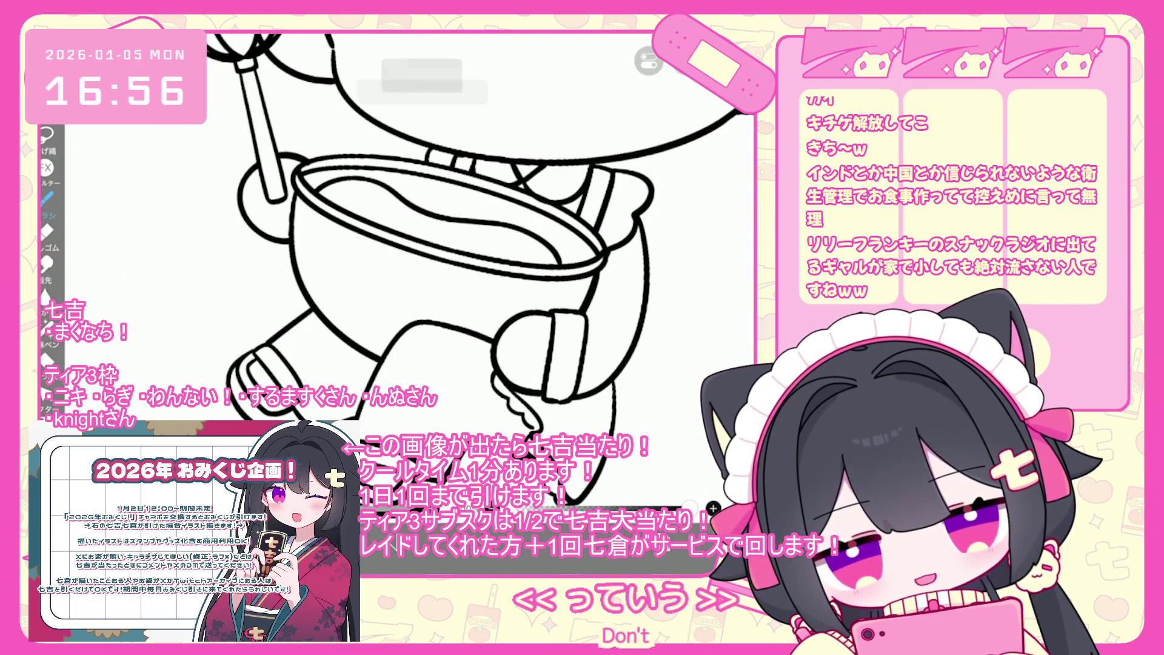
key("ctrl+z")
key("ctrl+z")
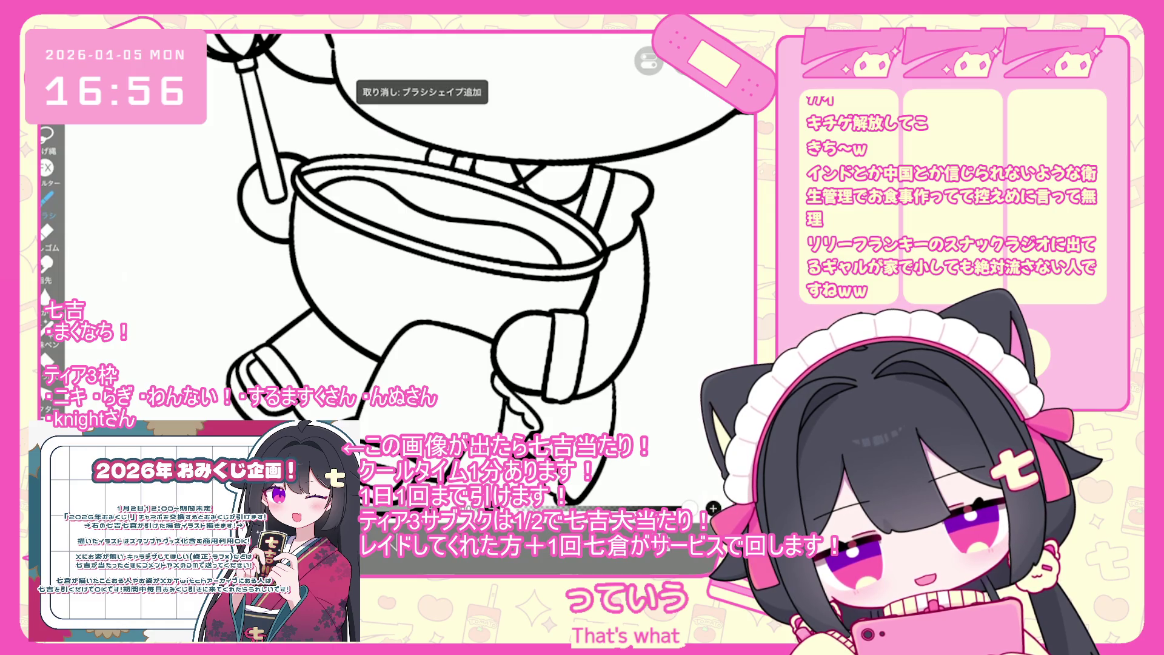
key("ctrl+z")
key("ctrl+z")
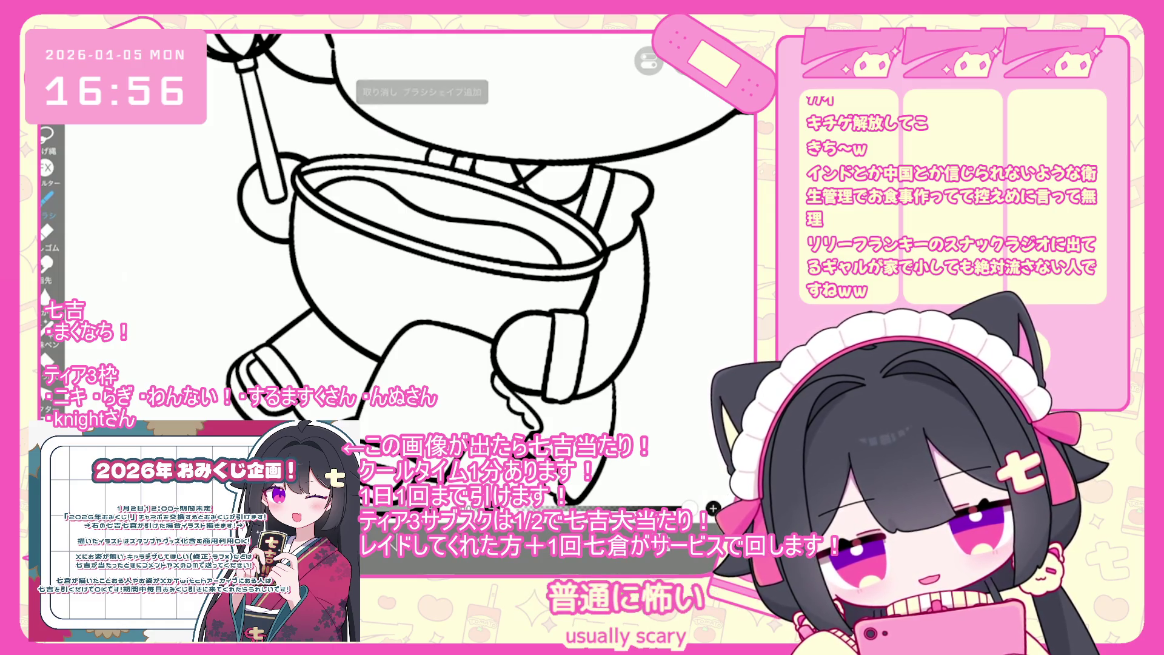
scroll(425, 243, "down", 5)
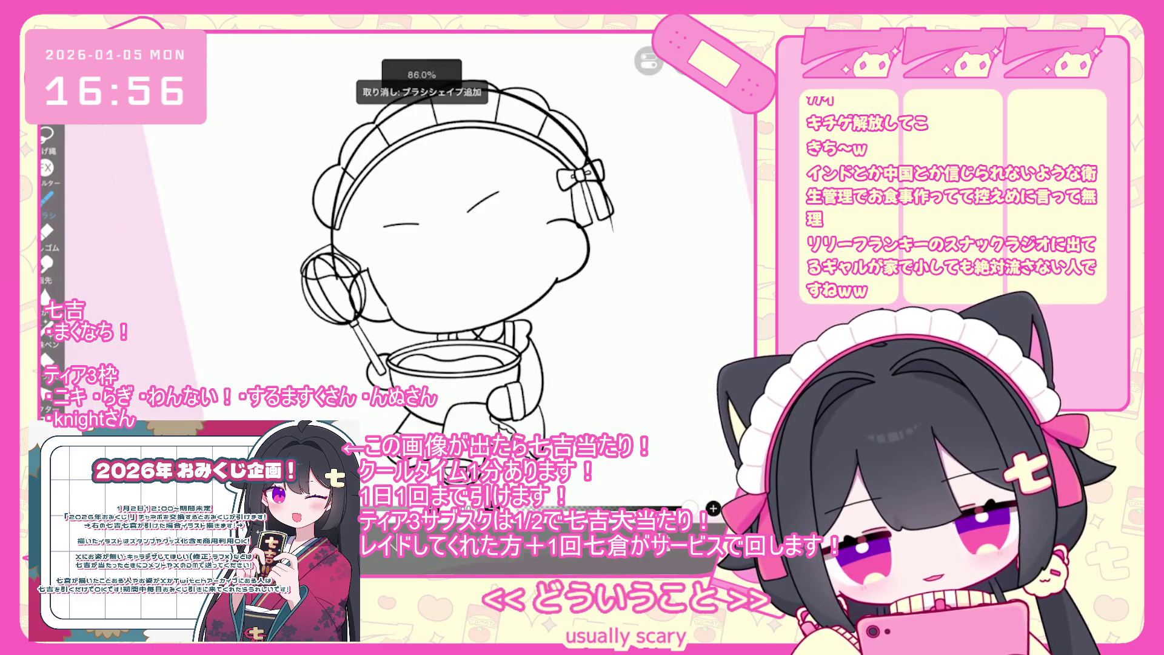
scroll(452, 240, "down", 1)
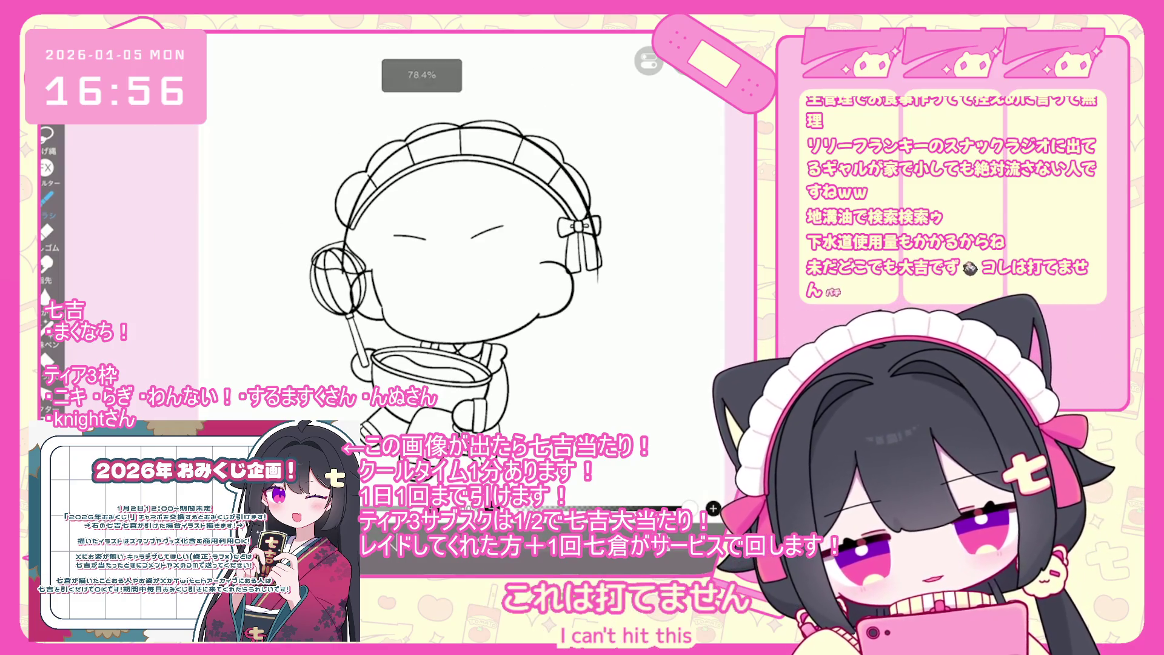
scroll(666, 242, "up", 2)
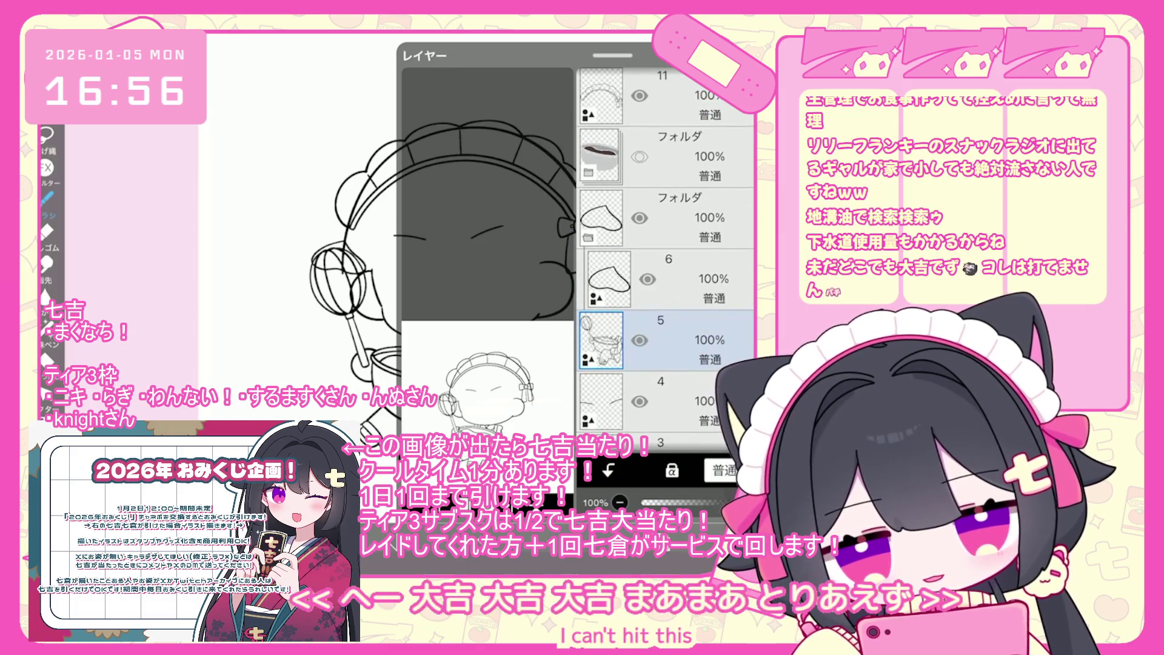
scroll(666, 243, "down", 2)
scroll(666, 242, "down", 1)
Step: Add a new folder above layer 2 and drag it lower in the layer stack
left_click(667, 340)
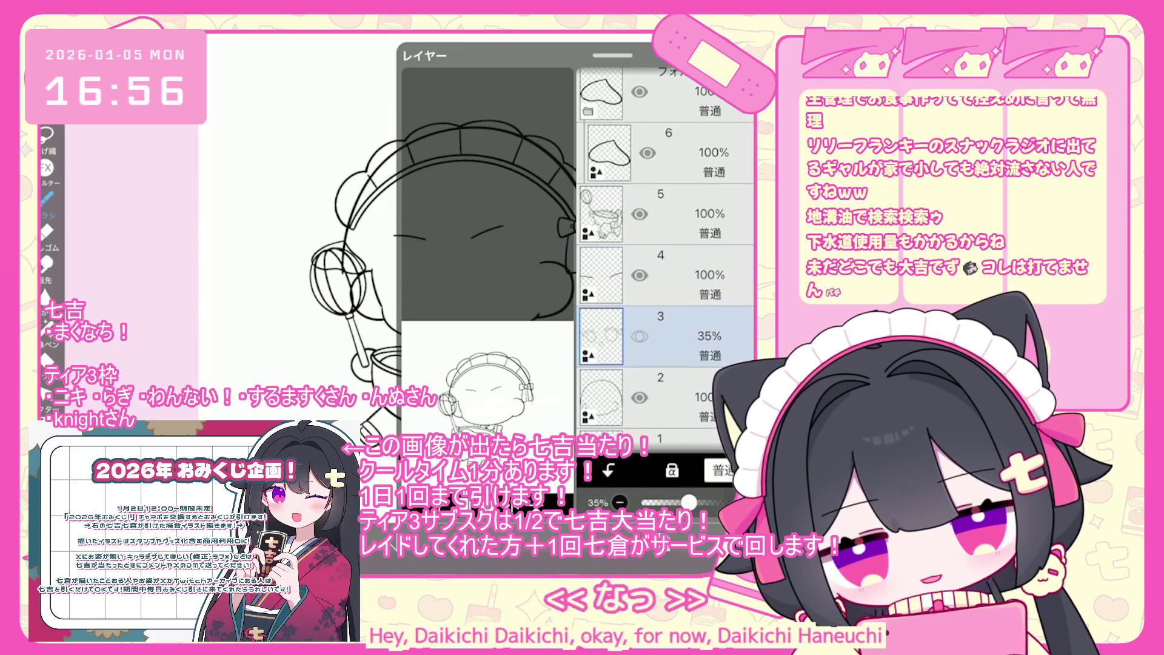
scroll(665, 242, "down", 1)
left_click(667, 345)
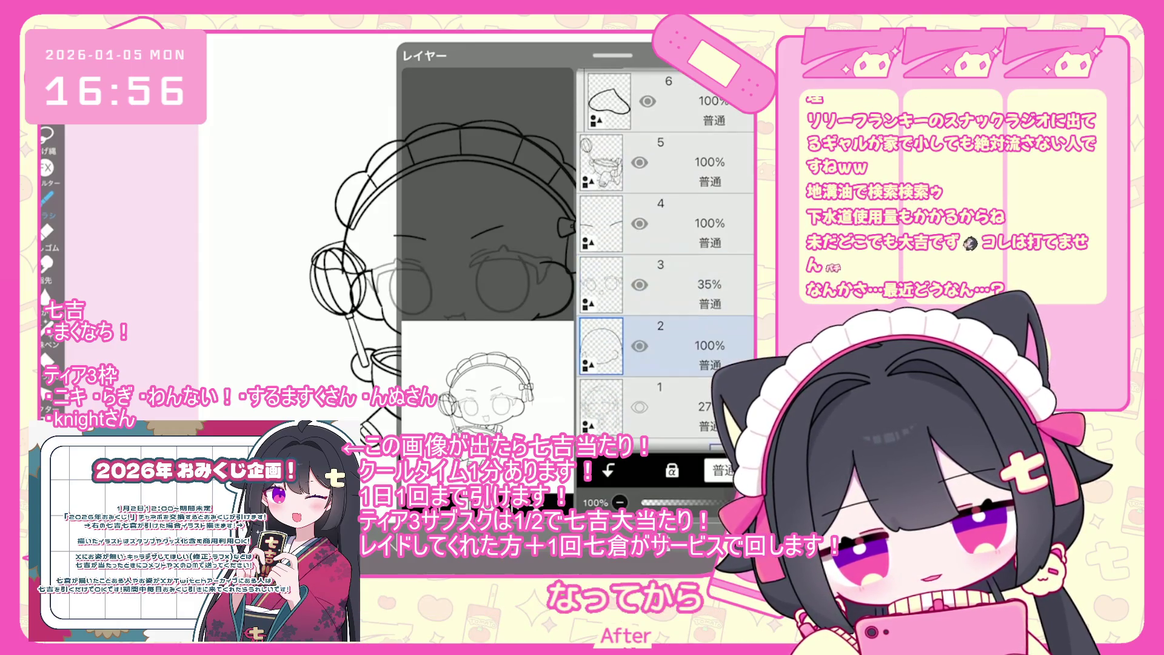
left_click(412, 467)
left_click(429, 510)
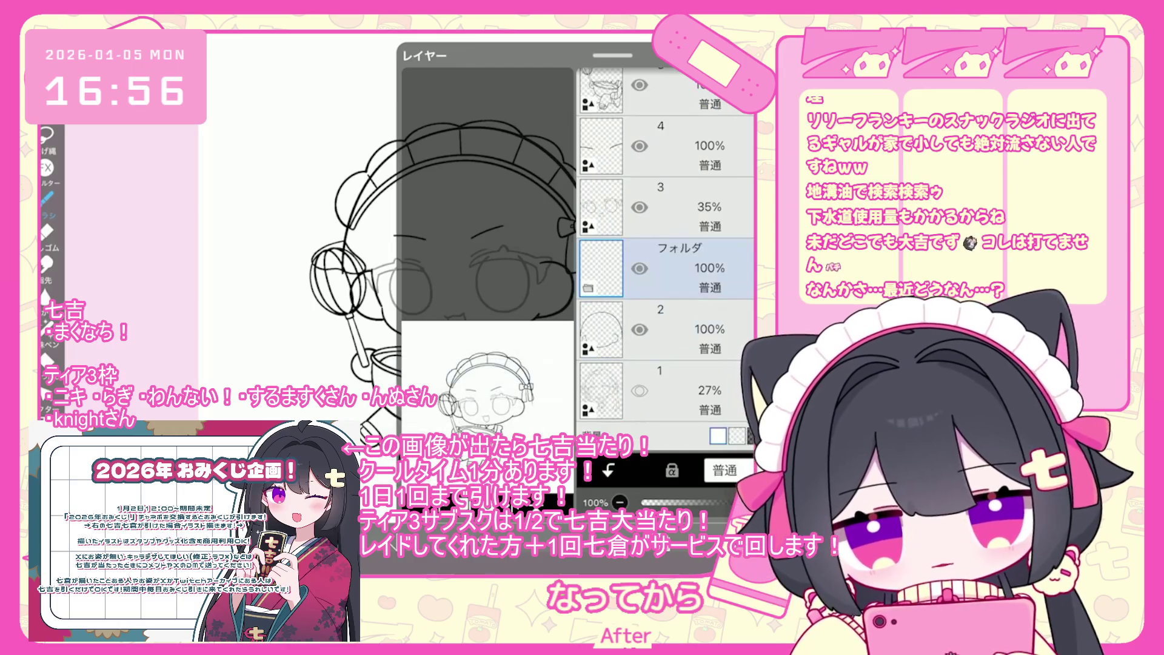
left_click_drag(679, 248, 703, 389)
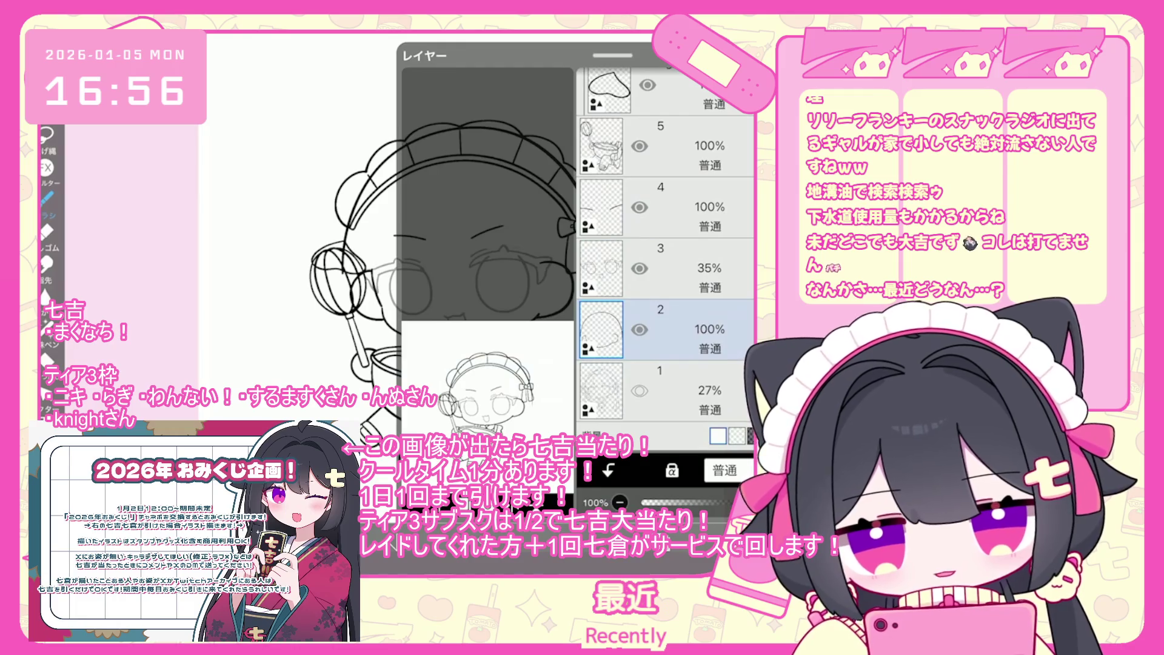
scroll(666, 255, "up", 3)
left_click(667, 319)
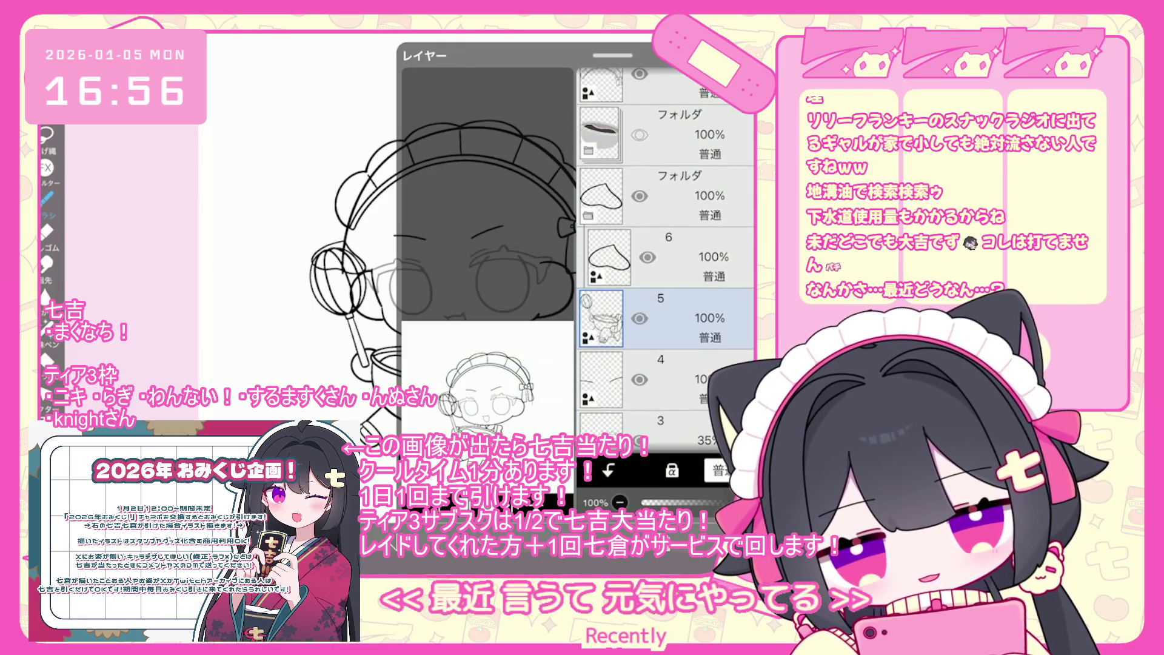
scroll(666, 254, "down", 3)
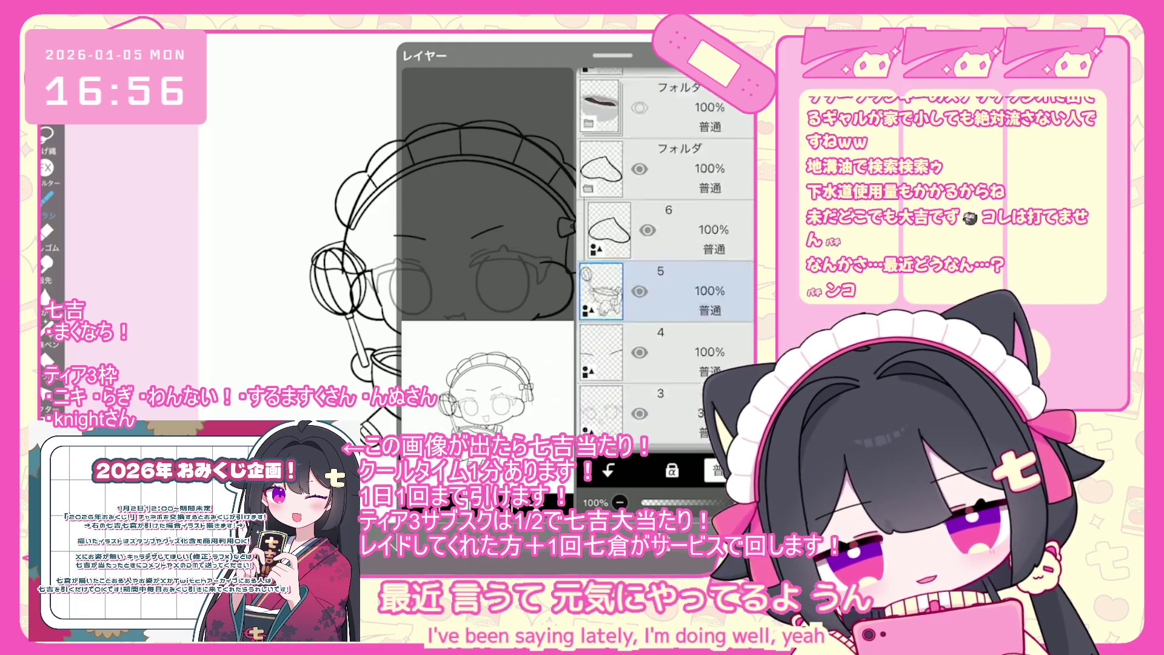
left_click(667, 320)
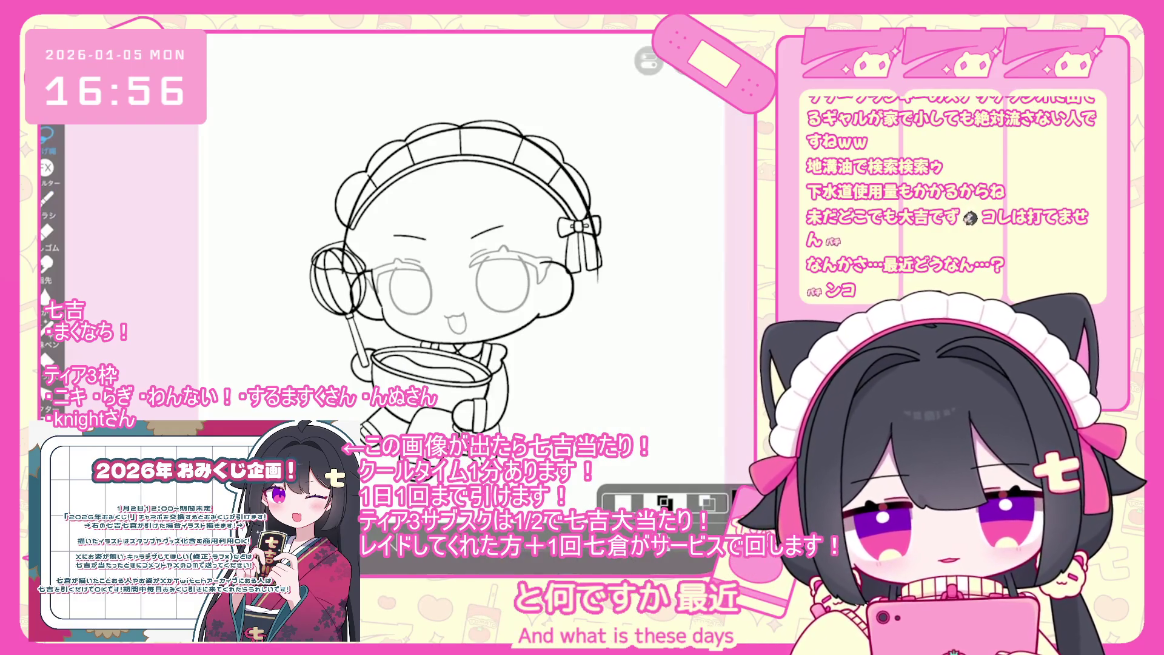
scroll(424, 261, "up", 2)
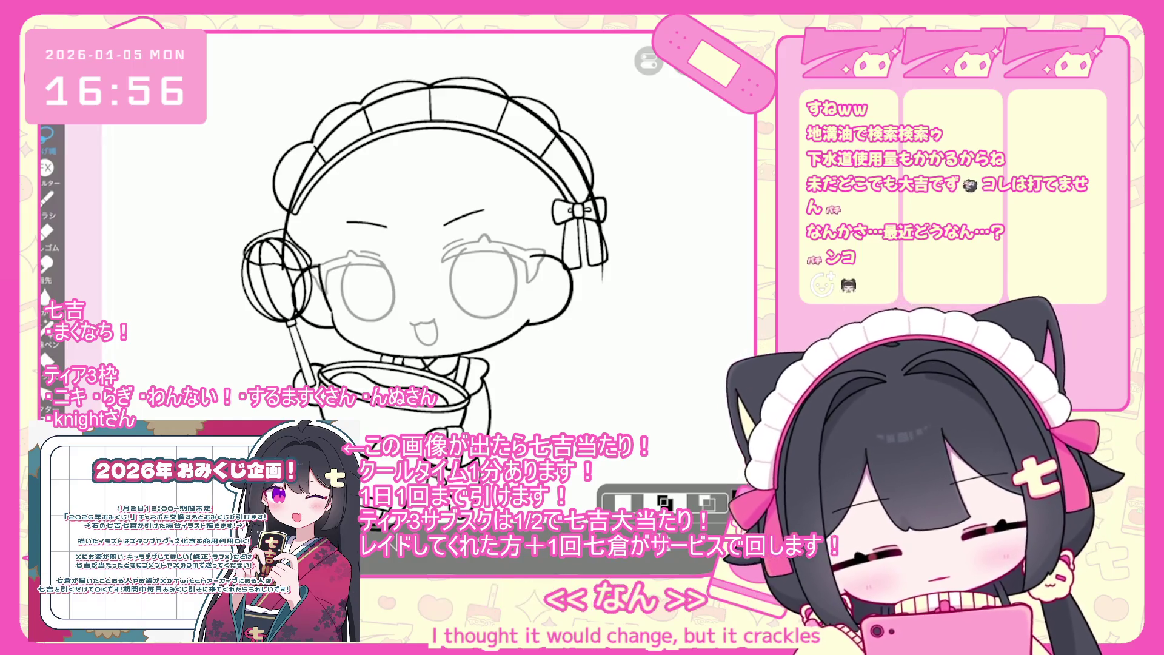
Step: Insert an empty layer directly above layer 5, then bring up the colour picker
scroll(435, 340, "up", 5)
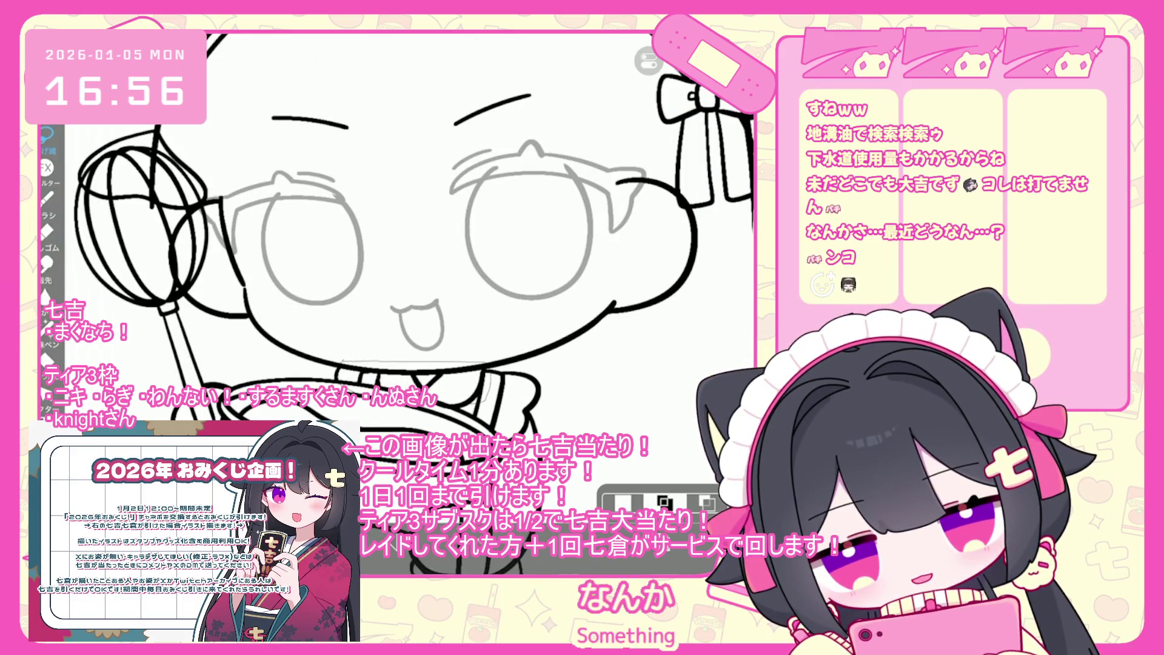
key("ctrl+c")
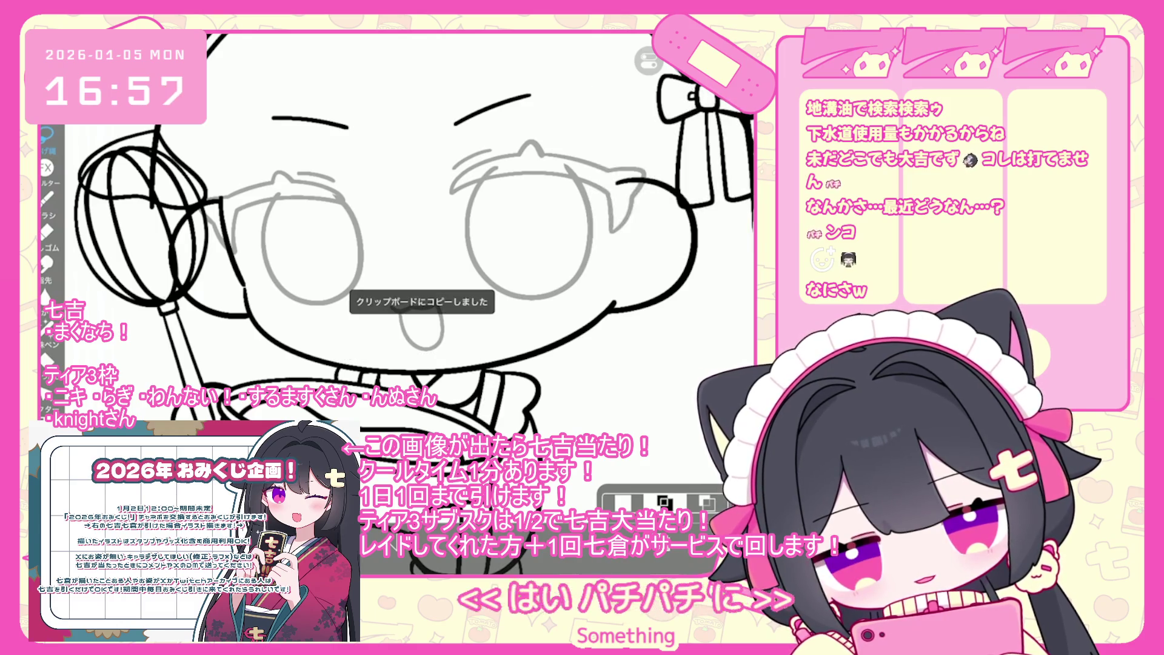
left_click(664, 502)
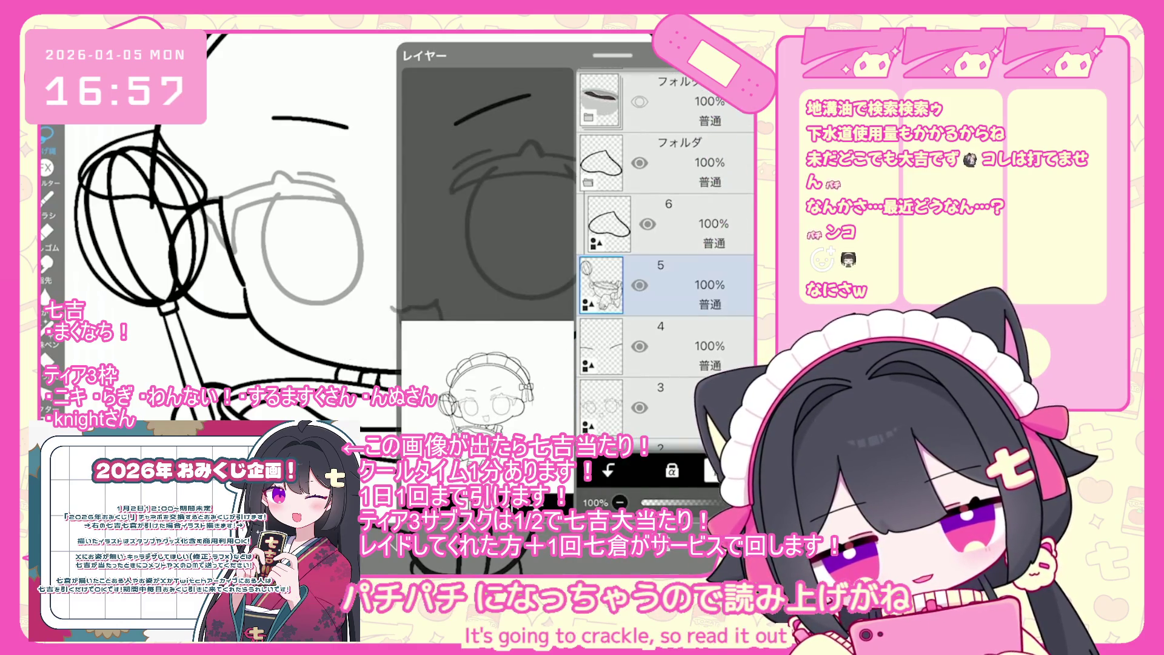
left_click(664, 503)
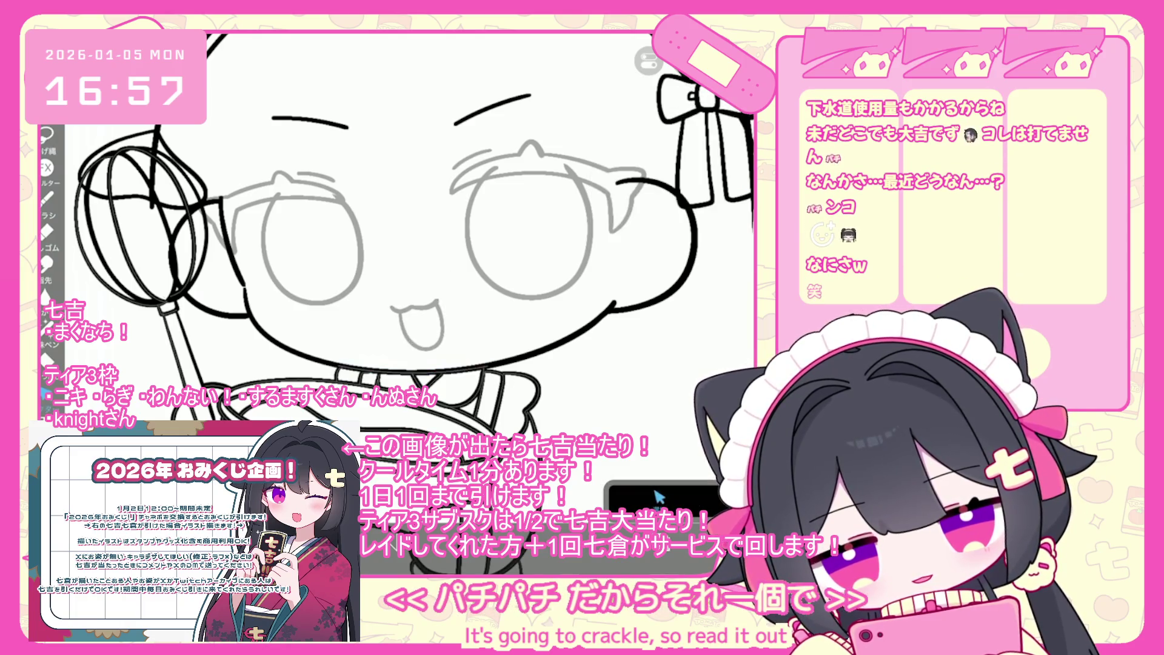
left_click(659, 498)
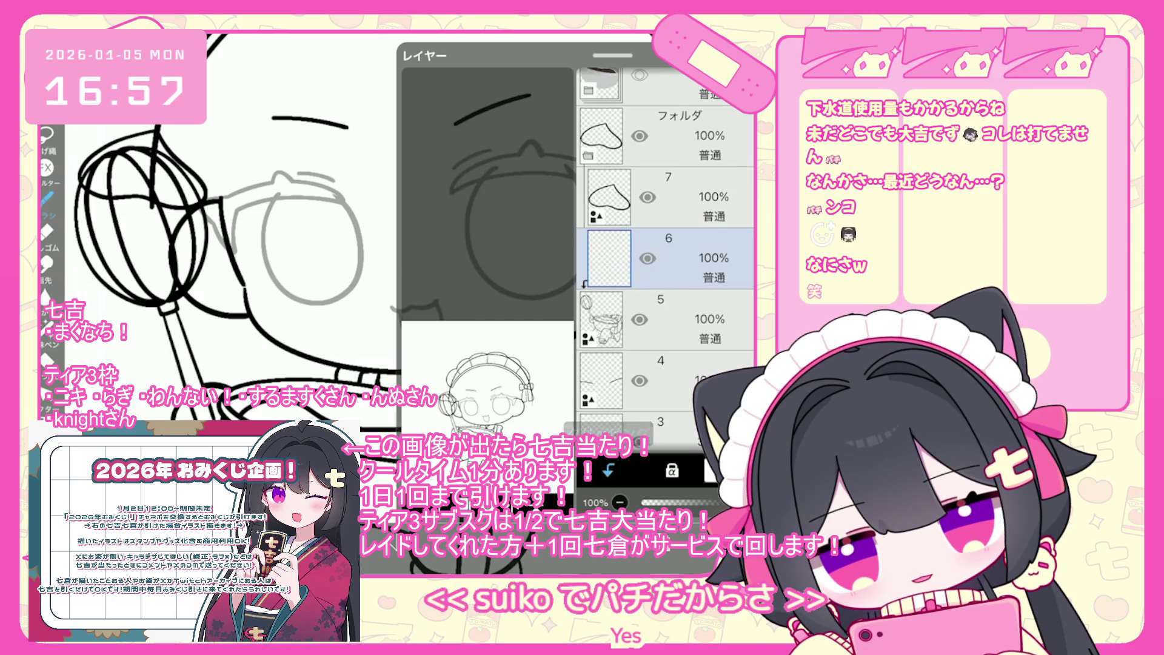
left_click(660, 498)
left_click(631, 498)
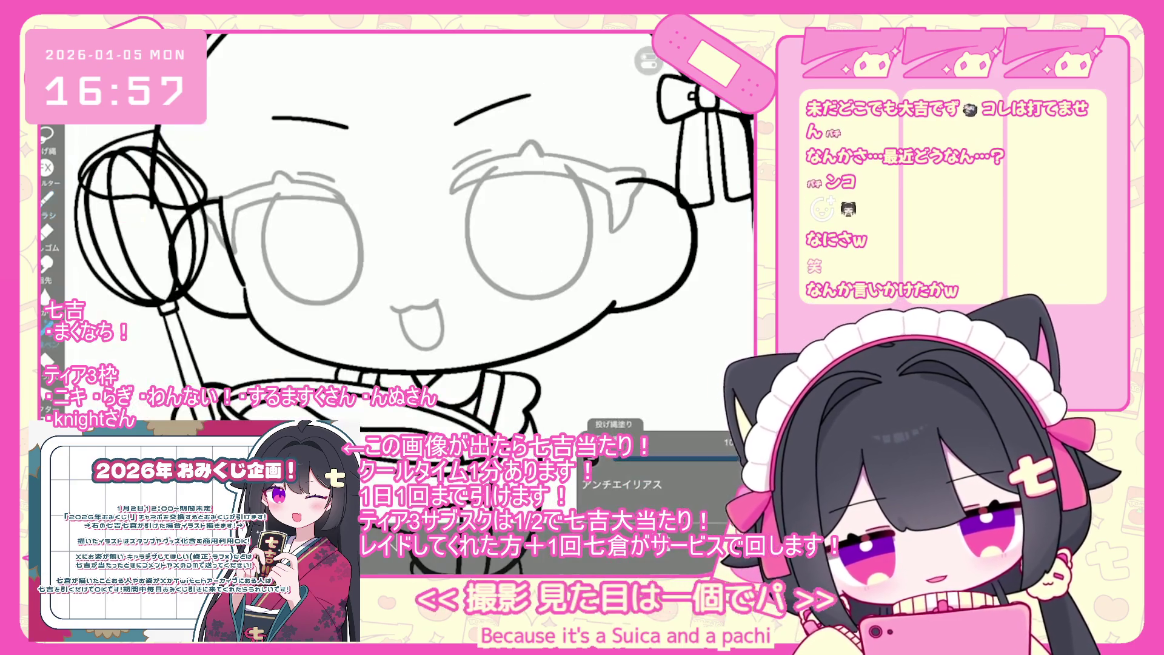
scroll(394, 243, "up", 5)
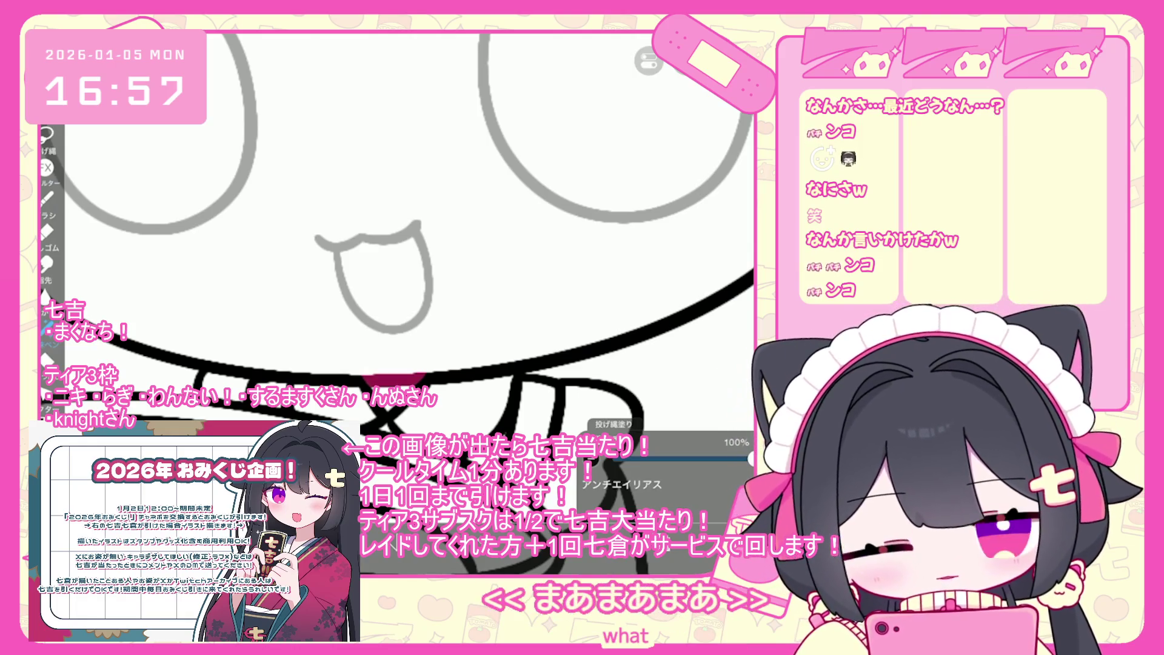
scroll(397, 243, "down", 5)
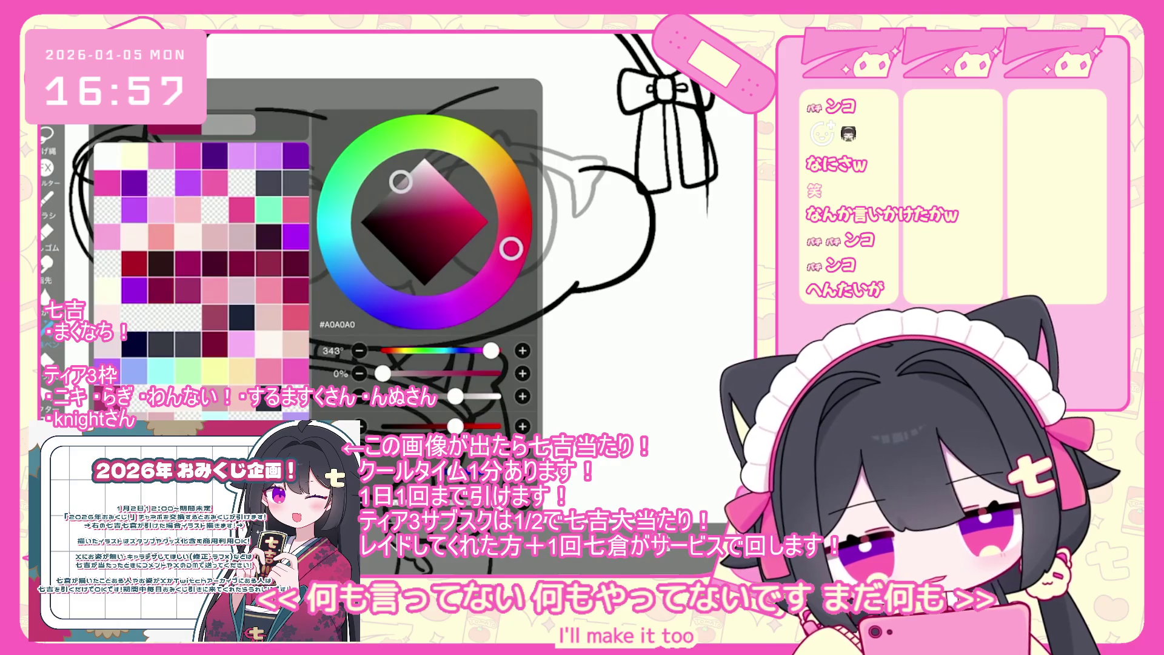
Step: Pick a muted grey and lasso-fill a thin shade along the frill edge below the face
left_click_drag(421, 178, 407, 182)
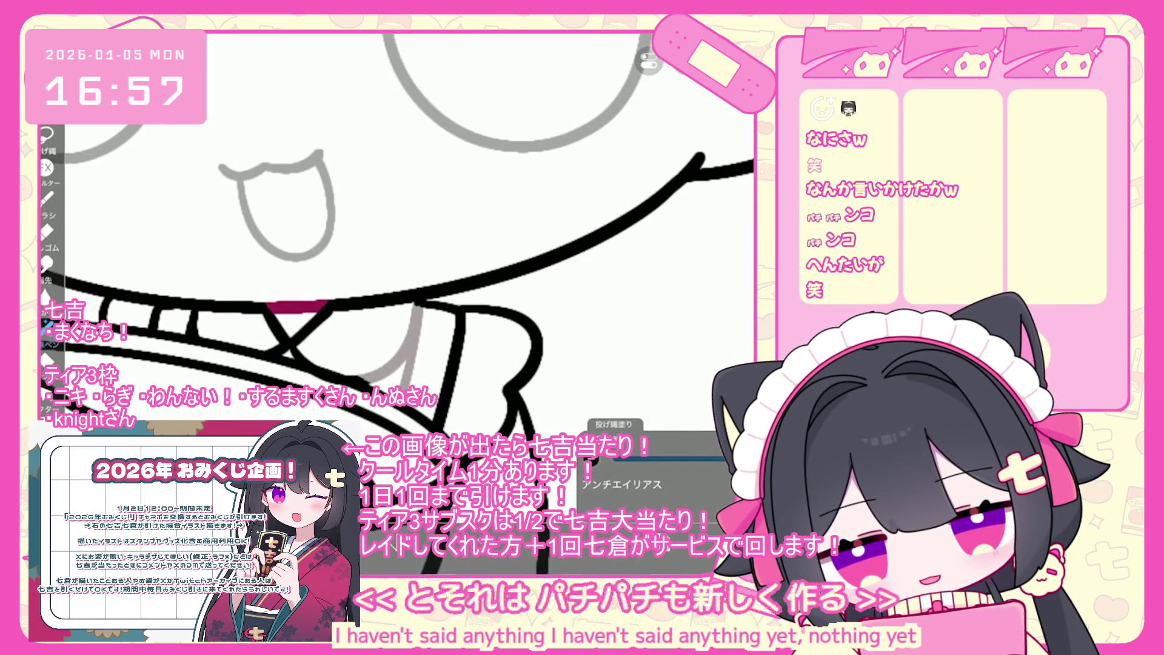
key("ctrl+z")
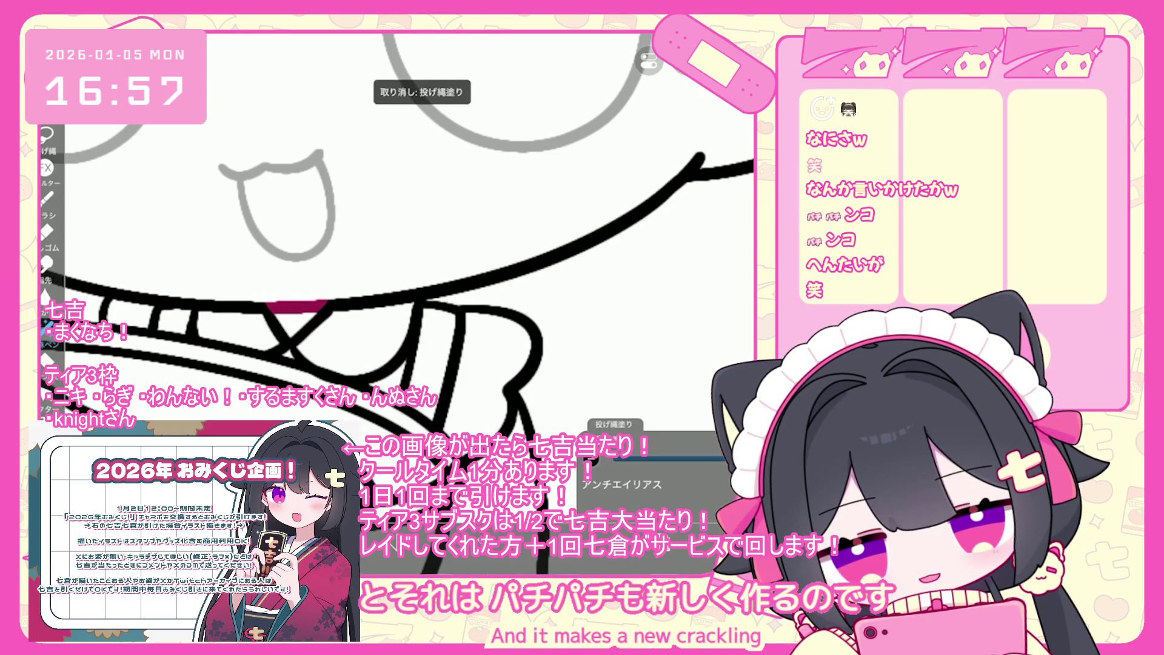
scroll(397, 297, "down", 1)
left_click_drag(478, 313, 462, 405)
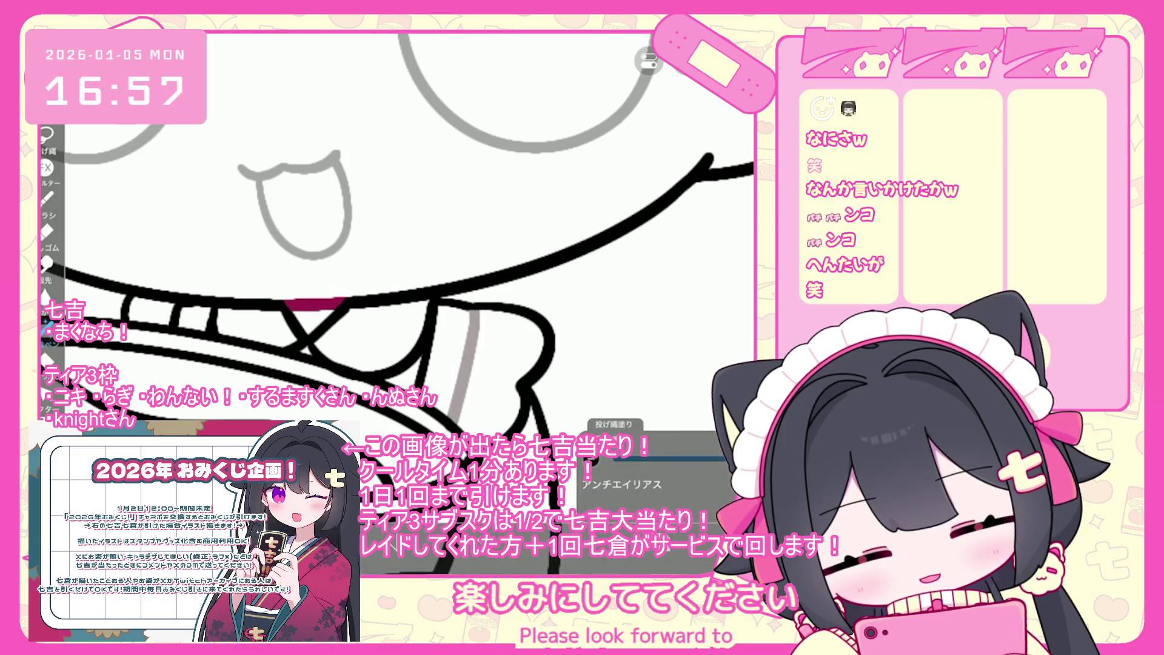
scroll(397, 285, "down", 1)
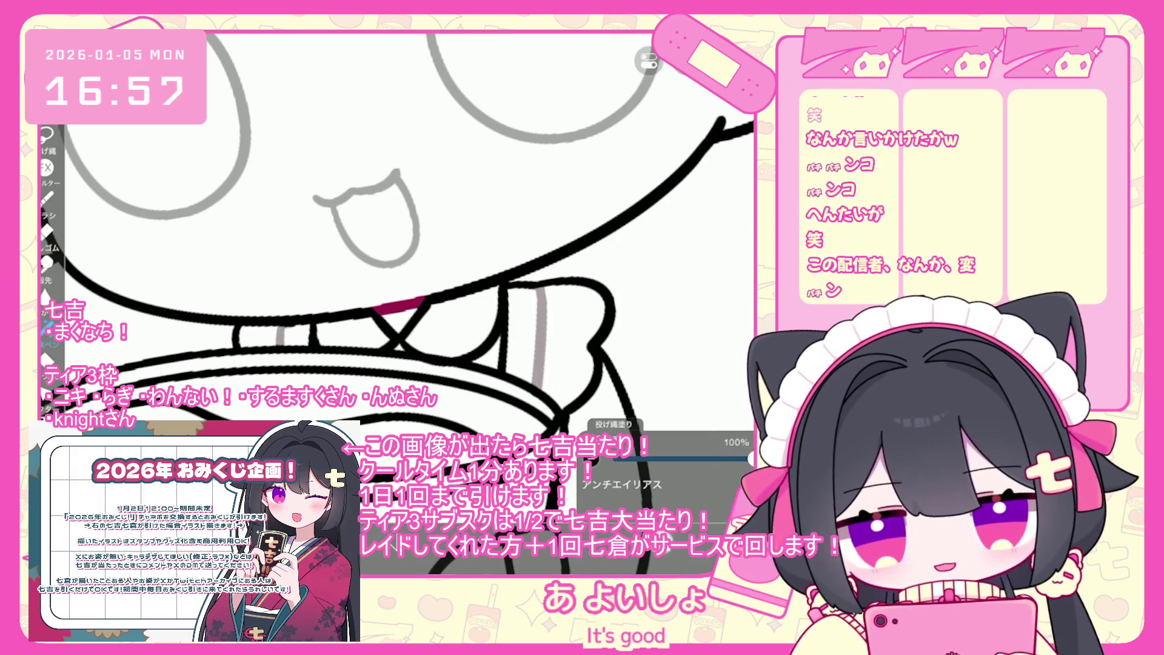
scroll(667, 254, "down", 3)
Step: On layer 2, lasso-fill the dress behind the bowl with pink #FFBBCE, then undo a trial fill
left_click(667, 349)
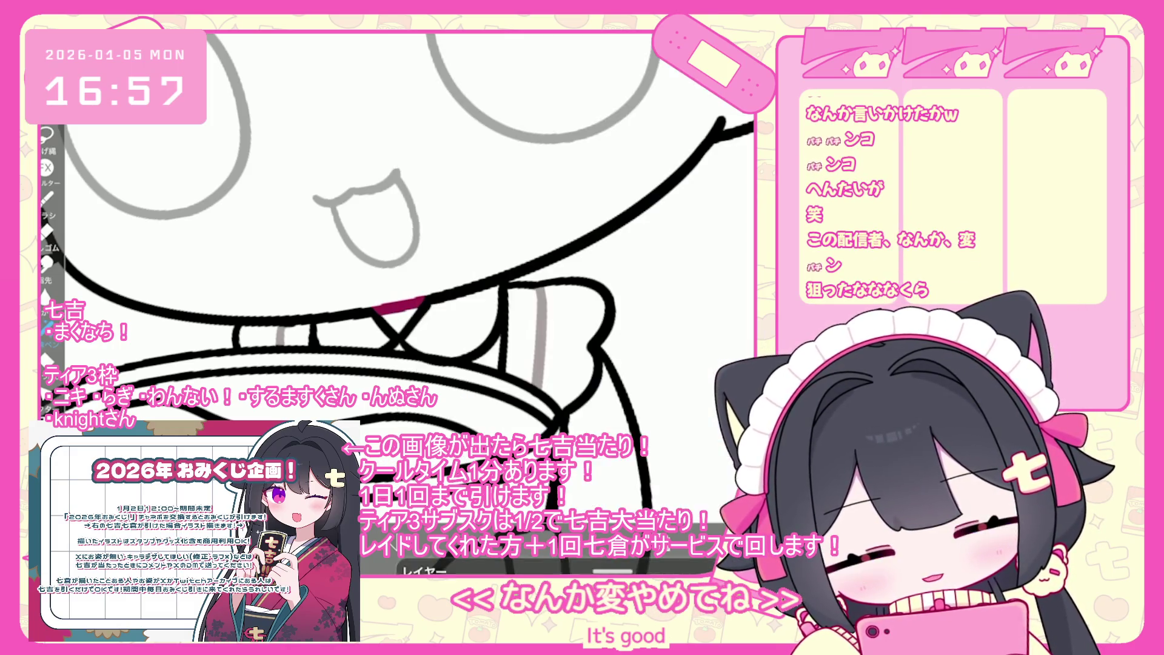
left_click_drag(412, 182, 441, 175)
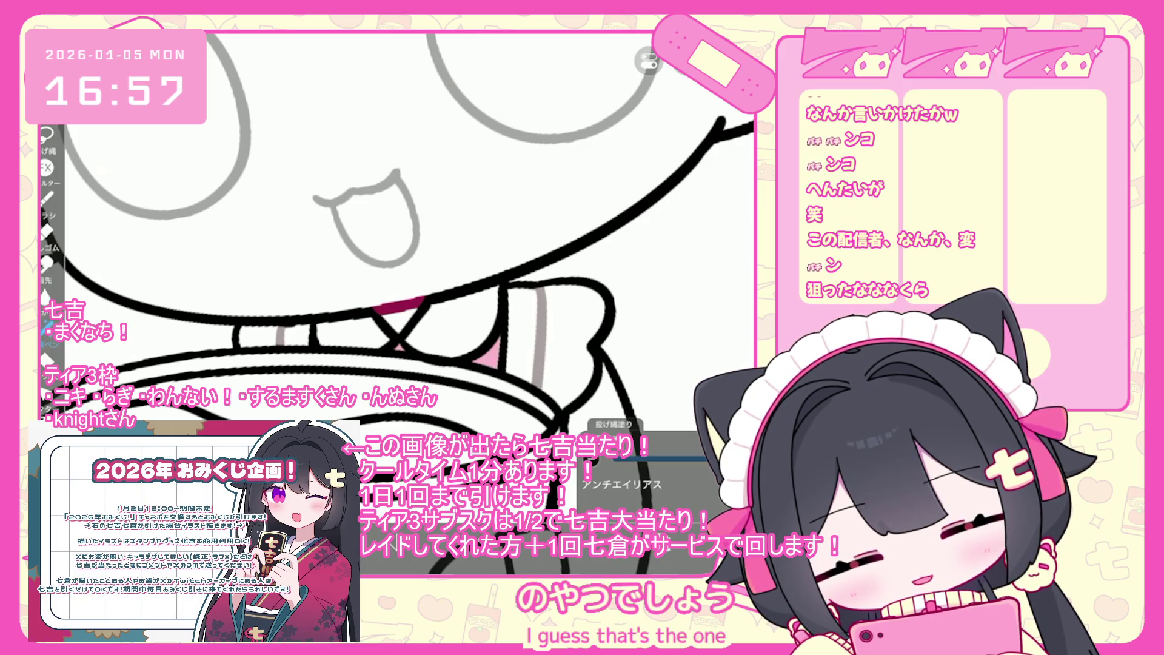
scroll(424, 237, "down", 5)
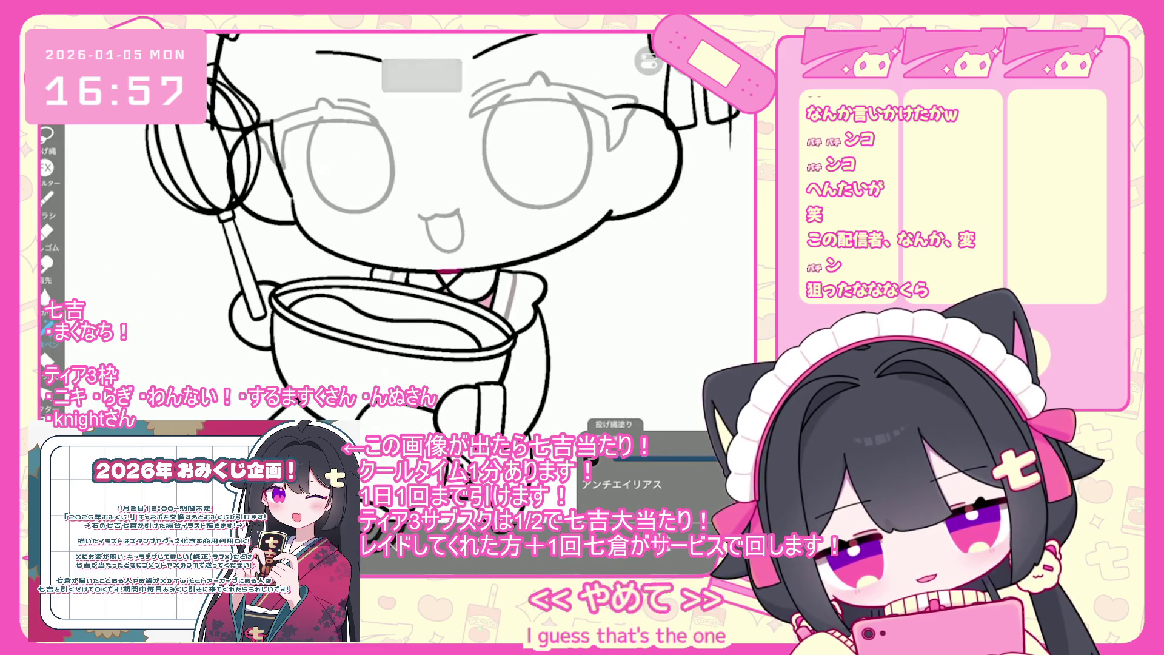
scroll(373, 237, "up", 3)
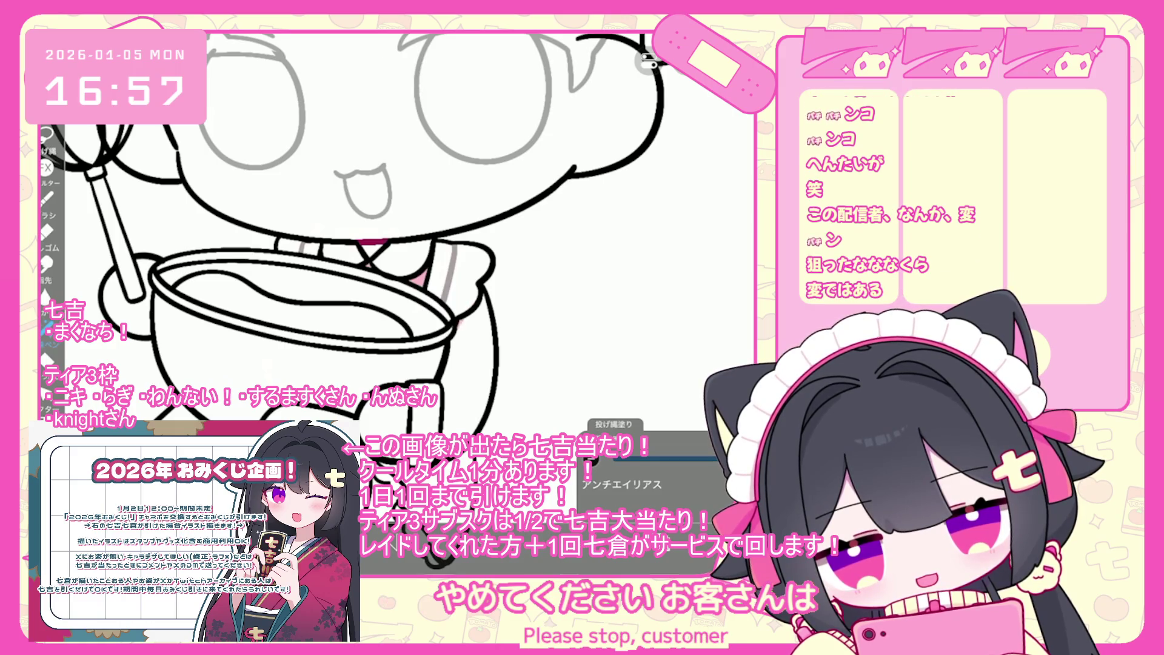
left_click_drag(442, 315, 479, 436)
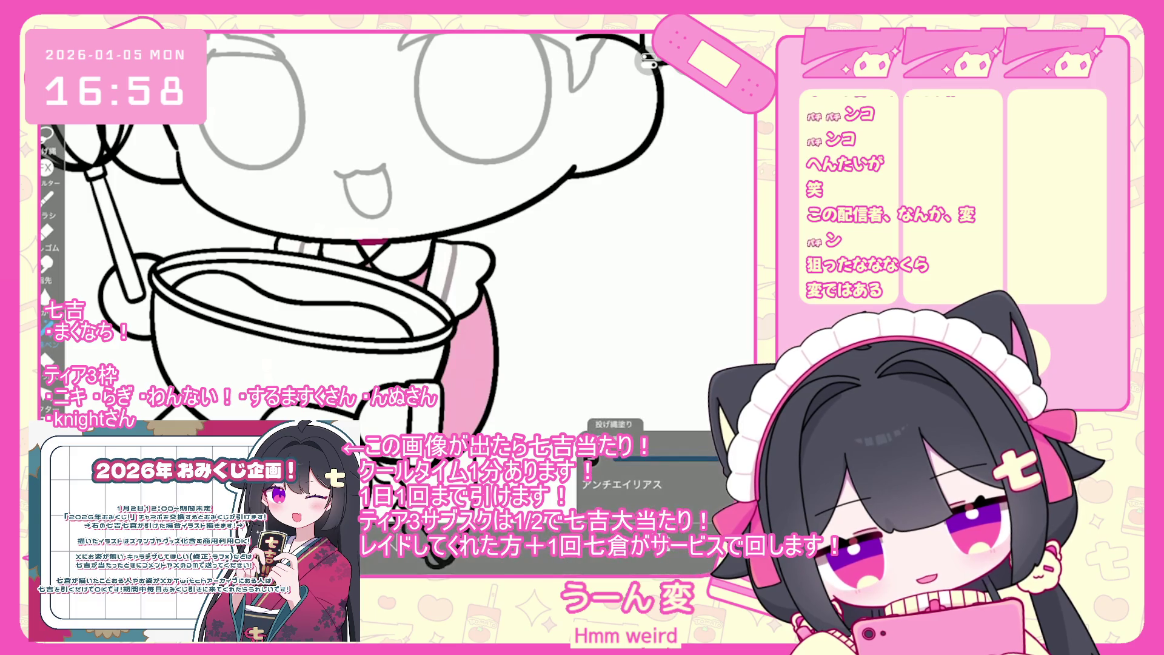
scroll(374, 236, "up", 2)
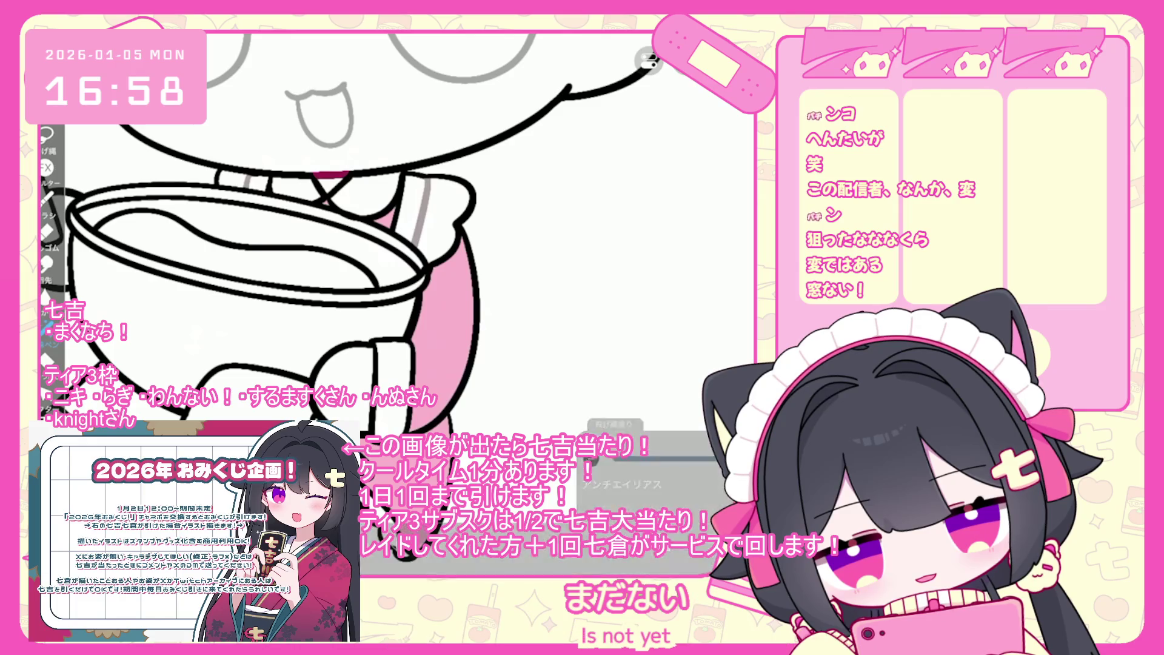
scroll(400, 243, "down", 3)
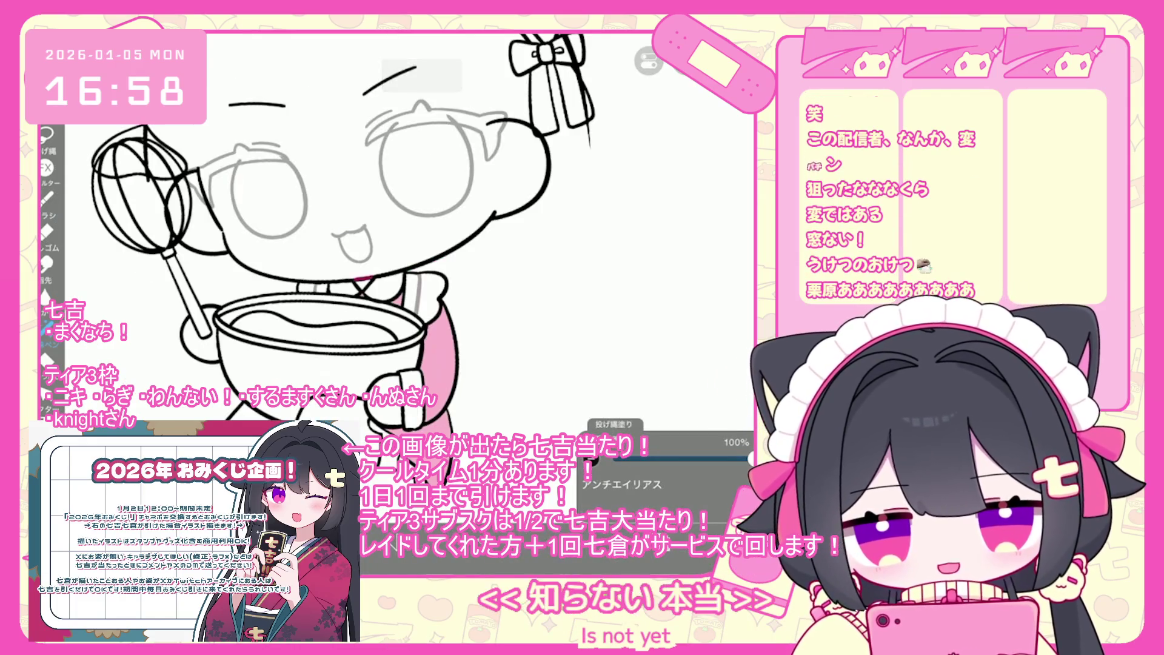
scroll(340, 237, "up", 3)
scroll(321, 254, "up", 3)
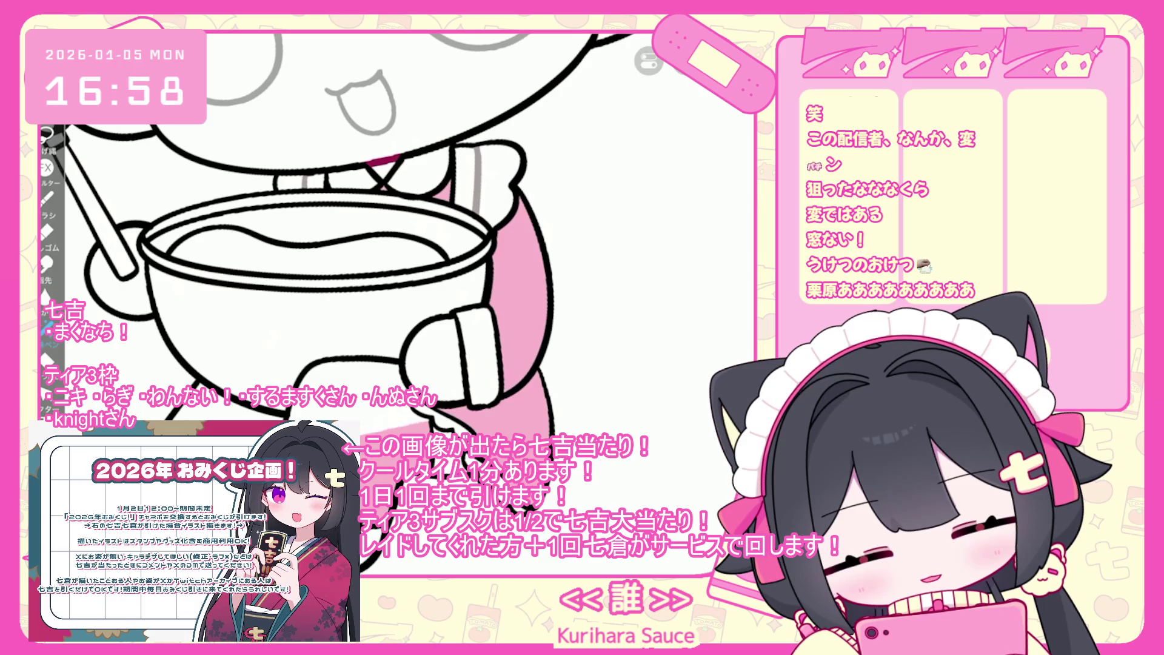
key("g")
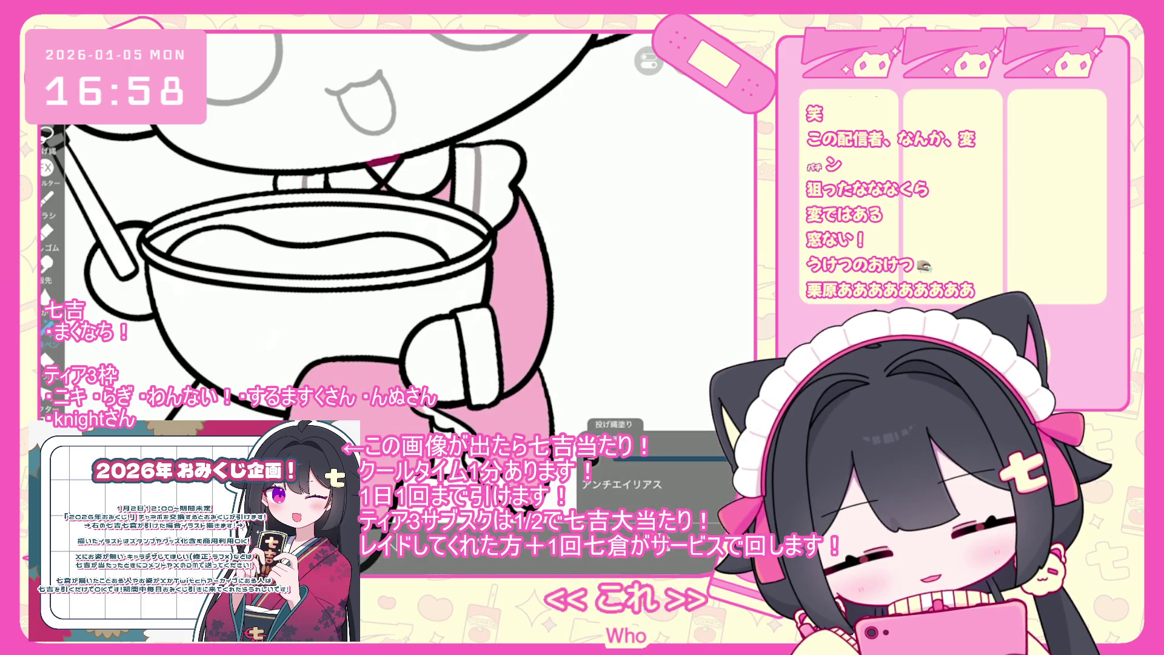
key("ctrl+z")
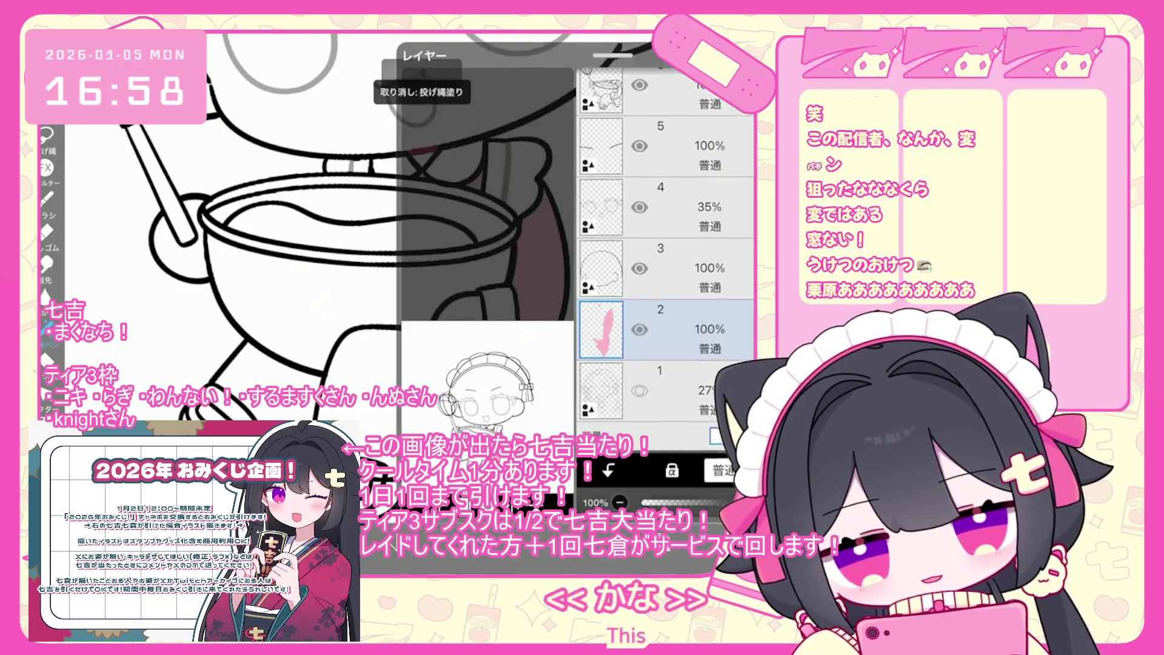
Step: On layer 3, lasso-fill the leg below the bowl with pink
left_click(667, 268)
left_click(485, 243)
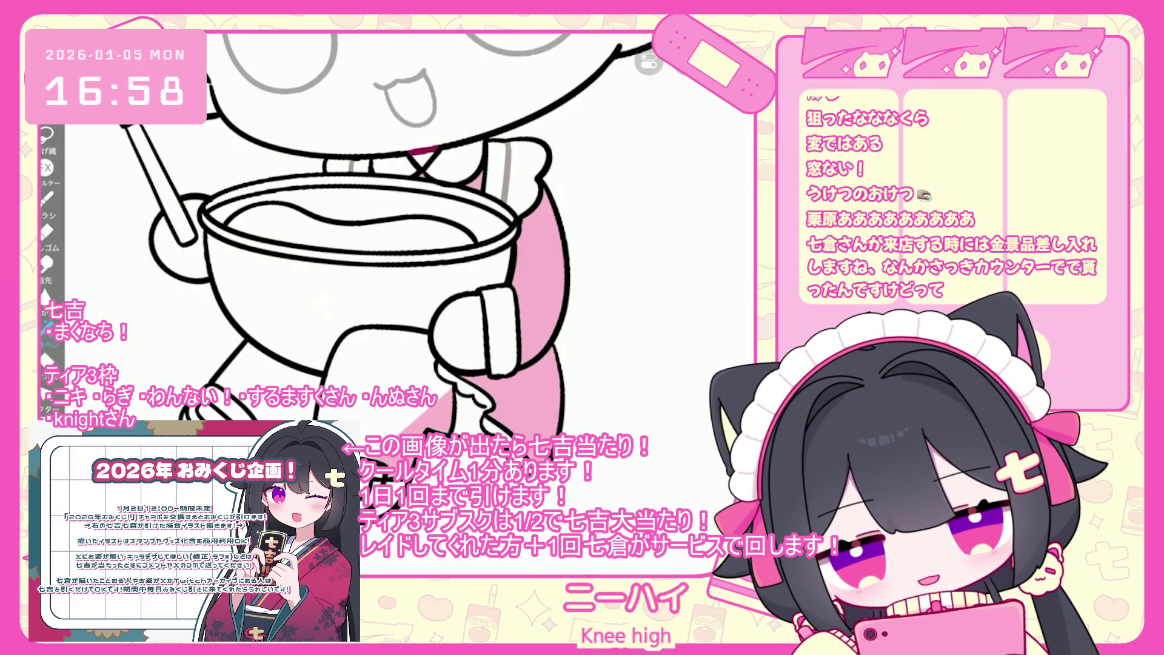
left_click_drag(358, 332, 449, 367)
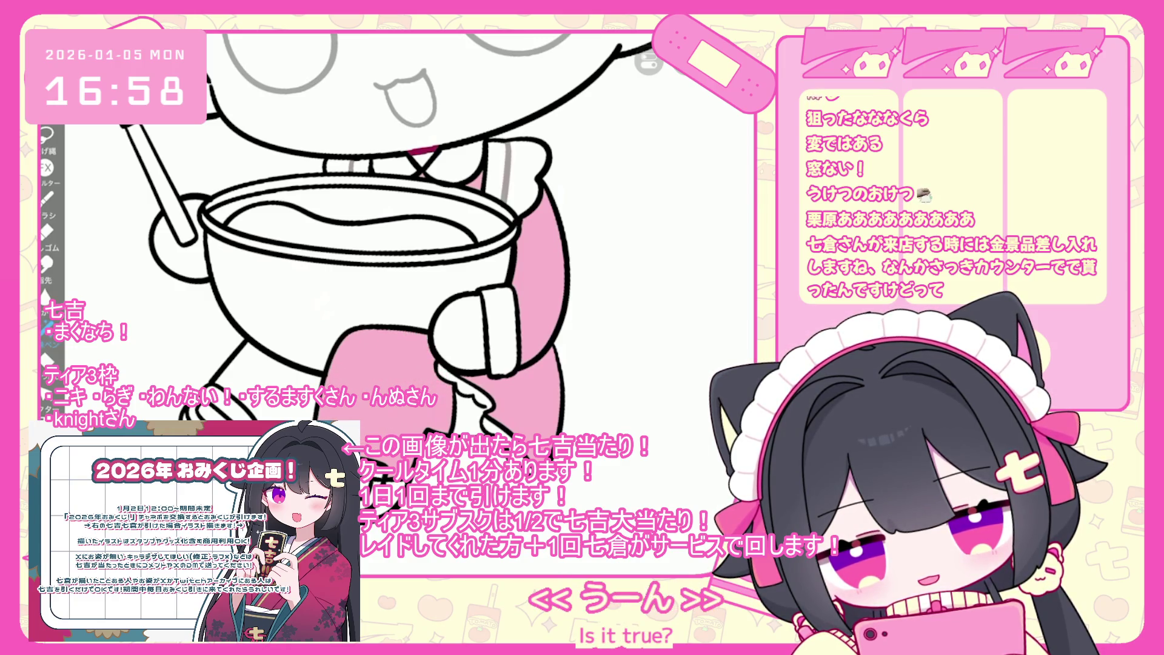
scroll(466, 243, "up", 3)
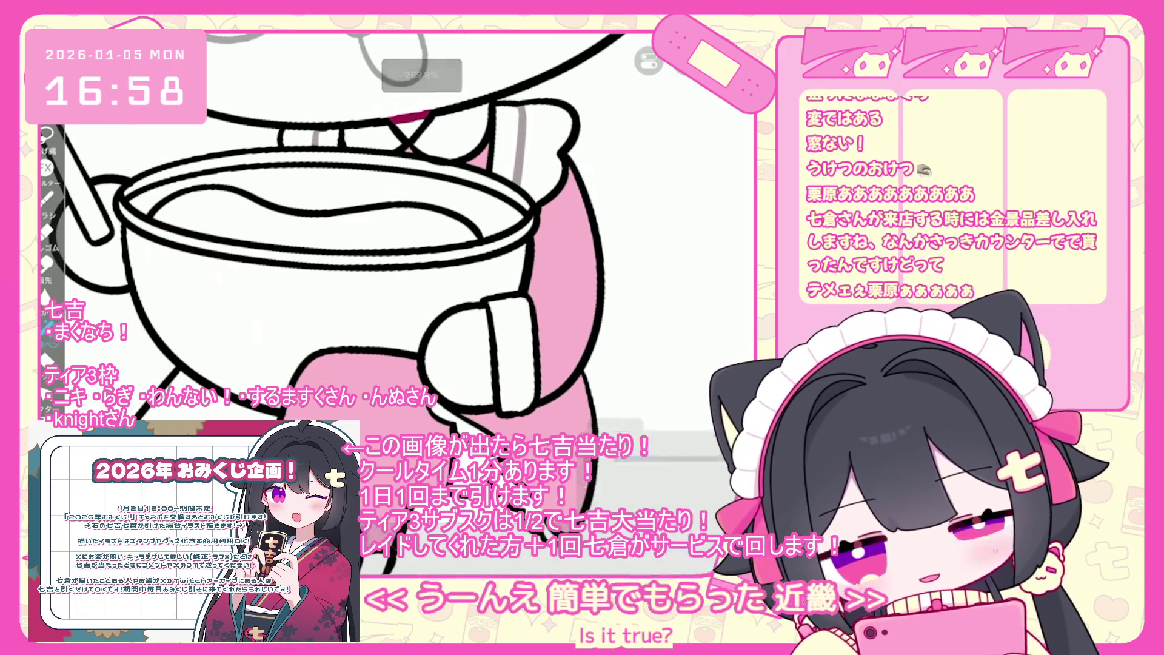
left_click_drag(388, 242, 339, 200)
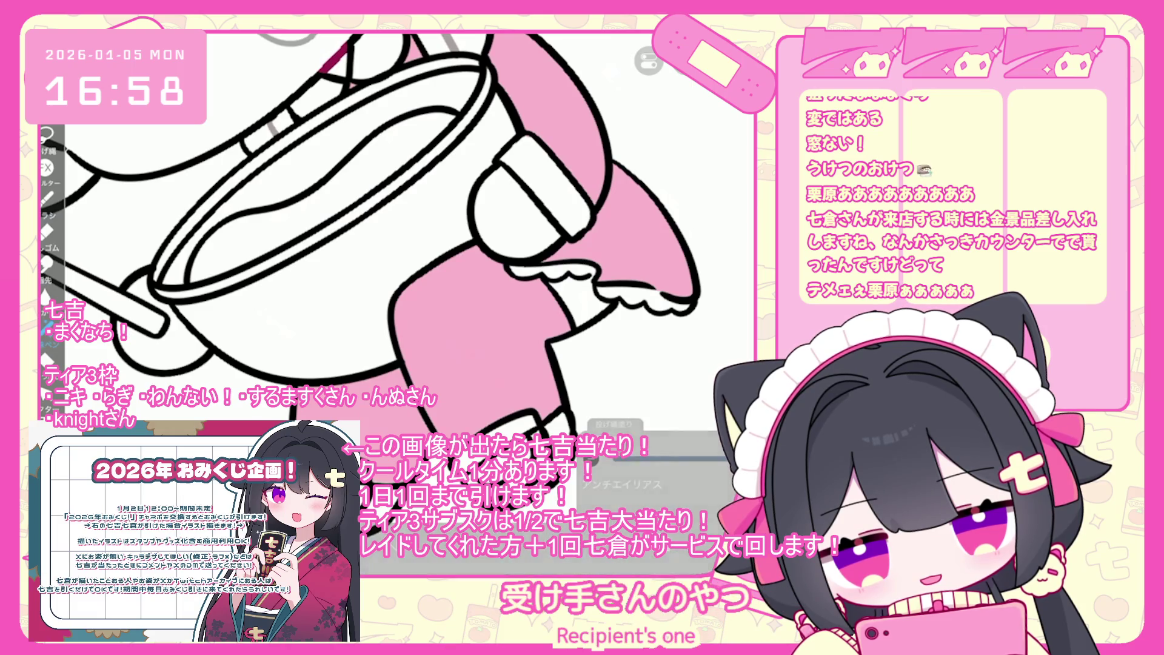
scroll(371, 248, "down", 5)
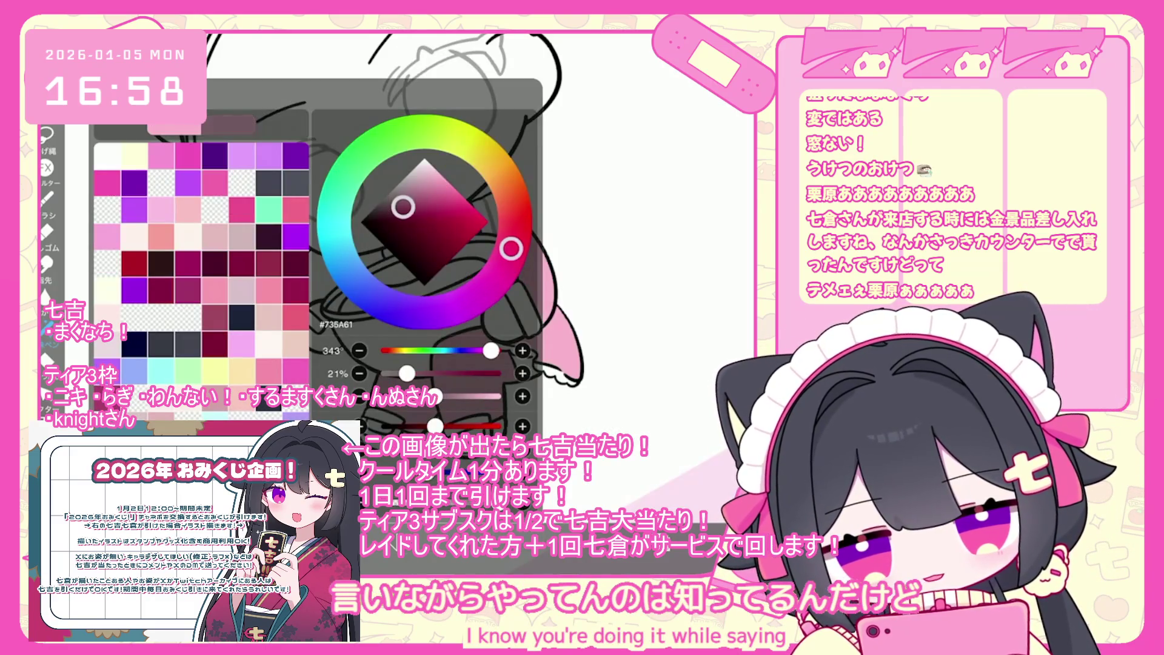
Step: Lasso-fill the shoe beneath the pink leg with dark mauve-brown #735A61 on layer 4
scroll(376, 242, "up", 5)
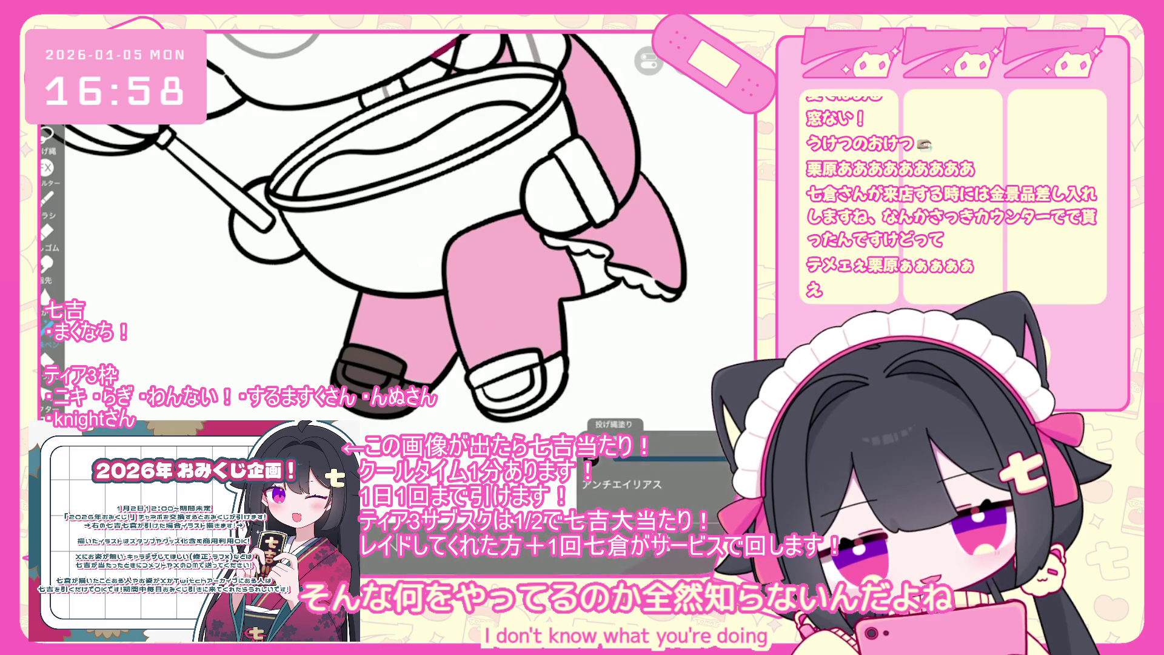
scroll(394, 242, "up", 2)
mouse_move(510, 363)
left_mouse_down()
mouse_move(443, 383)
mouse_move(432, 403)
left_mouse_up()
left_click_drag(513, 387, 505, 428)
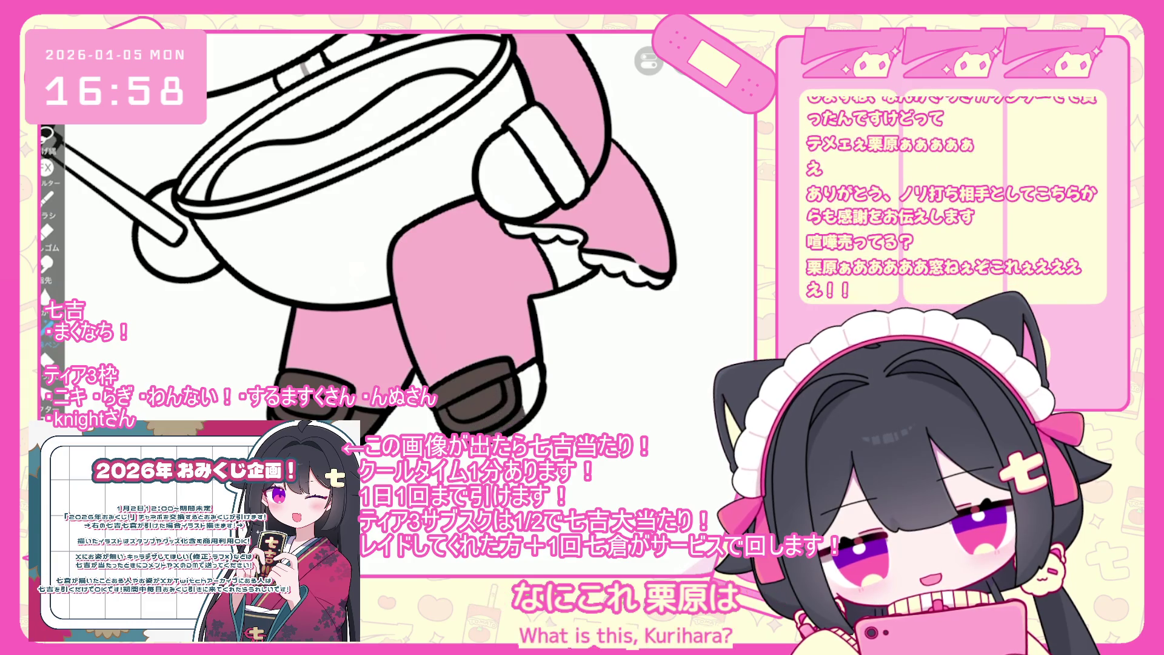
scroll(394, 242, "down", 2)
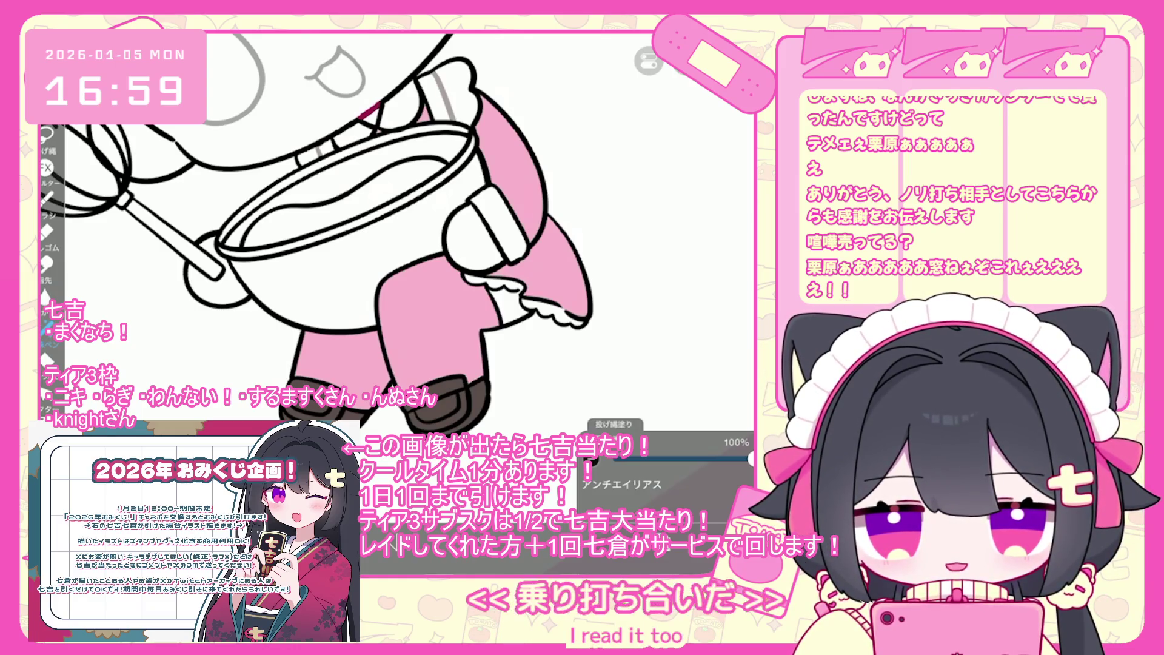
scroll(304, 242, "down", 3)
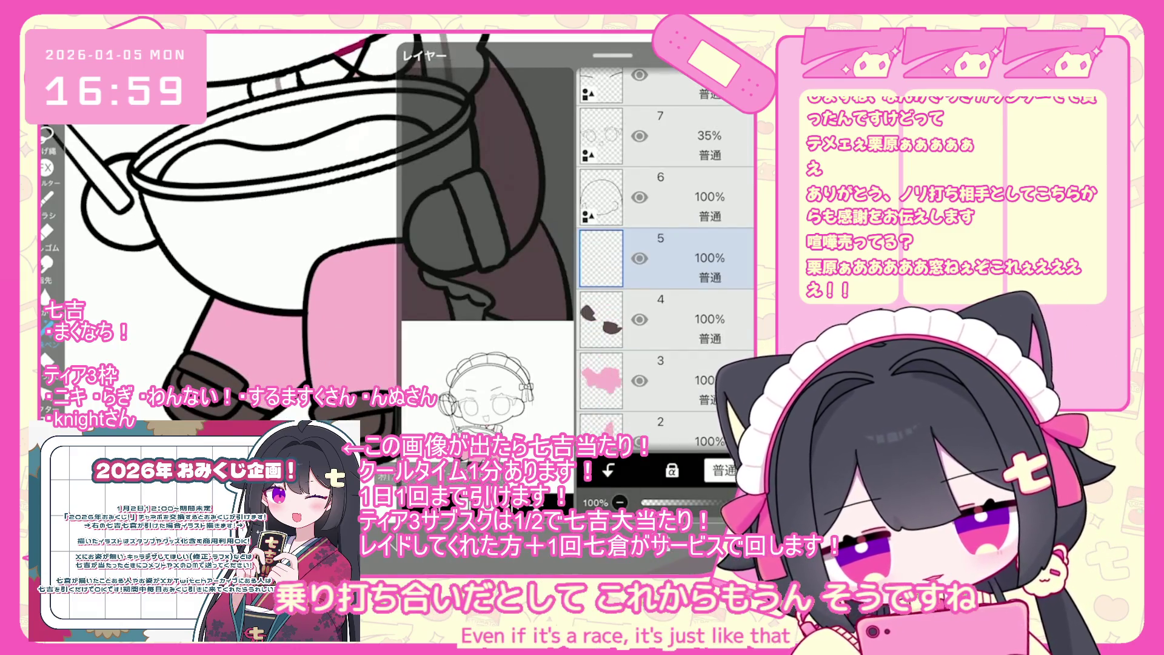
Step: Redo the frill tip fill and lasso-fill the frill edge in a darker pink
scroll(316, 254, "up", 3)
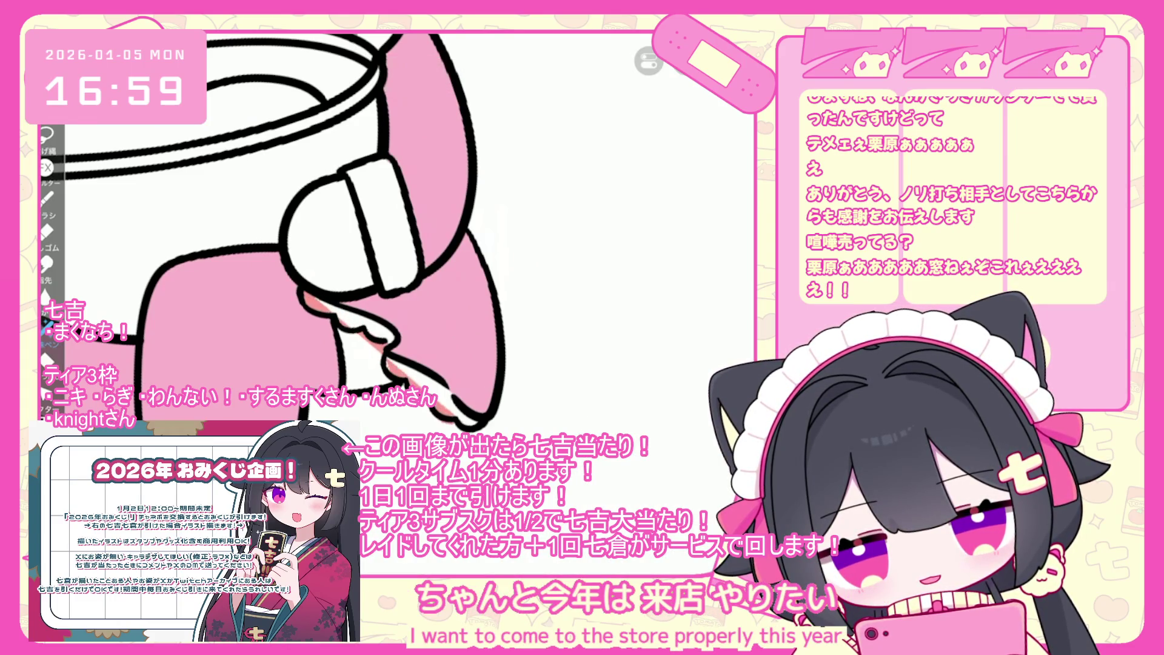
key("ctrl+z")
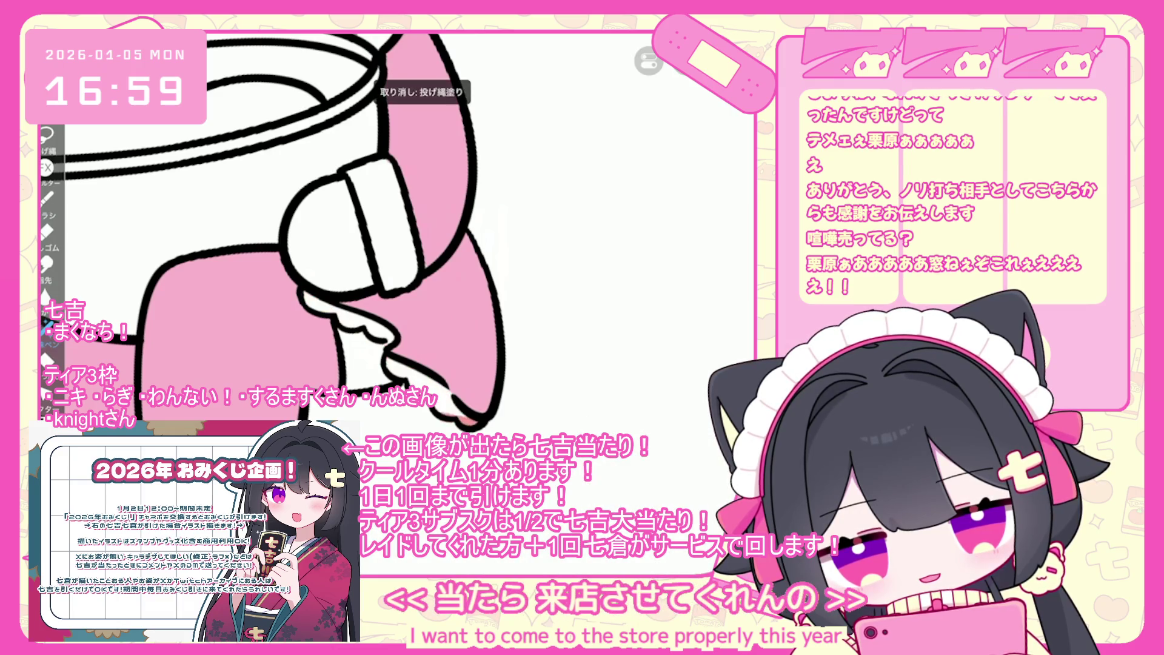
left_click_drag(388, 364, 393, 368)
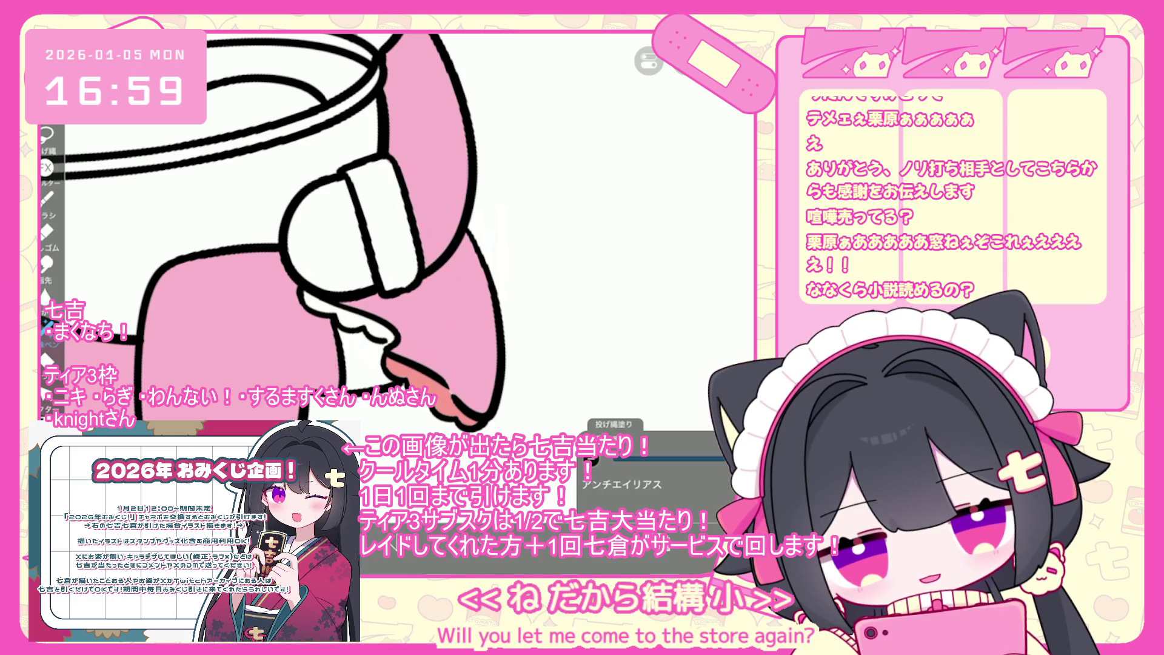
left_click_drag(346, 230, 388, 272)
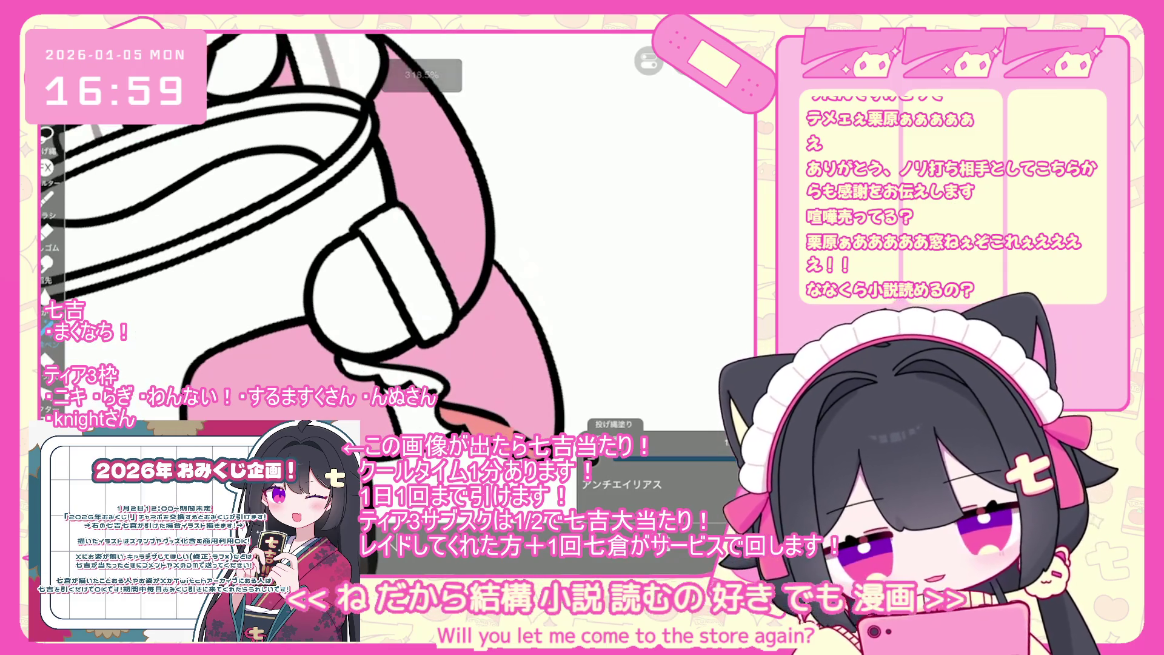
left_click_drag(347, 368, 403, 385)
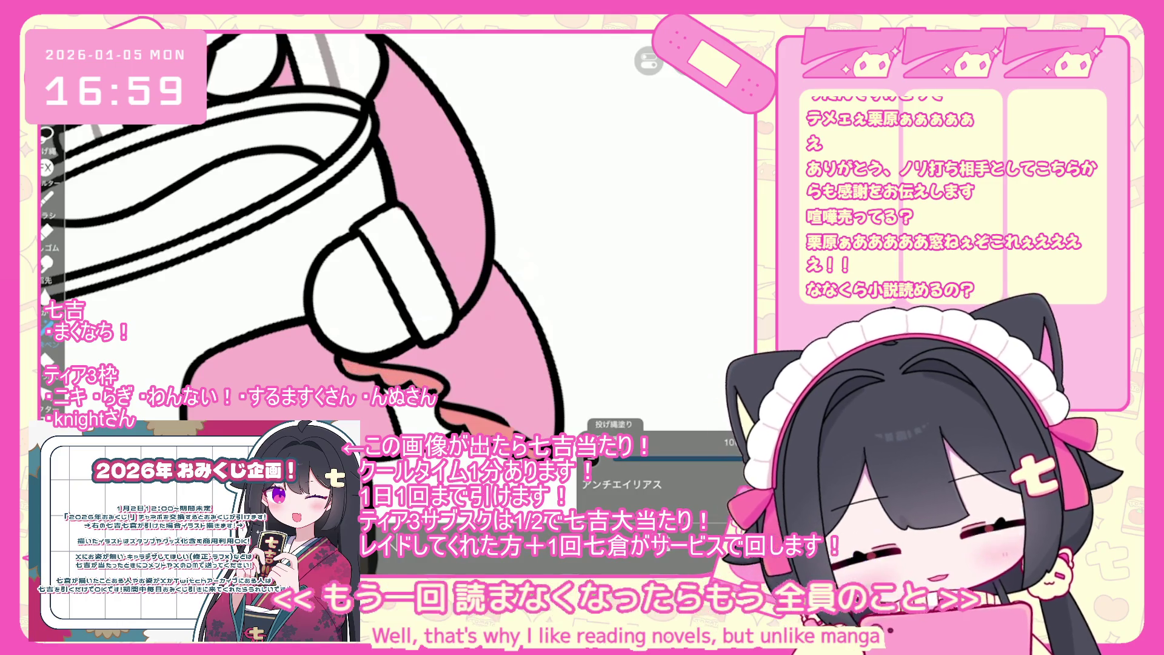
Step: Fill the white gap beside the glove and the whole neck bow with salmon pink
left_click_drag(346, 242, 364, 285)
mouse_move(445, 278)
left_mouse_down()
mouse_move(442, 392)
mouse_move(418, 388)
left_mouse_up()
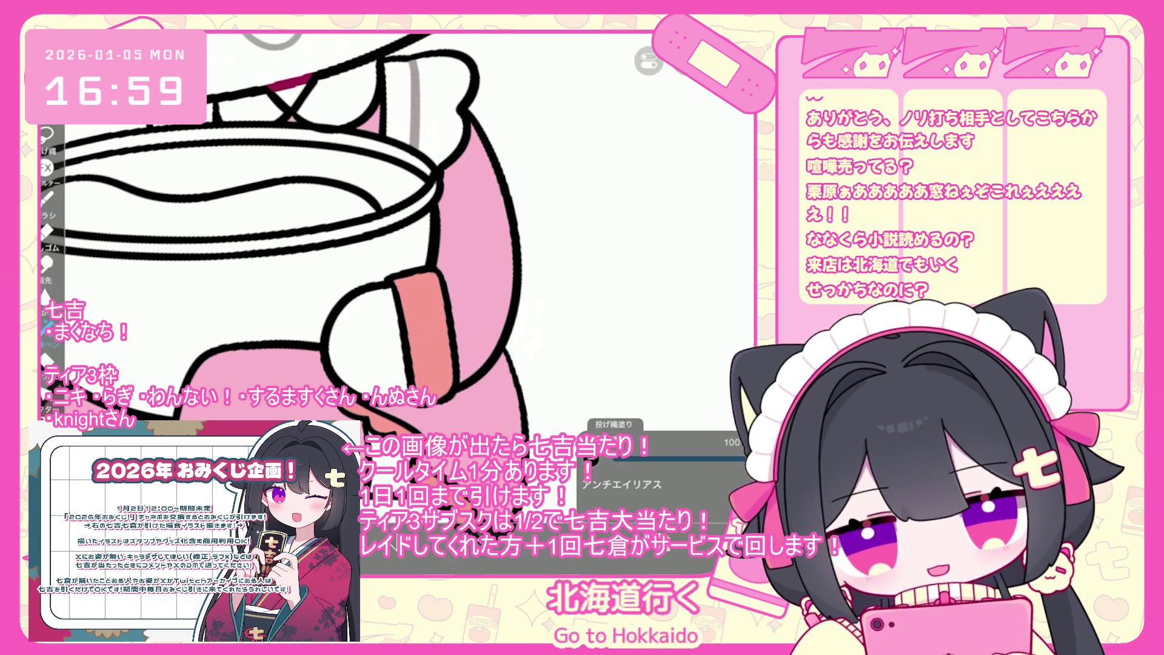
scroll(321, 242, "down", 5)
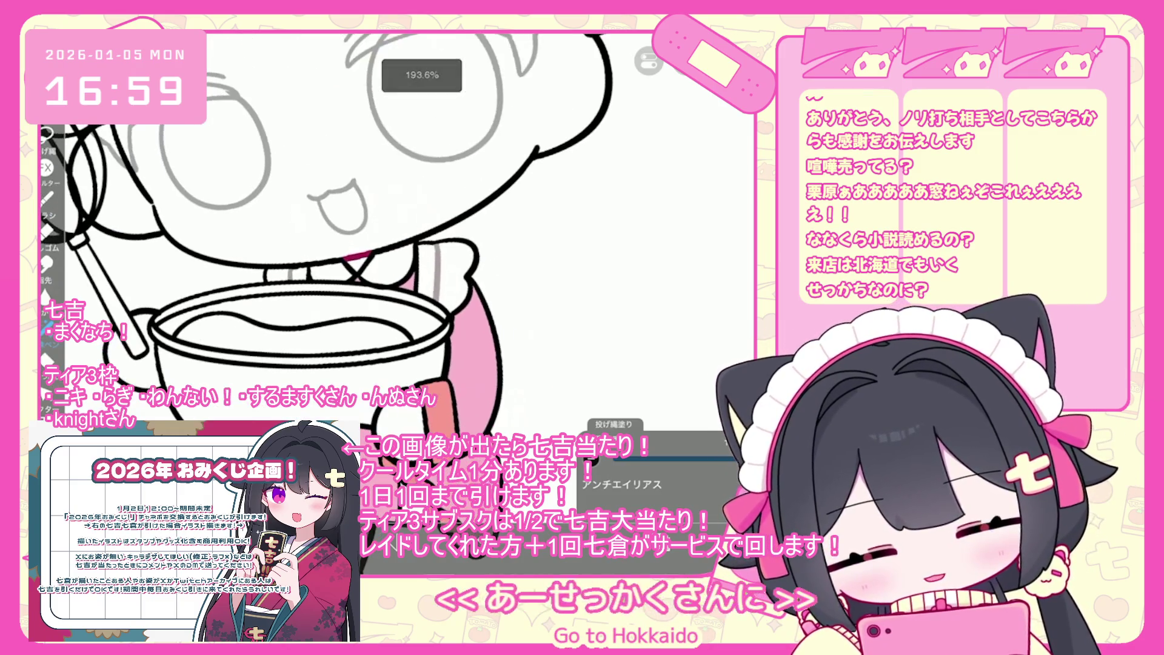
scroll(273, 261, "up", 3)
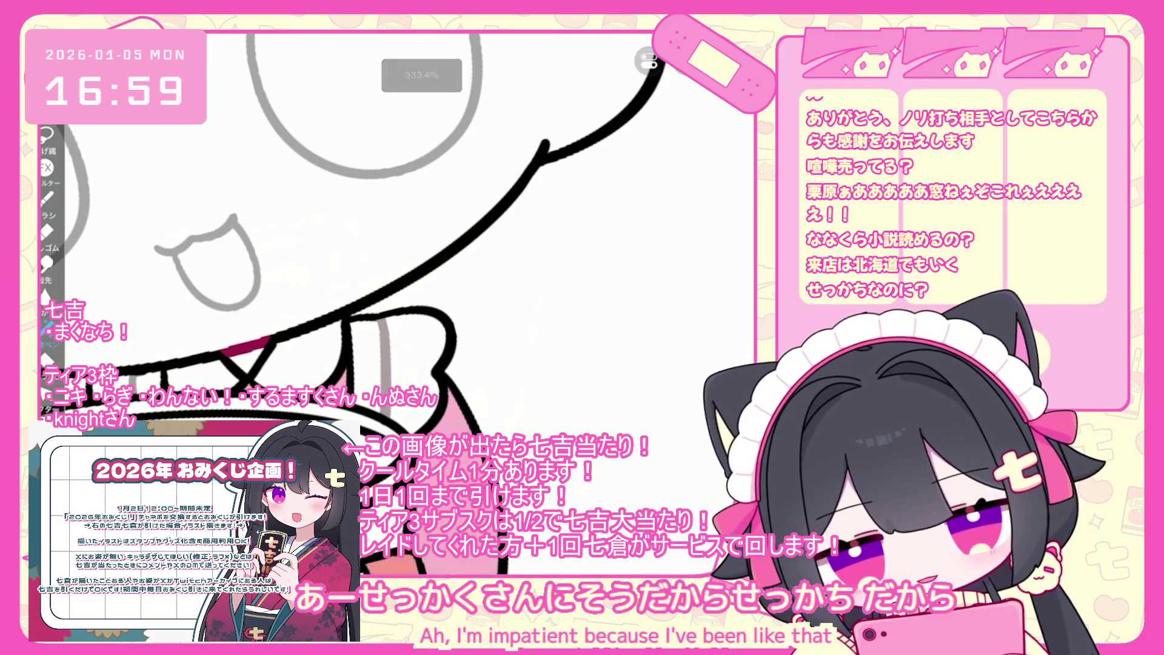
left_click_drag(437, 352, 361, 363)
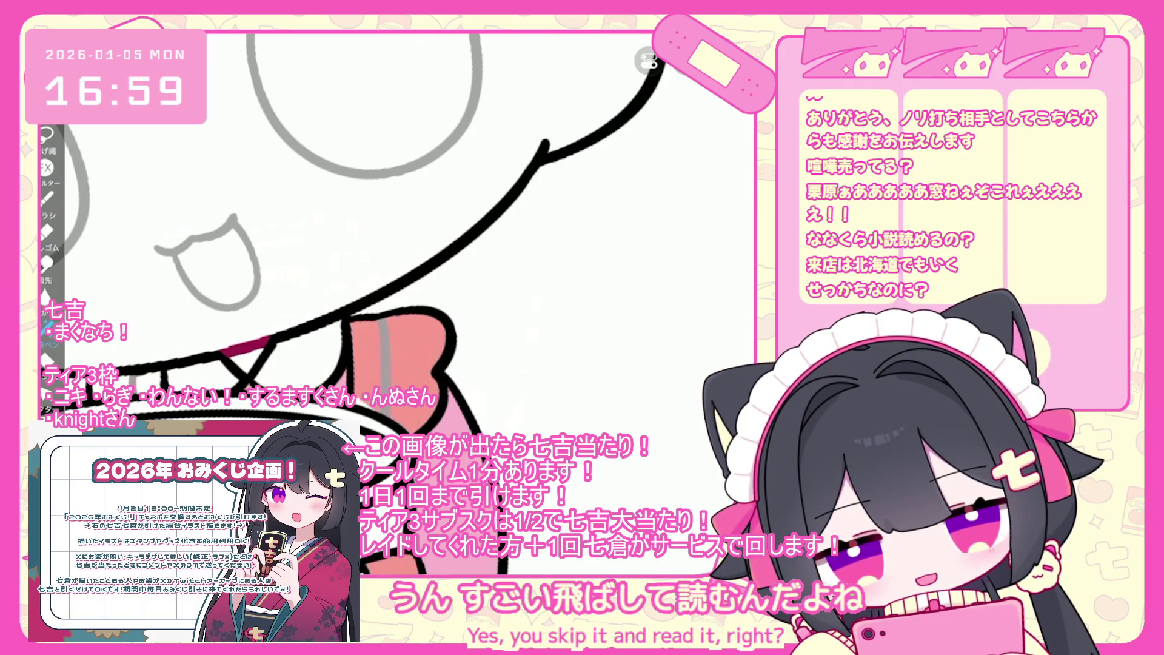
key("g")
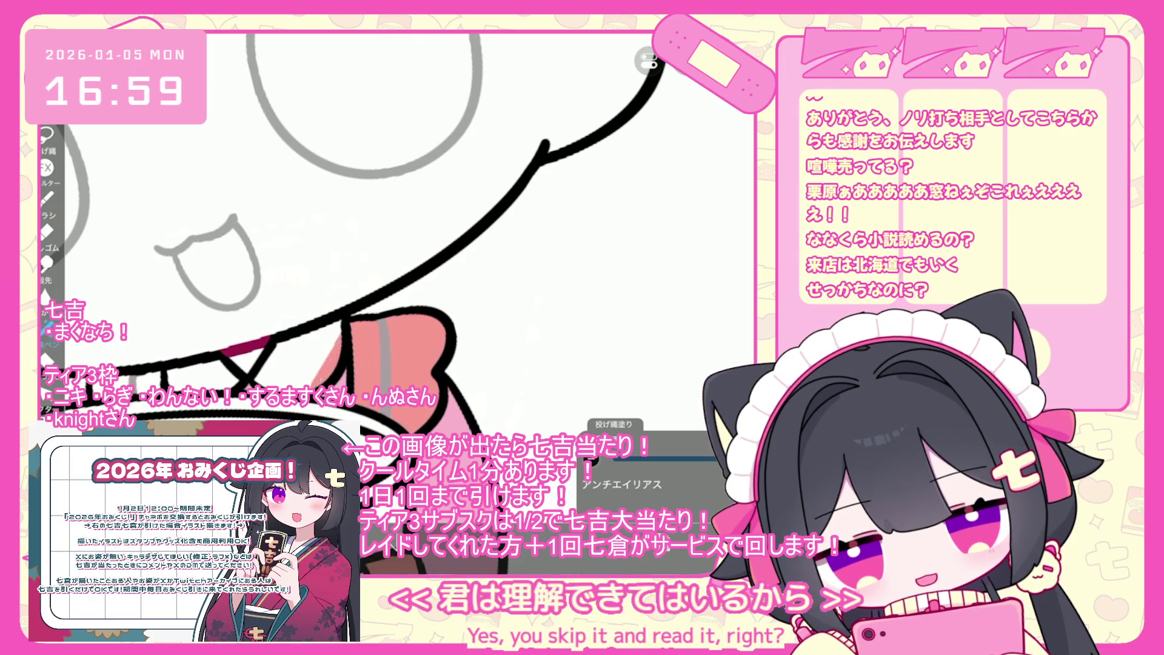
scroll(394, 273, "down", 2)
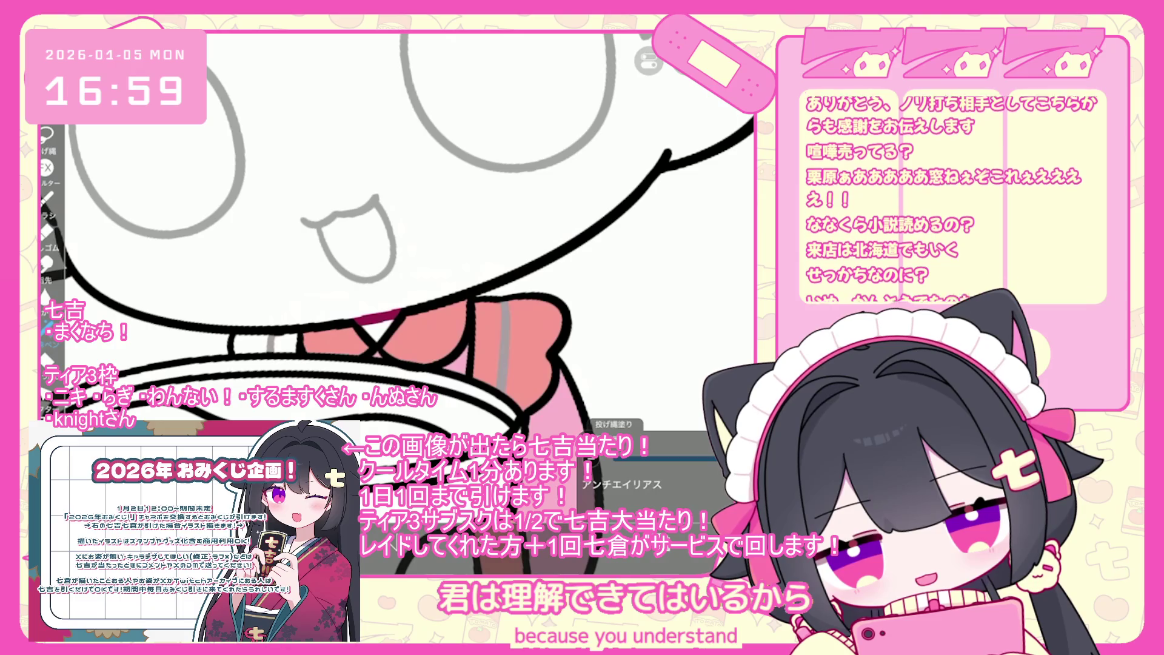
left_click_drag(285, 334, 236, 352)
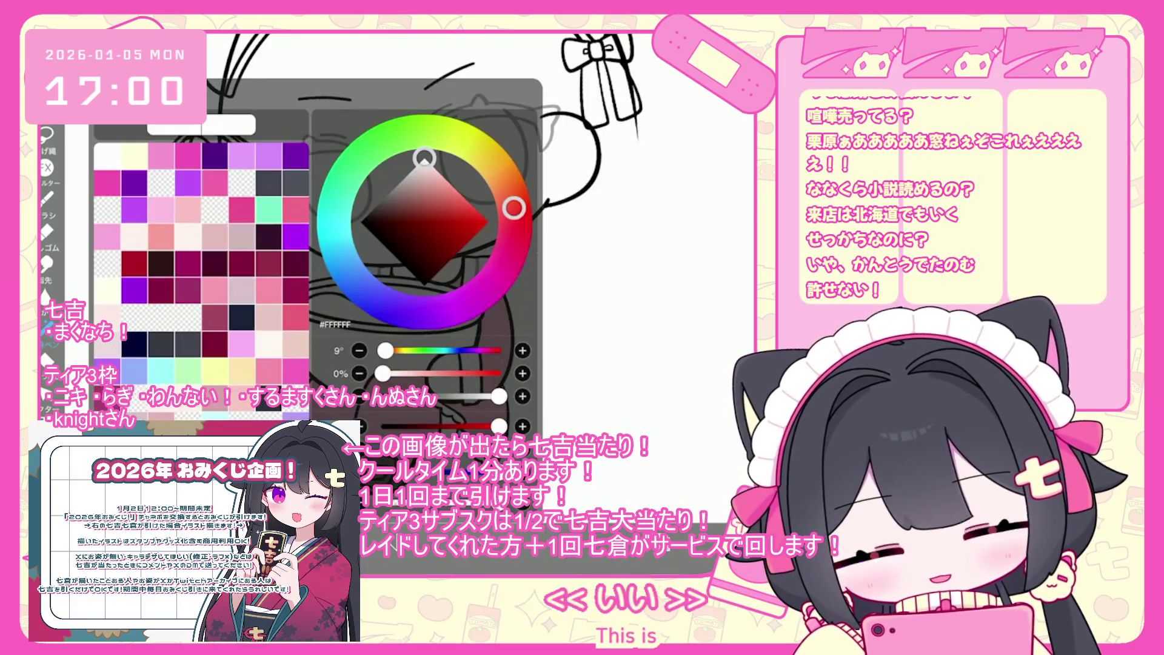
Step: Pick a dark grey colour and check the layer list while zooming around the canvas
left_click_drag(515, 225, 353, 278)
left_click_drag(424, 158, 386, 206)
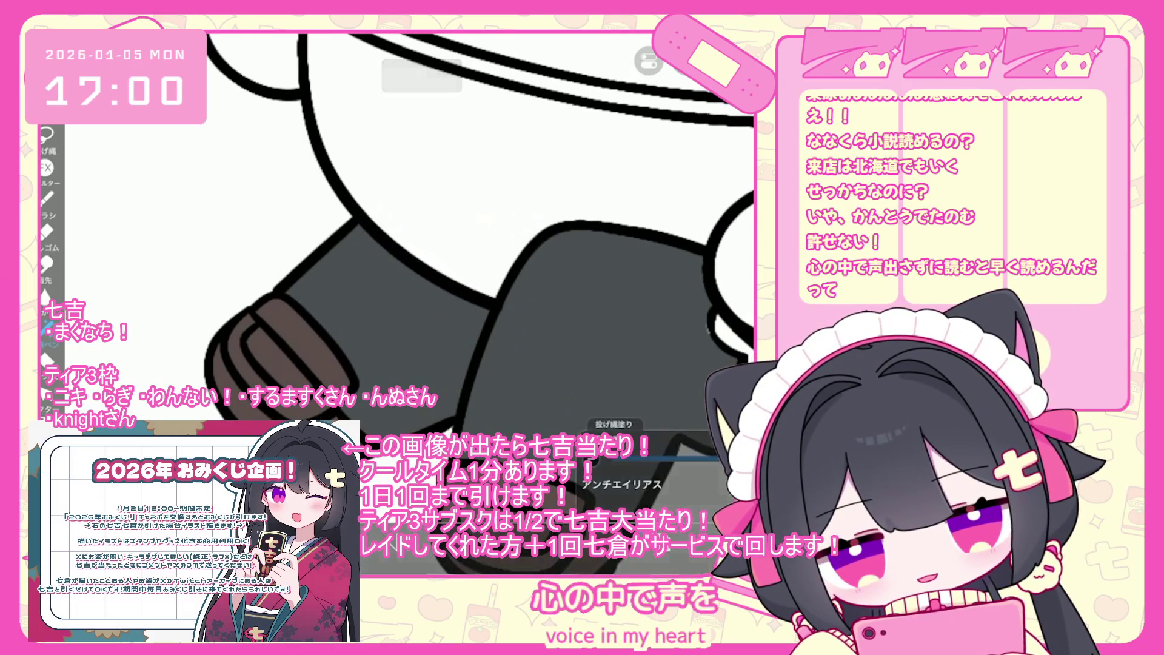
scroll(473, 279, "down", 3)
scroll(364, 237, "down", 2)
scroll(364, 255, "up", 5)
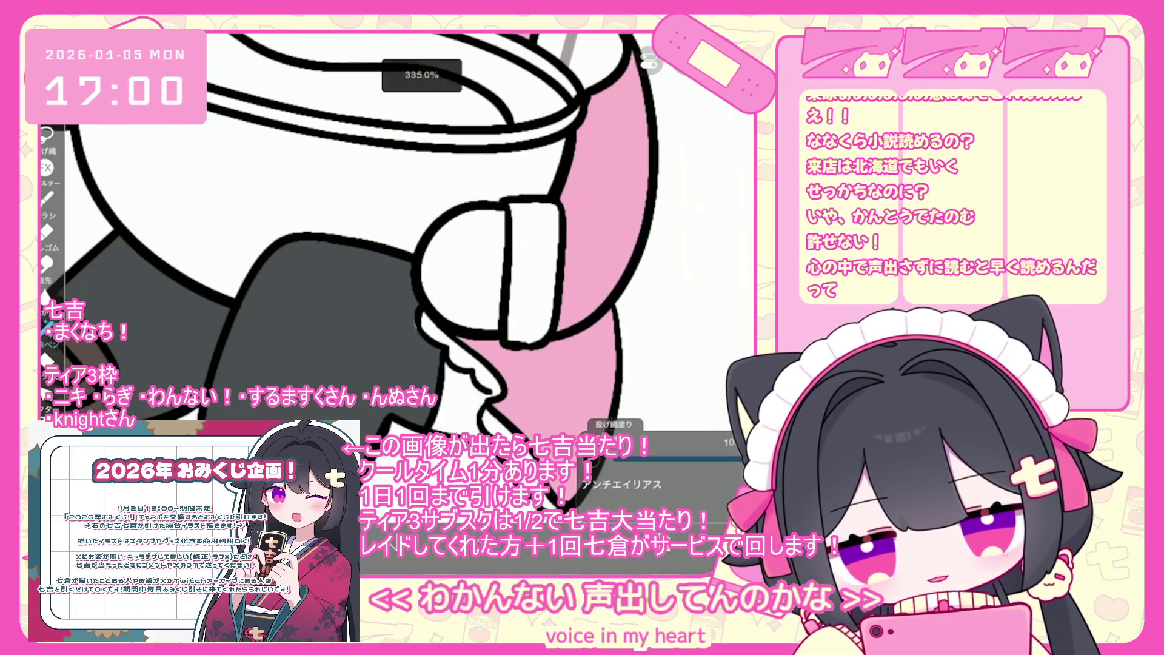
key("l")
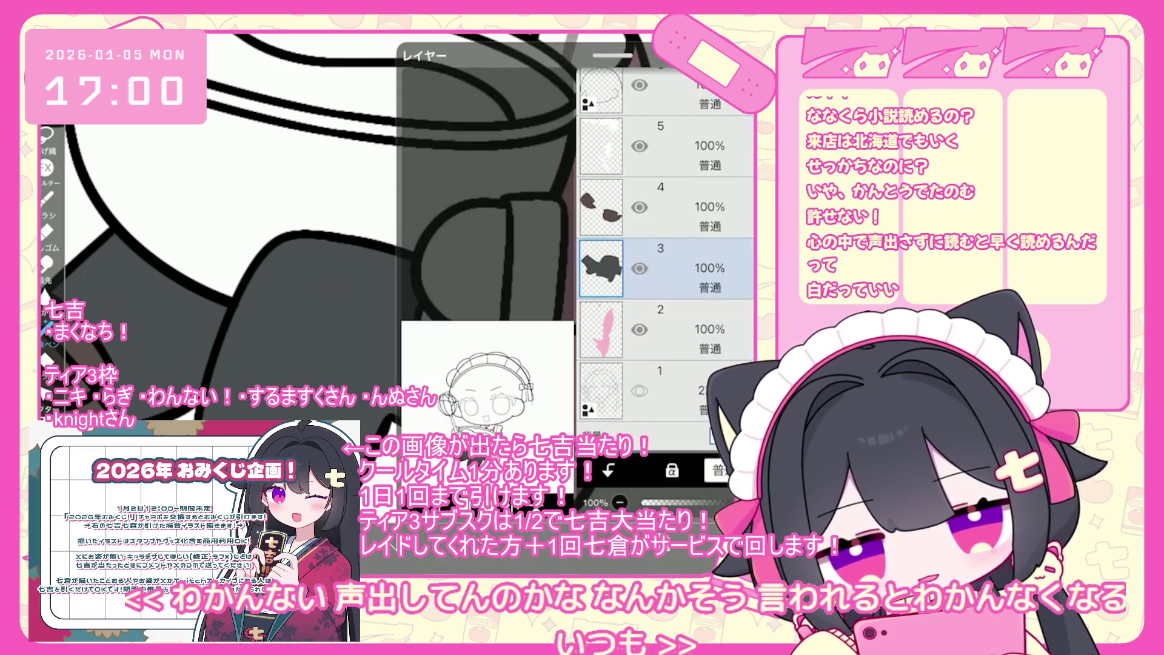
scroll(394, 273, "up", 4)
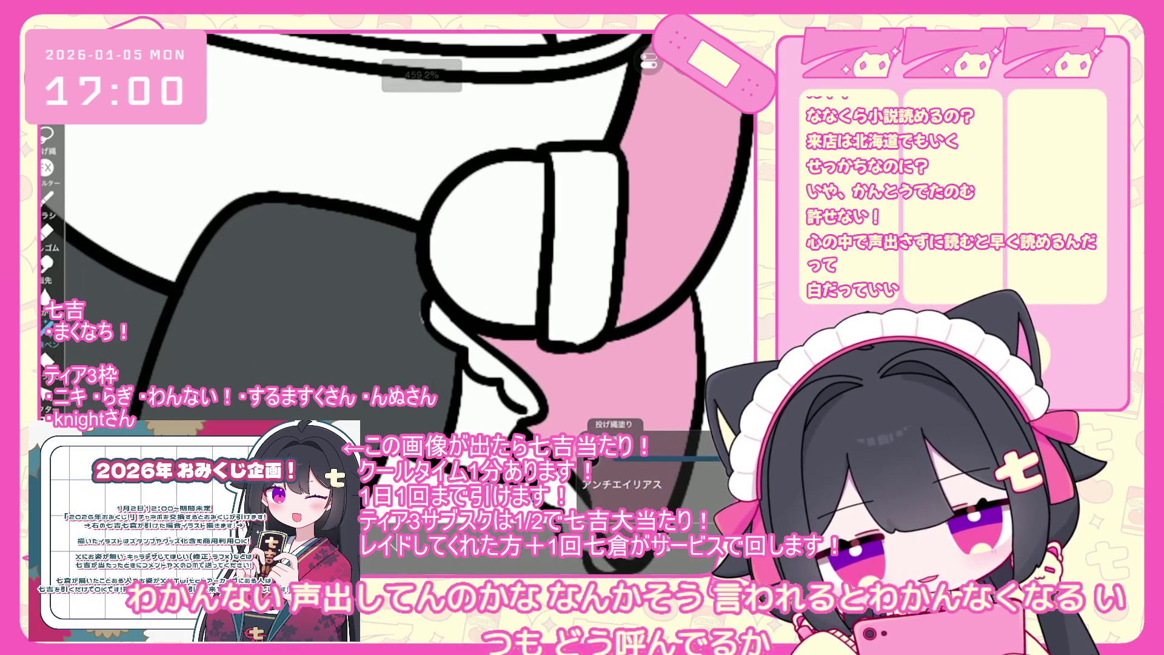
key("l")
scroll(664, 208, "up", 2)
key("l")
scroll(394, 273, "down", 3)
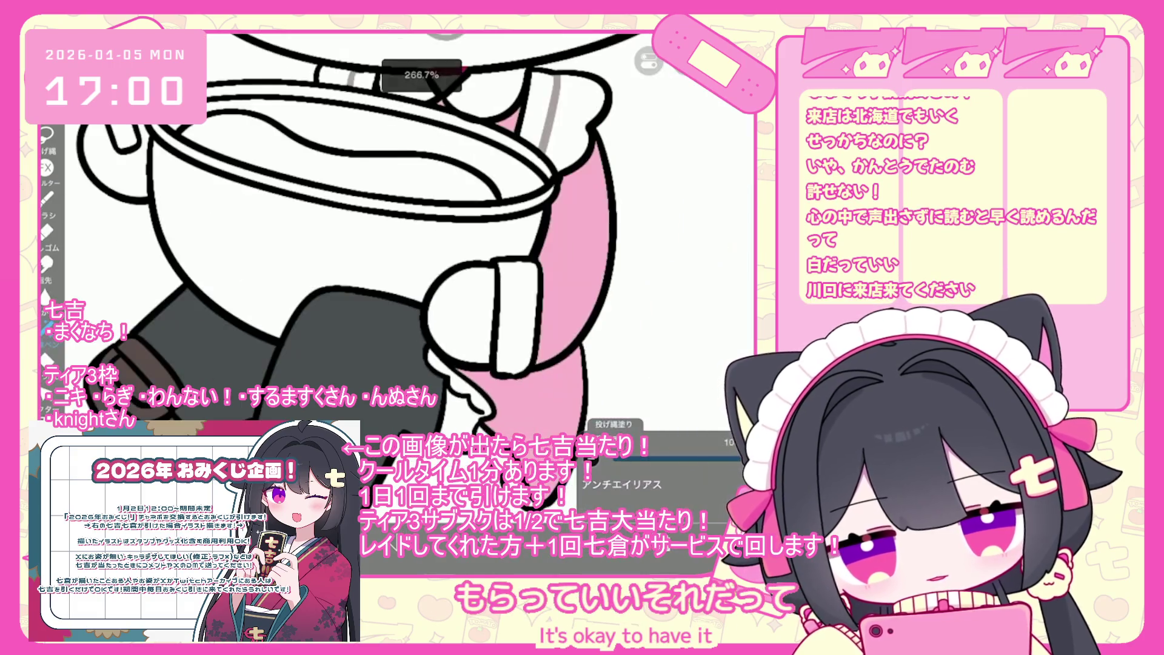
scroll(394, 273, "down", 3)
Step: Make layer 2 the active layer, close the layer list, and zoom toward the bowl
key("l")
scroll(664, 254, "down", 1)
left_click(661, 407)
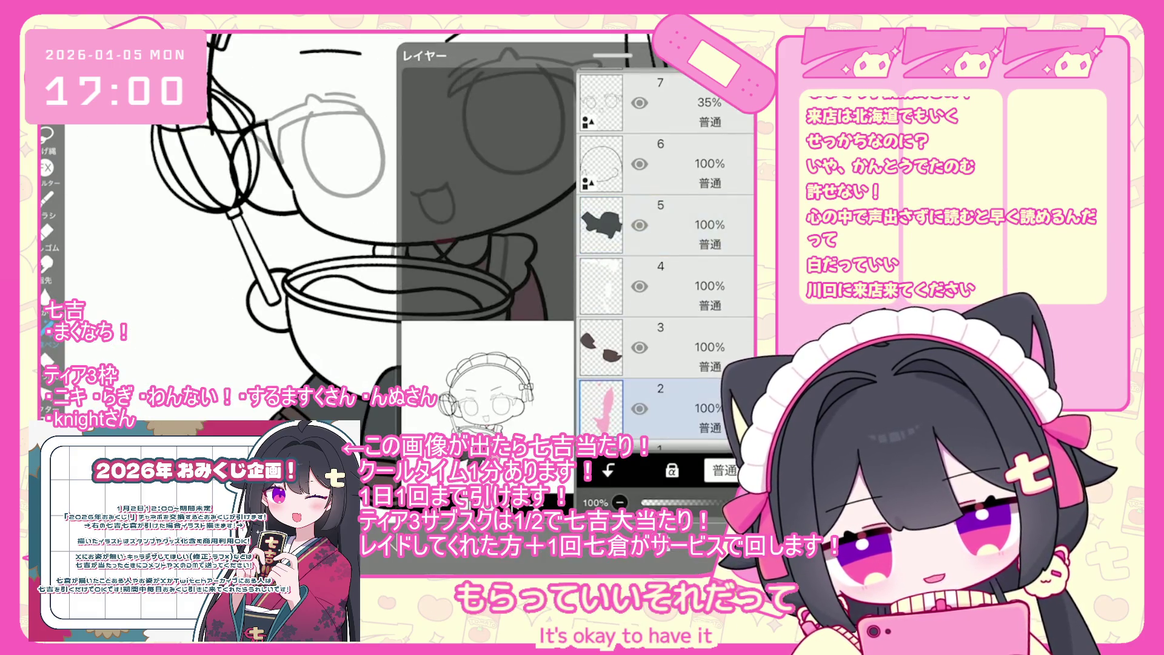
key("c")
key("c")
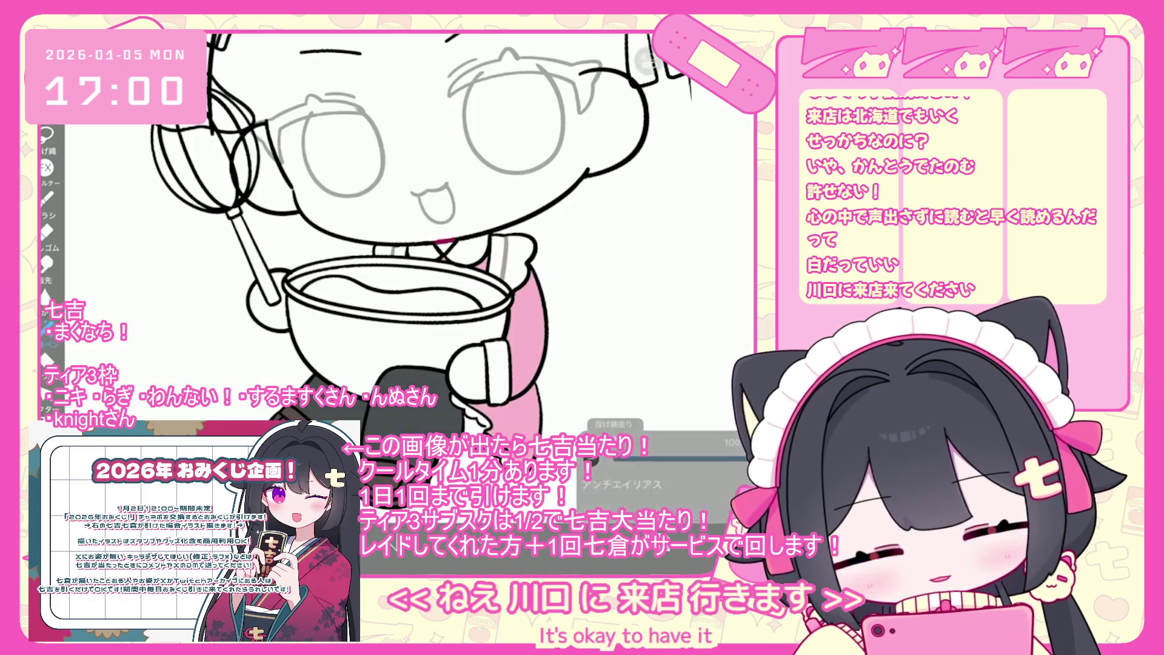
scroll(394, 273, "up", 3)
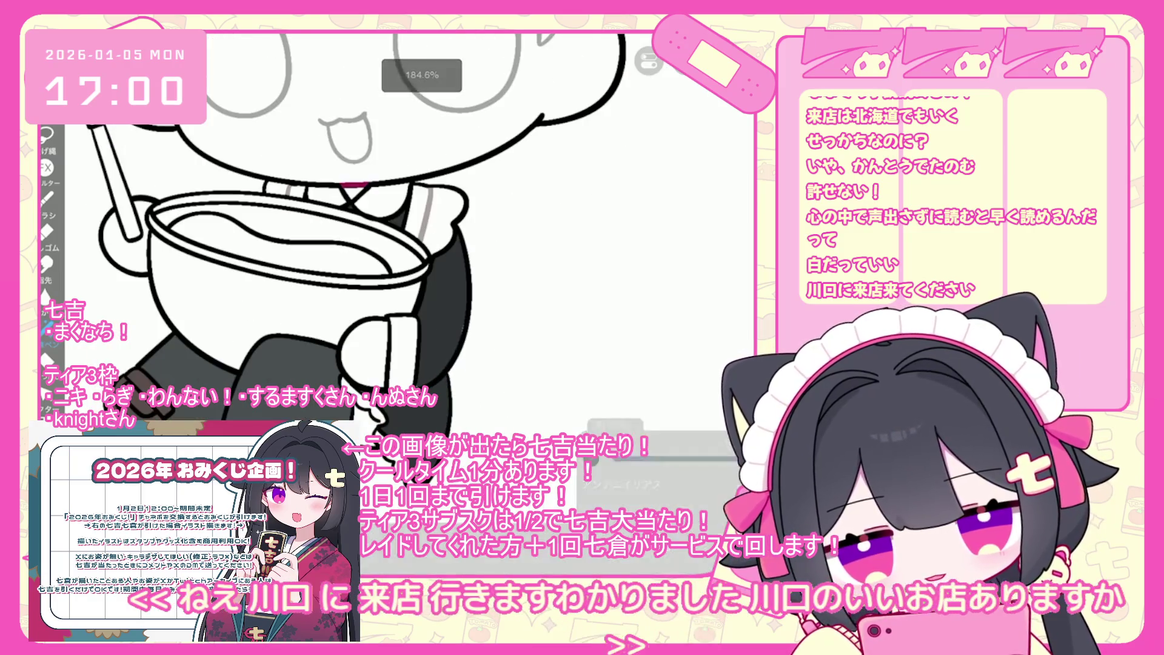
key("l")
key("l")
scroll(394, 273, "up", 2)
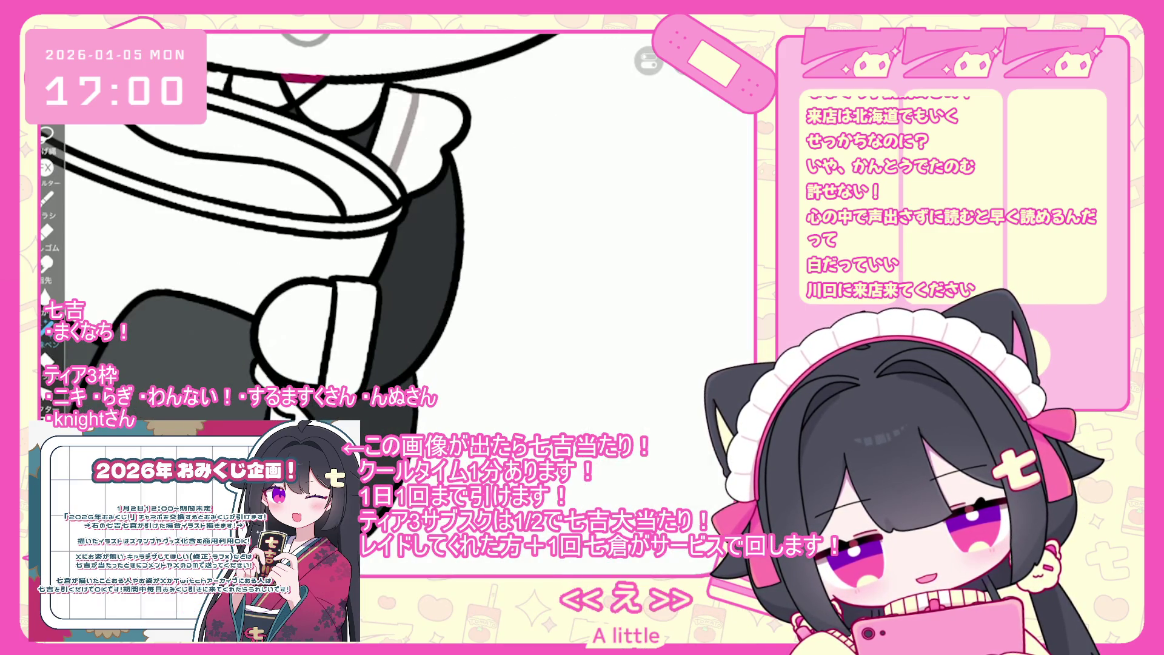
scroll(260, 235, "up", 1)
scroll(255, 237, "down", 2)
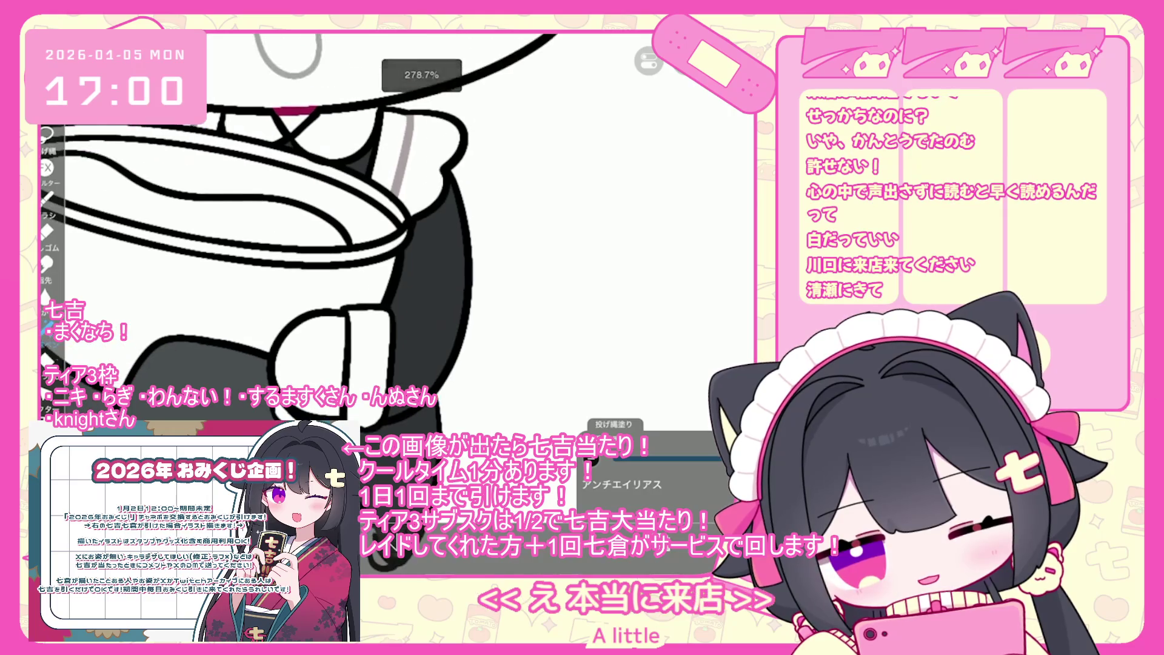
scroll(394, 243, "up", 5)
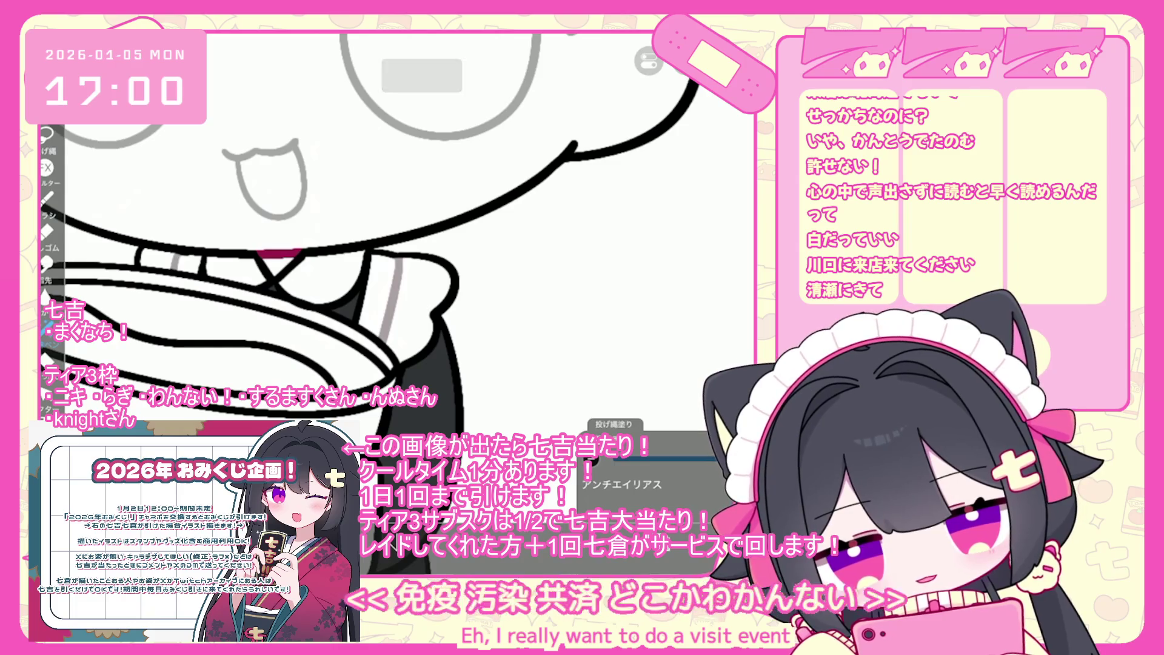
scroll(394, 237, "down", 5)
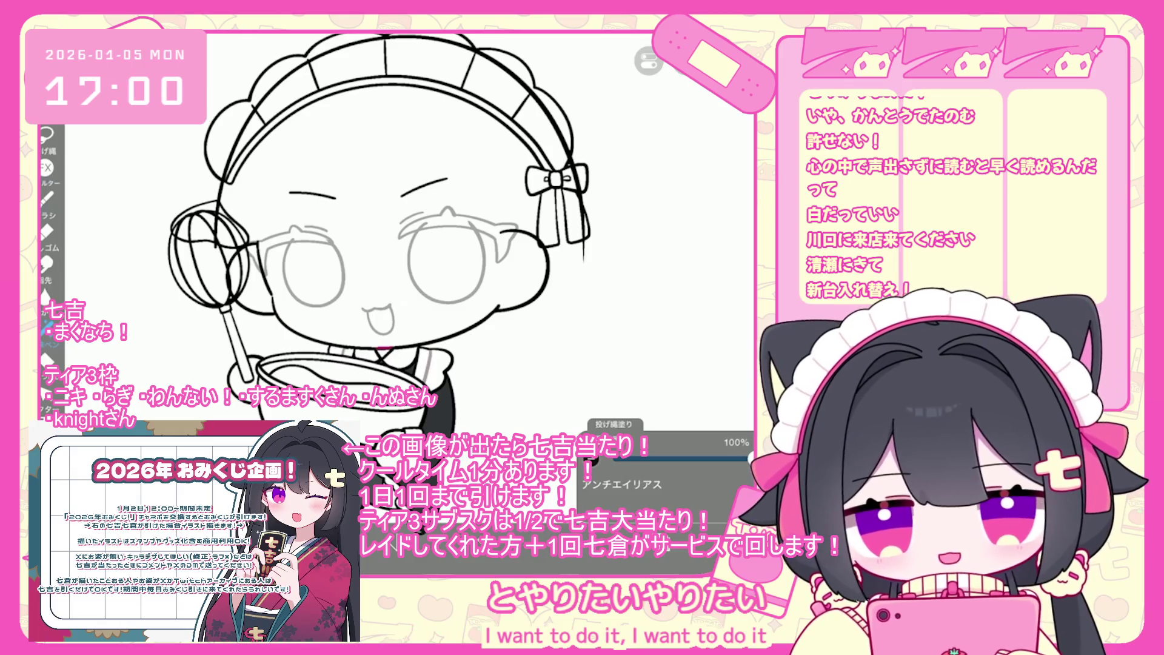
scroll(379, 242, "down", 2)
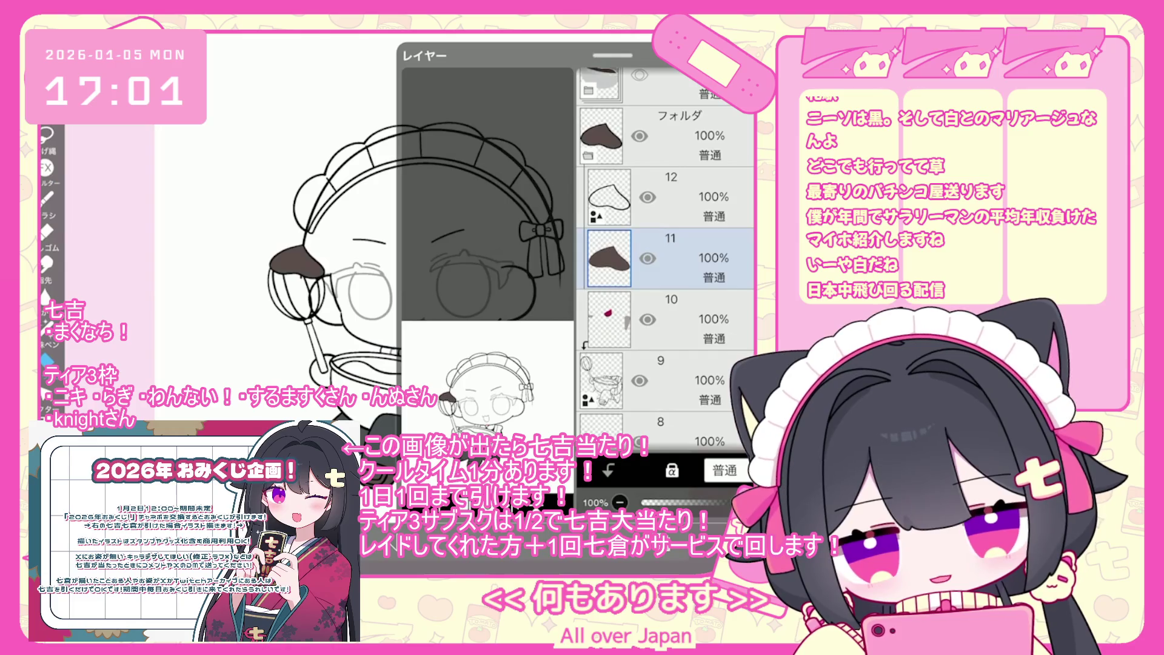
Step: On layer 5, undo the brown fill that flooded the canvas plus two brush strokes
scroll(667, 254, "down", 5)
left_click(661, 346)
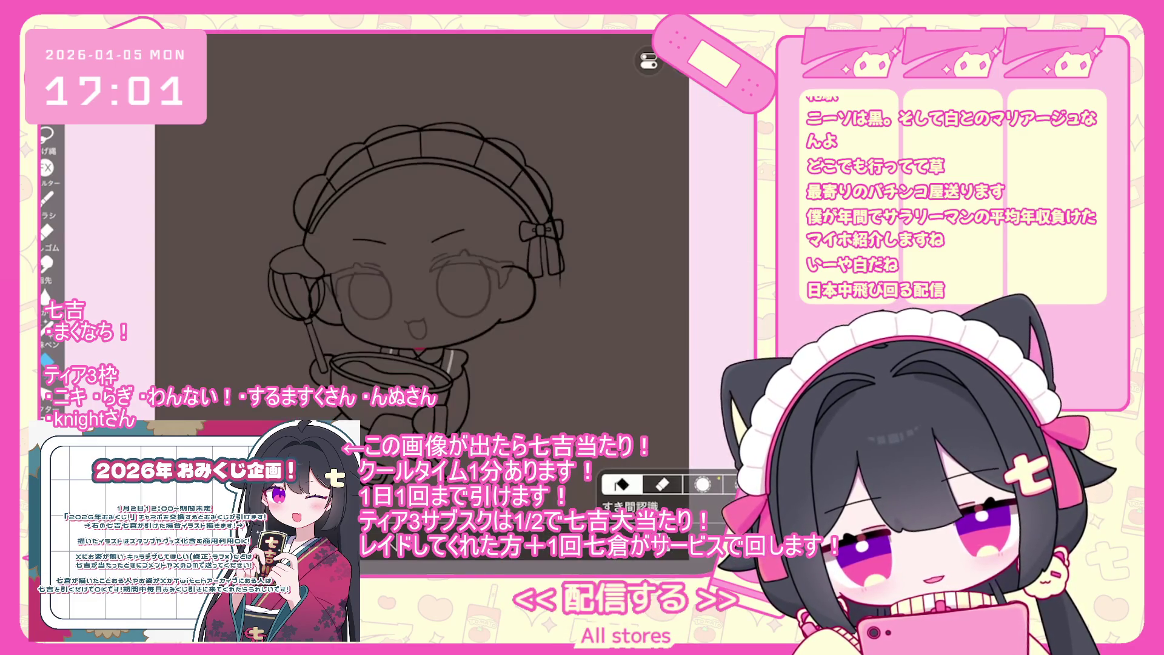
key("ctrl+z")
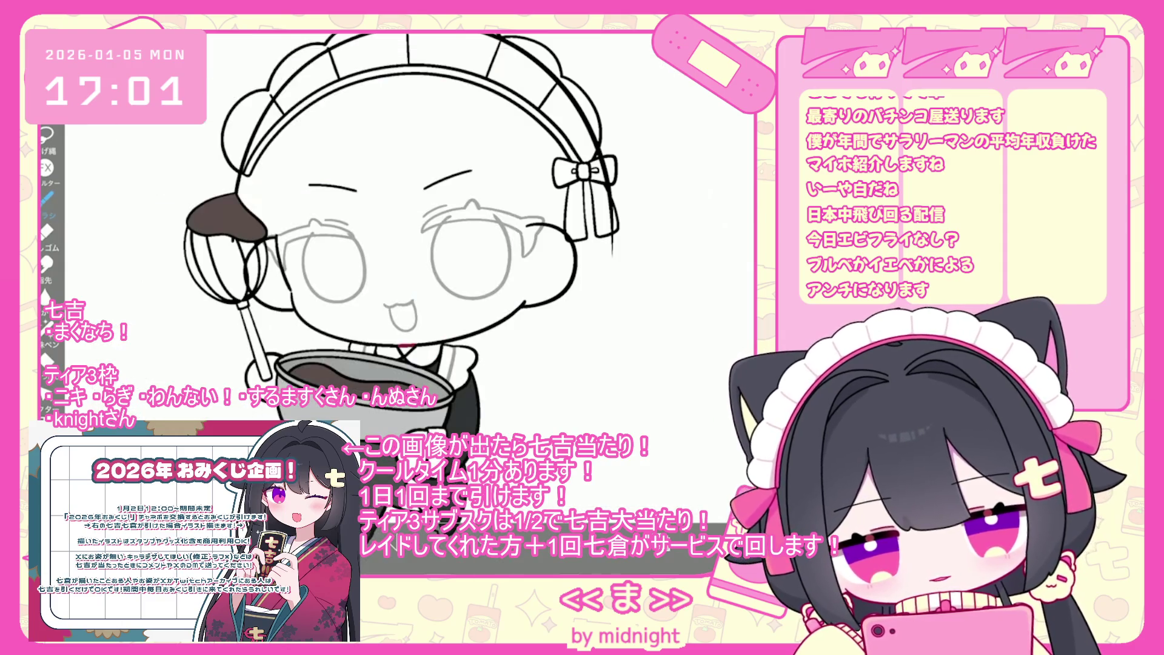
key("ctrl+z")
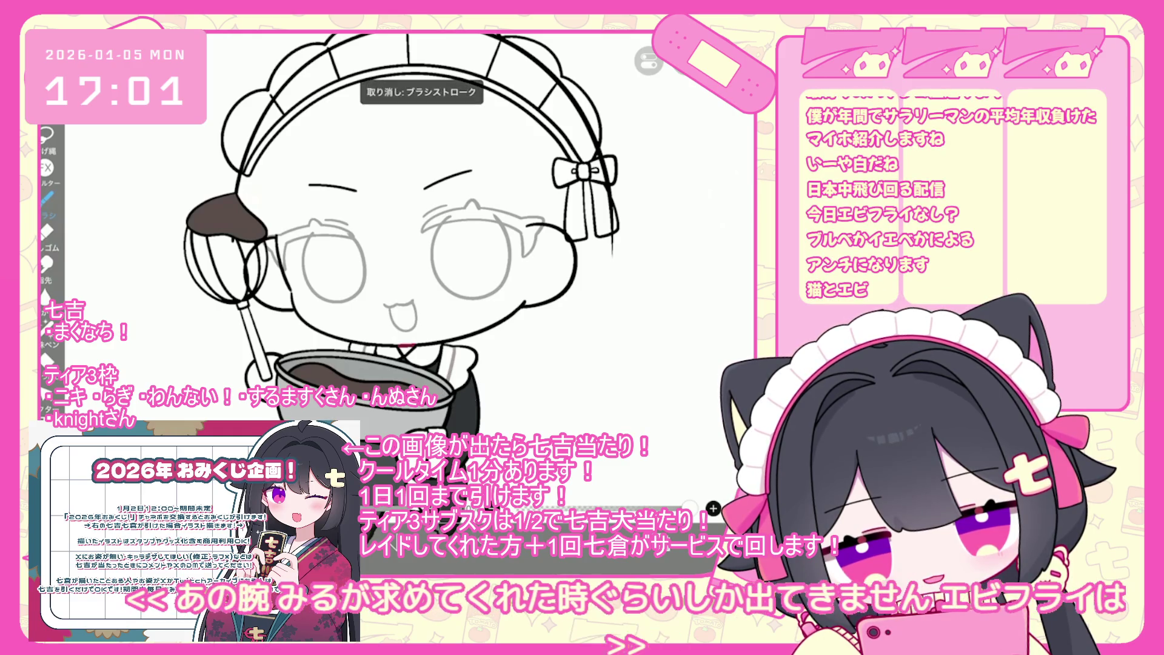
scroll(409, 242, "up", 2)
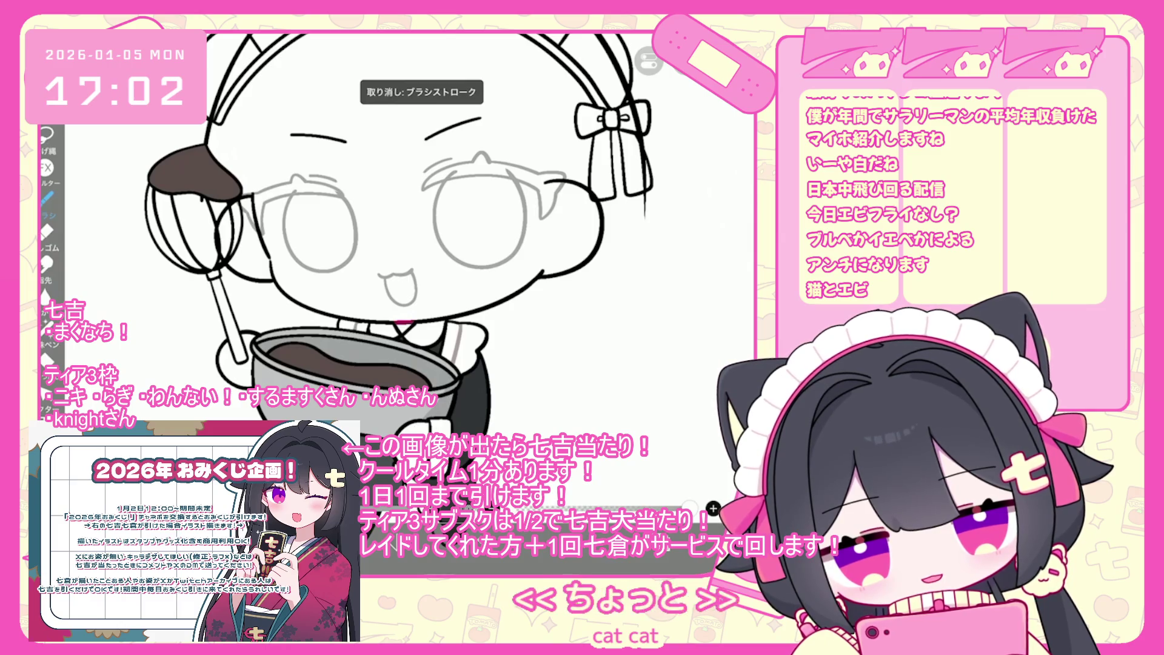
key("ctrl+z")
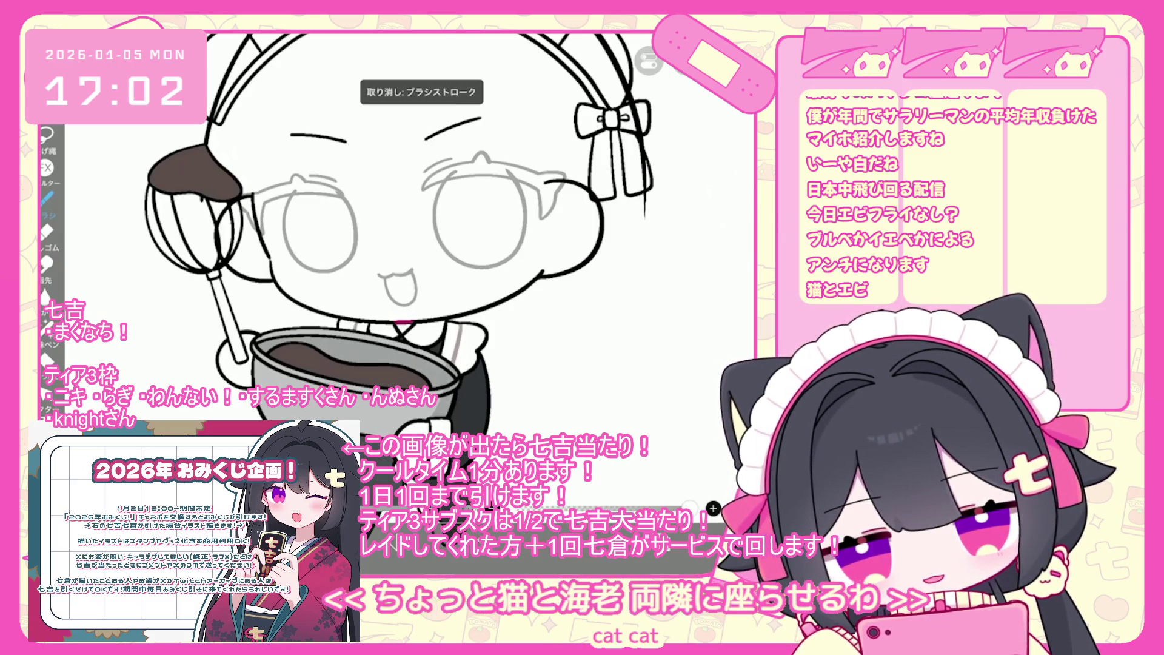
scroll(400, 237, "down", 2)
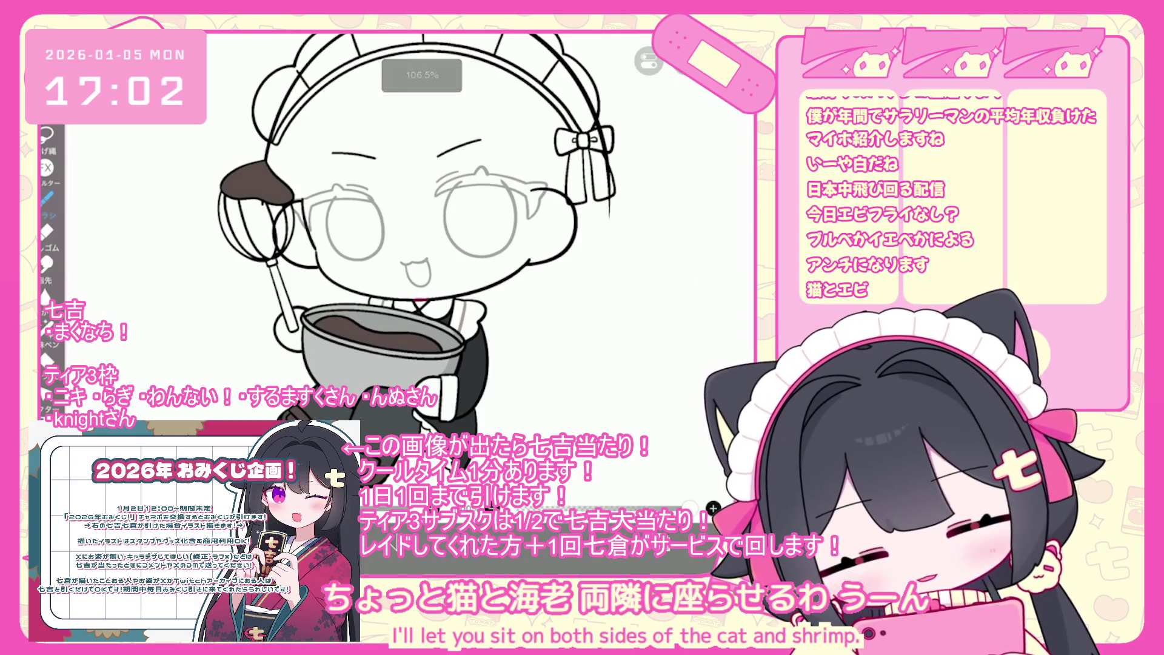
key("c")
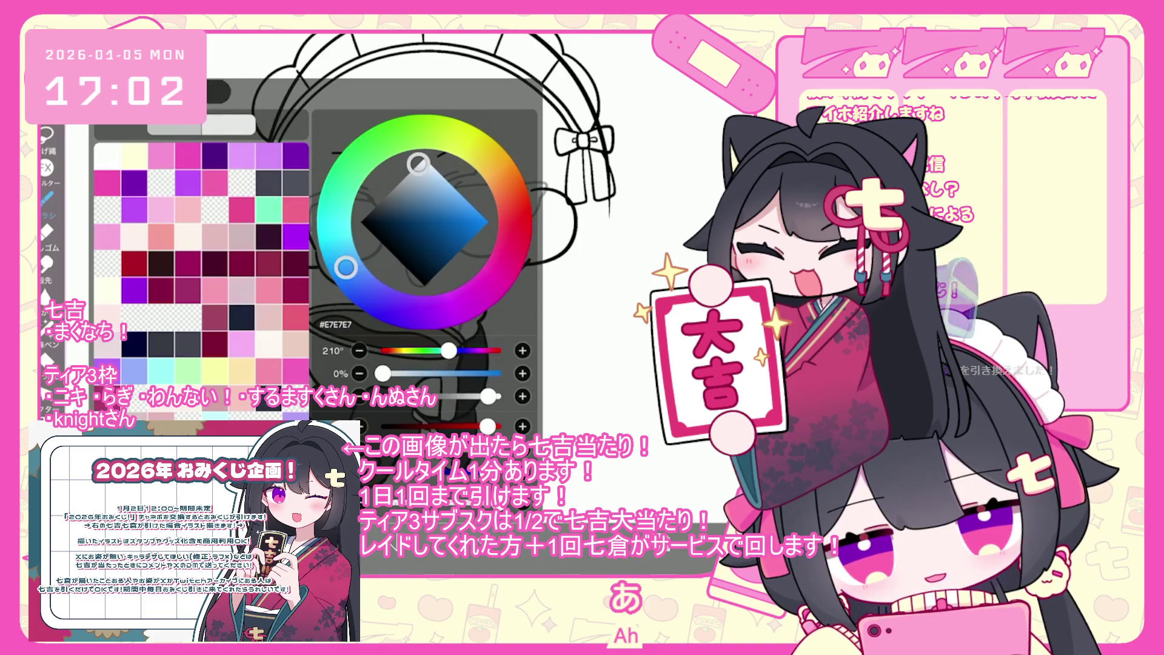
Step: Close the colour picker and undo the stray brush stroke
key("c")
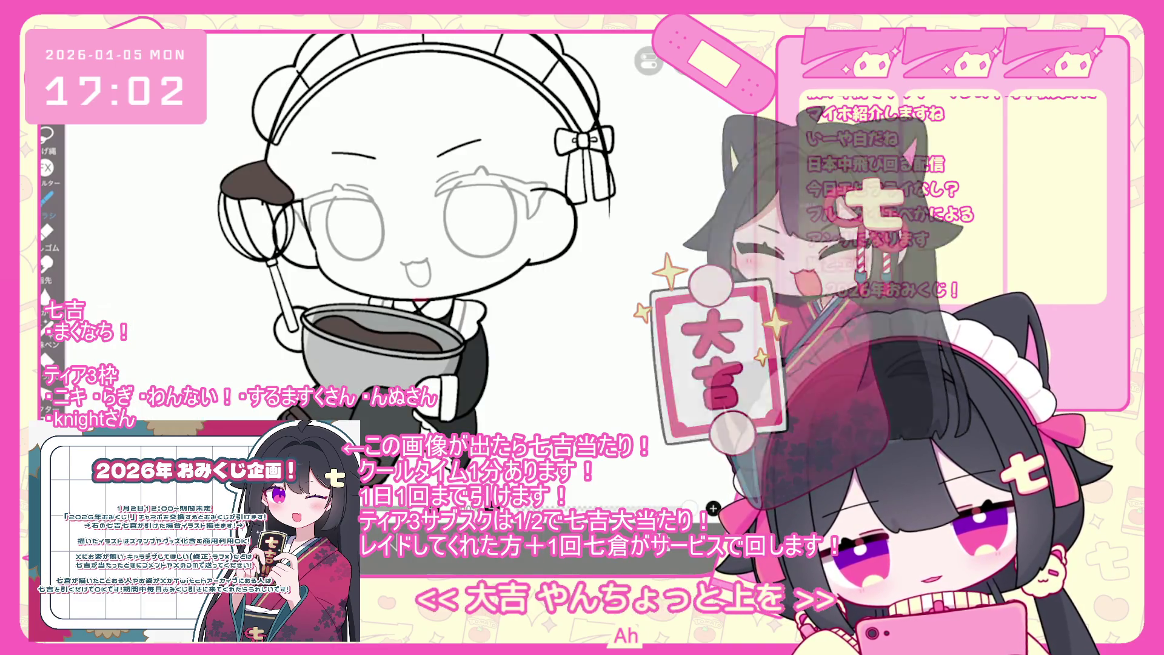
key("ctrl+z")
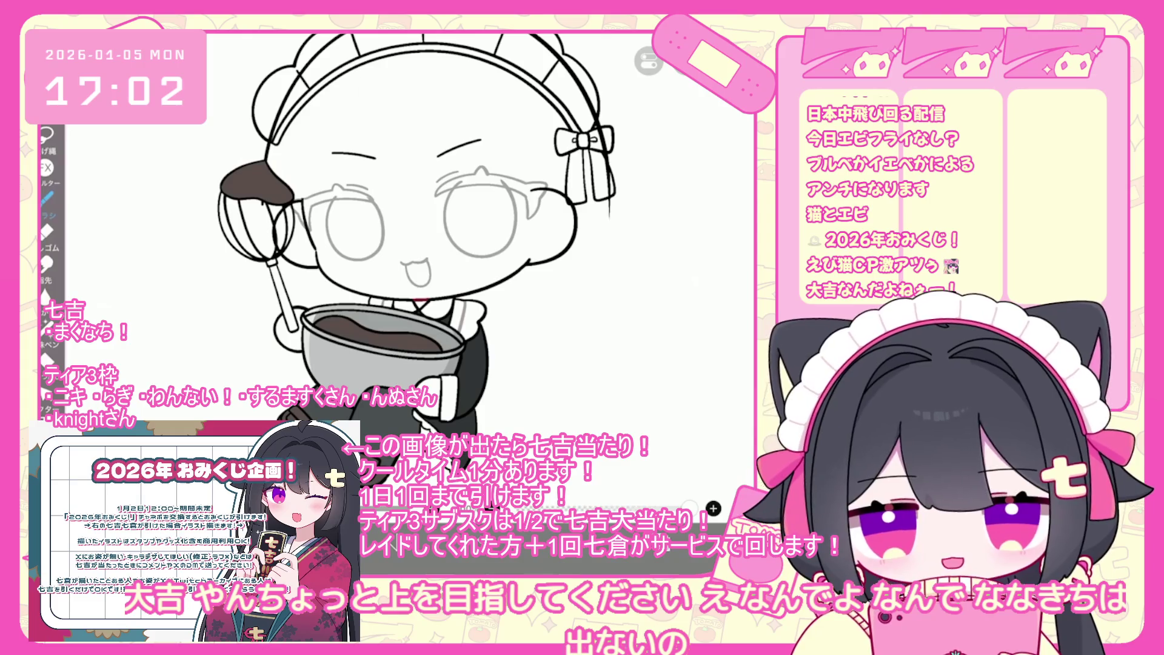
scroll(667, 261, "down", 3)
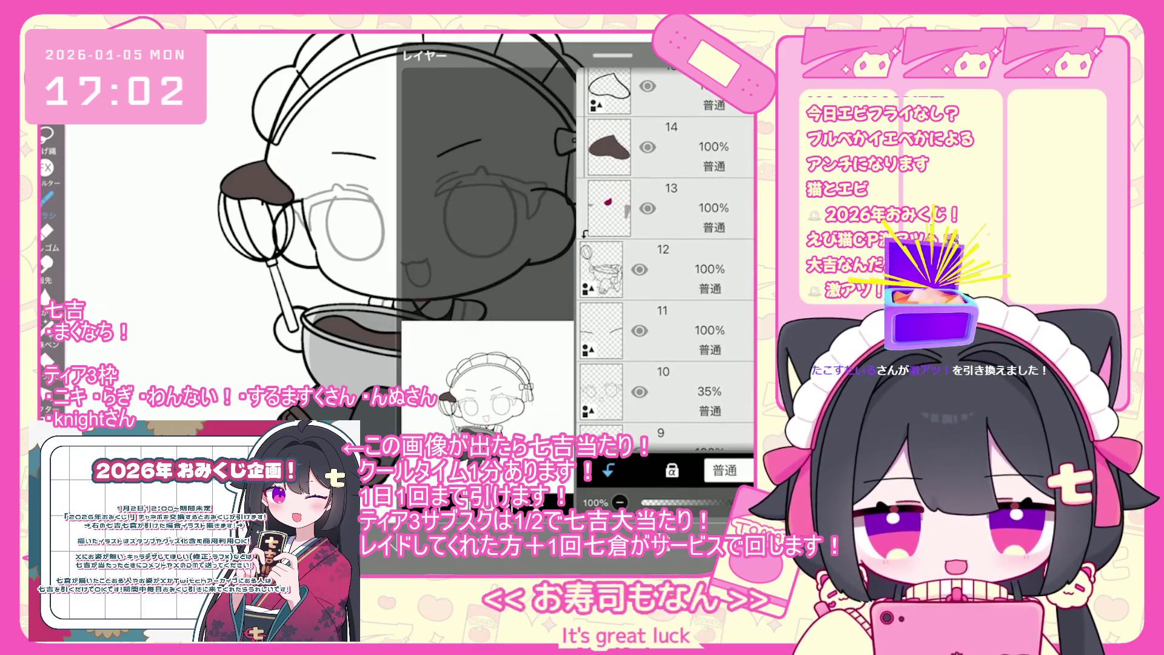
scroll(667, 255, "up", 2)
Step: On layer 13, eyedrop the bowl's grey #6D6F70 and rotate the view around the bowl
left_click(667, 271)
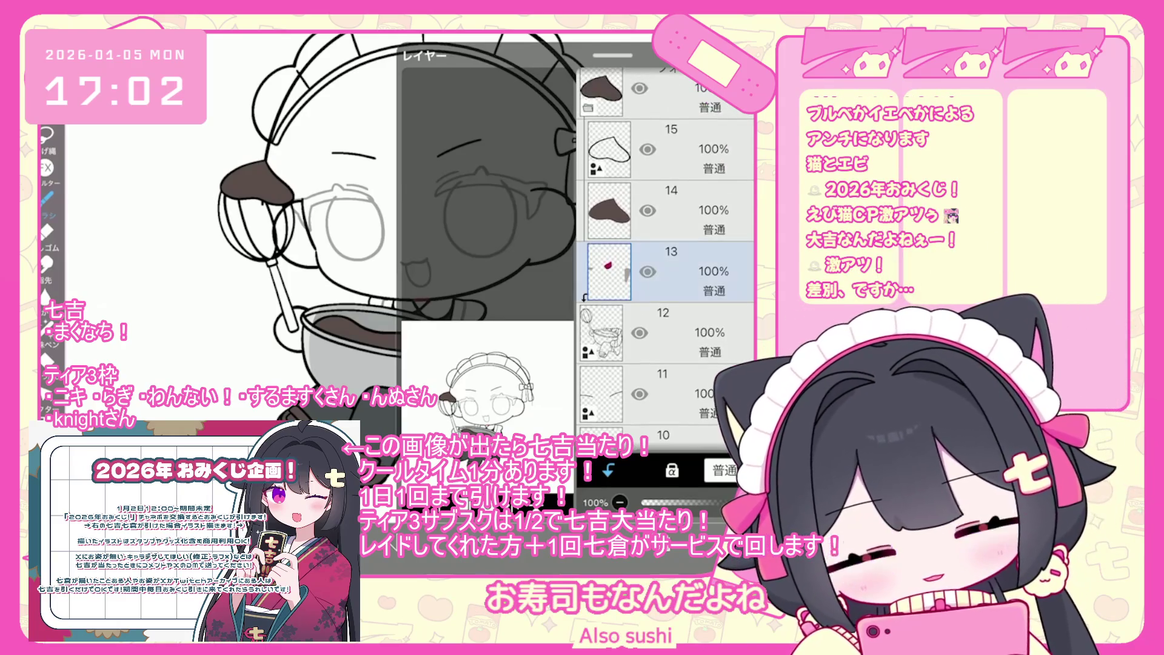
left_click(452, 364)
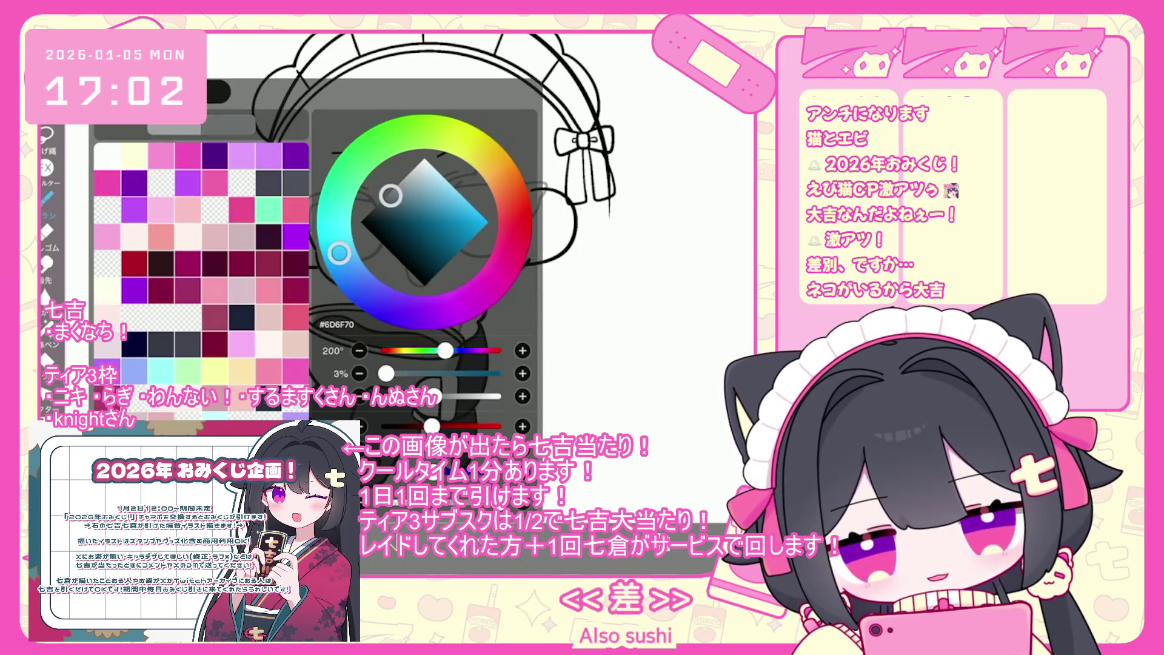
scroll(389, 243, "up", 5)
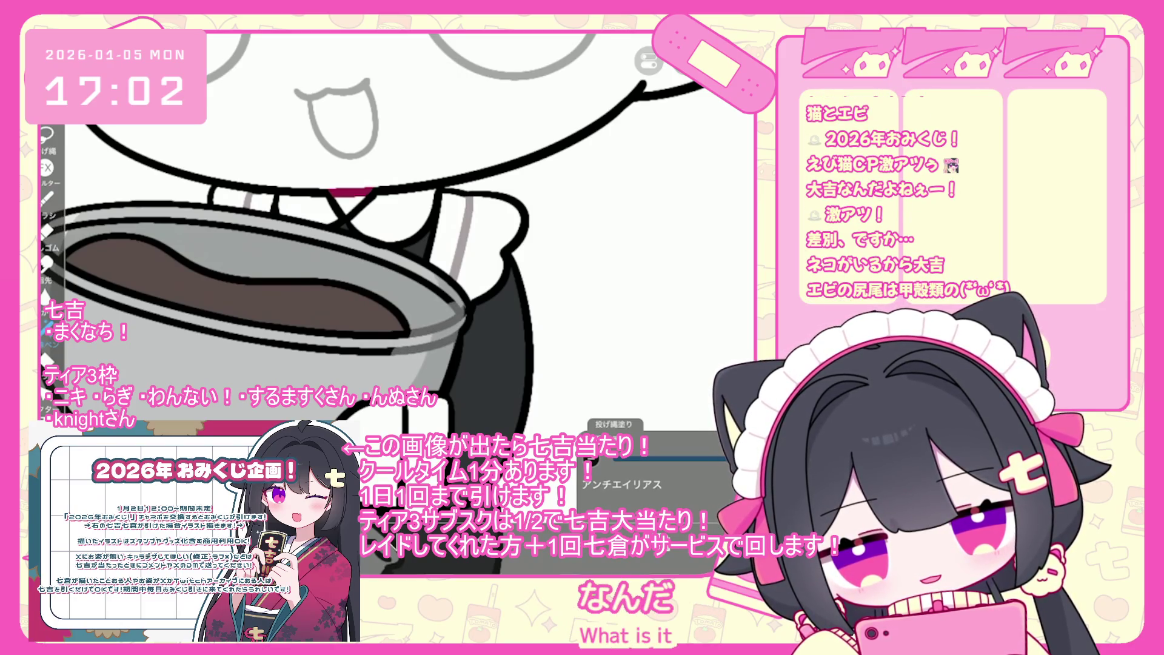
scroll(388, 242, "down", 2)
left_click_drag(388, 243, 401, 261)
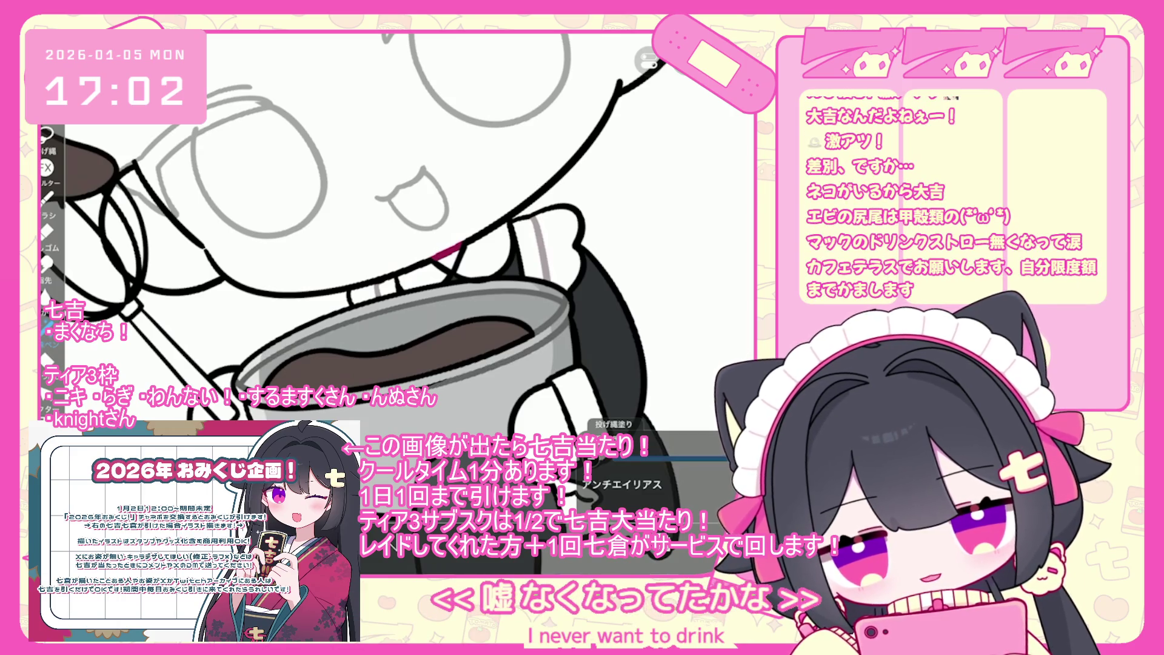
scroll(394, 273, "up", 3)
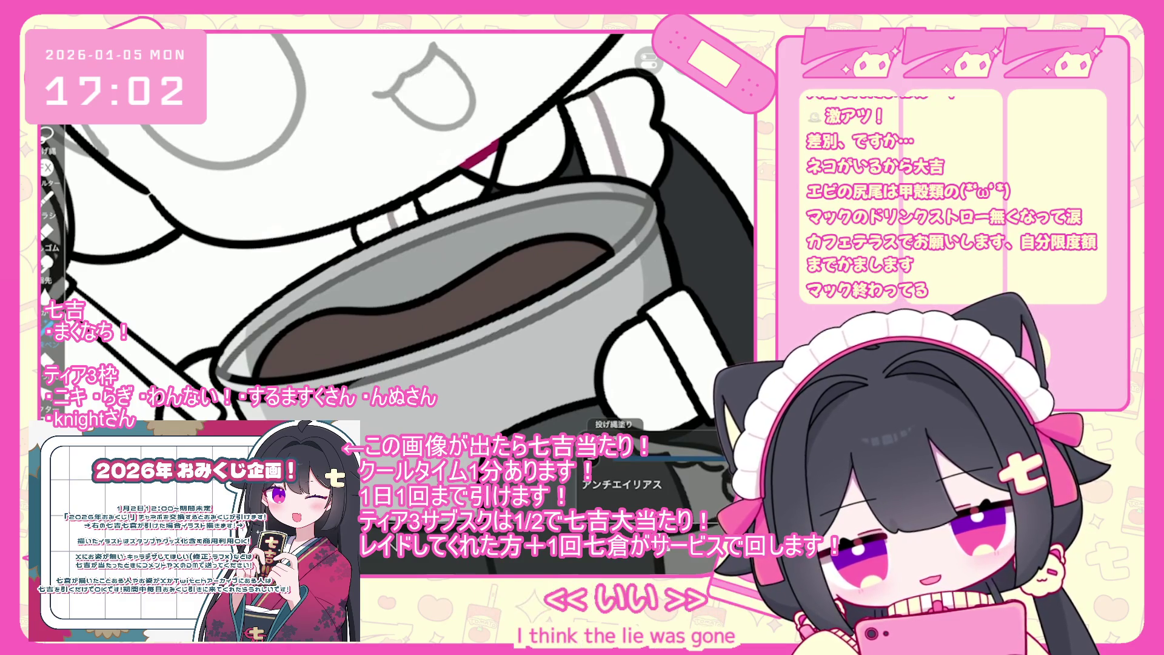
scroll(395, 273, "up", 2)
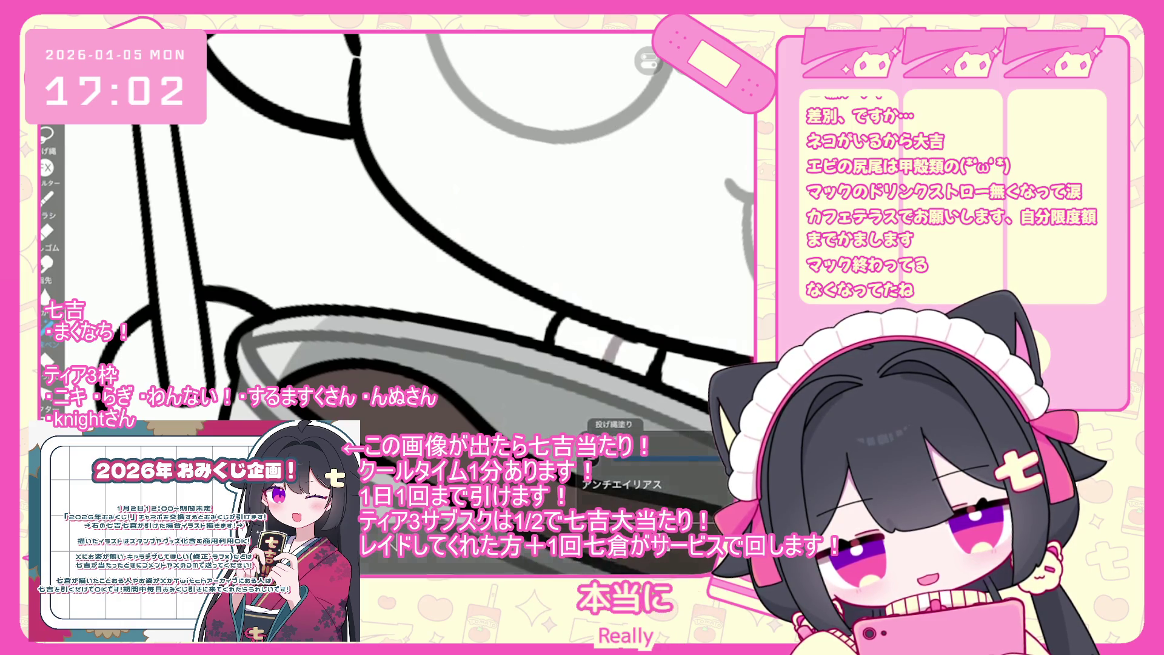
scroll(394, 273, "down", 3)
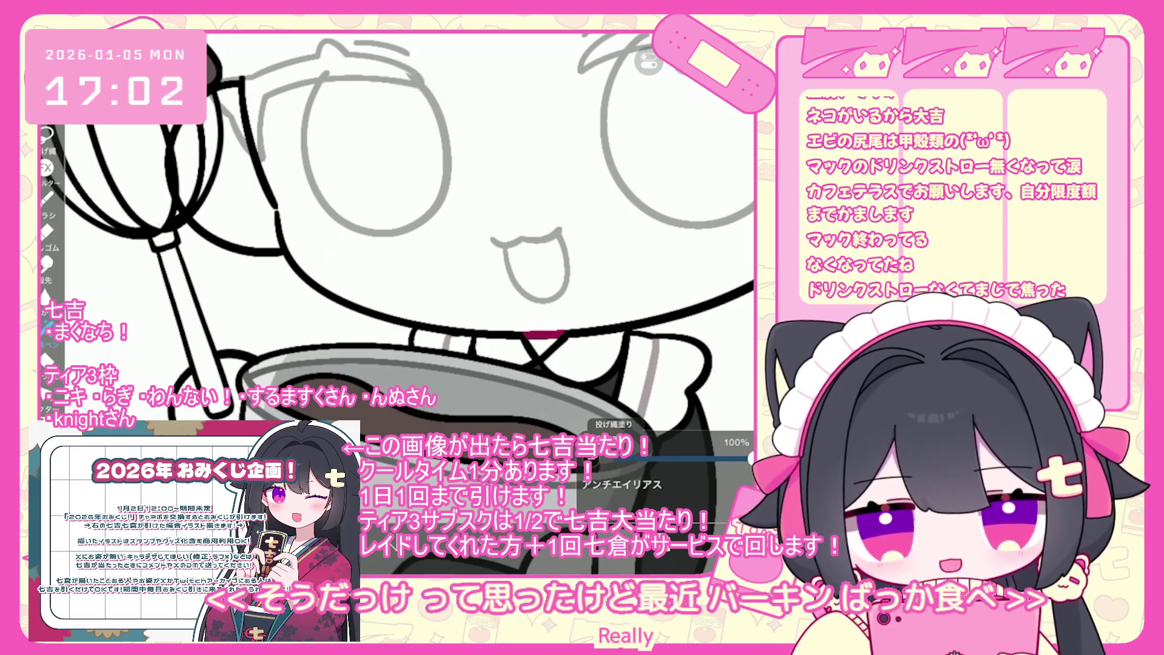
scroll(400, 243, "down", 3)
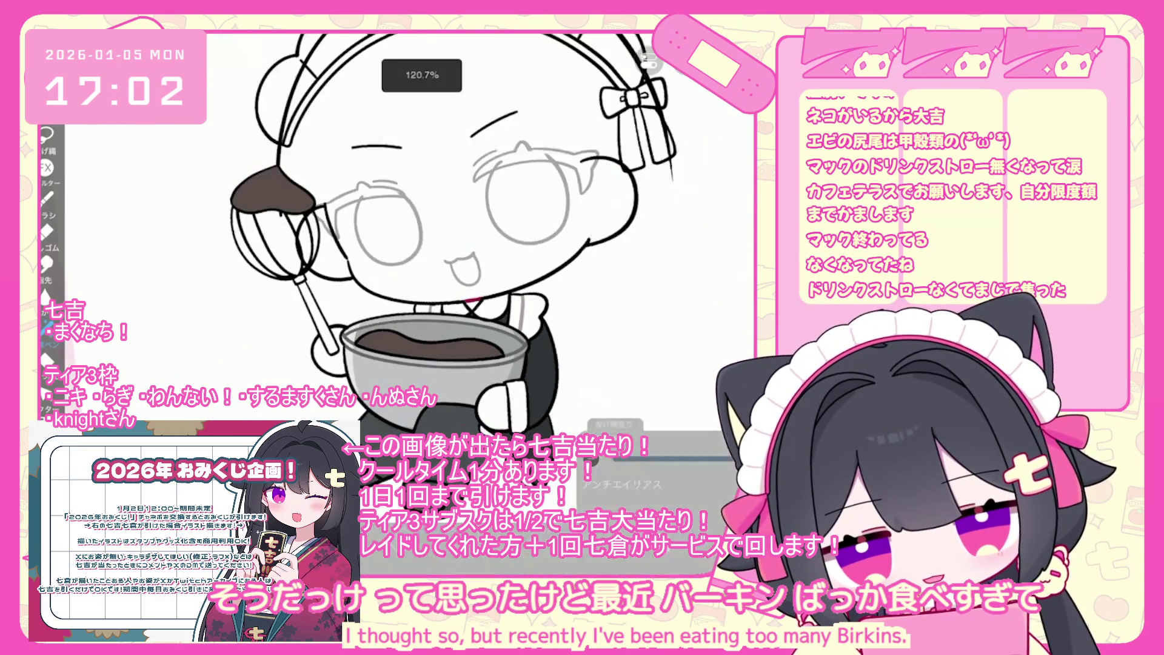
scroll(454, 235, "down", 1)
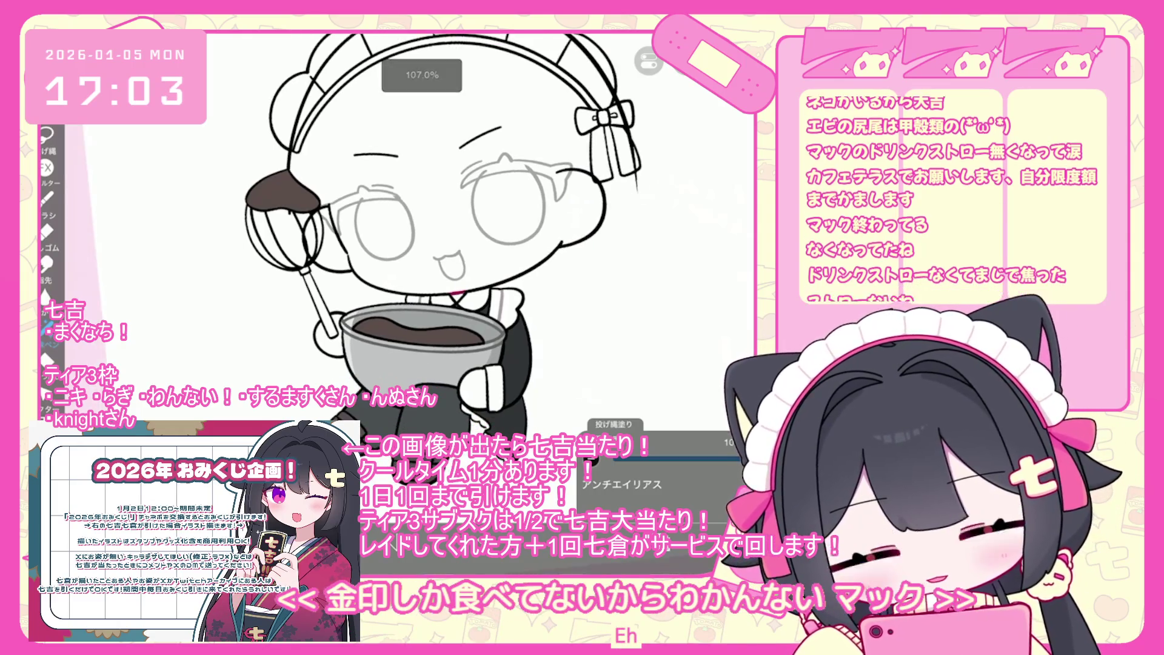
scroll(666, 255, "down", 6)
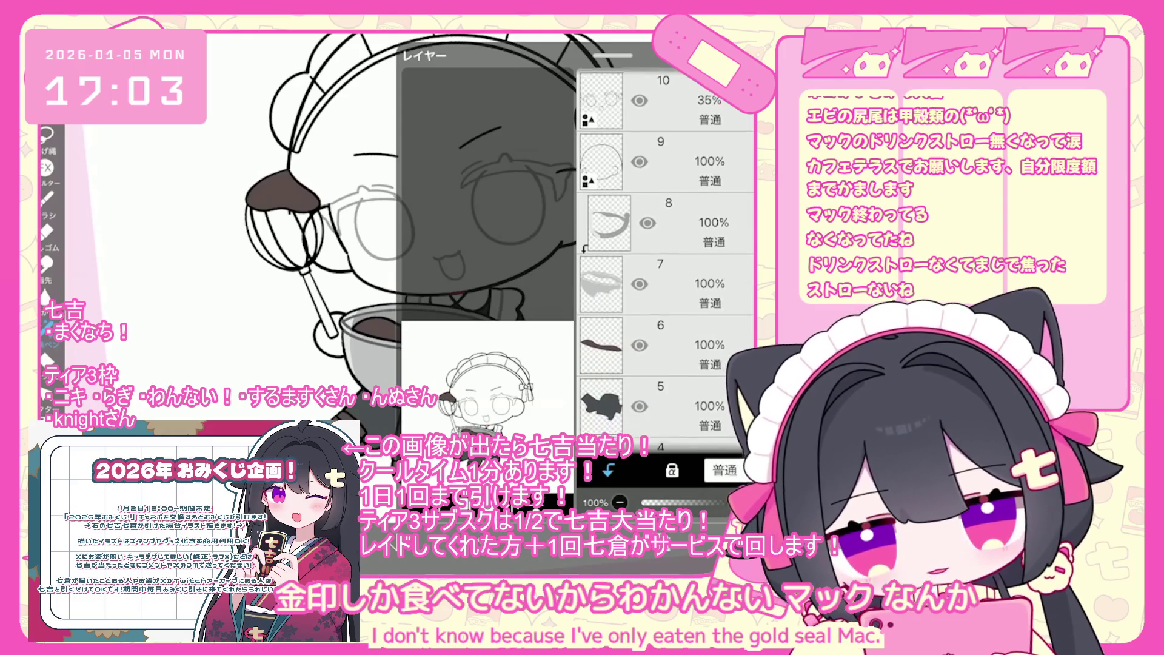
Step: Wrap the brown blob folder in a new folder and clip layer 14 to the layer below
scroll(666, 255, "down", 3)
left_click(661, 392)
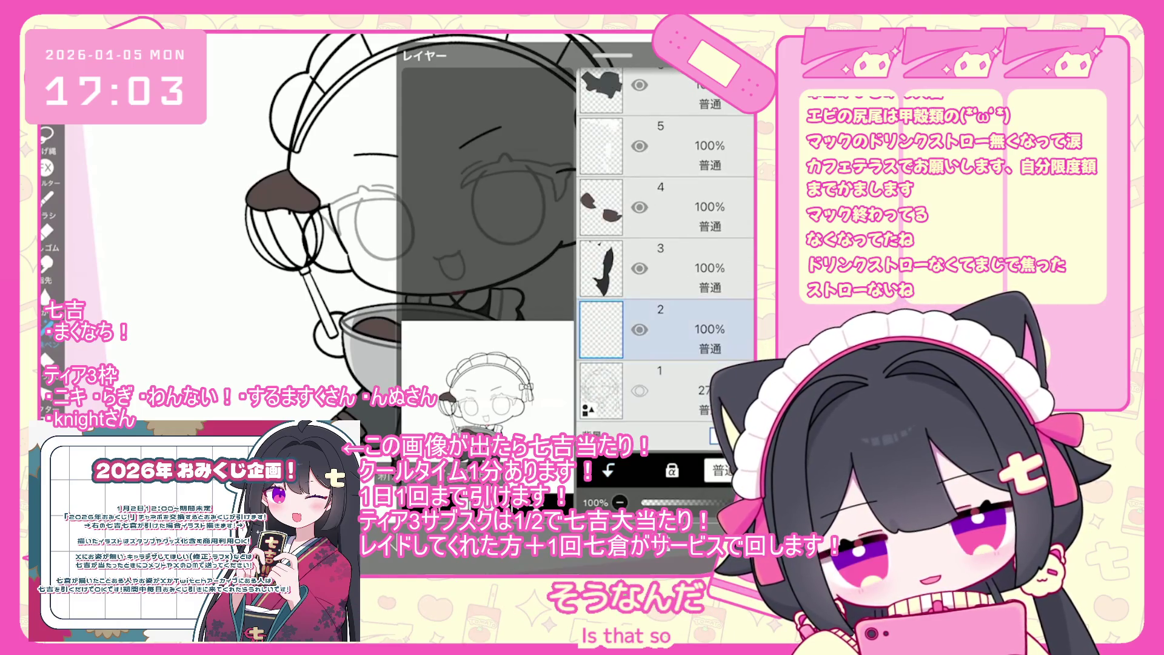
scroll(667, 255, "up", 10)
left_click(610, 355)
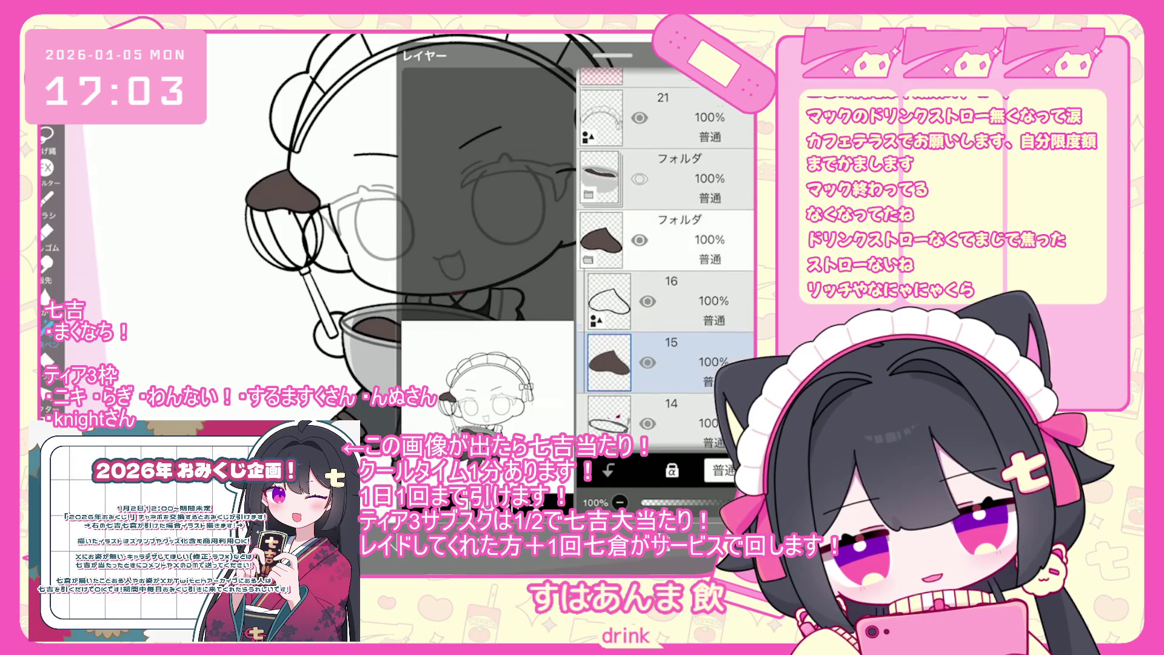
left_click(667, 234)
left_click(424, 479)
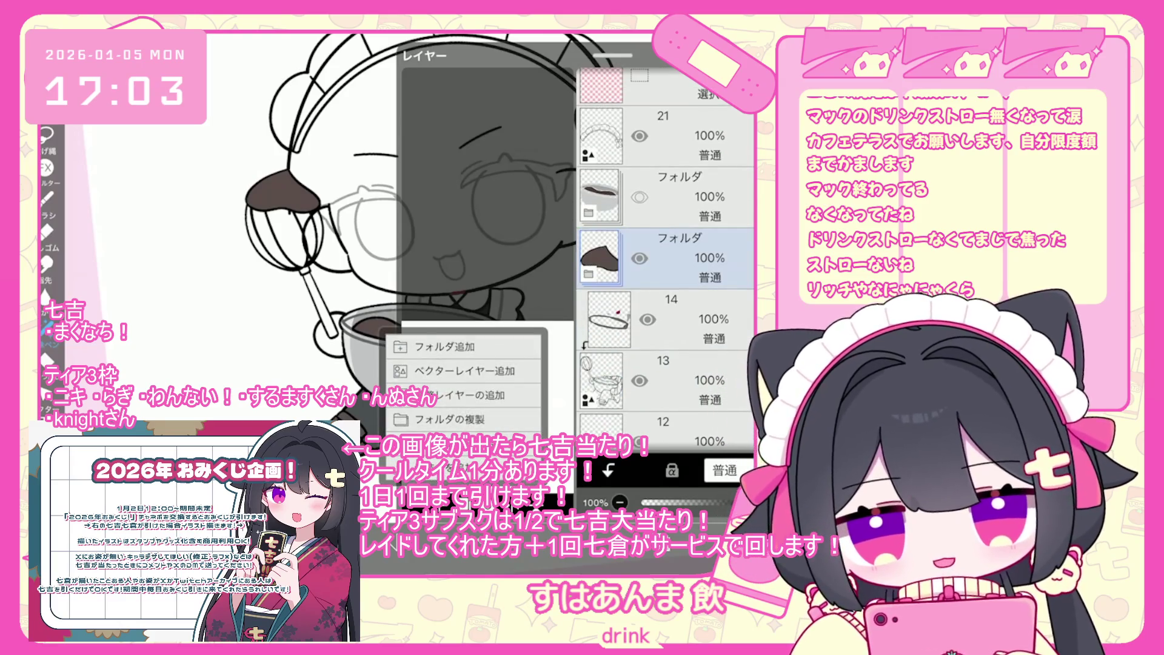
left_click(443, 346)
left_click(609, 352)
left_click(608, 470)
Step: Go through colour layers 11, 8, 5, 4 and 2 in the layer list
scroll(667, 255, "down", 2)
left_click(606, 395)
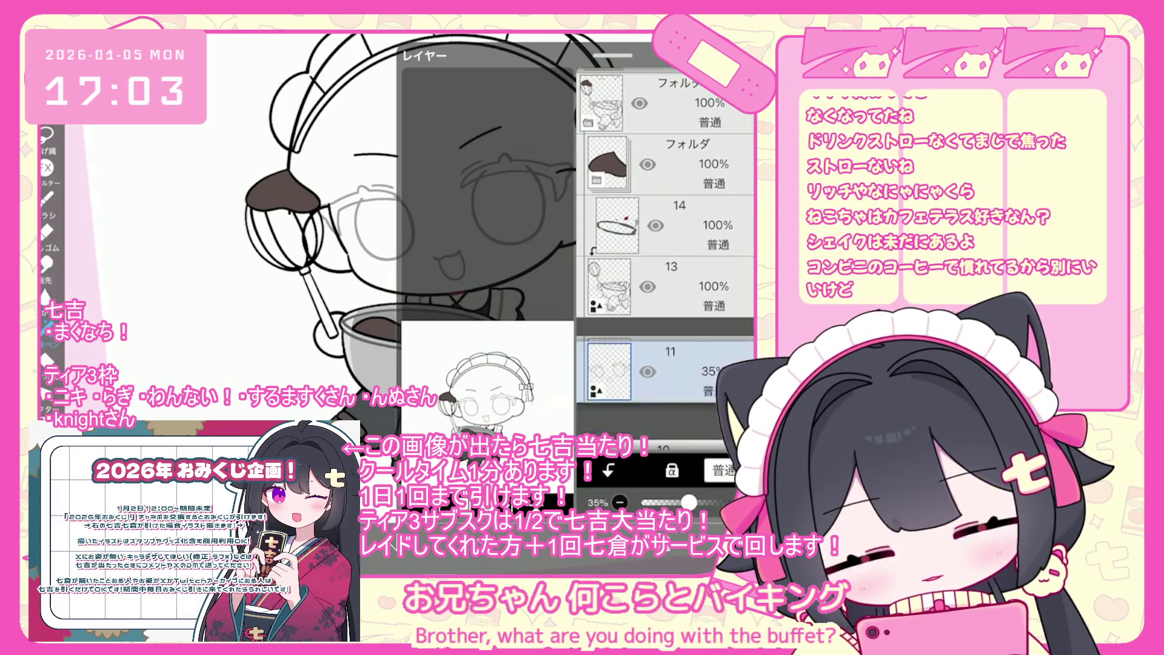
scroll(667, 243, "down", 2)
scroll(667, 254, "down", 2)
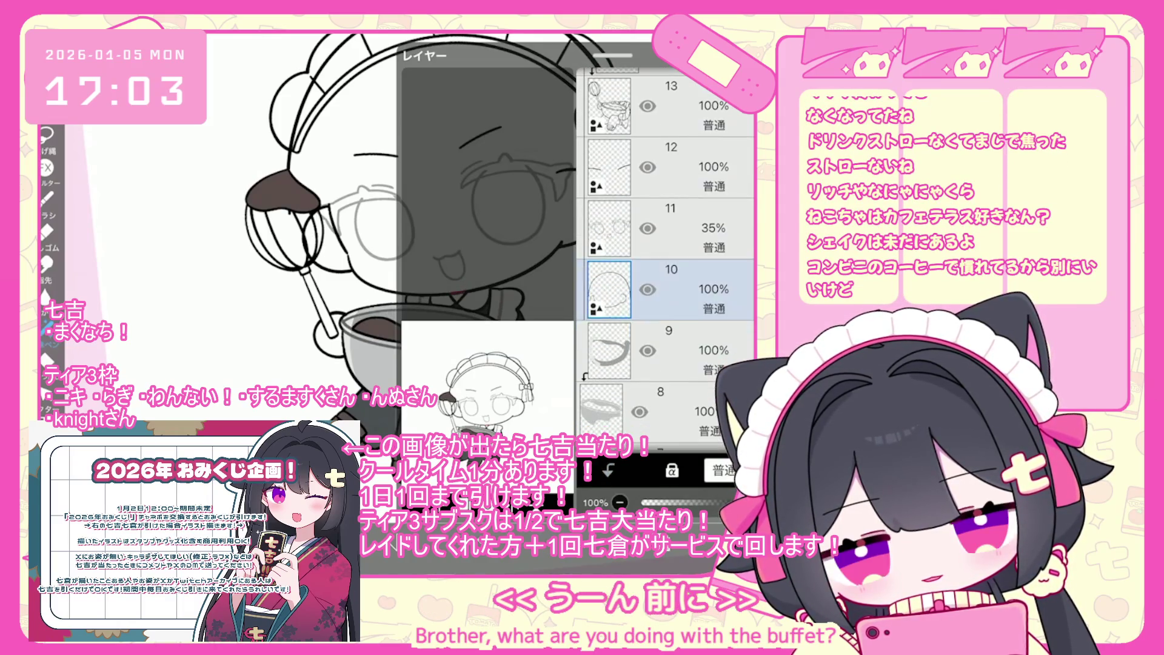
left_click(607, 412)
scroll(667, 273, "down", 2)
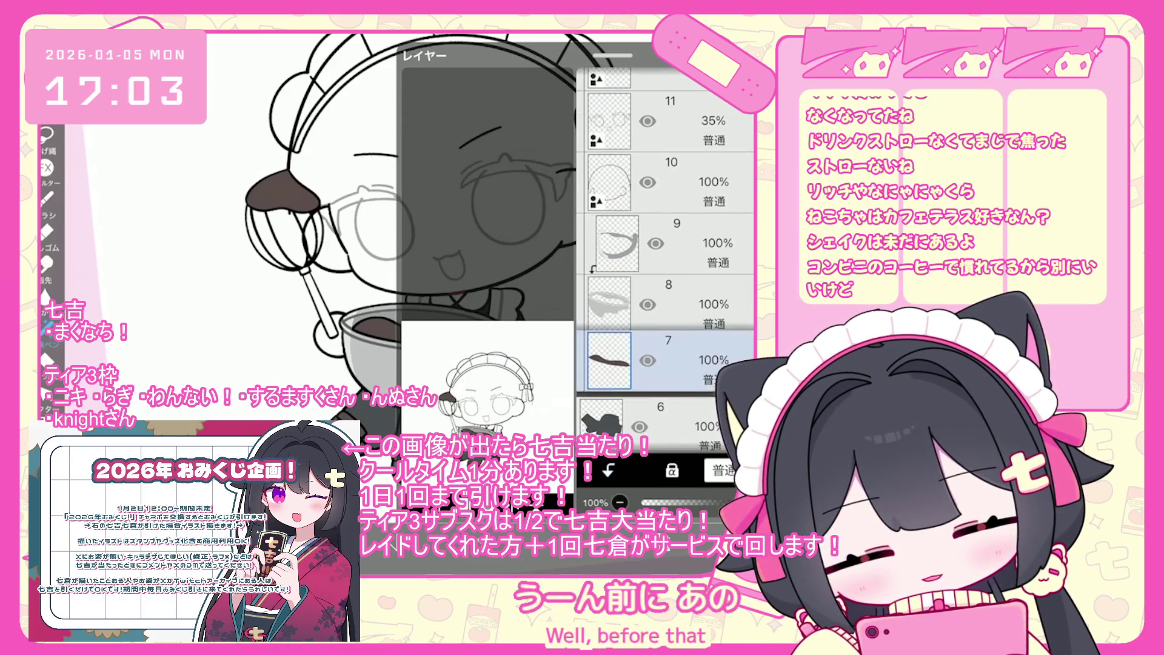
scroll(667, 243, "down", 2)
left_click(609, 362)
scroll(667, 243, "down", 3)
left_click(610, 322)
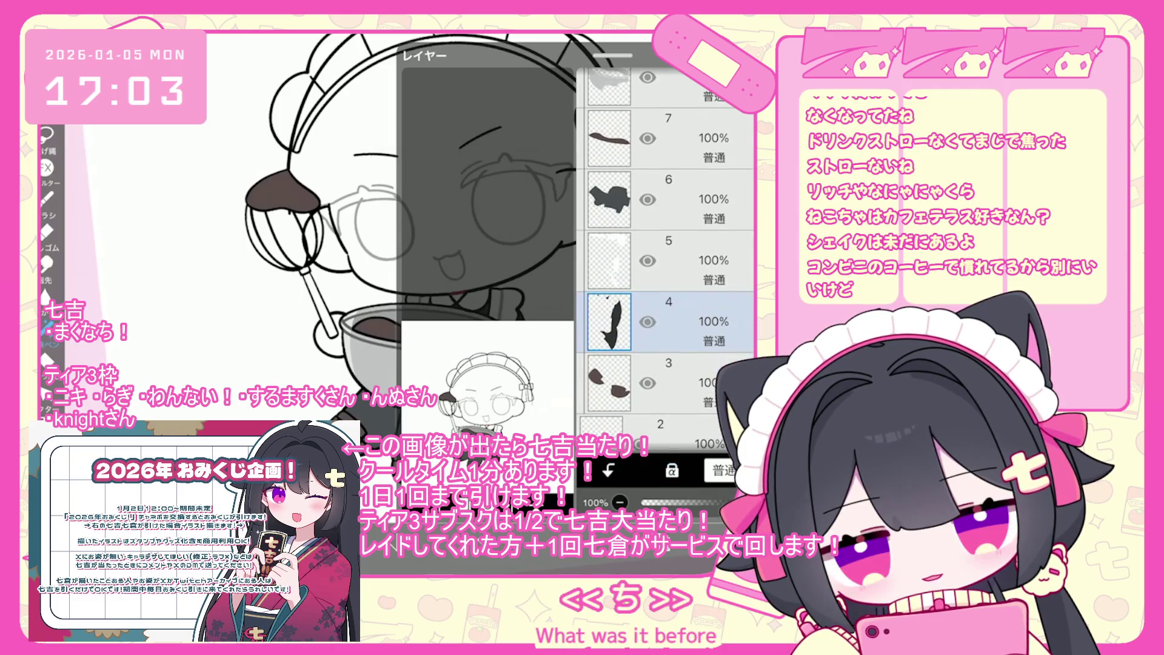
scroll(667, 243, "down", 3)
left_click(609, 333)
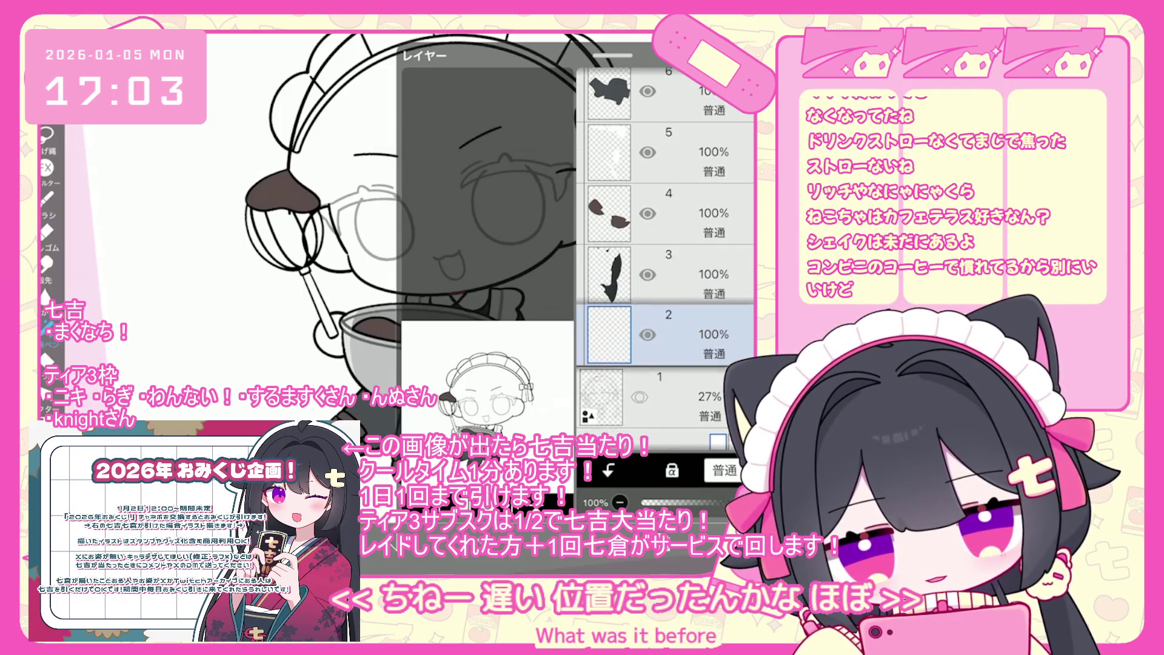
scroll(667, 243, "up", 5)
Step: Group layer 9 into a new folder, undo an accidental deletion, then add layers 8, 6, 4 and 2
left_click(610, 301)
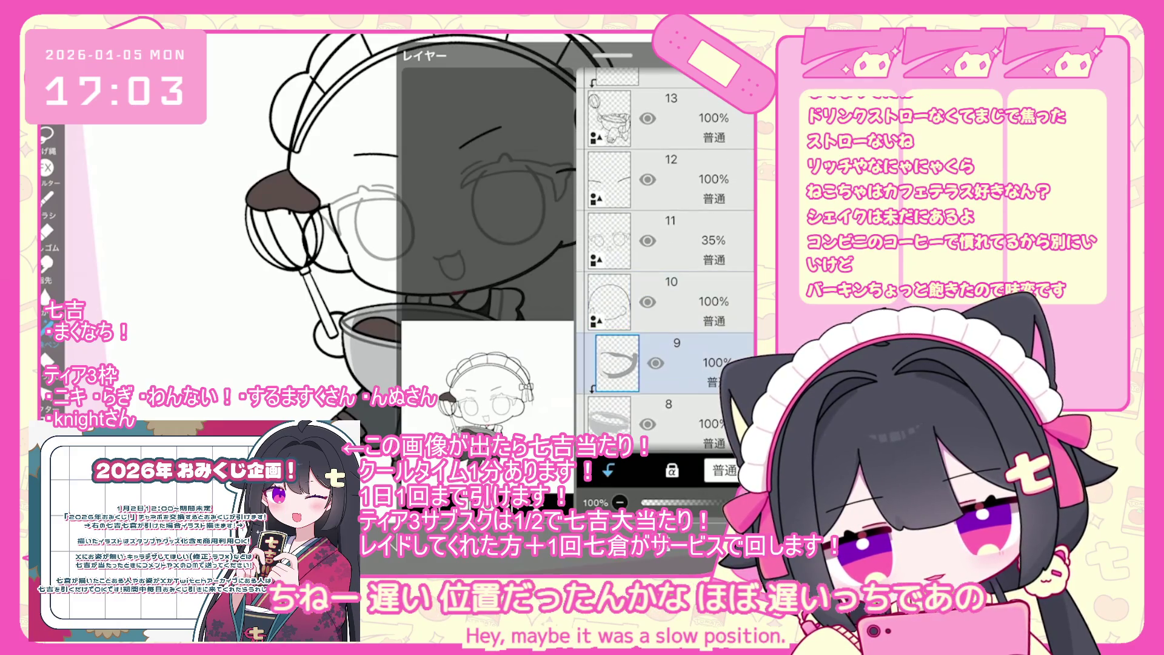
left_click(610, 334)
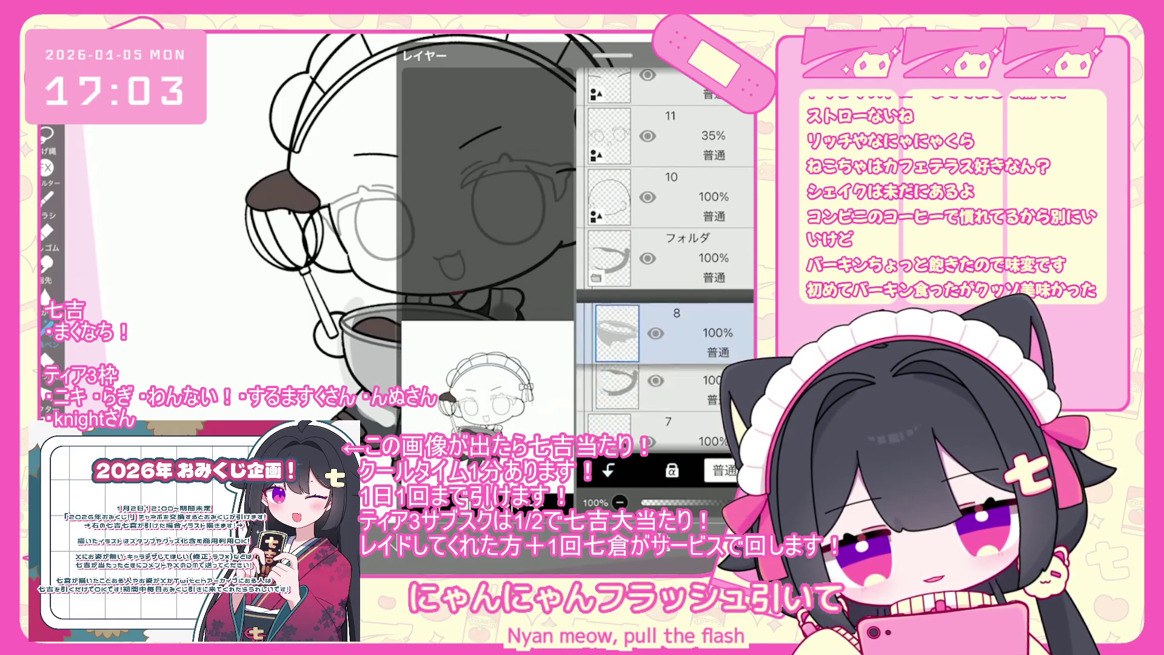
key("ctrl+z")
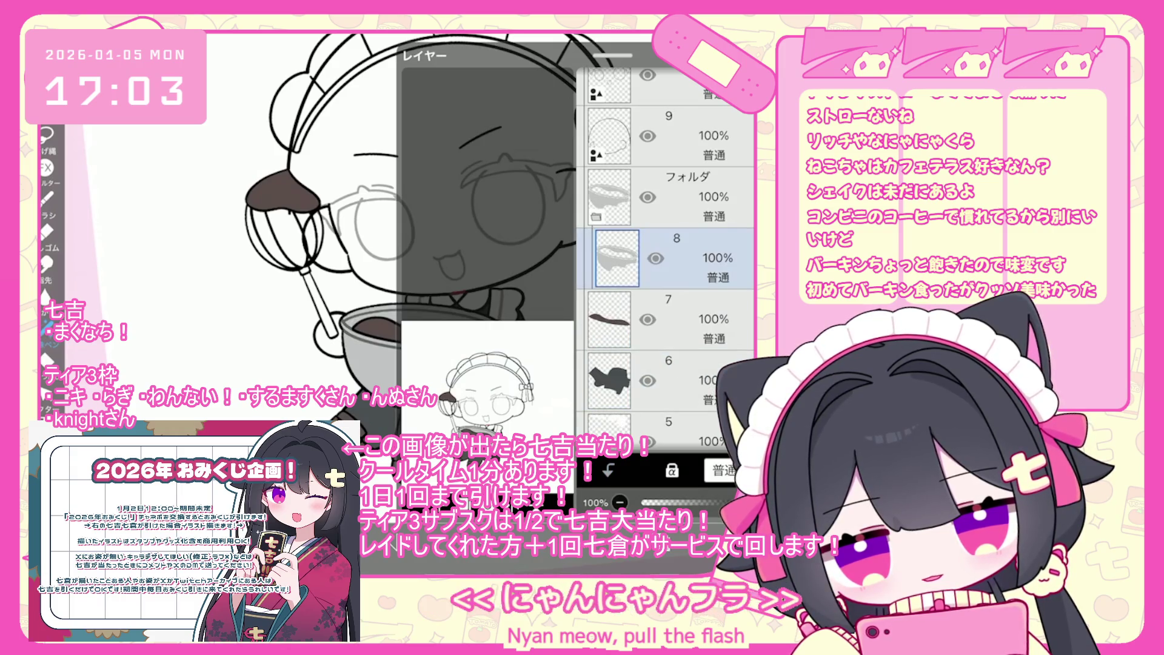
left_click(667, 319)
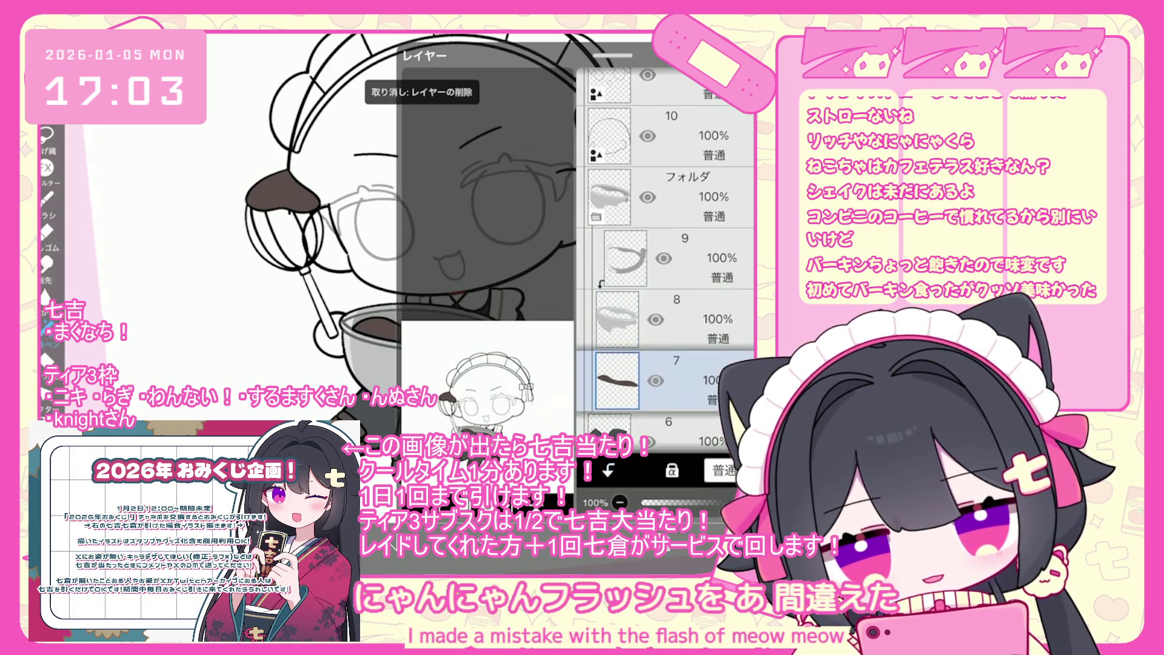
scroll(667, 243, "down", 3)
left_click(667, 336)
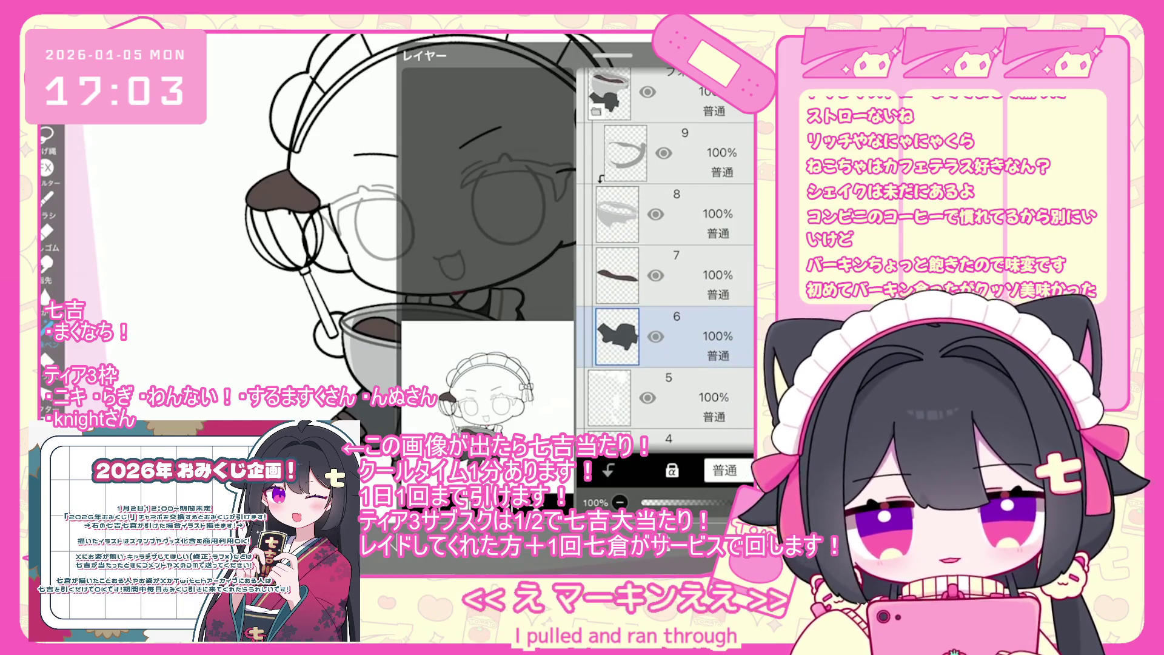
left_click(667, 428)
scroll(667, 242, "down", 2)
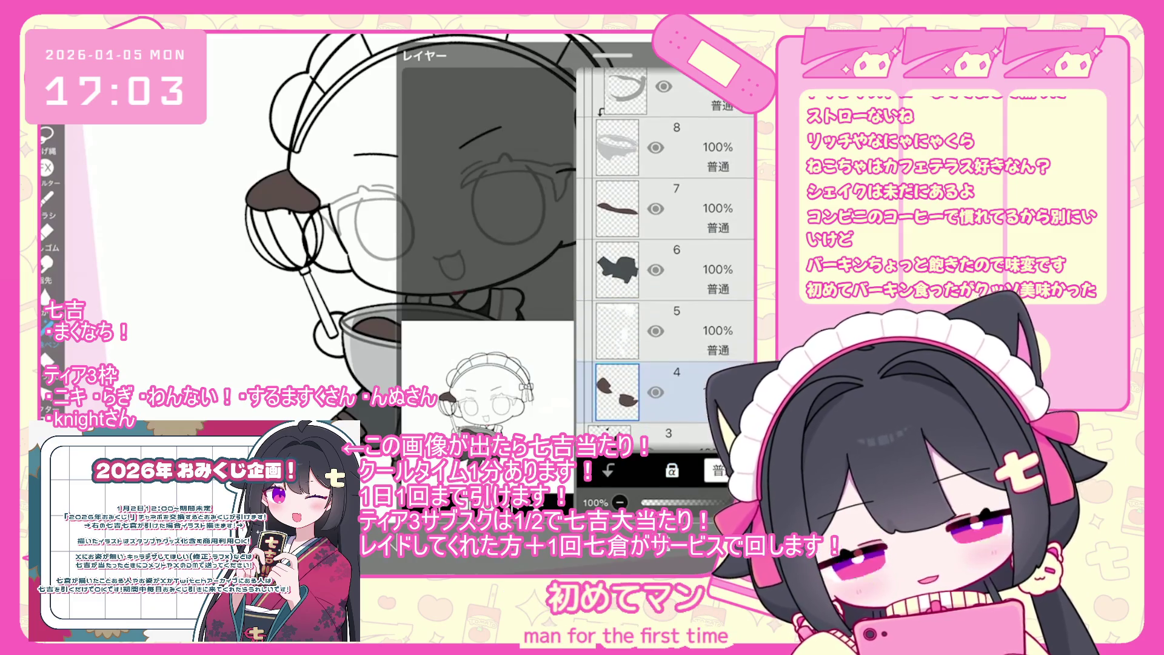
scroll(667, 242, "down", 2)
left_click(667, 364)
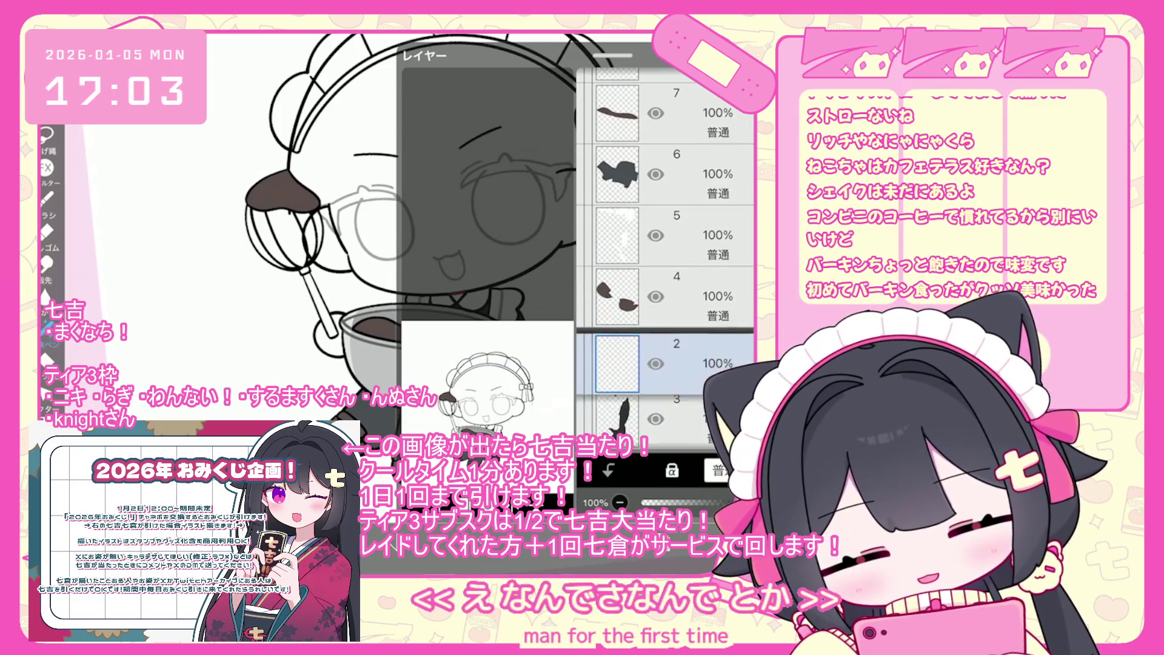
Step: Collapse and re-expand the folder holding layers 2–9 above sketch layer 1
scroll(667, 261, "up", 5)
left_click(667, 264)
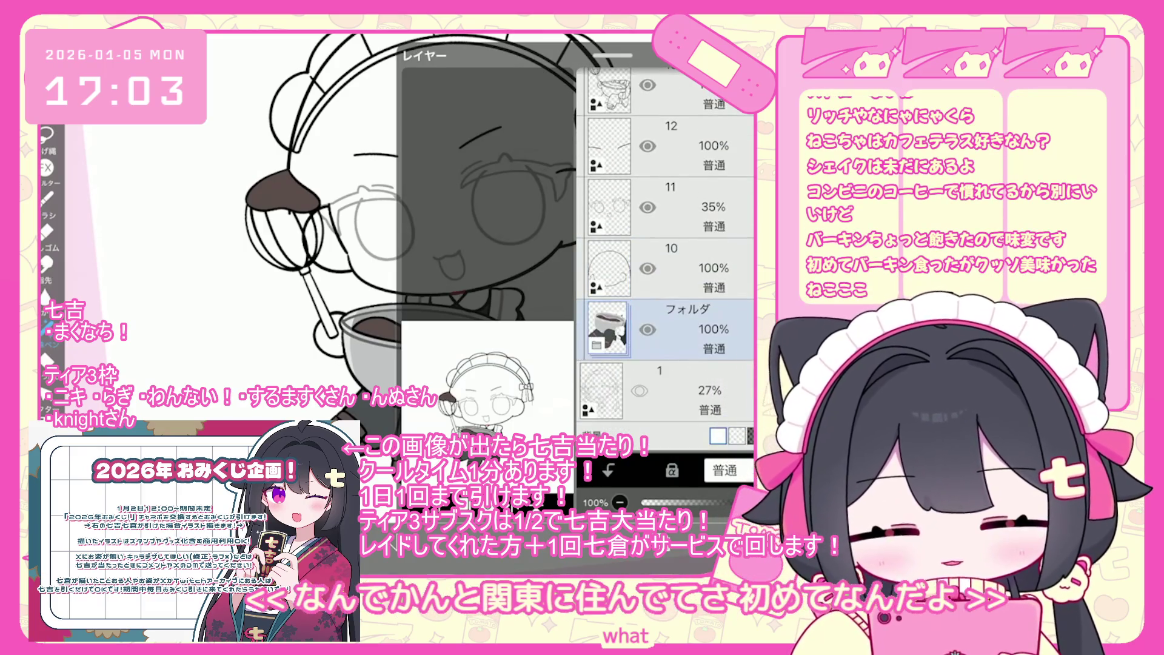
left_click(667, 329)
scroll(667, 242, "down", 5)
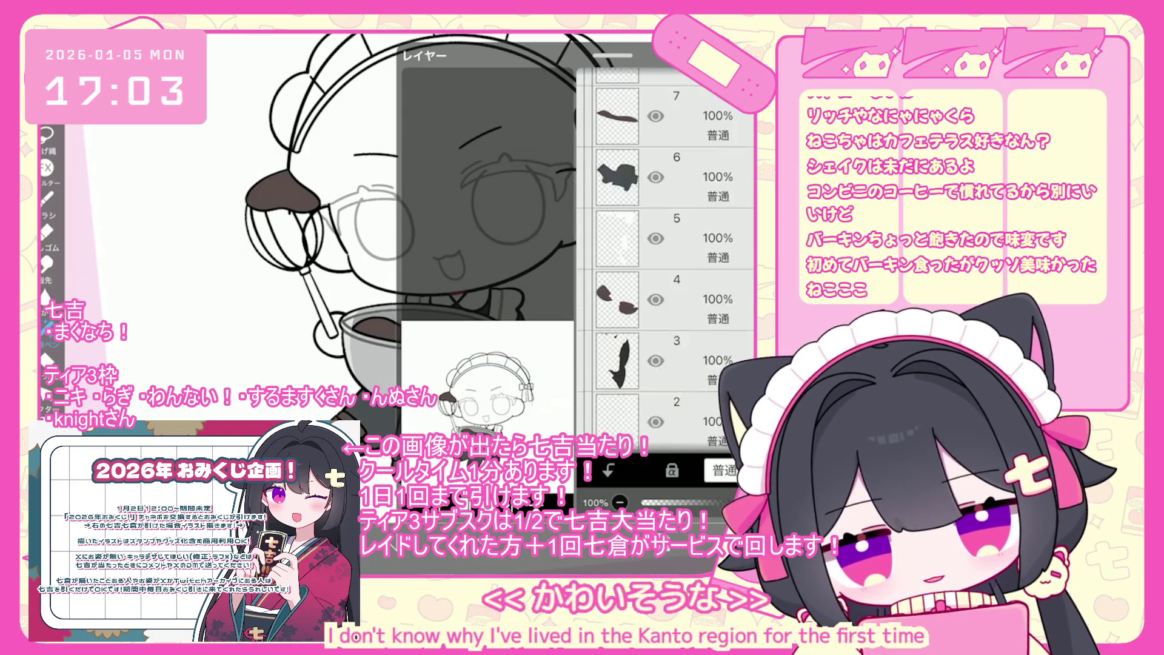
scroll(667, 273, "down", 3)
left_click(667, 313)
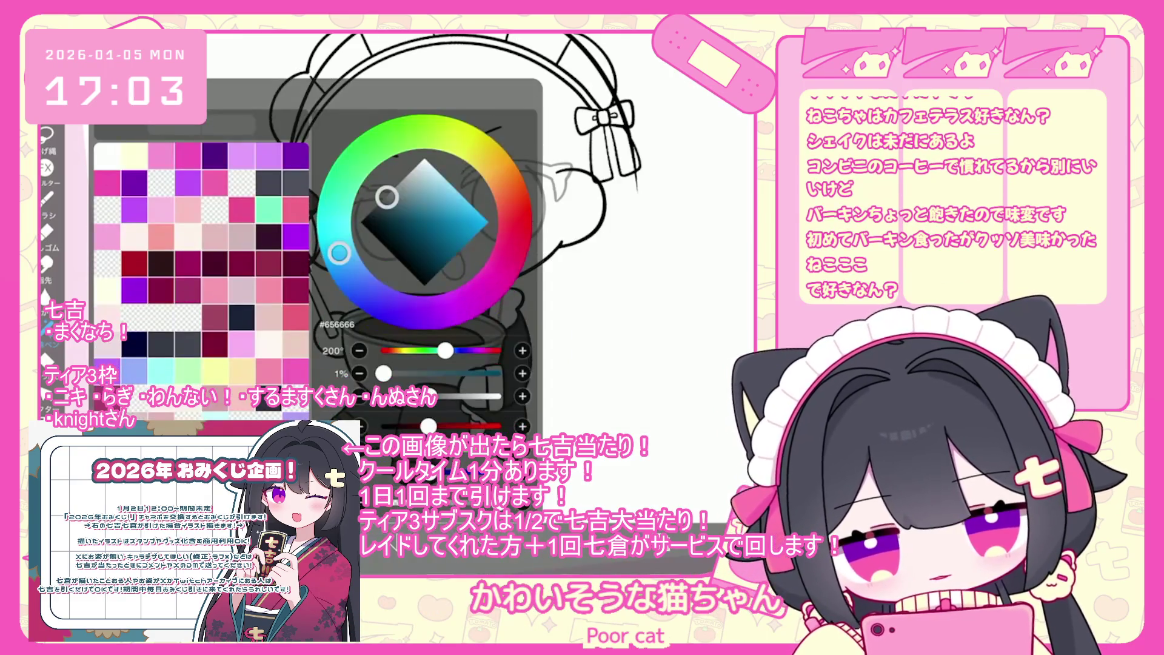
Step: Choose pale pink #E5B7B8 for the skin and switch to the Lasso Fill tool
scroll(425, 242, "up", 3)
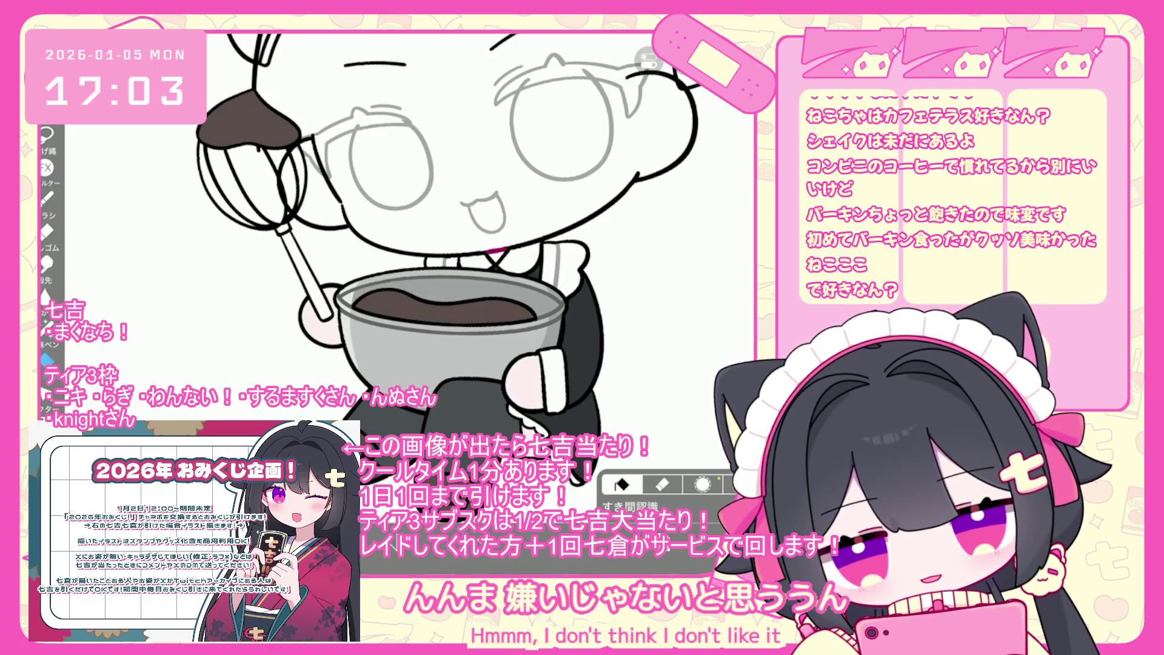
scroll(425, 242, "down", 3)
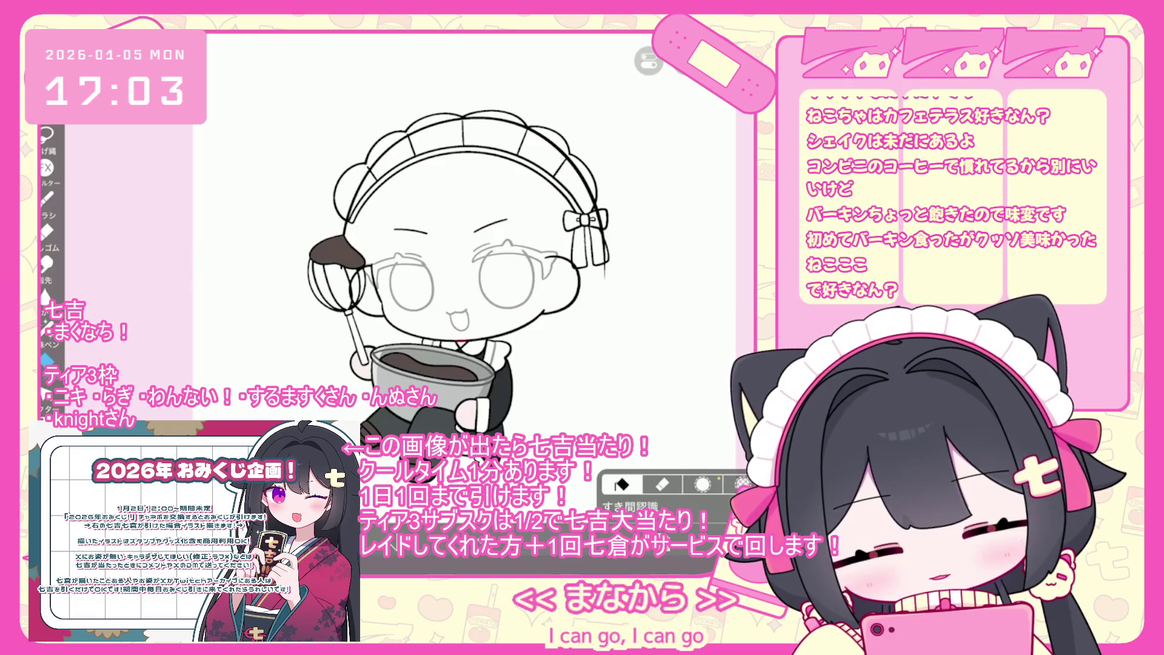
left_click(435, 167)
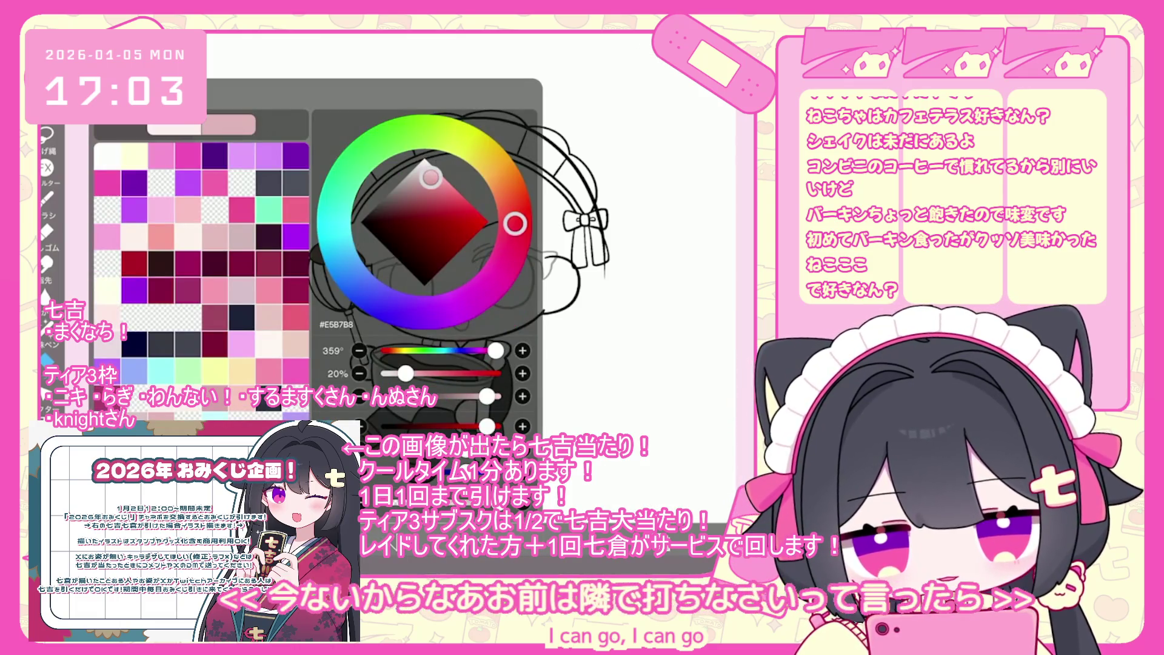
left_click(430, 177)
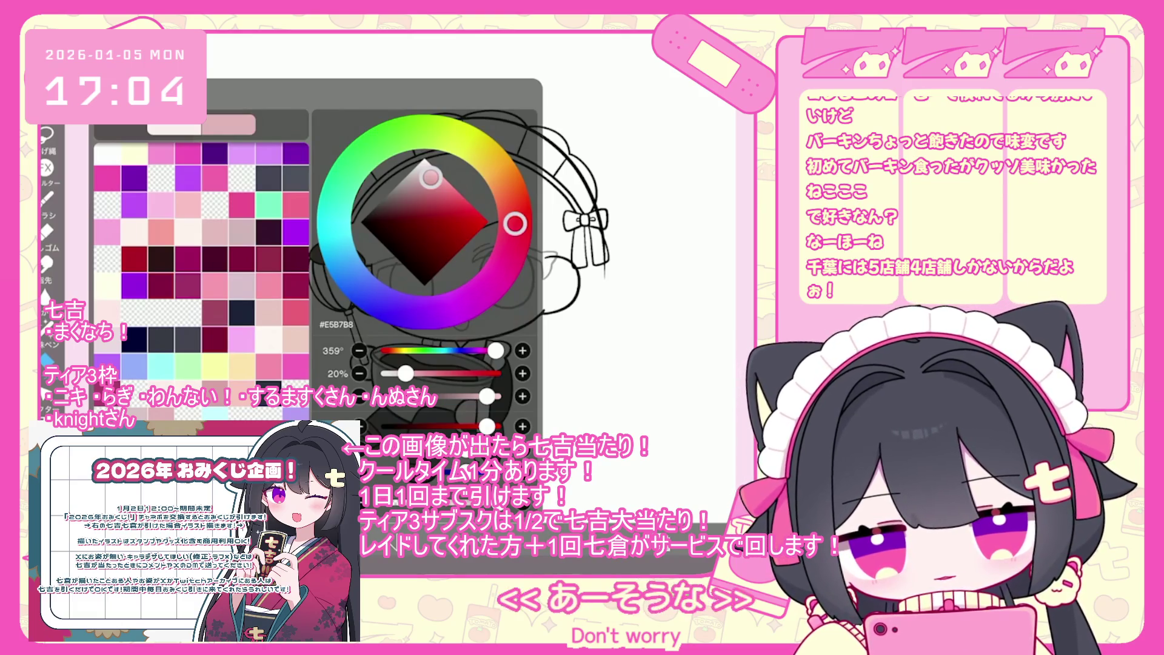
left_click(48, 337)
scroll(460, 241, "up", 2)
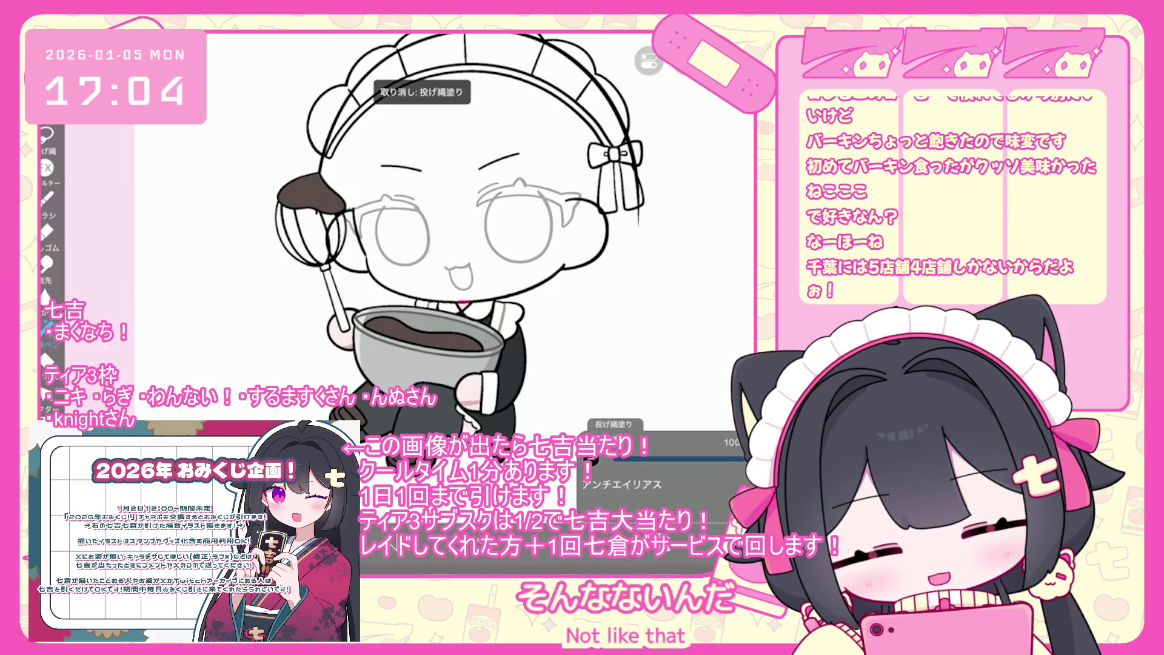
scroll(461, 237, "down", 2)
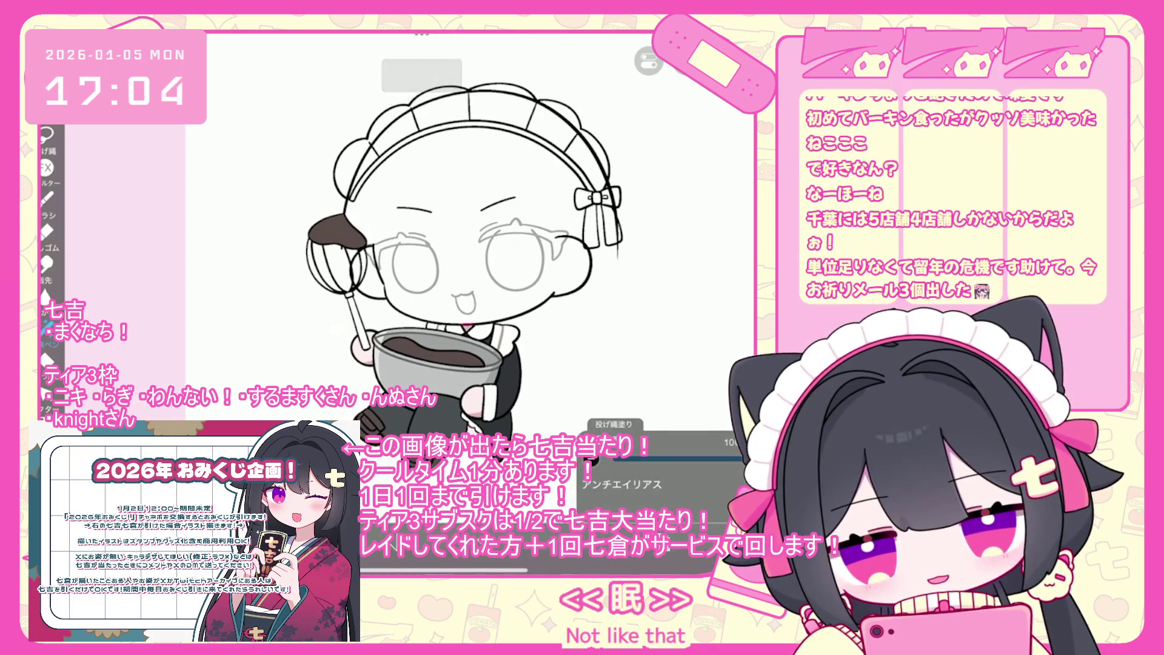
scroll(460, 255, "down", 2)
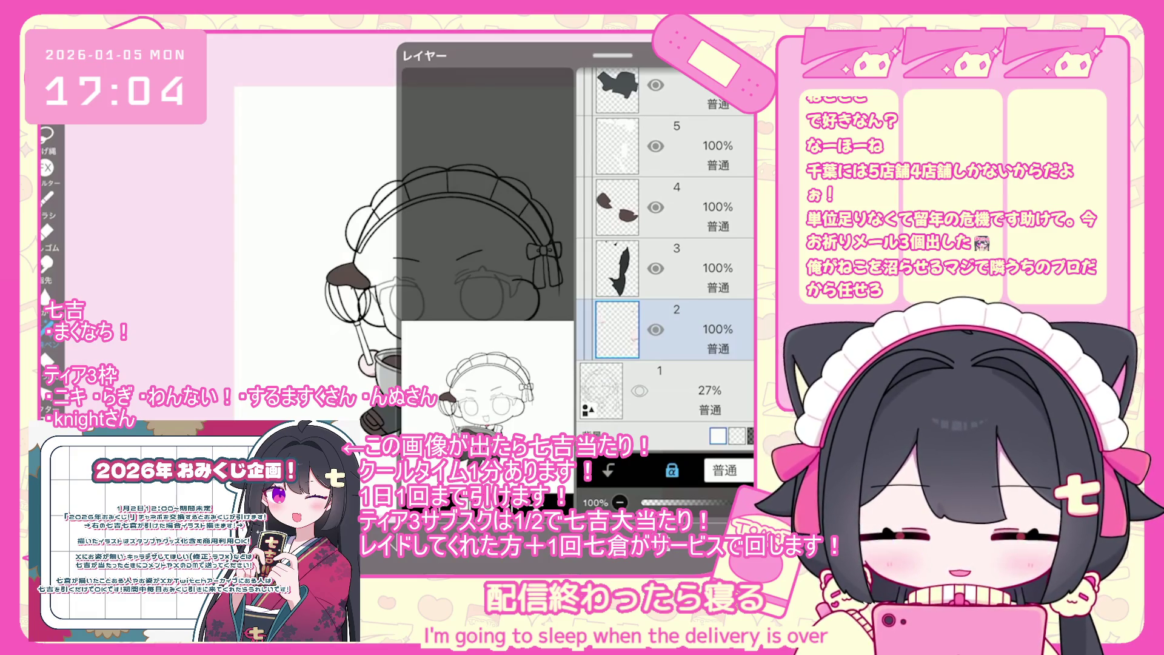
Step: Close the layer list and check the dark brown #352B29 in the colour selection
scroll(667, 261, "up", 5)
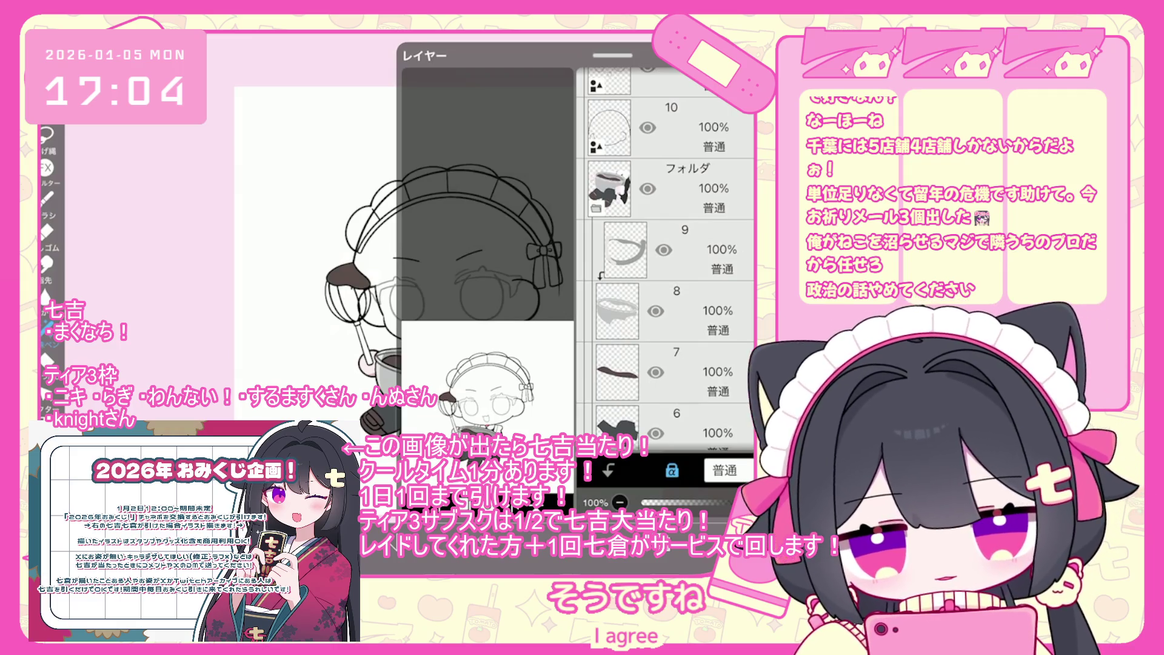
scroll(666, 255, "up", 5)
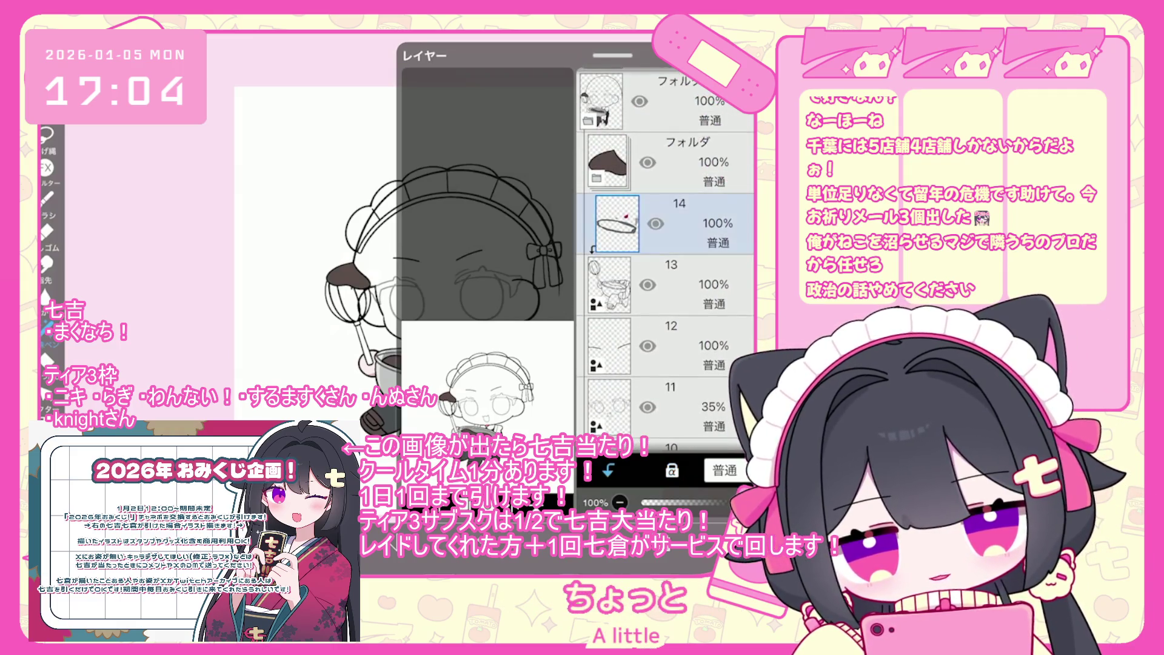
key("Escape")
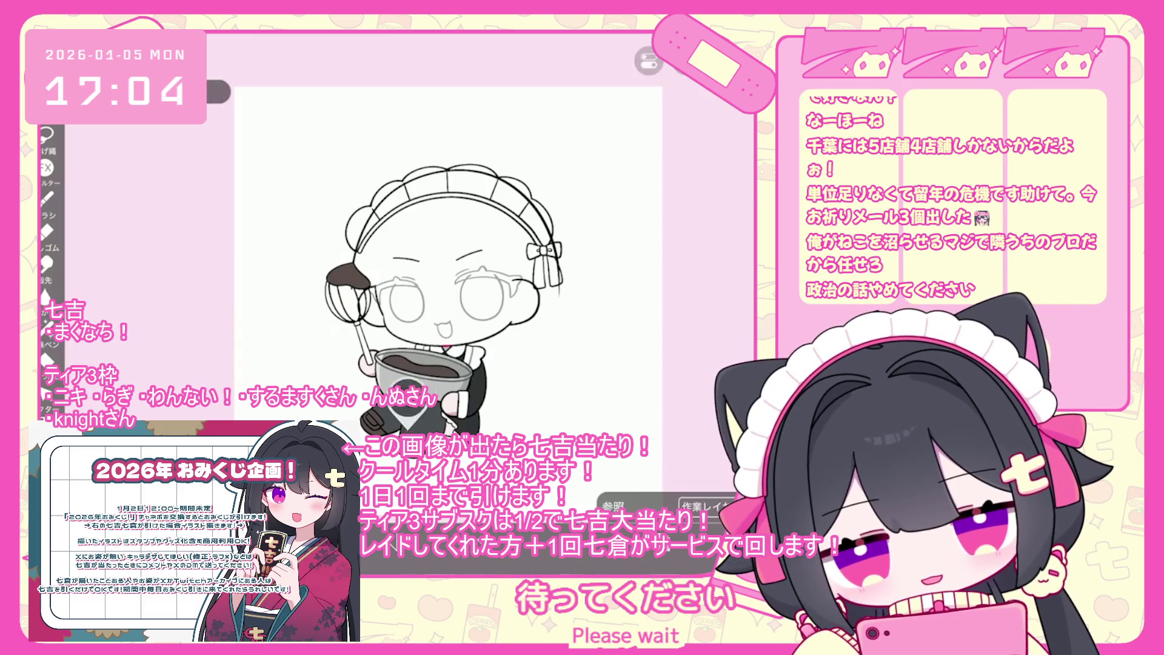
key("c")
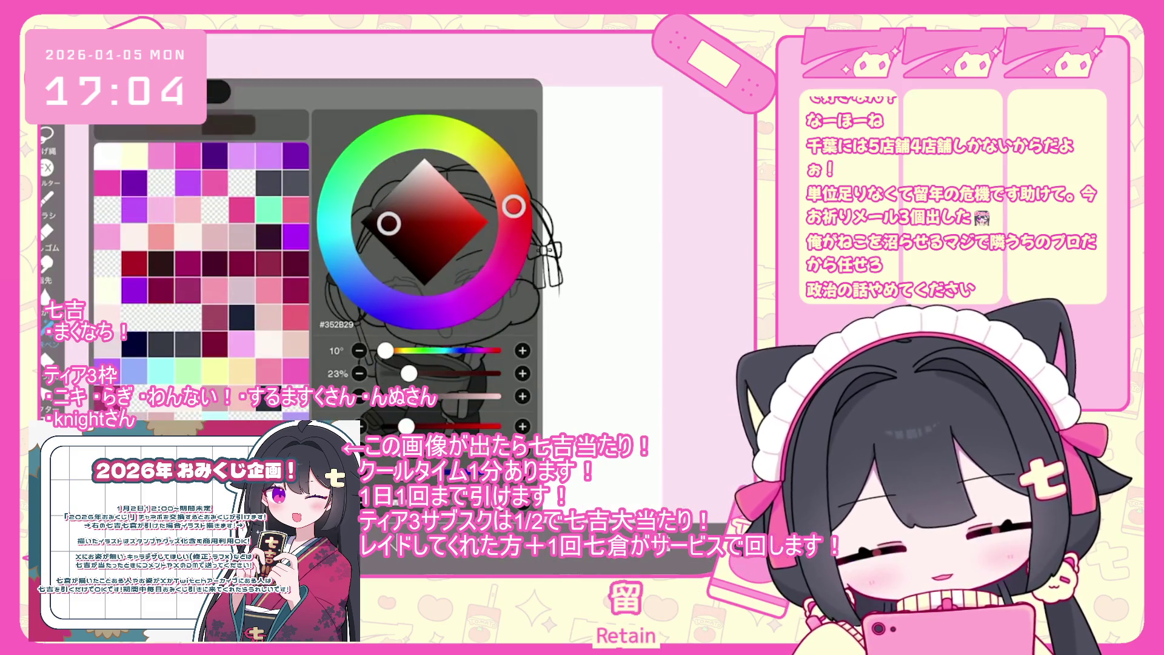
key("c")
Step: Clip layer 15 onto layer 14 and undo the last lasso fill
scroll(425, 243, "up", 5)
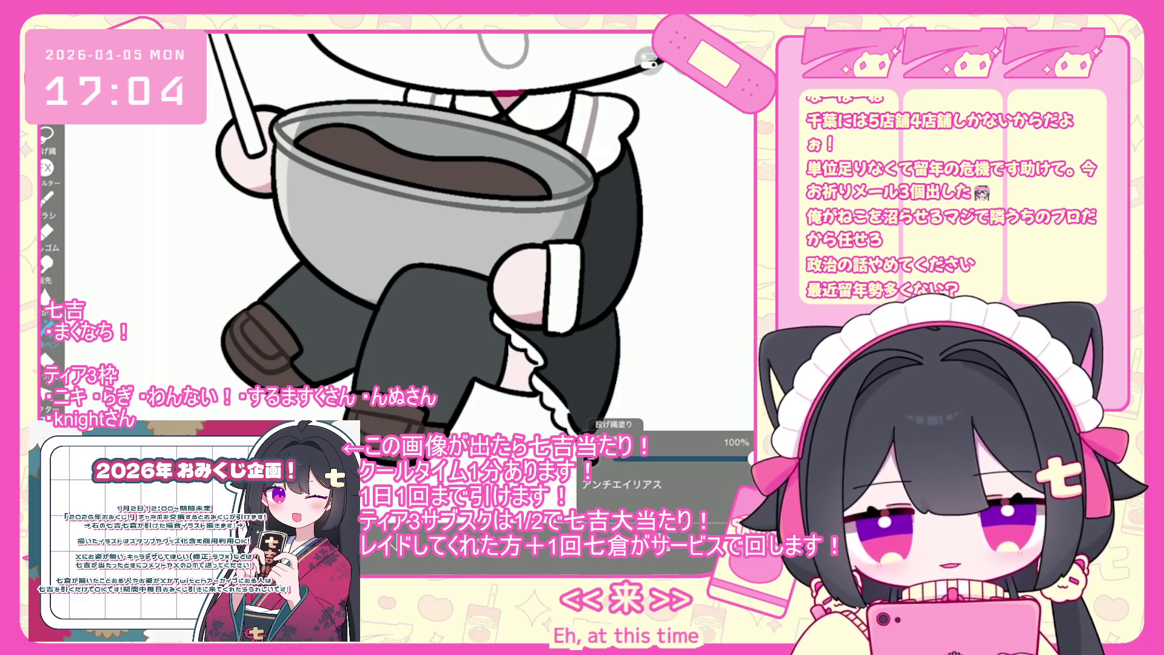
scroll(449, 236, "down", 2)
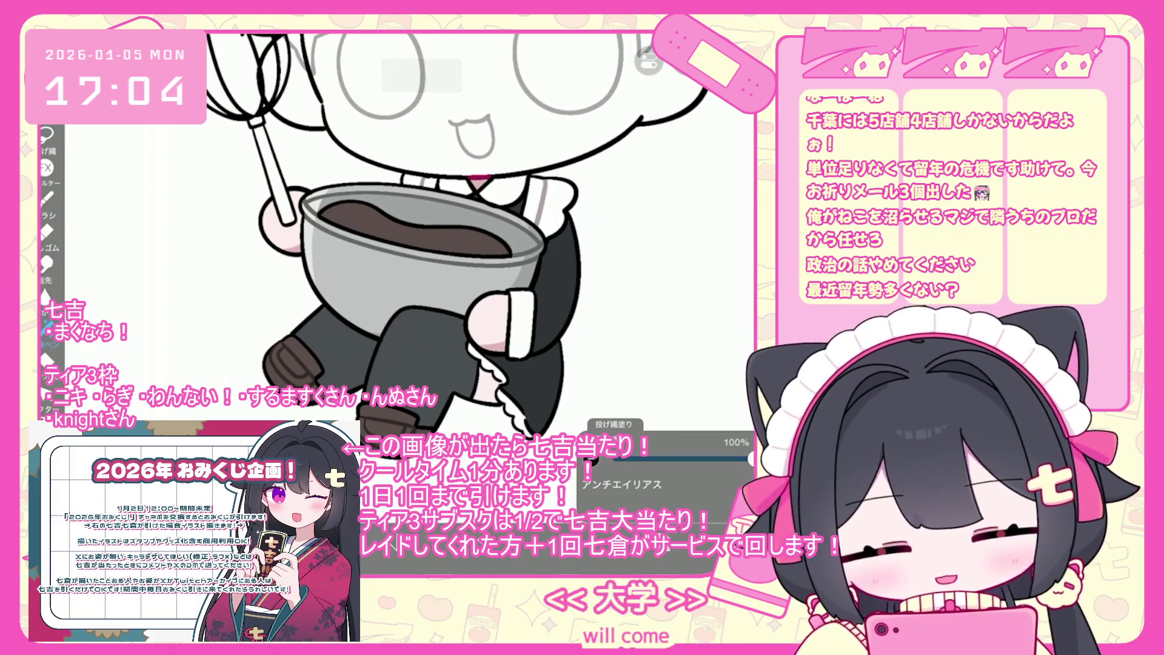
scroll(401, 236, "down", 1)
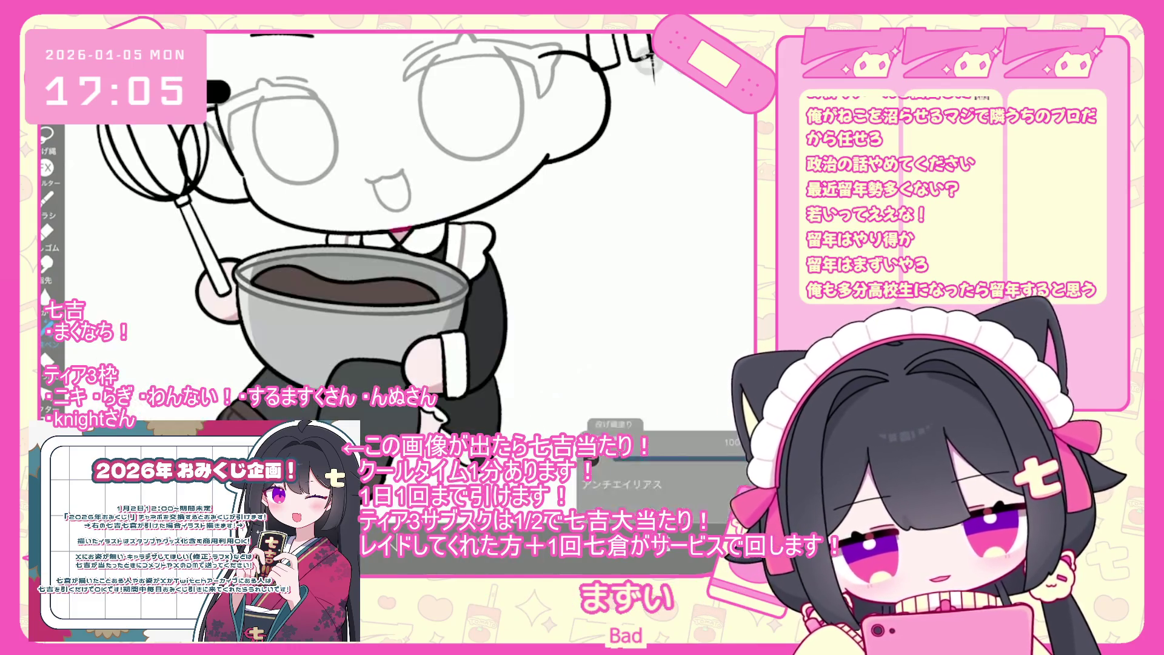
left_click(608, 469)
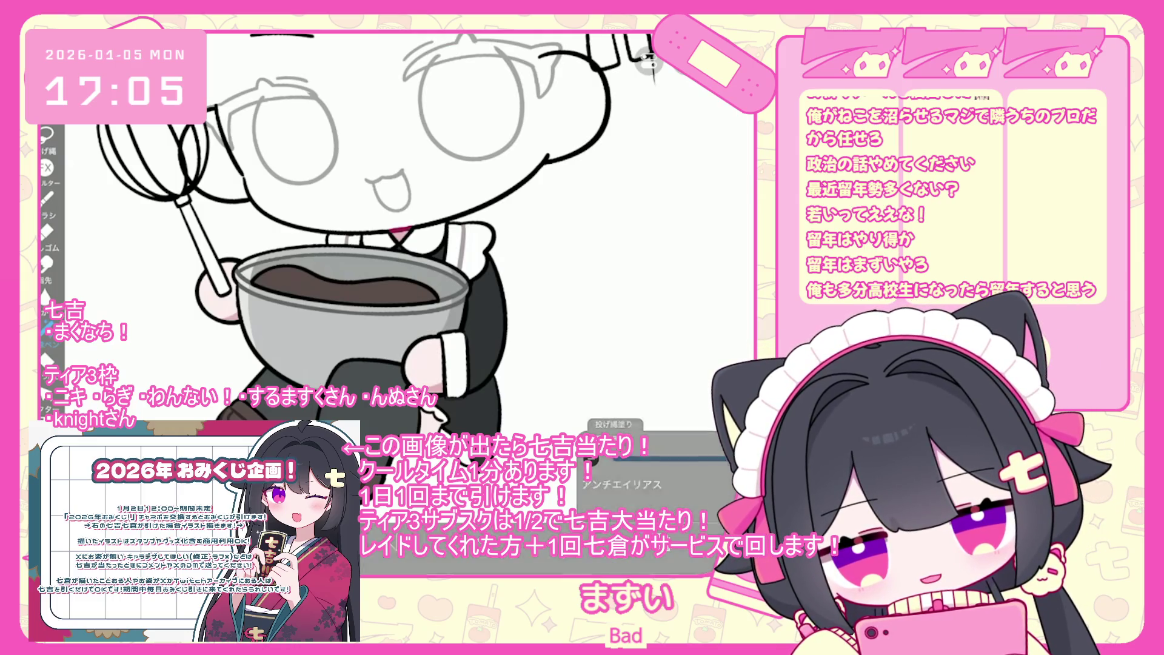
key("ctrl+z")
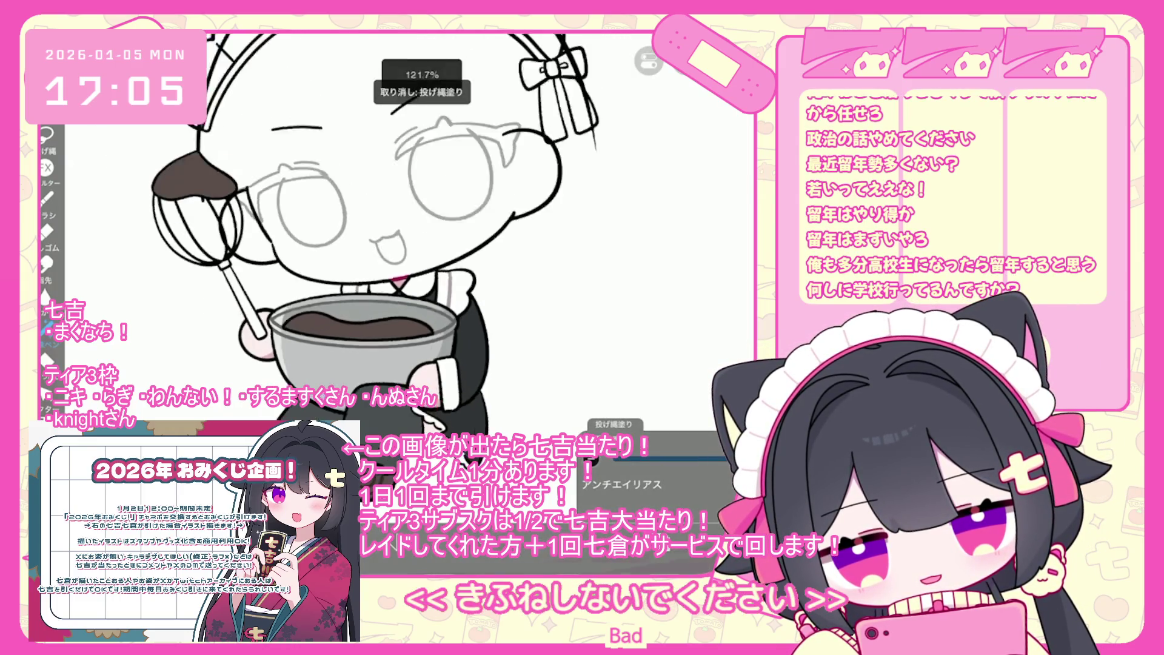
Step: Make layer 9 active and undo its most recent lasso fill
scroll(424, 243, "down", 3)
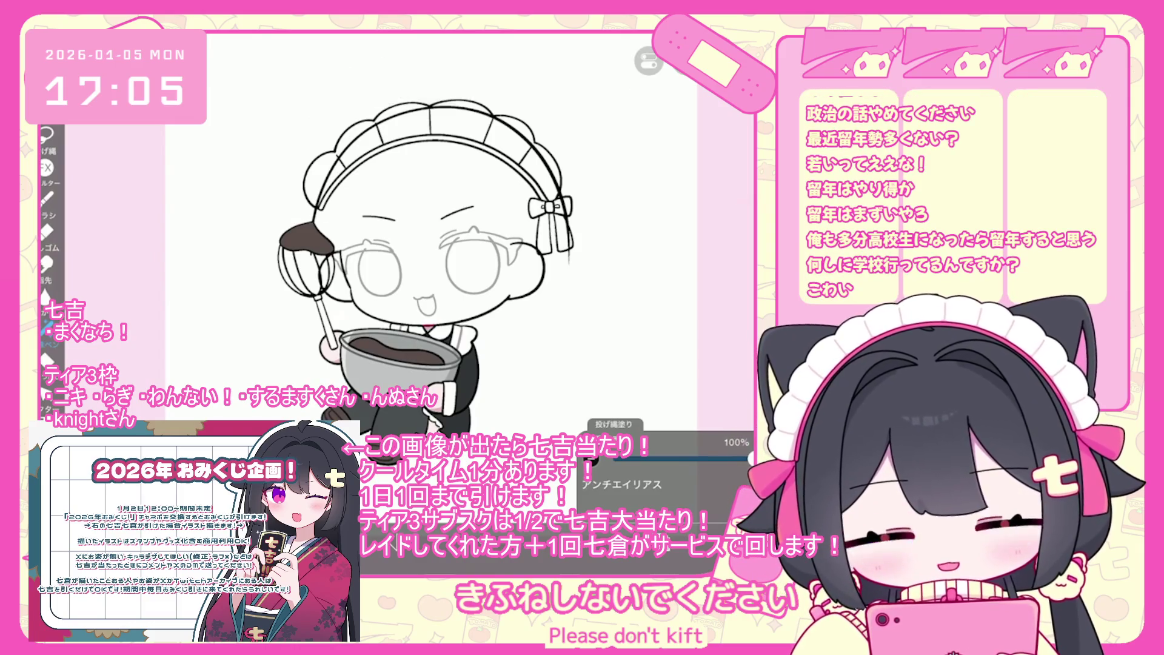
key("l")
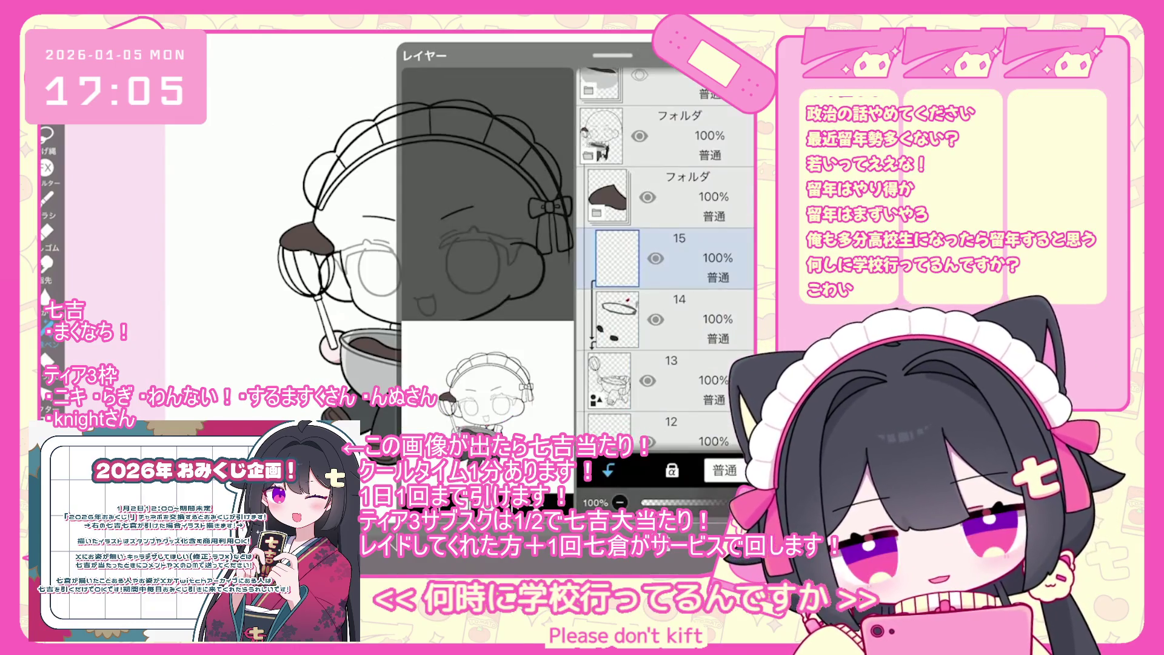
scroll(665, 261, "down", 5)
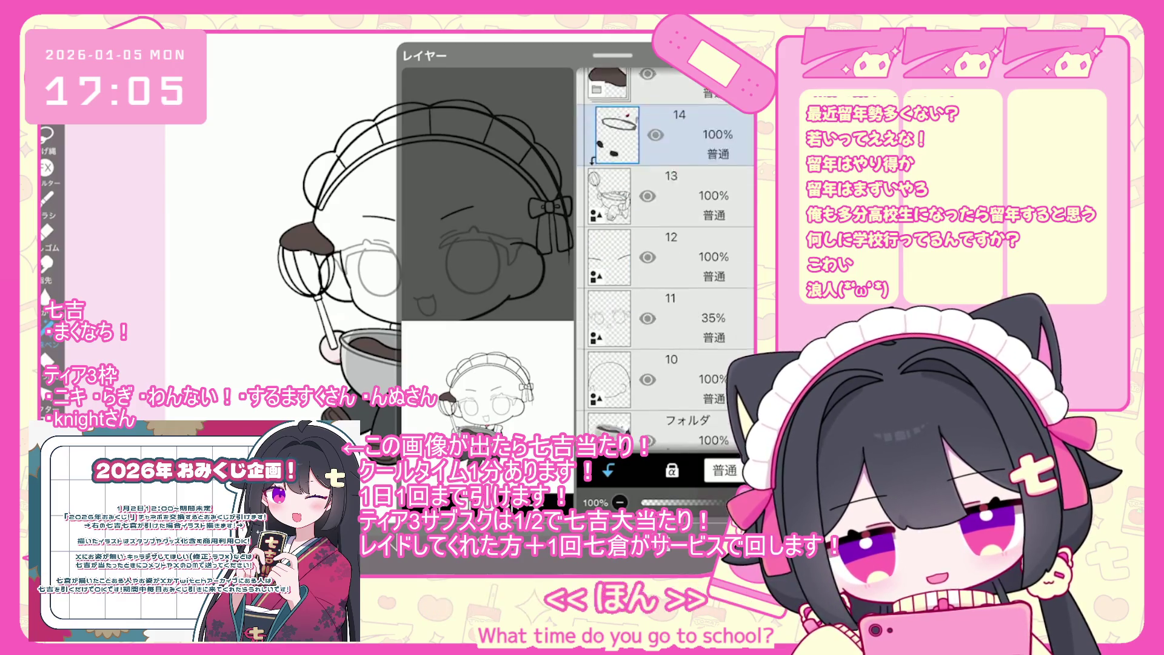
scroll(665, 255, "down", 1)
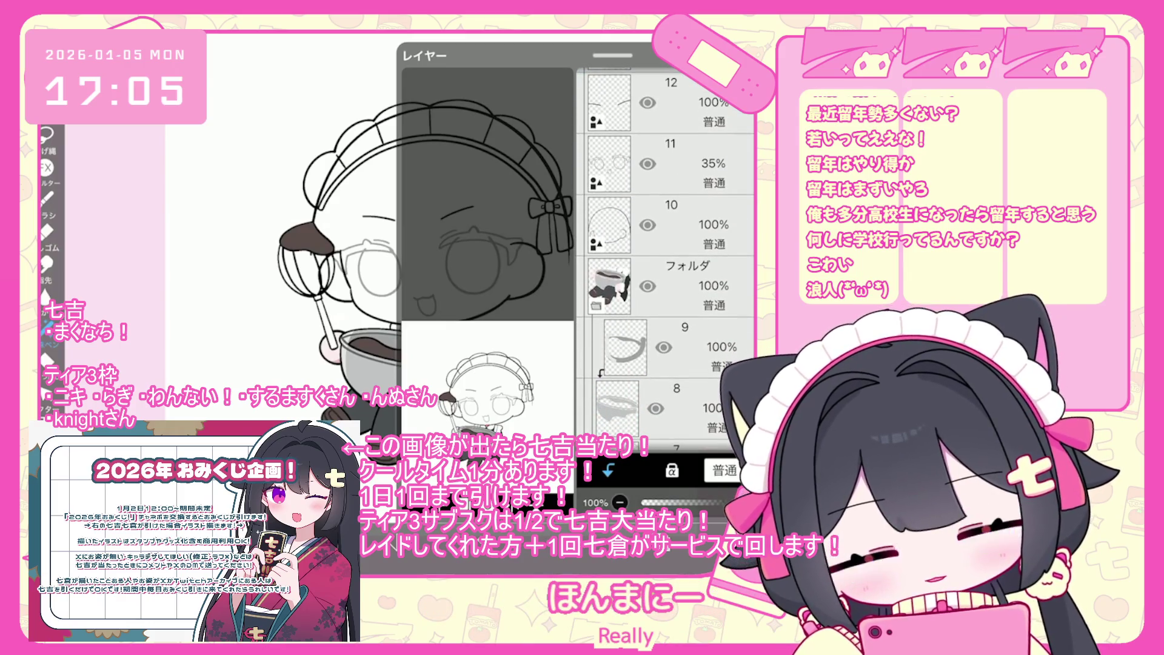
left_click(667, 347)
scroll(665, 273, "down", 2)
key("l")
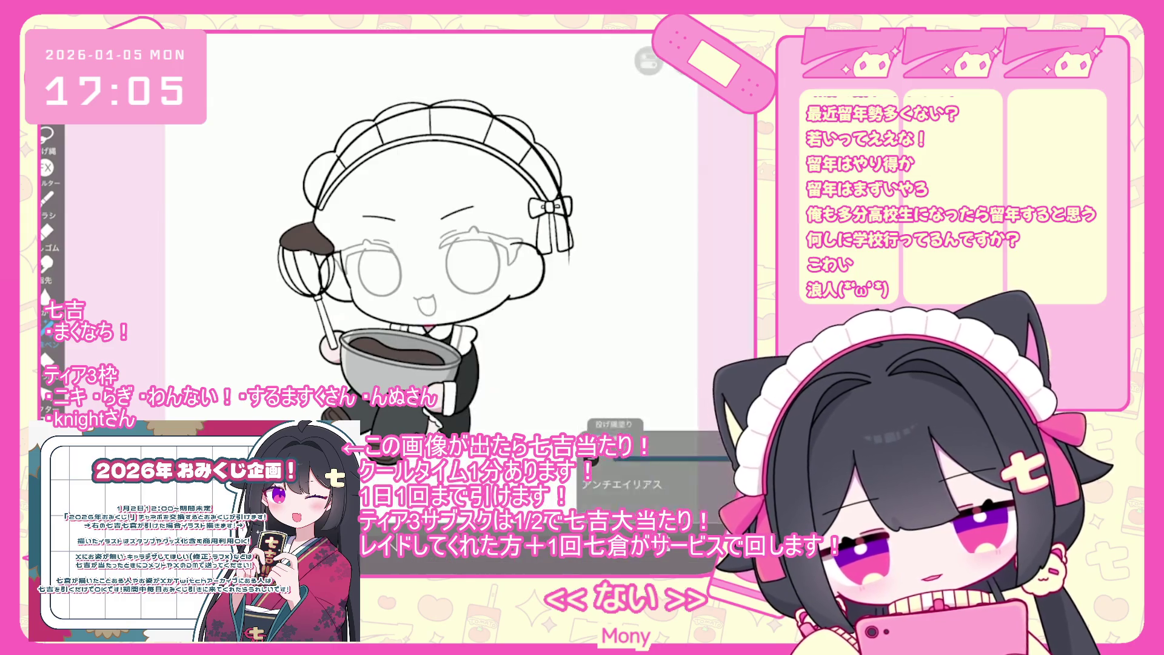
scroll(425, 273, "up", 3)
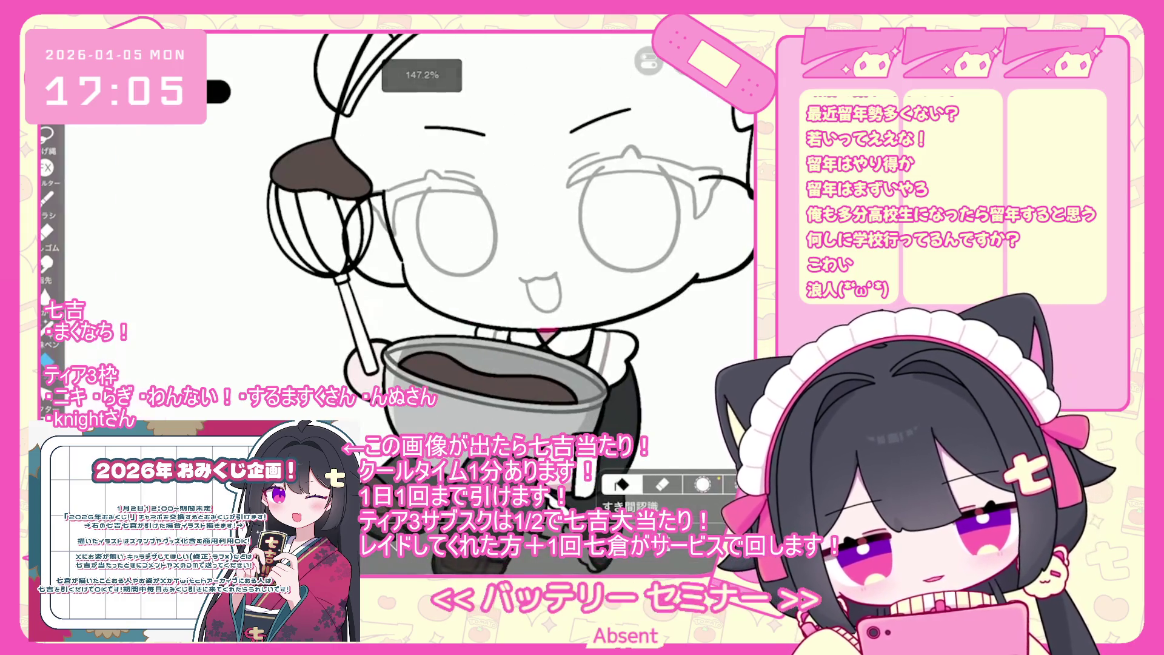
key("l")
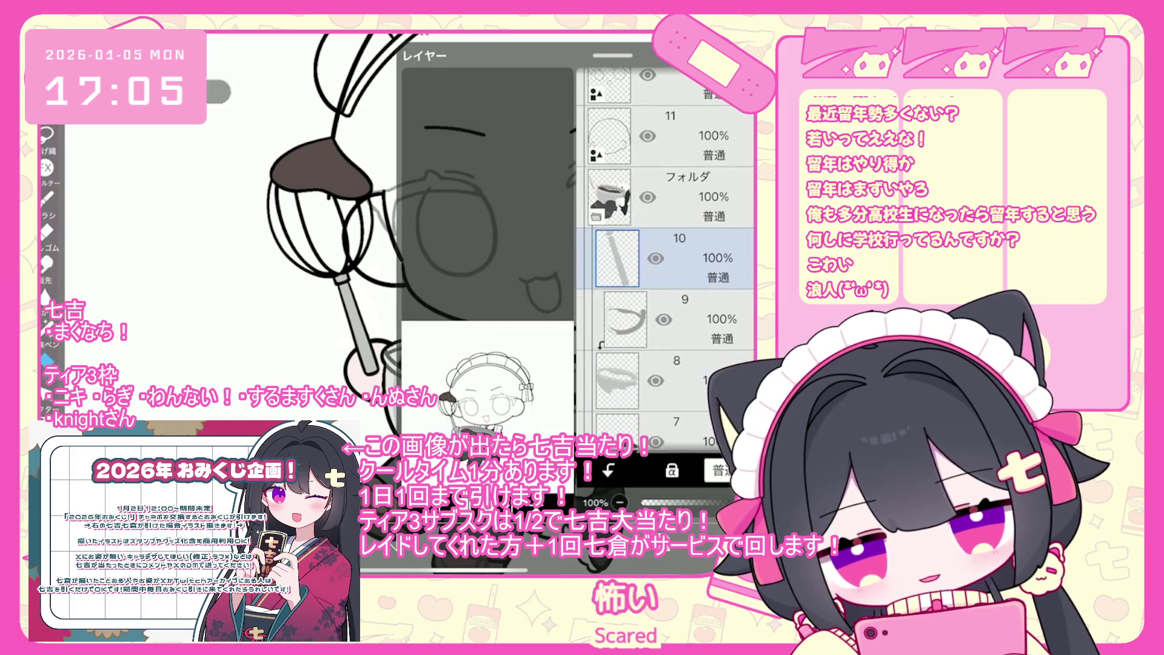
key("l")
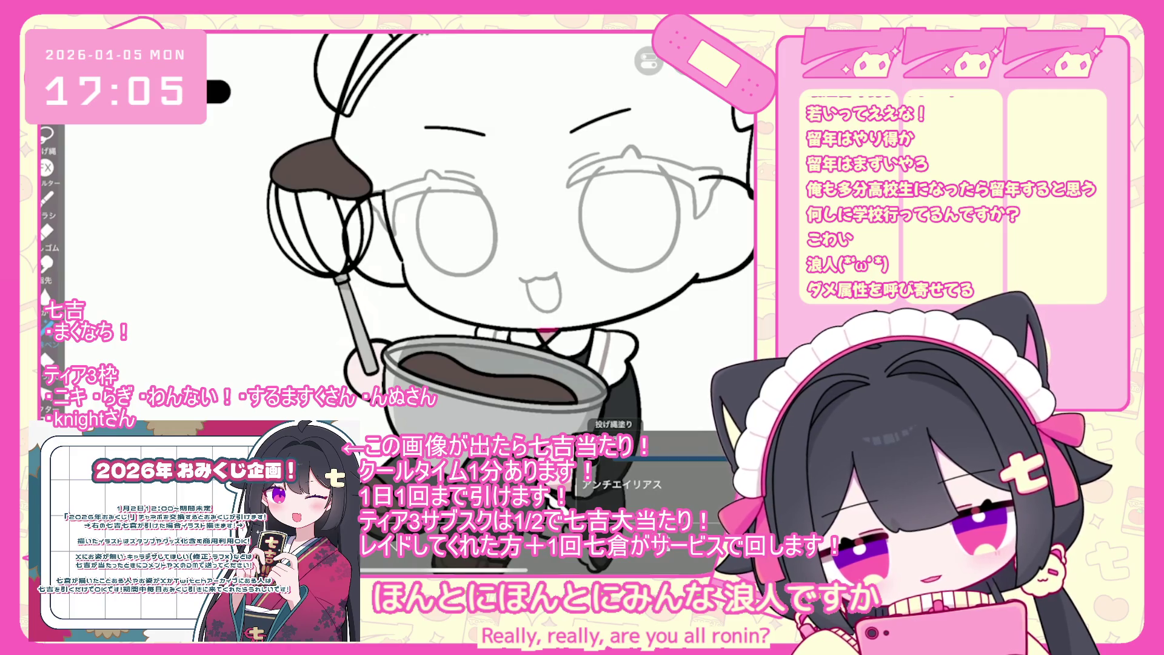
key("ctrl+z")
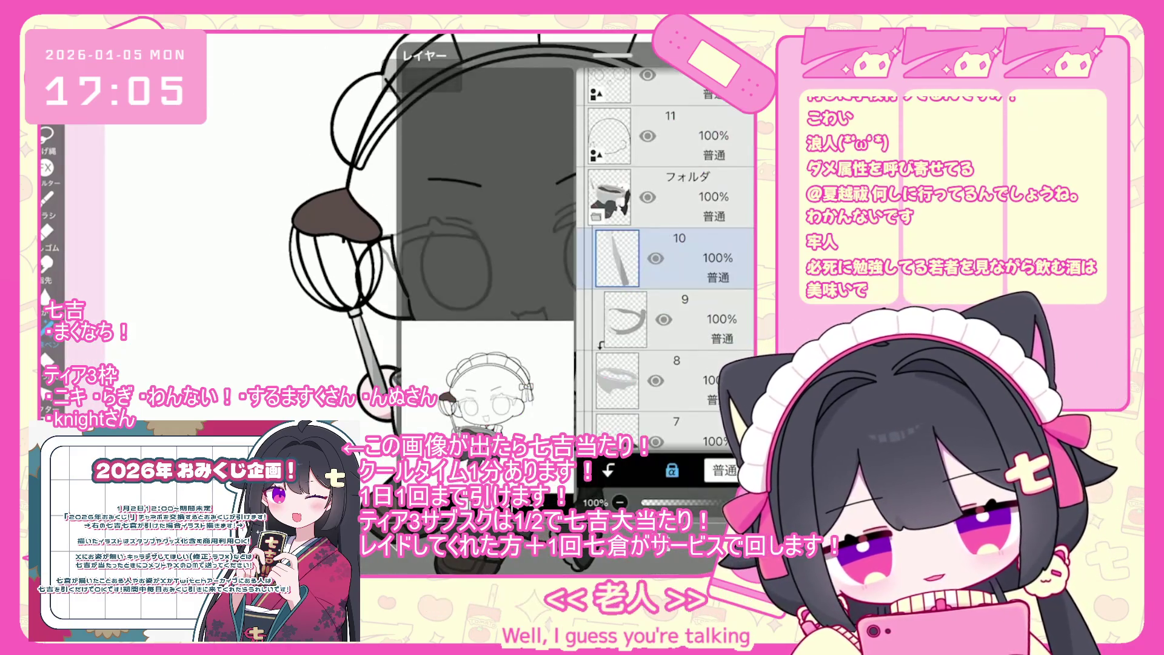
Step: Switch to layer 15 and darken the grey drawing colour
scroll(667, 261, "up", 10)
left_click(667, 248)
left_click(379, 327)
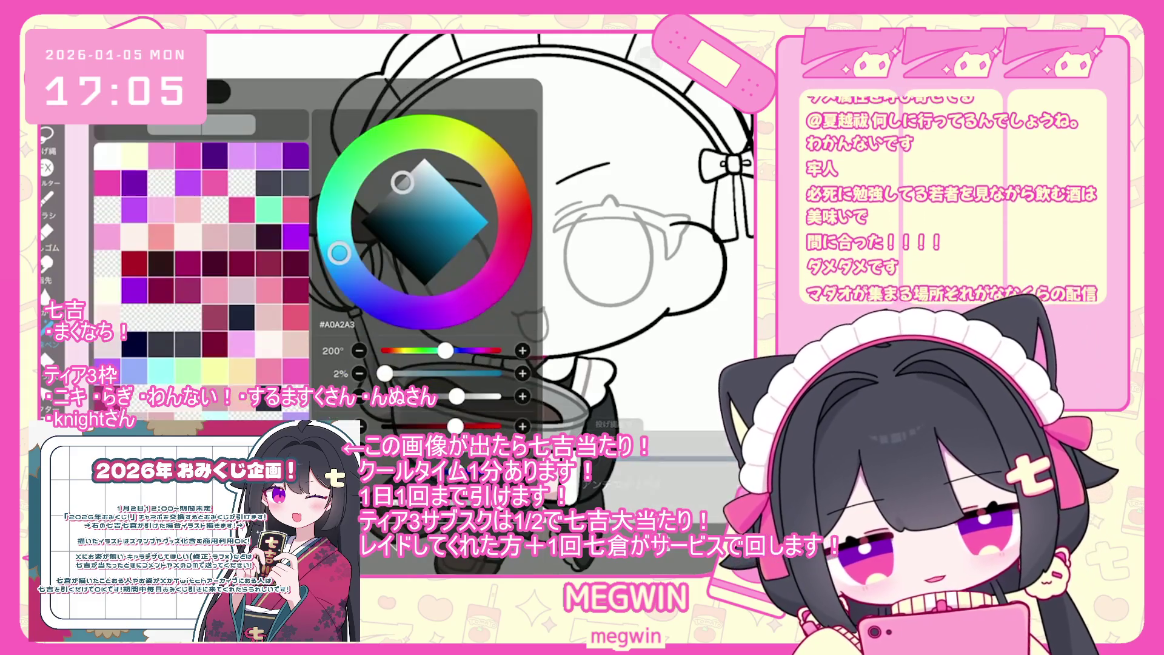
left_click_drag(402, 180, 390, 195)
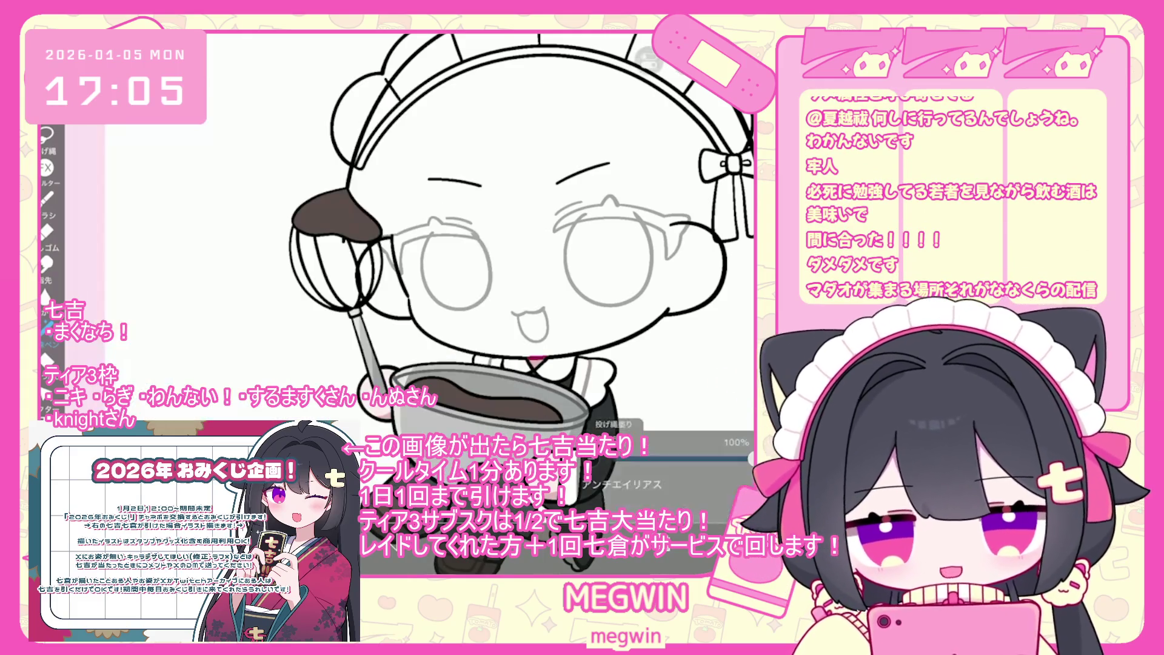
scroll(364, 213, "up", 5)
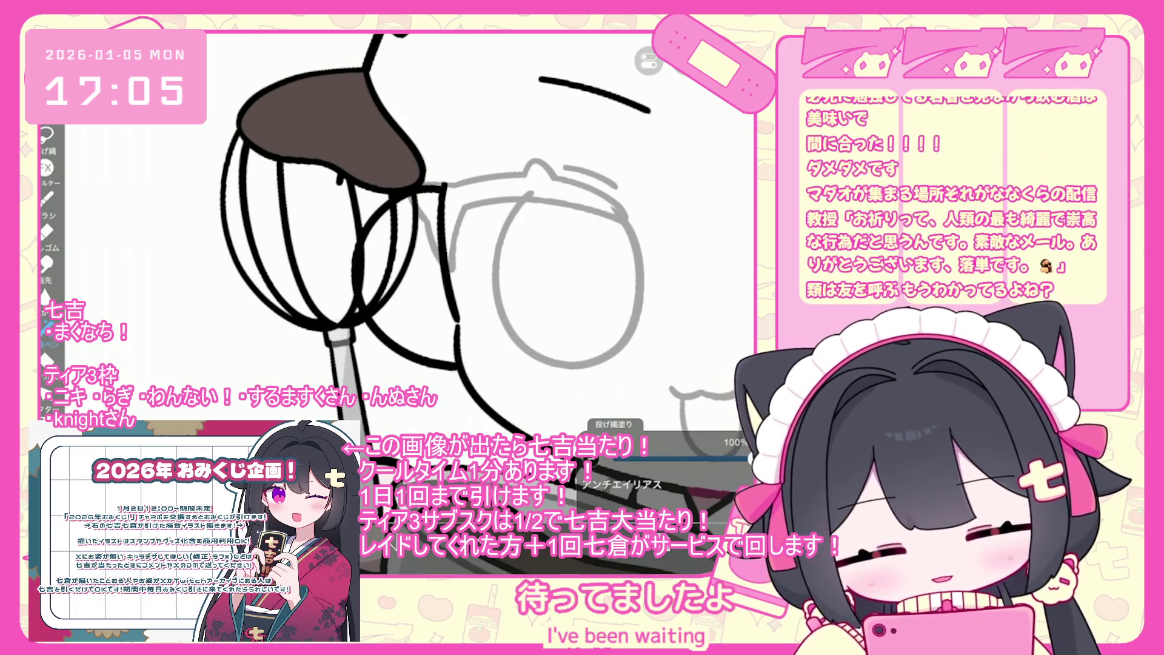
scroll(437, 243, "down", 5)
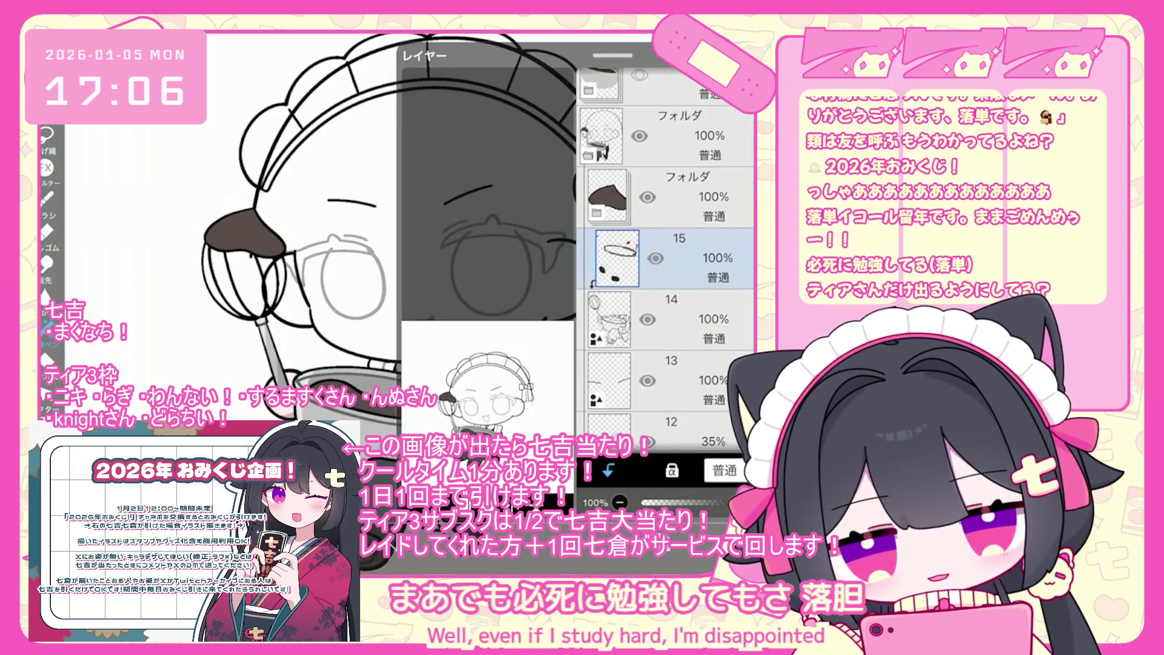
Step: Move the folder below layer 11 and add a new empty folder above the brown-thumbnail folder
left_click(667, 243)
left_click_drag(606, 119, 607, 330)
scroll(667, 255, "up", 1)
left_click(667, 338)
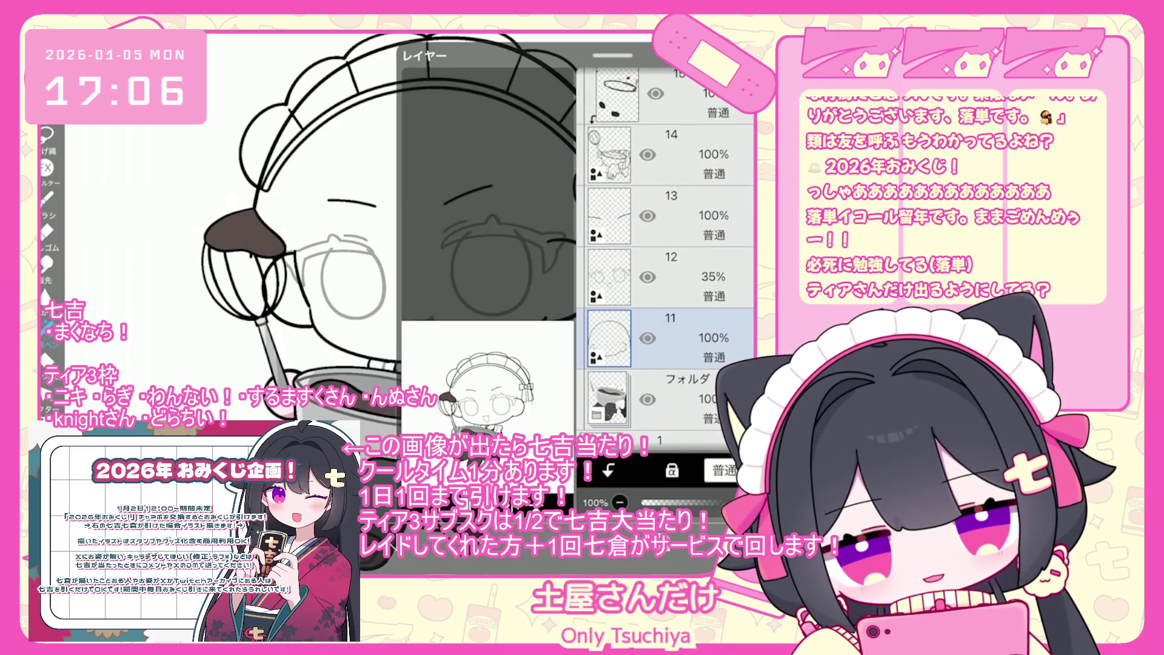
left_click(667, 398)
scroll(667, 255, "up", 3)
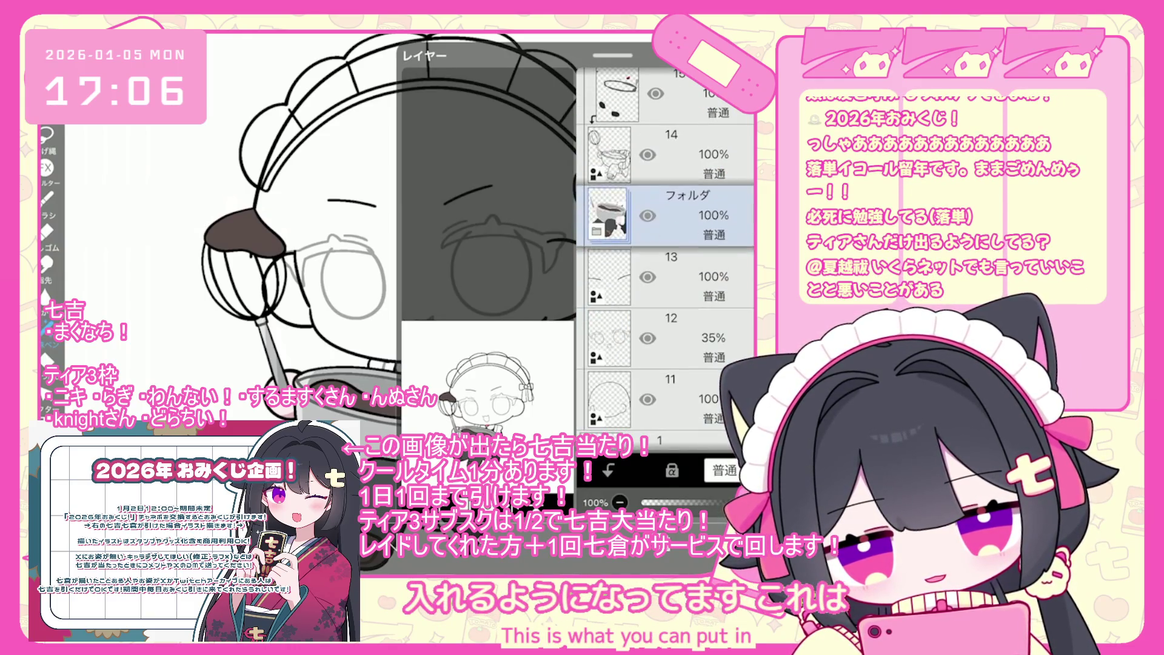
left_click(667, 224)
left_click(424, 470)
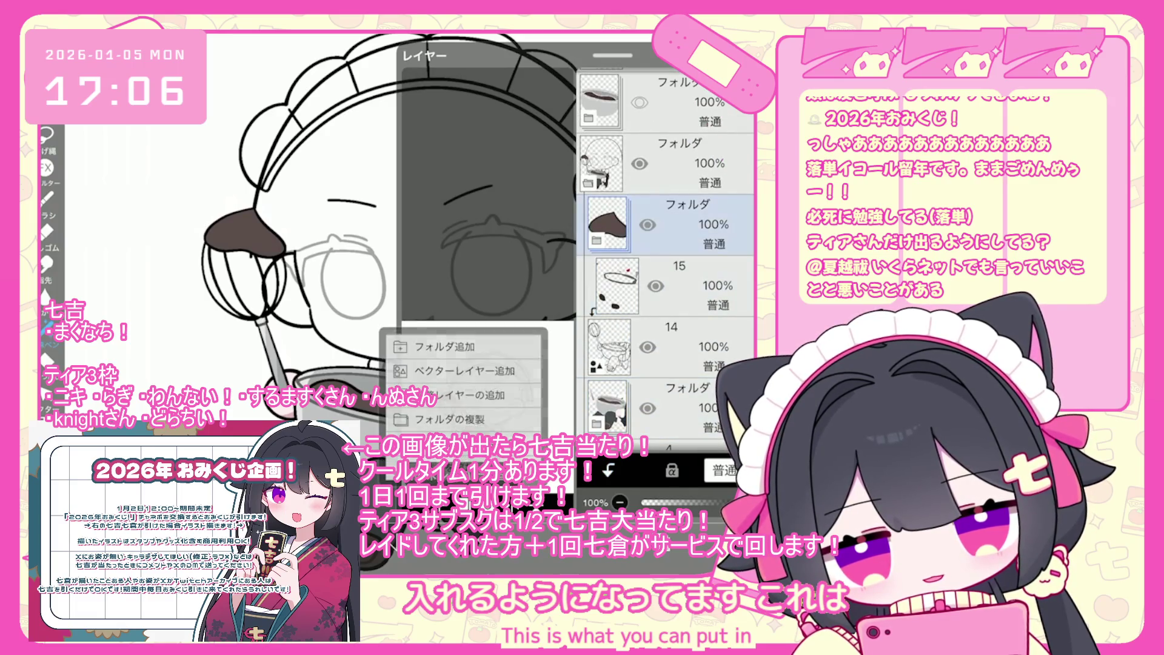
left_click(436, 343)
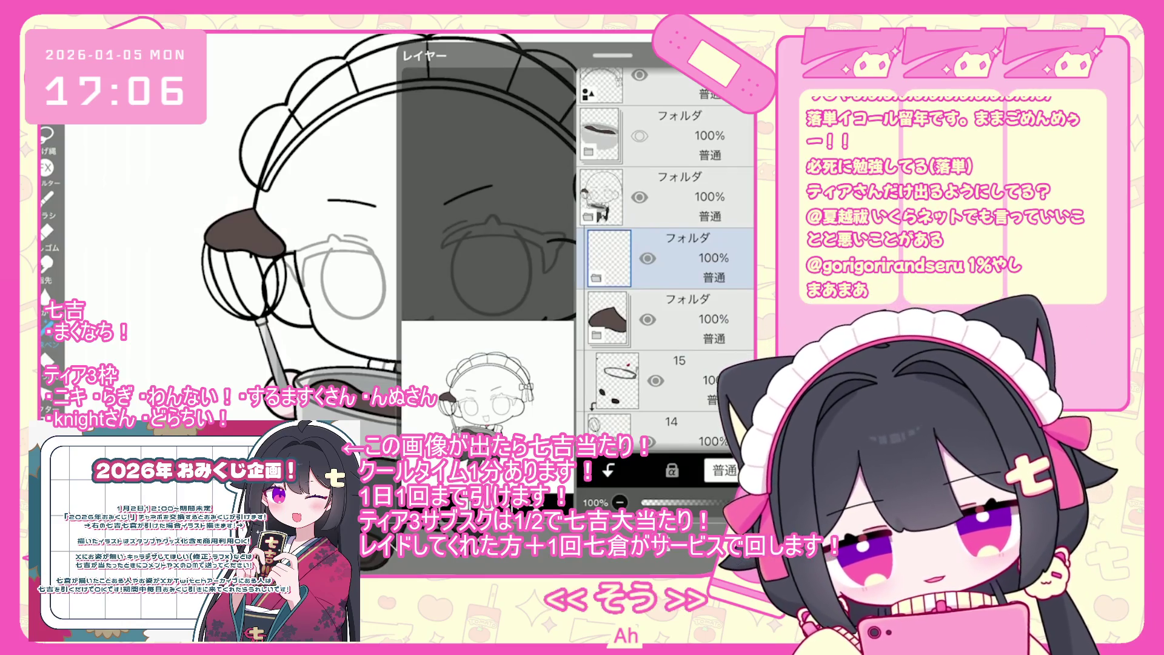
Step: Move layer 14 above layer 15, delete the brown-thumbnail folder, and add a new folder above layer 18
left_click(667, 302)
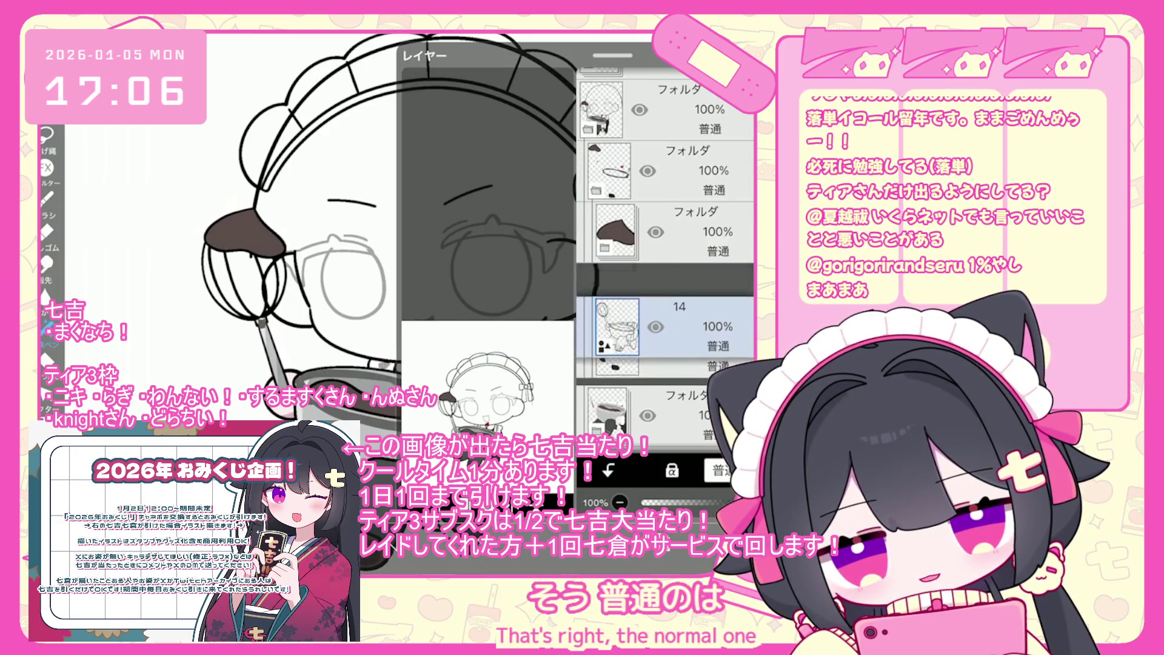
left_click(691, 416)
scroll(665, 258, "down", 3)
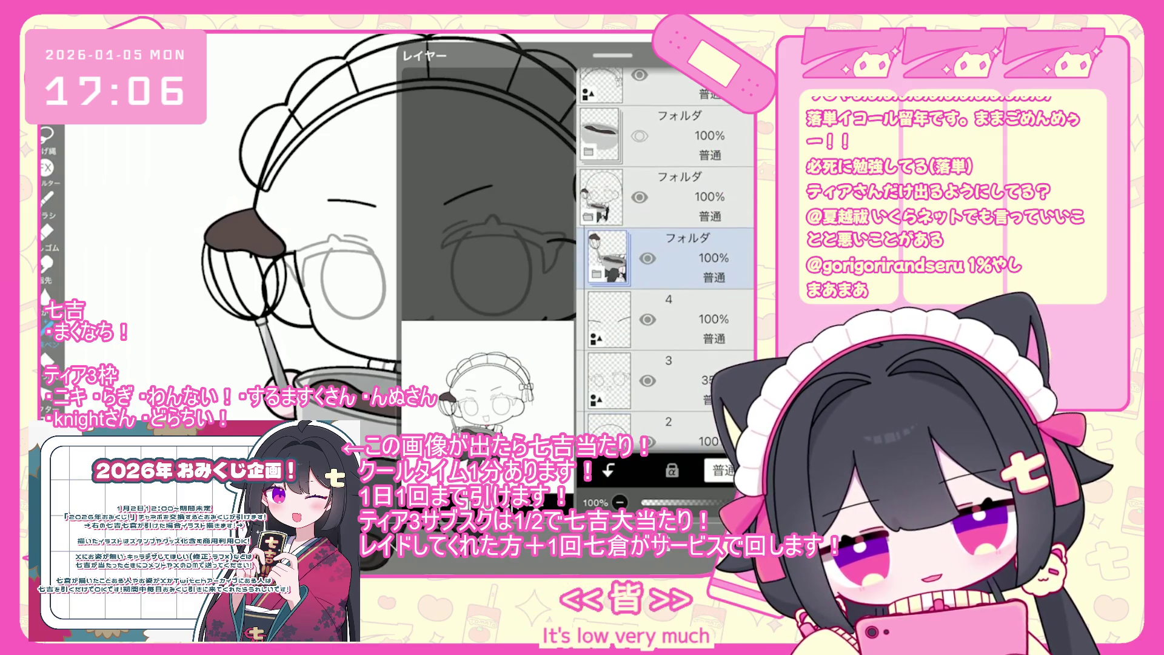
left_click_drag(697, 258, 697, 197)
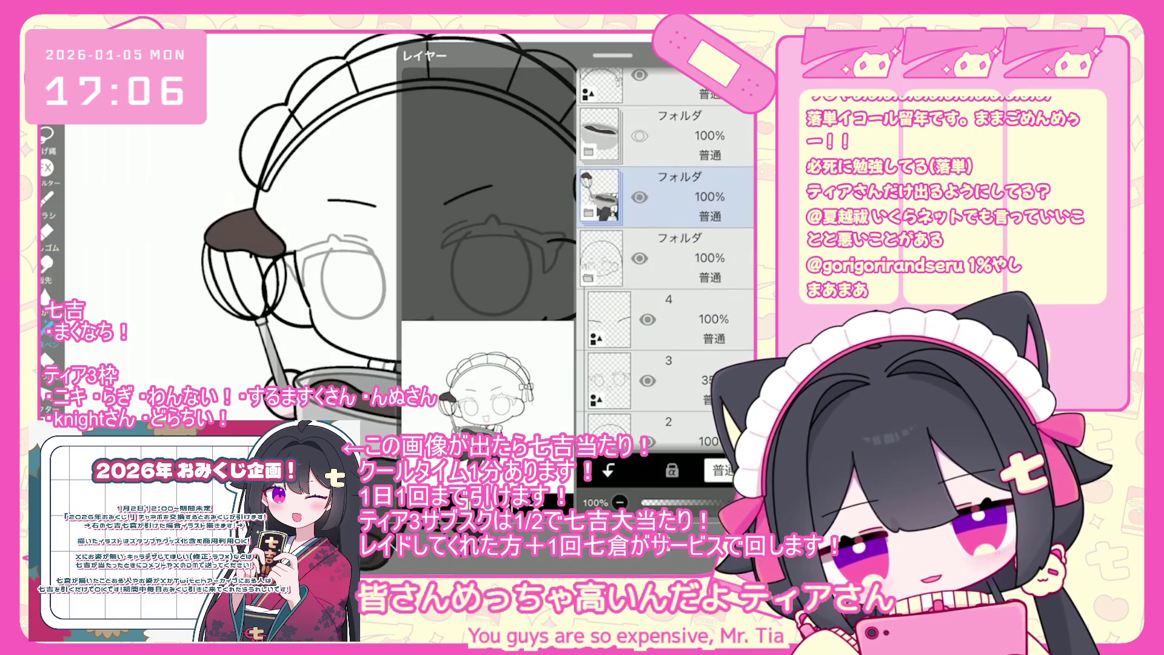
scroll(666, 259, "up", 2)
left_click(685, 220)
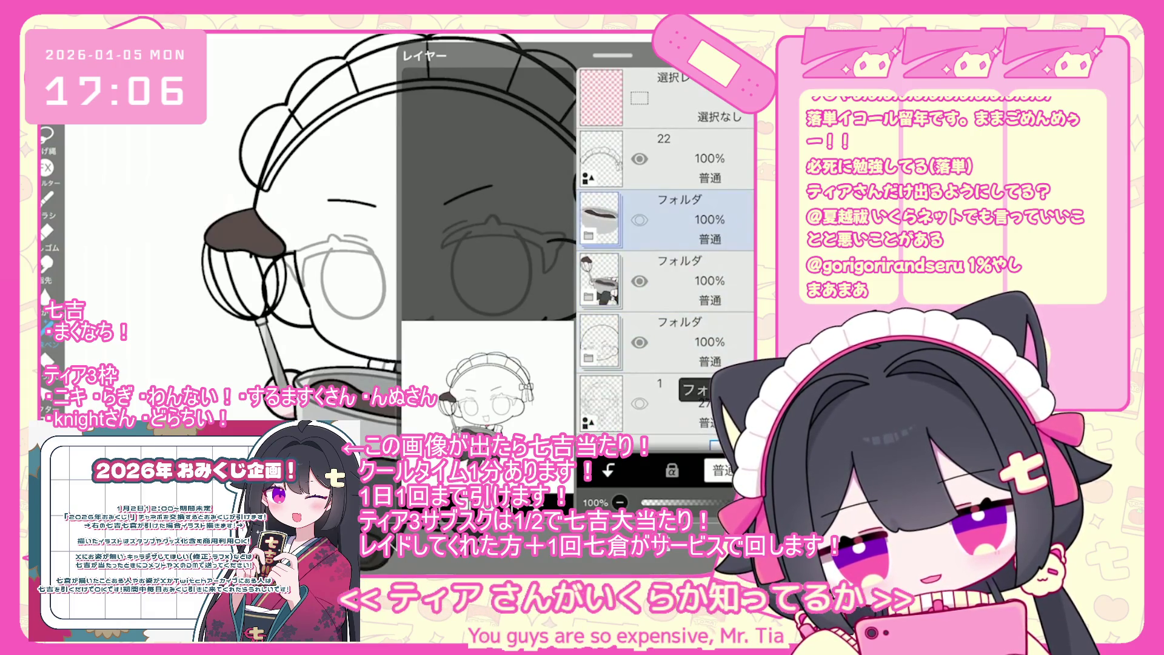
key("Delete")
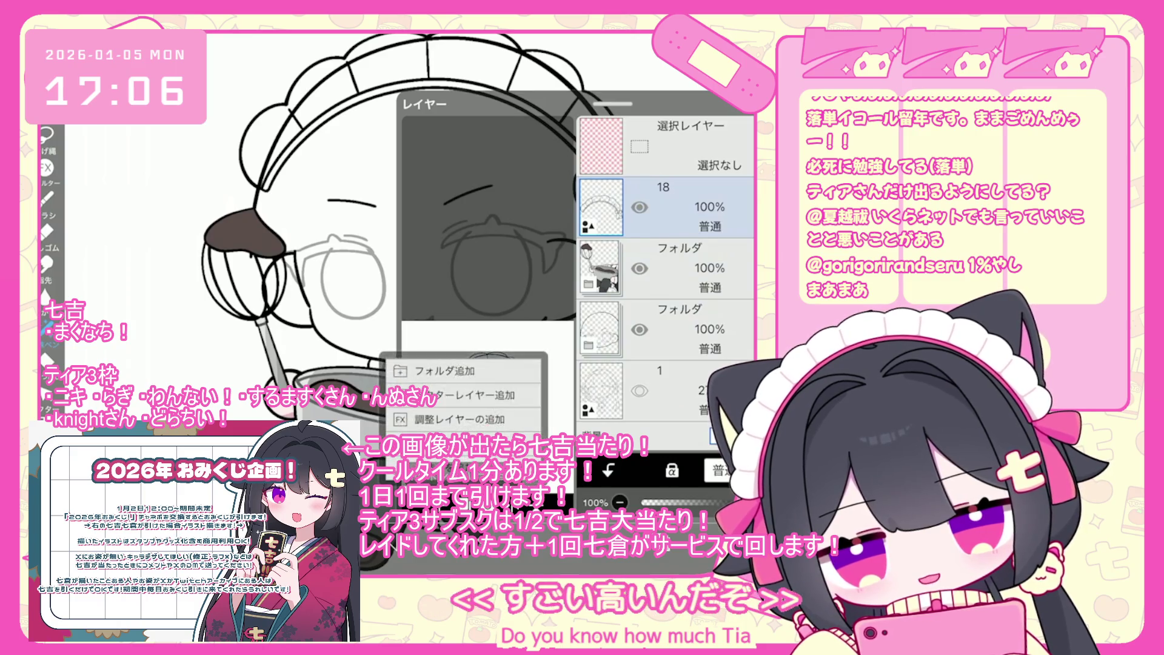
left_click(425, 366)
mouse_move(697, 219)
left_mouse_down()
mouse_move(697, 191)
mouse_move(697, 219)
left_mouse_up()
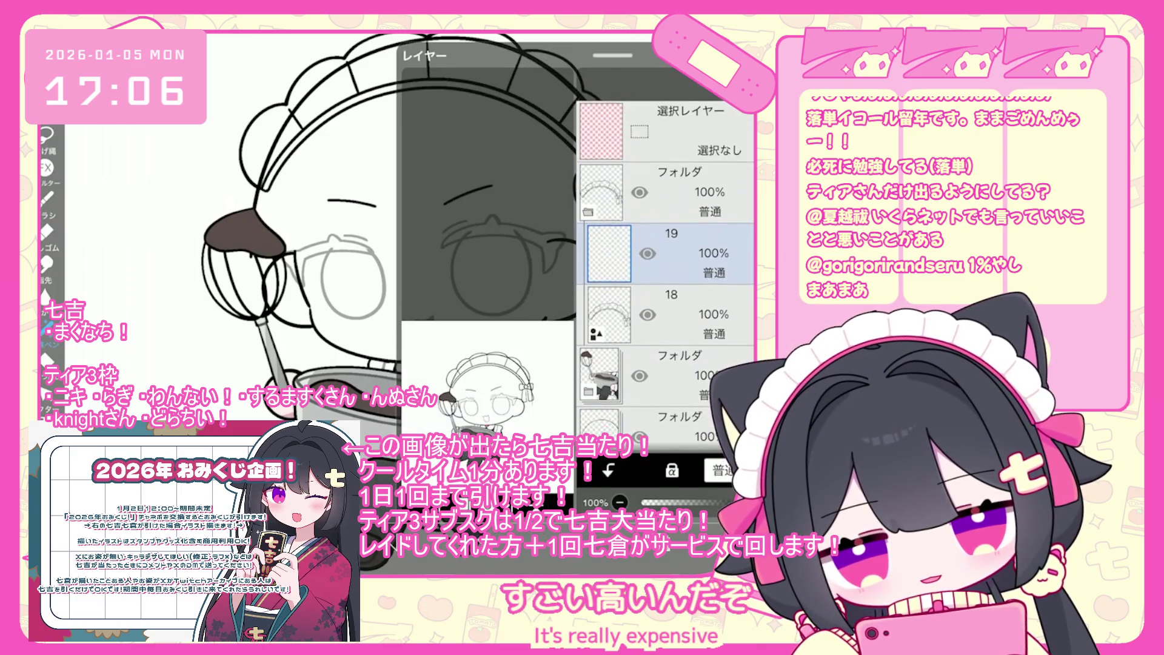
key("Escape")
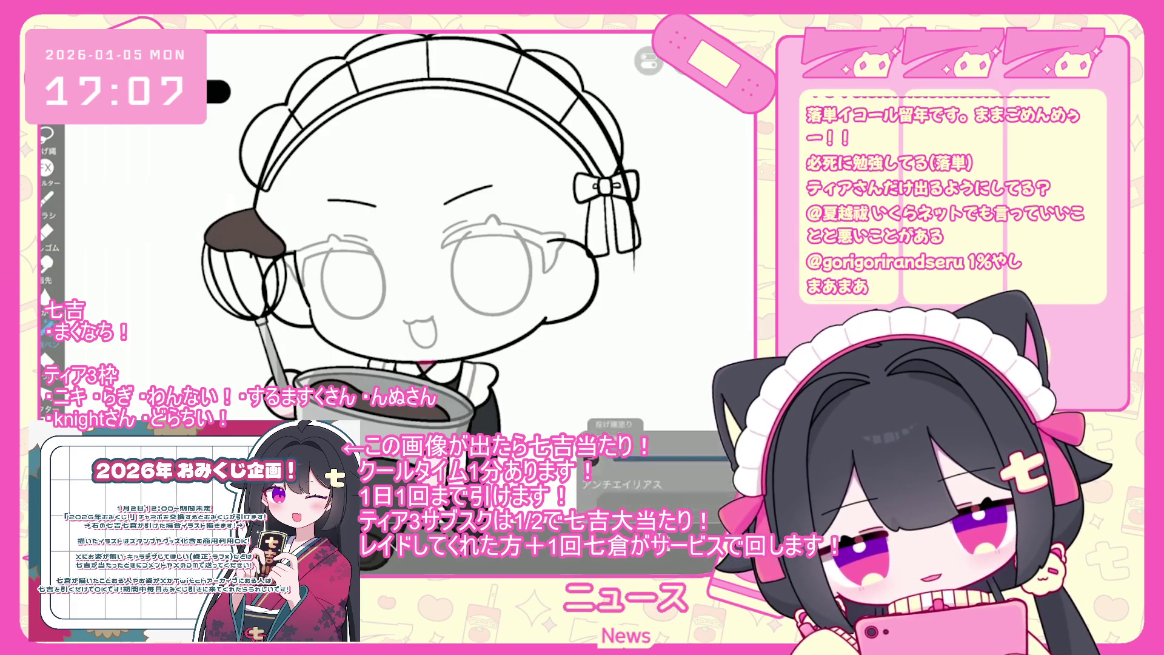
Step: Open the Fill tool settings and make layer 17 active for the black headband and bow
scroll(418, 243, "up", 2)
left_click(702, 484)
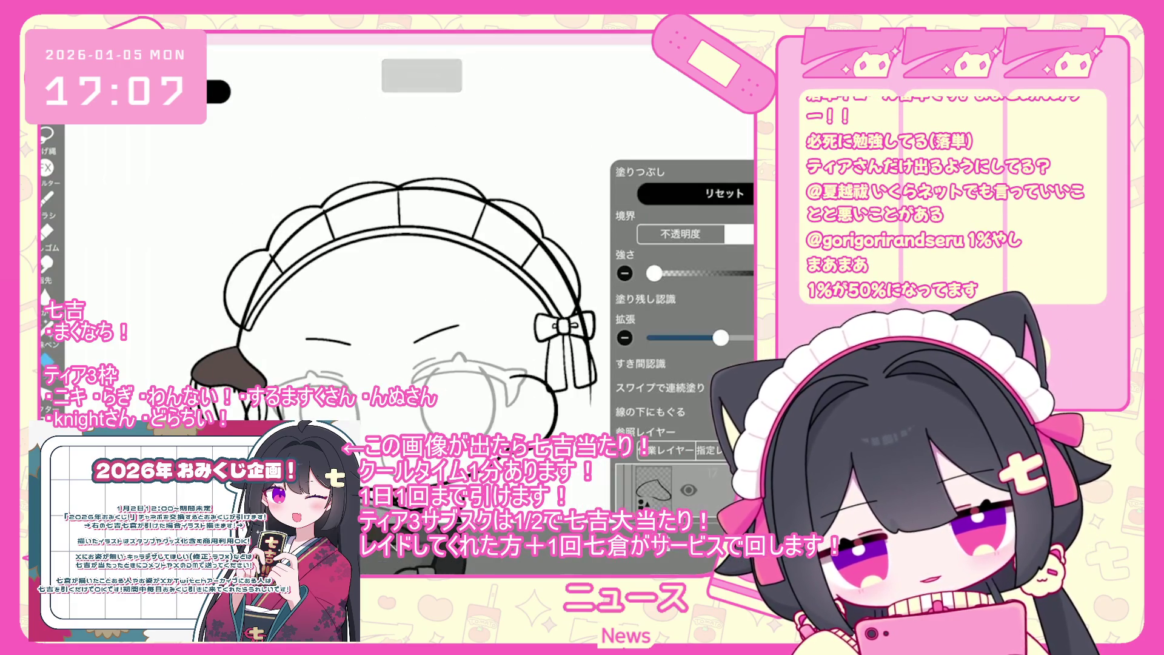
left_click(736, 484)
scroll(684, 303, "down", 3)
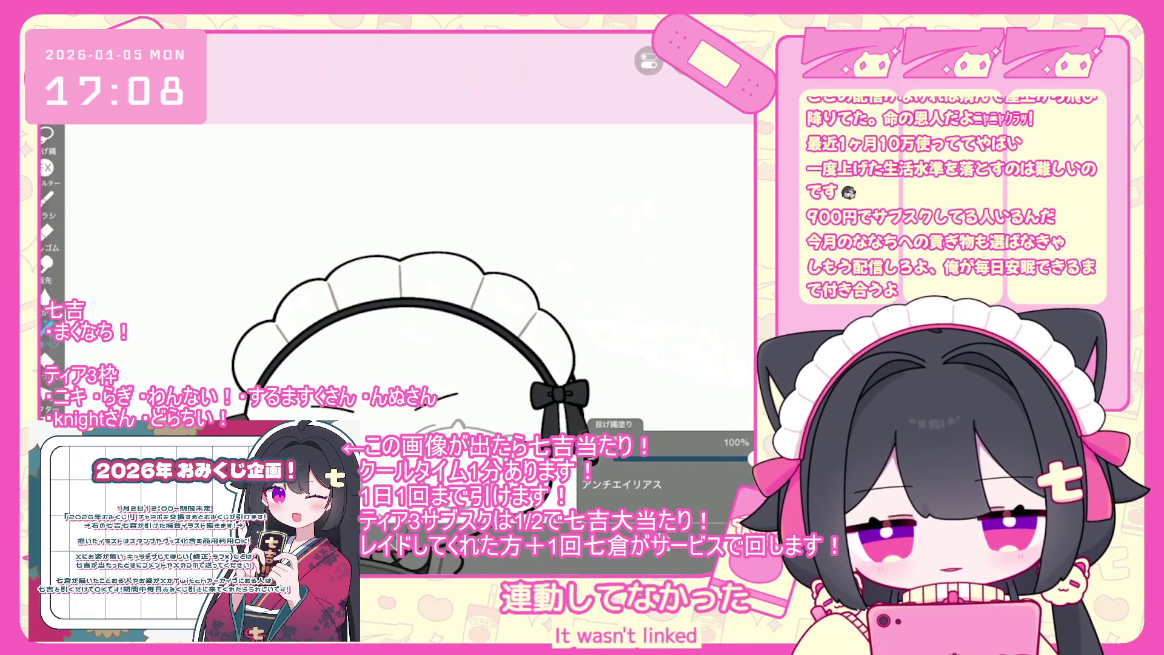
scroll(373, 291, "down", 3)
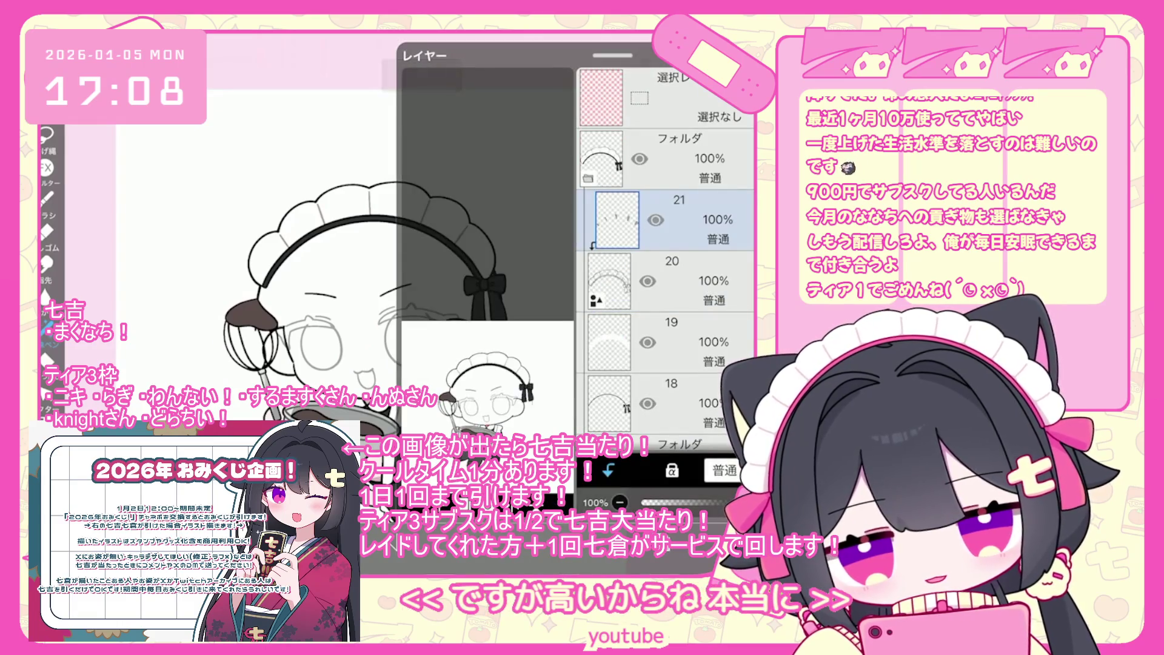
Step: Collapse the top folder, move it lower in the stack, and select blank layer 3
left_click(686, 158)
left_click_drag(685, 157, 686, 394)
scroll(667, 255, "down", 5)
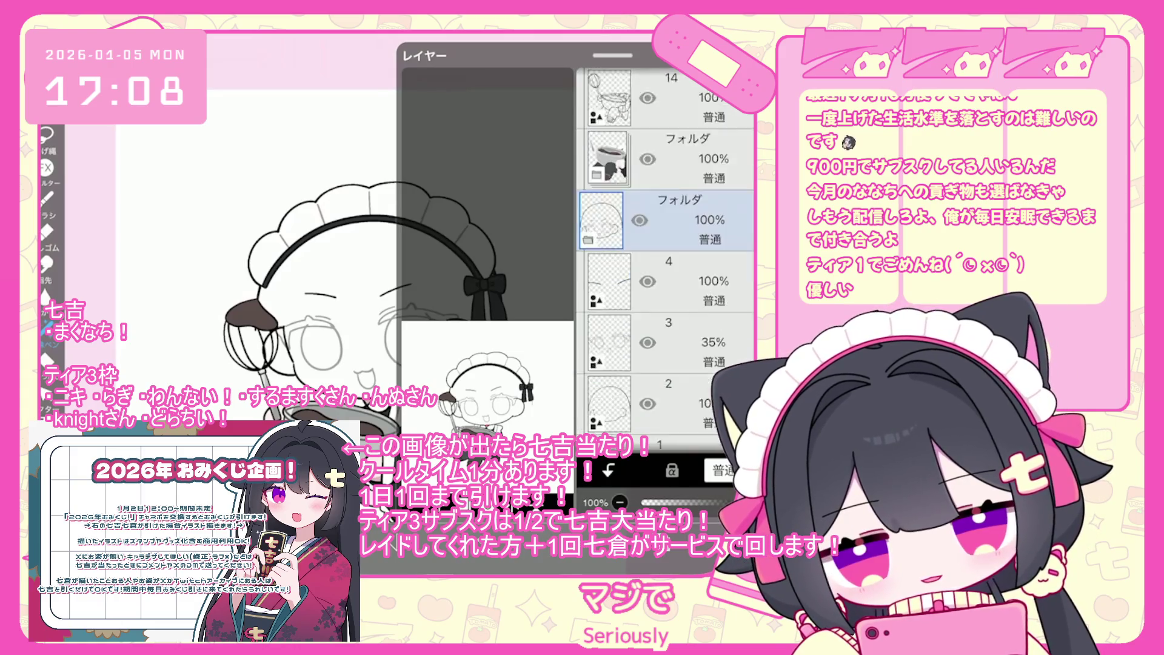
left_click(667, 266)
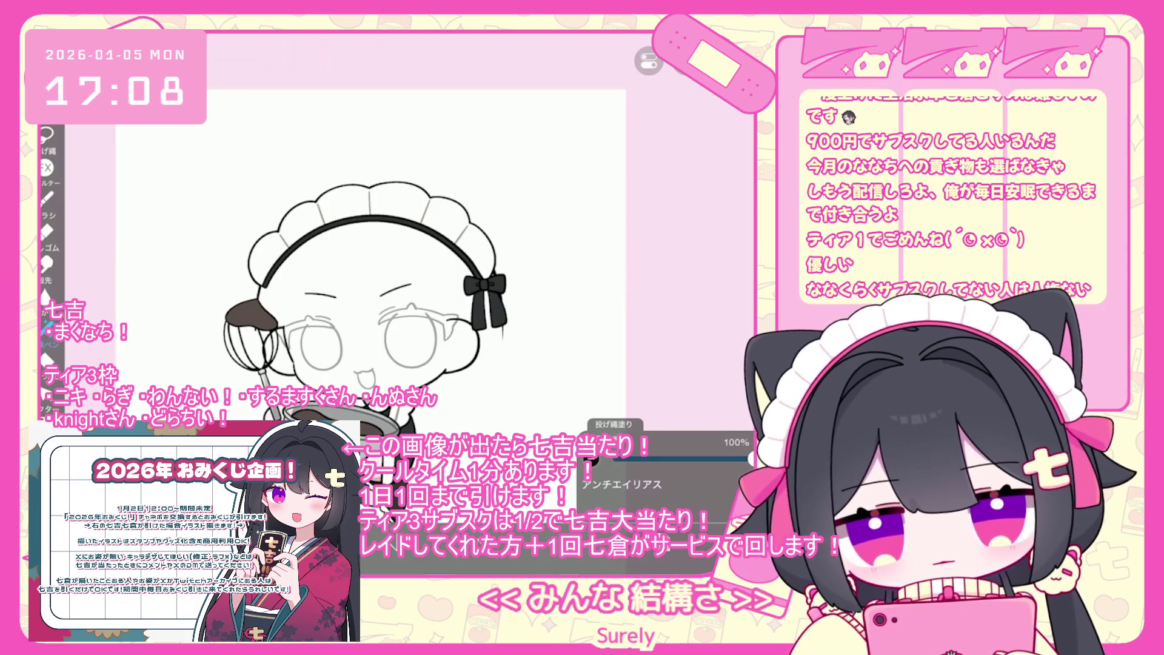
Step: Add a thin crimson fill along the face outline, then insert an empty layer above the sketch
scroll(395, 242, "up", 5)
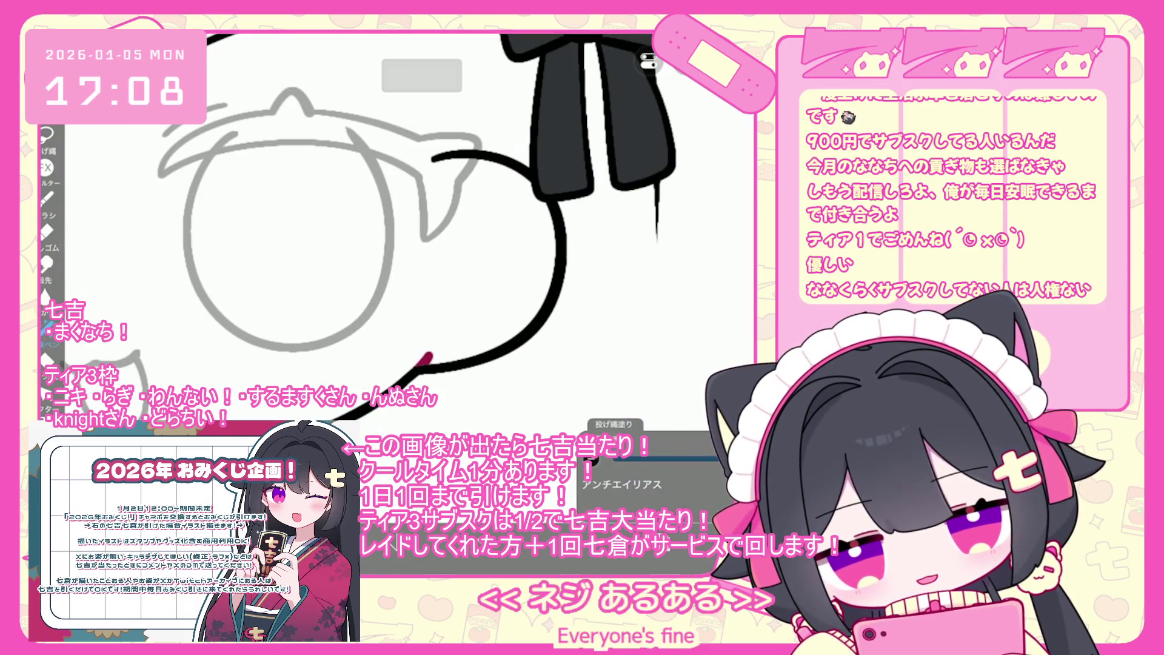
scroll(394, 242, "down", 3)
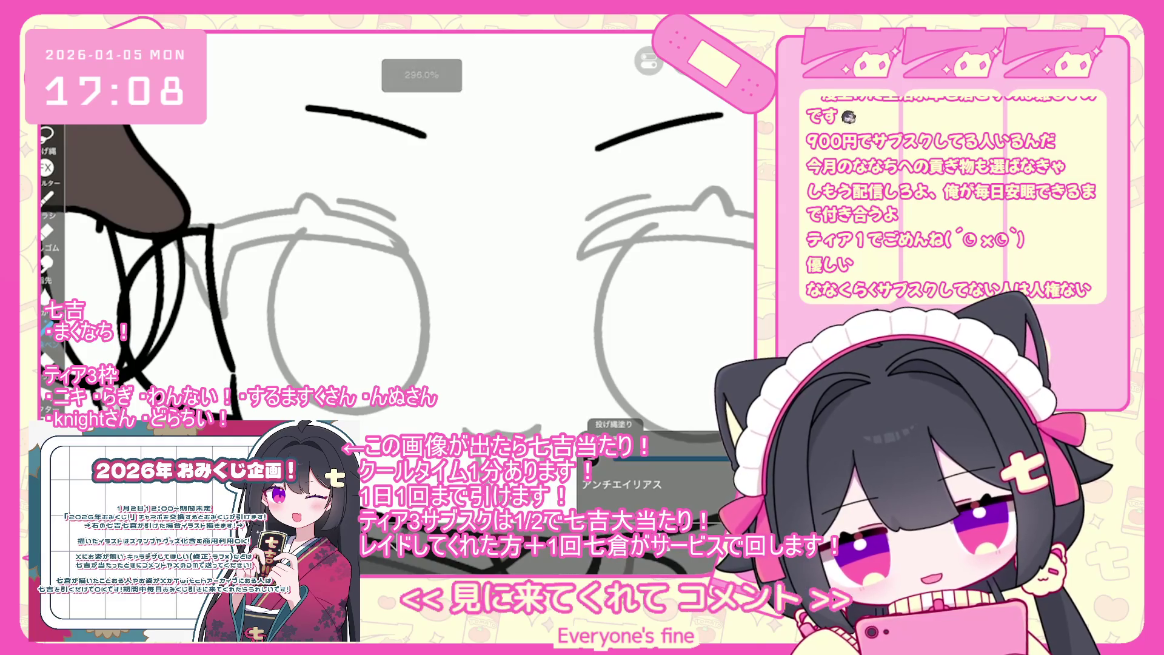
left_click_drag(210, 226, 234, 373)
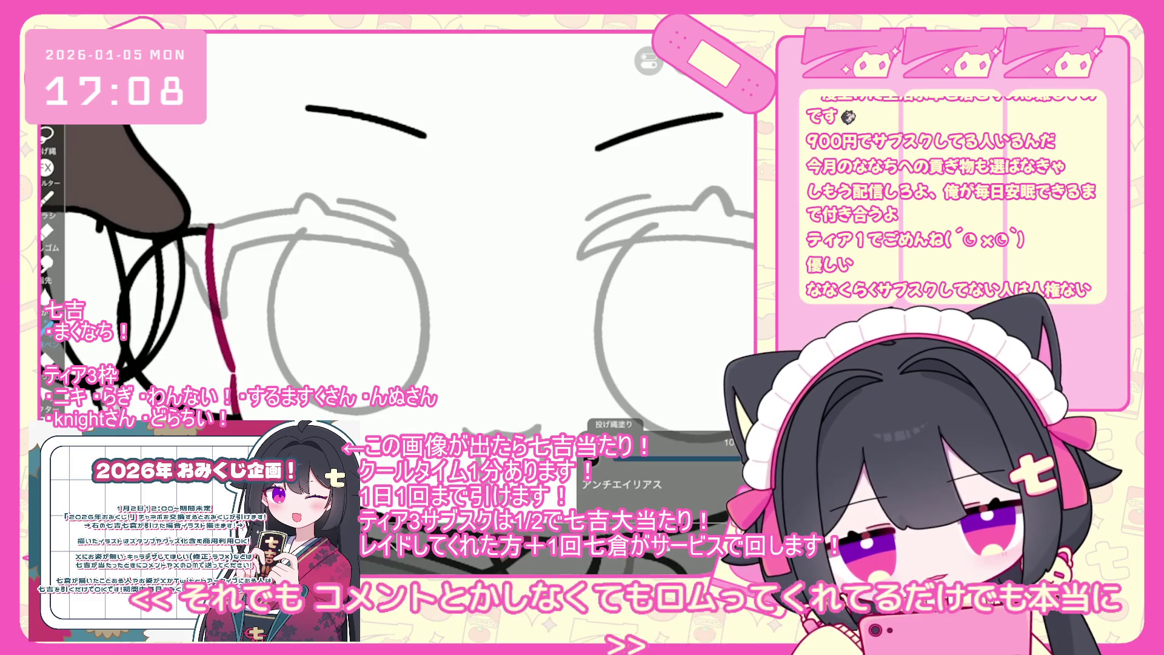
scroll(397, 236, "down", 5)
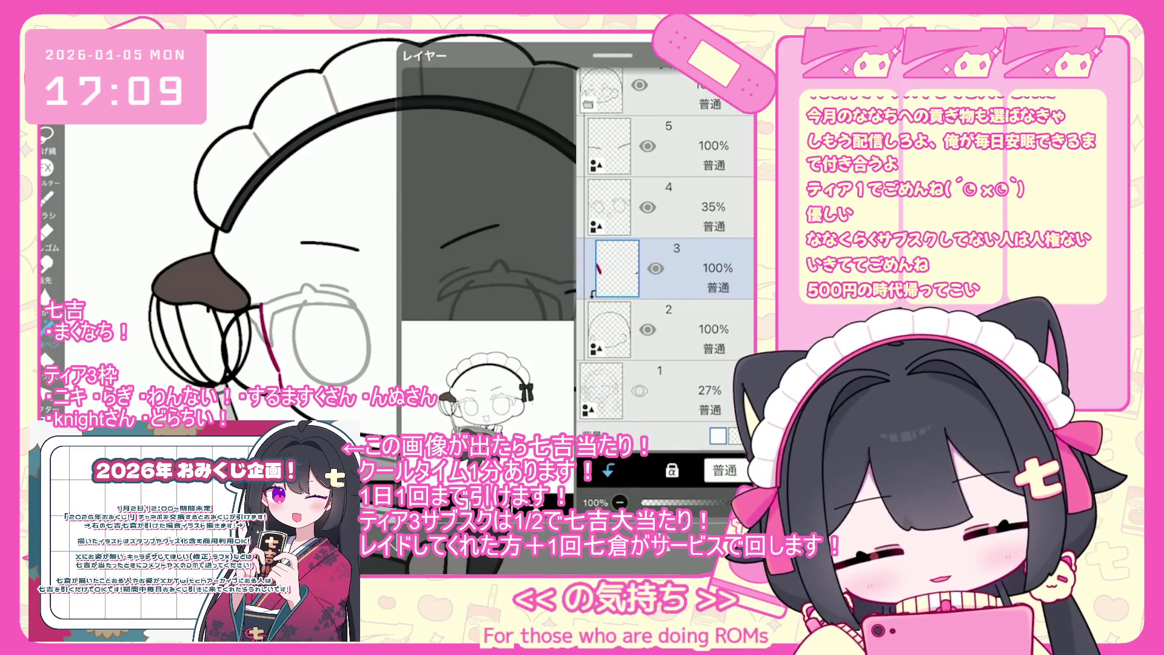
scroll(667, 242, "up", 1)
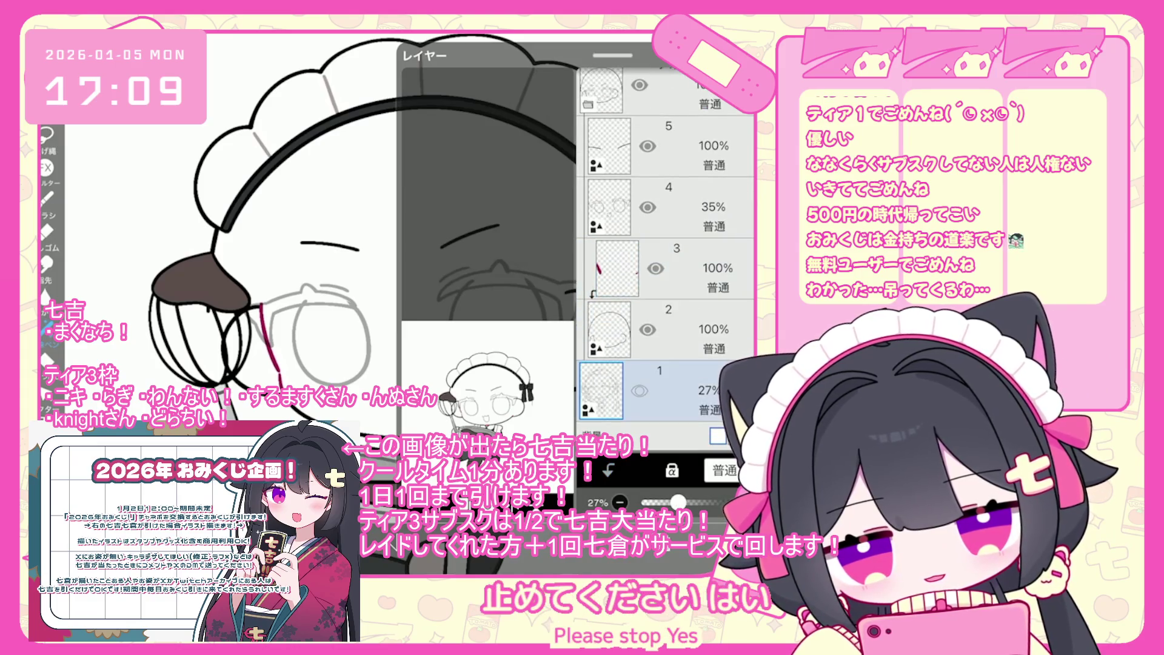
left_click(600, 329)
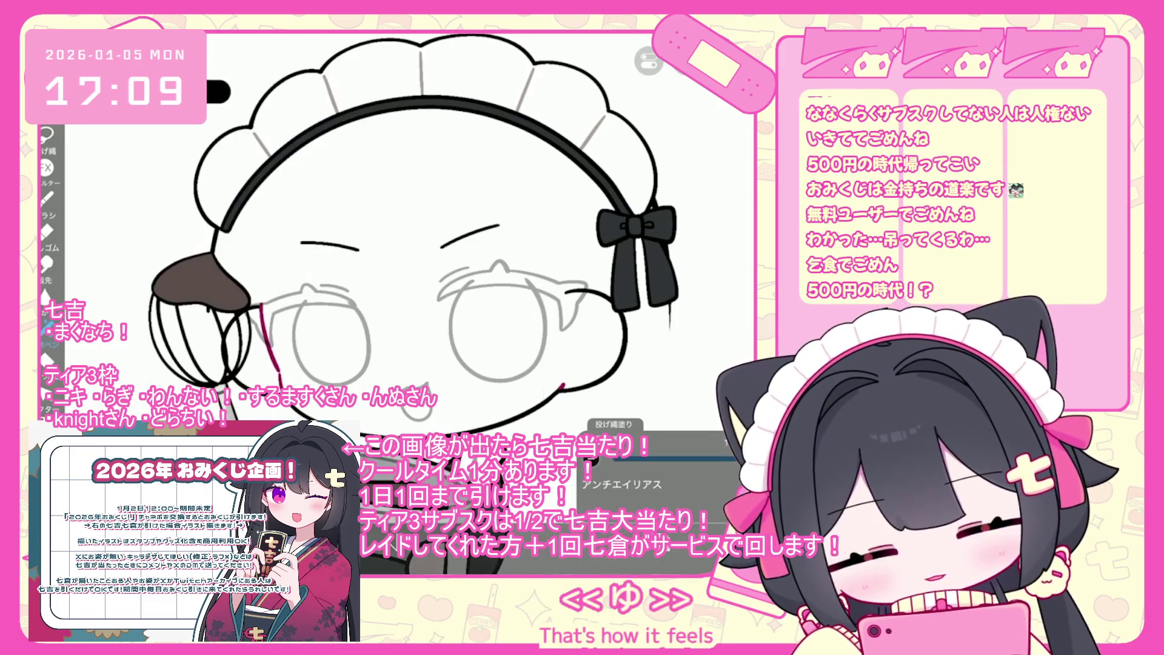
Step: Undo the stray lasso fill on the face, leaving the pale pink skin fill
scroll(418, 243, "up", 3)
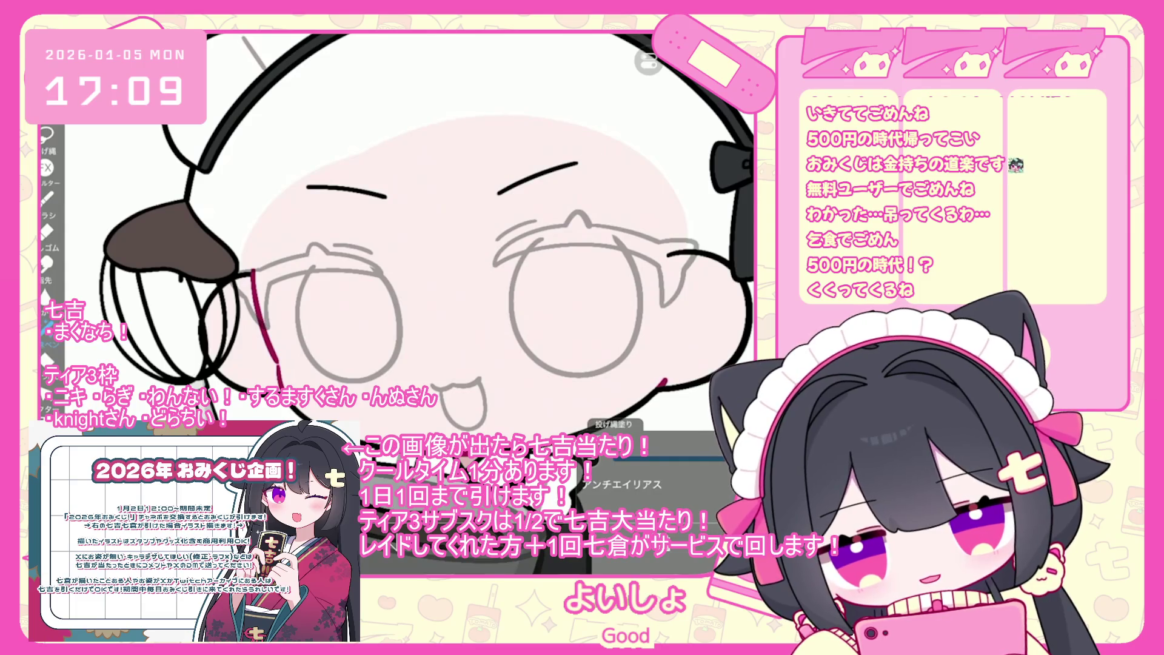
key("ctrl+z")
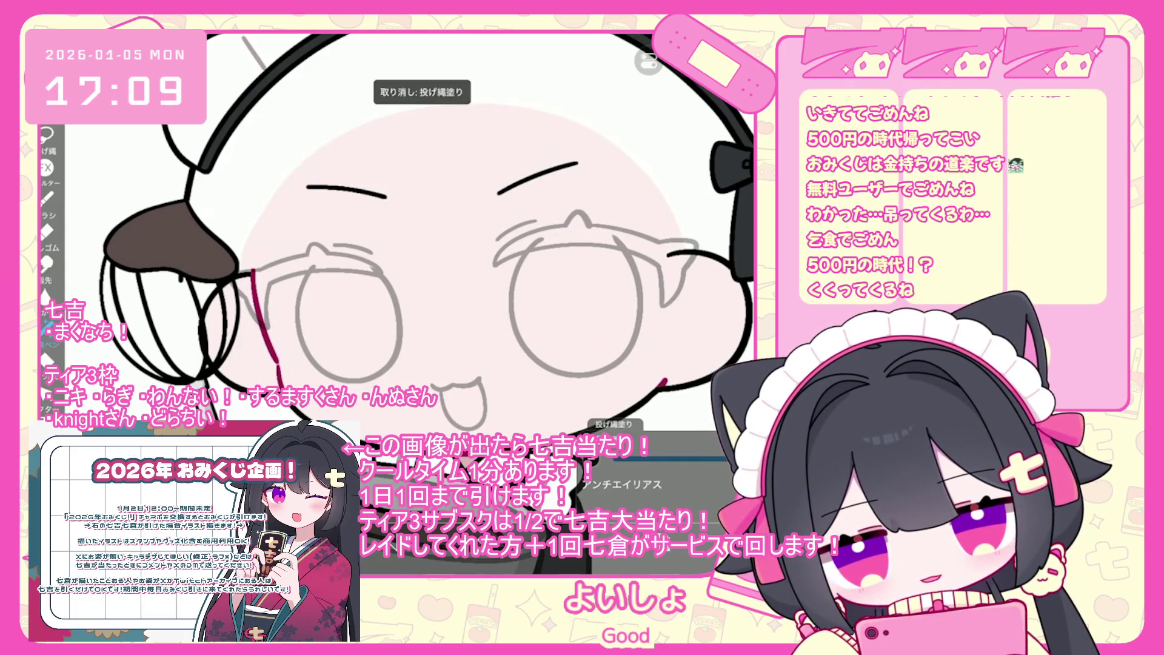
scroll(400, 243, "down", 3)
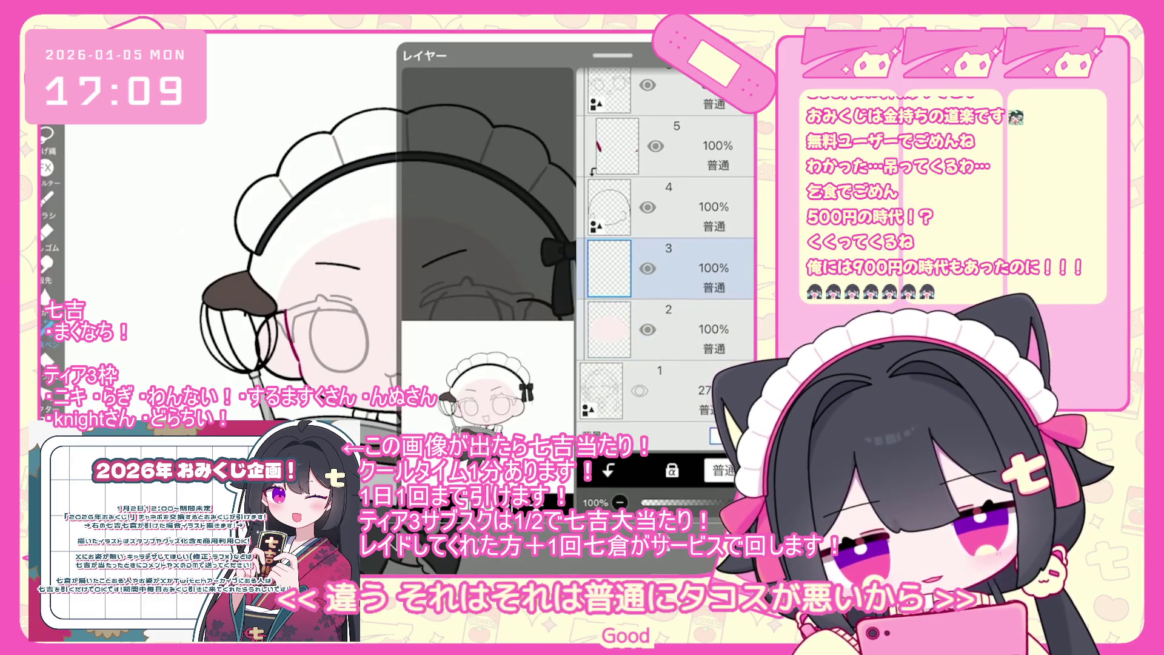
Step: Select the 35% opacity layer for the mouth, then show the layer list with layer 3 chosen
scroll(667, 255, "up", 3)
left_click(667, 241)
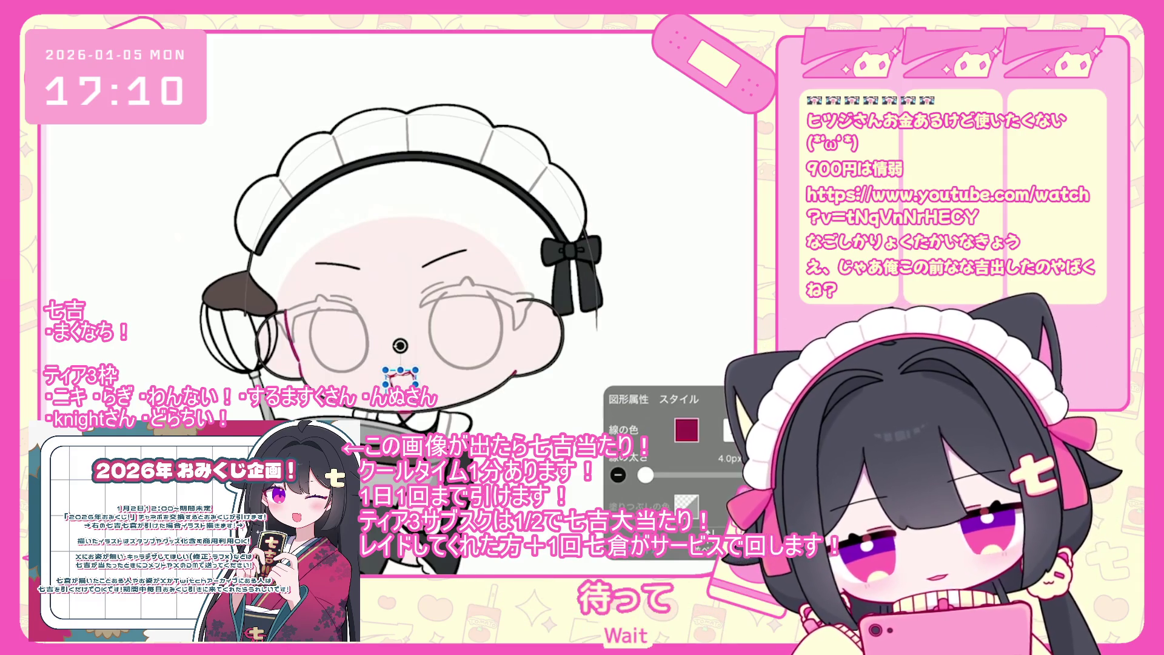
left_click(609, 319)
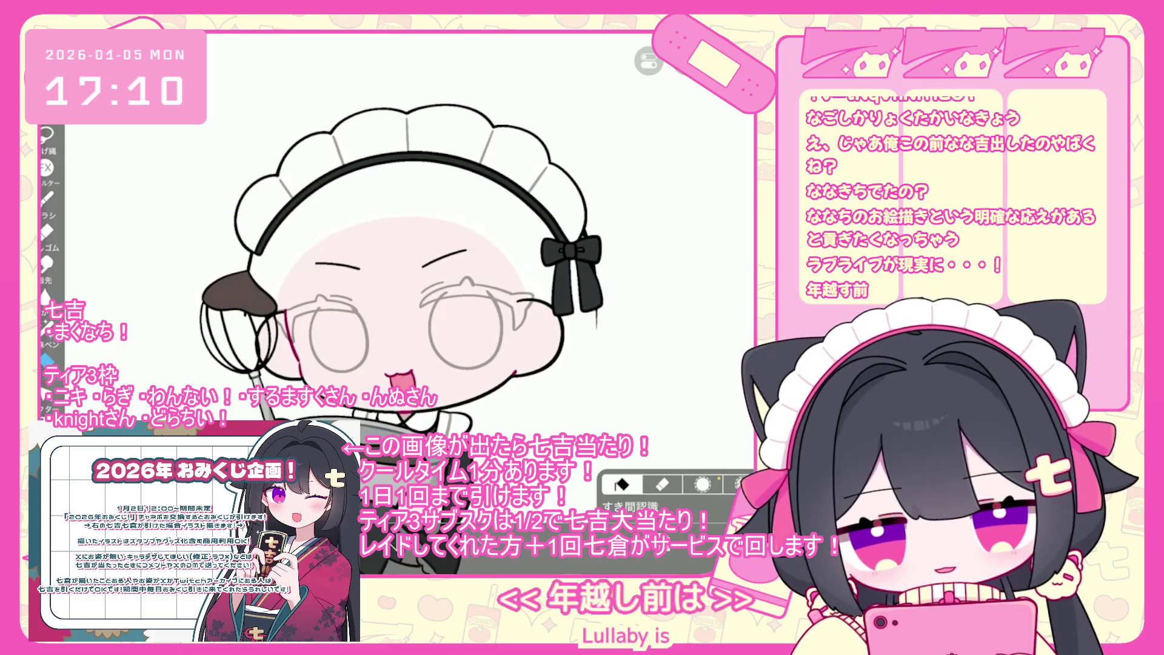
Step: Make layer 4 active, add a clipped blush layer, and undo the fill near the mouth
scroll(388, 273, "up", 2)
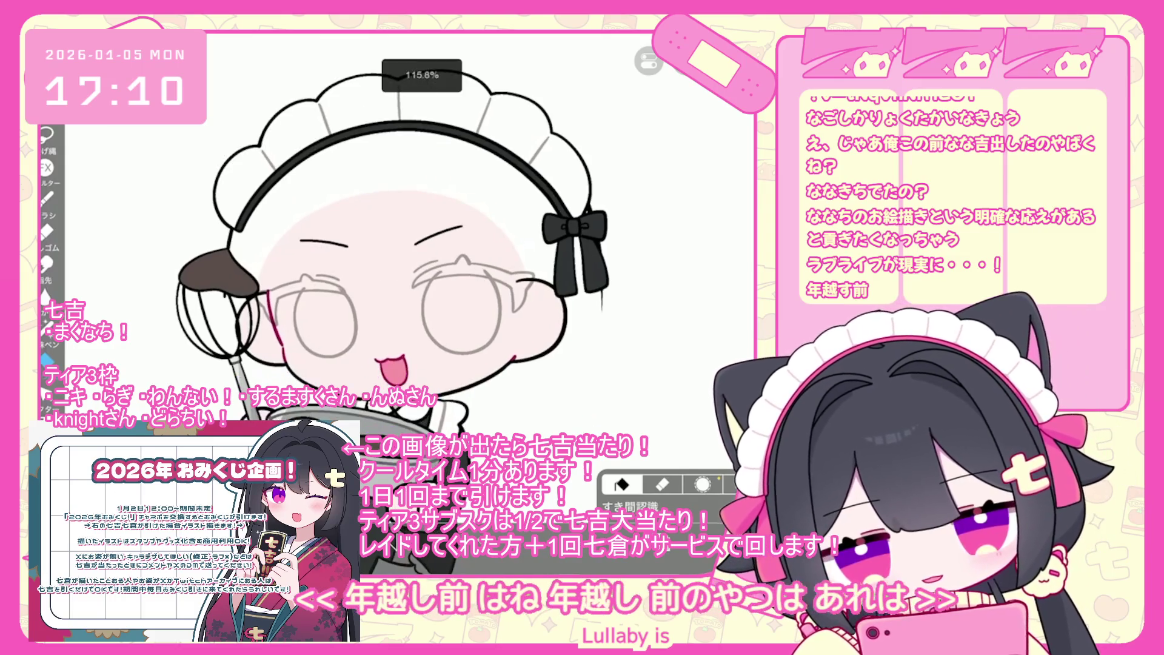
scroll(666, 255, "up", 2)
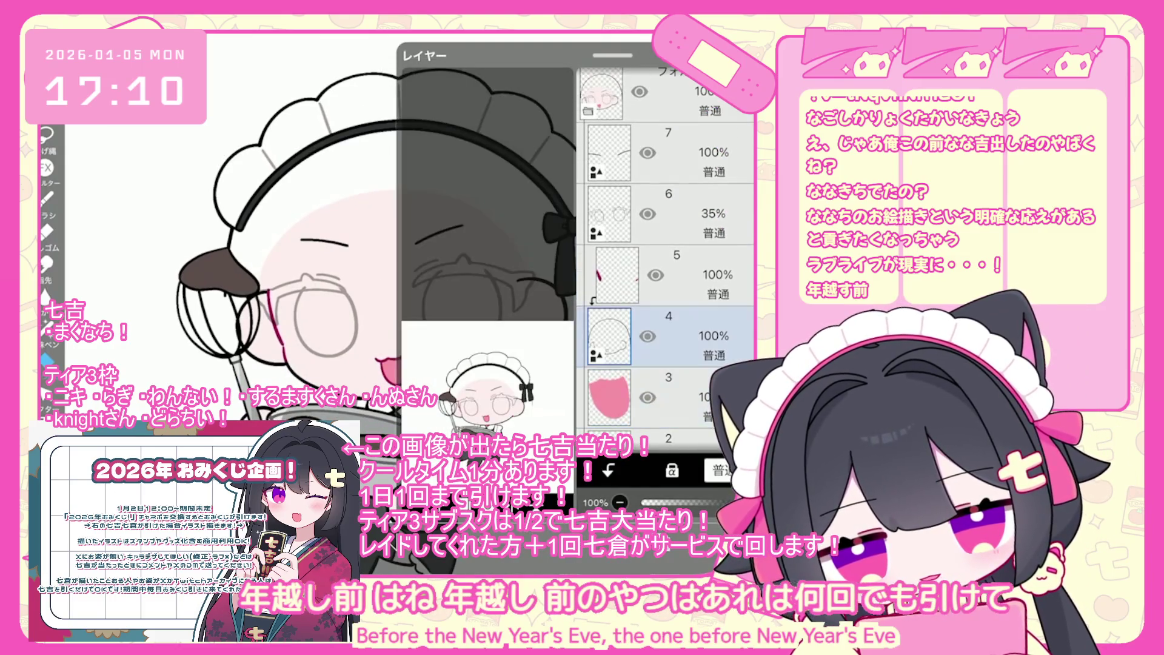
left_click(610, 337)
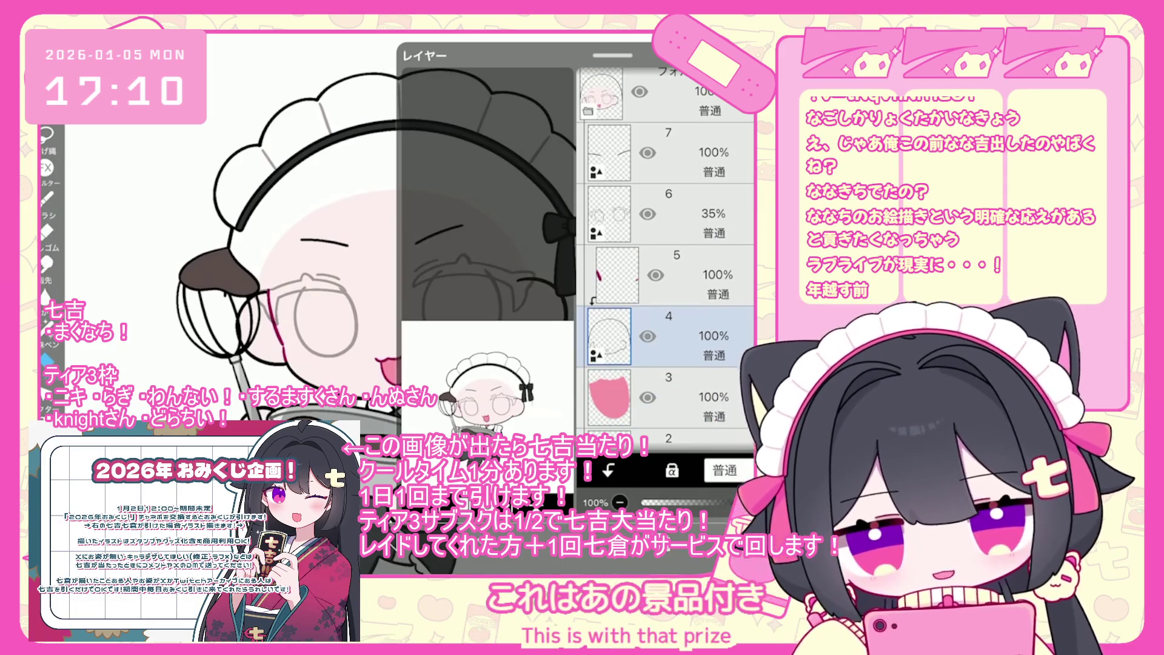
scroll(666, 255, "down", 2)
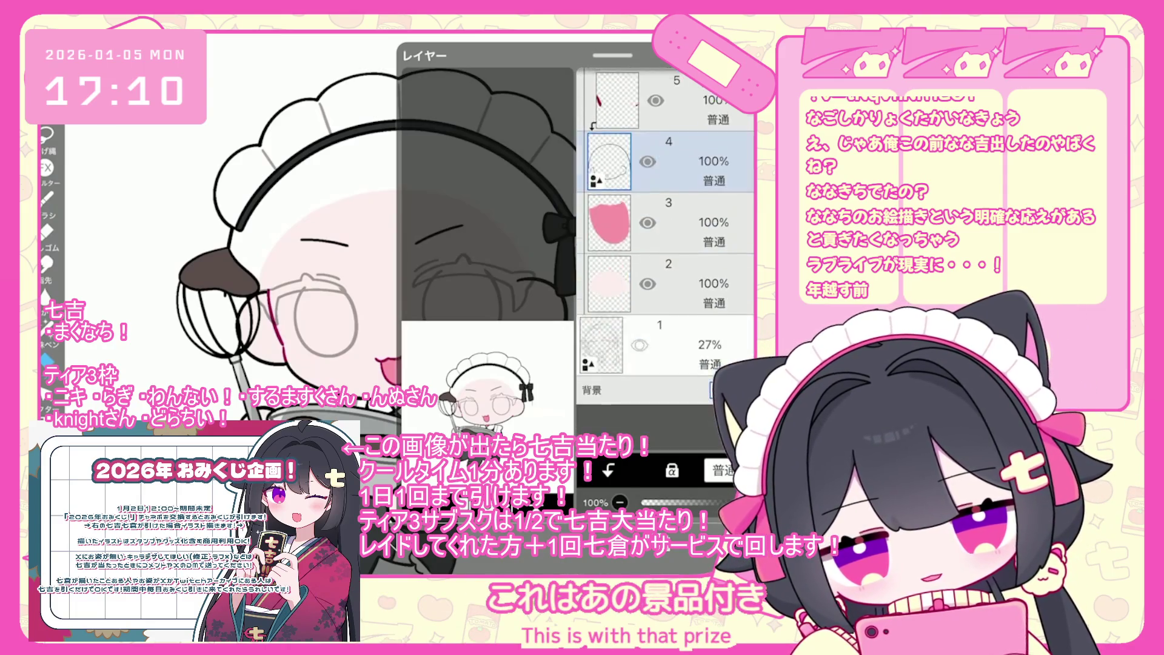
left_click(617, 268)
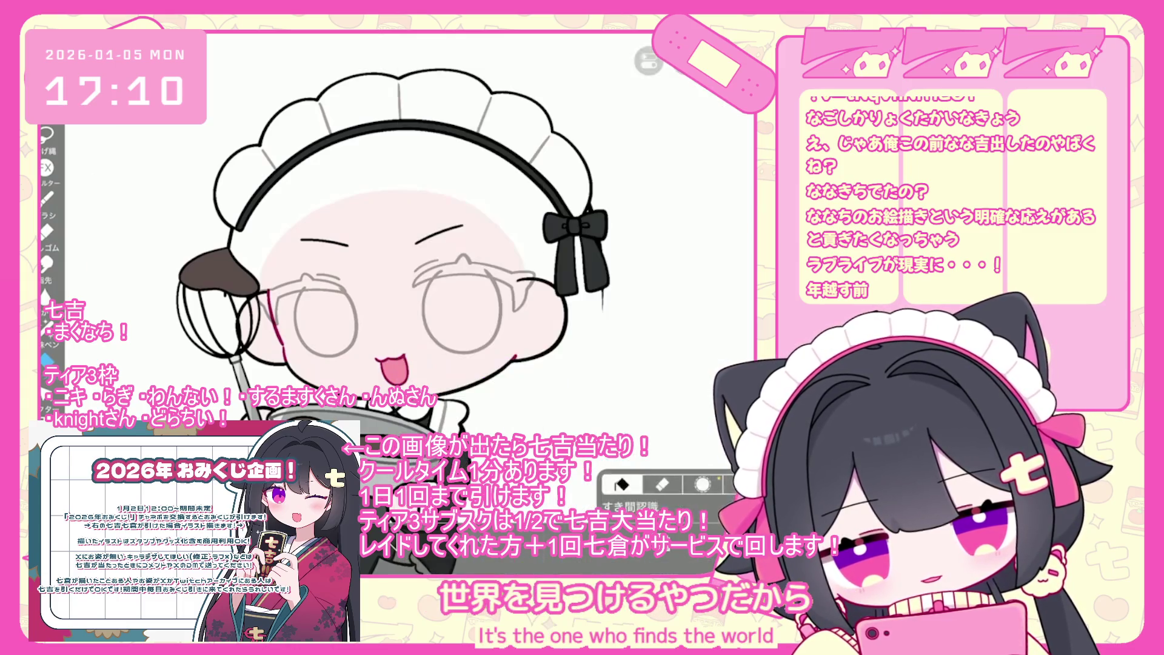
scroll(424, 273, "up", 5)
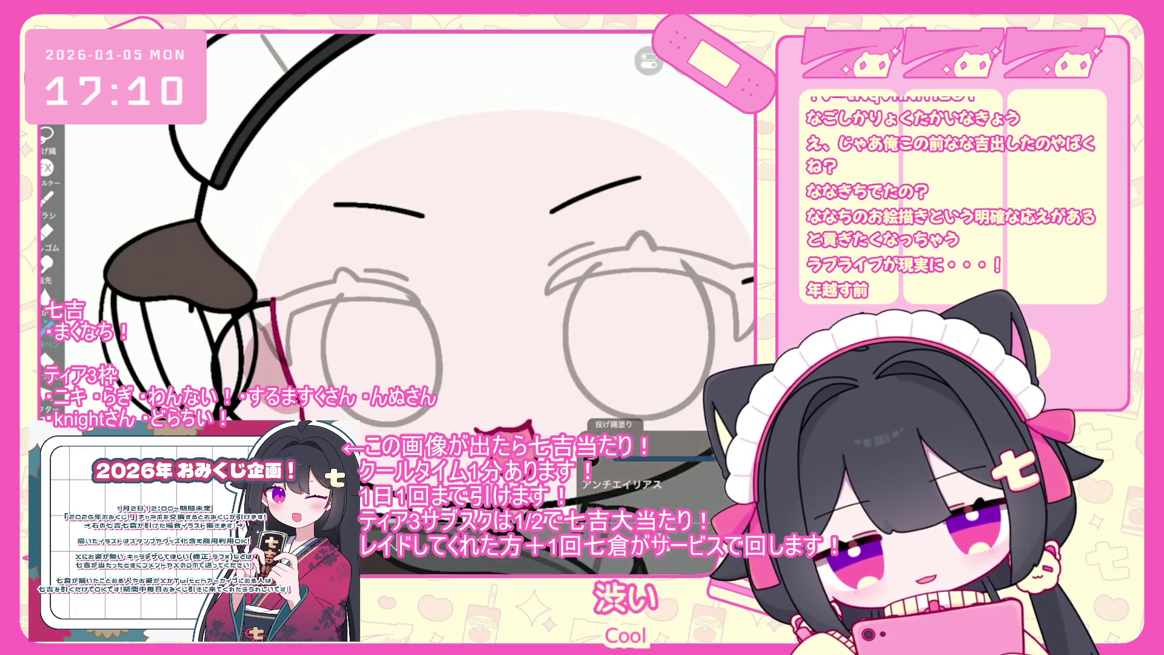
key("ctrl+z")
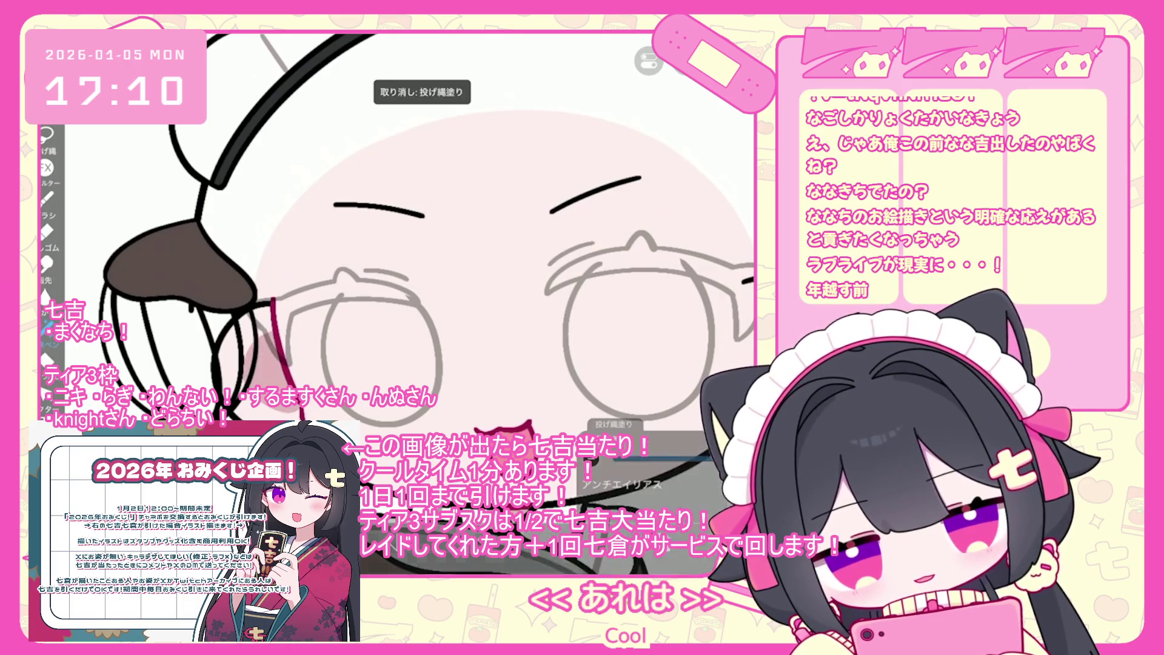
Step: Lasso-fill a pink blush on the cheek, undoing and then redoing it
mouse_move(485, 243)
left_mouse_down()
mouse_move(134, 254)
mouse_move(224, 267)
left_mouse_up()
left_click_drag(521, 330, 518, 340)
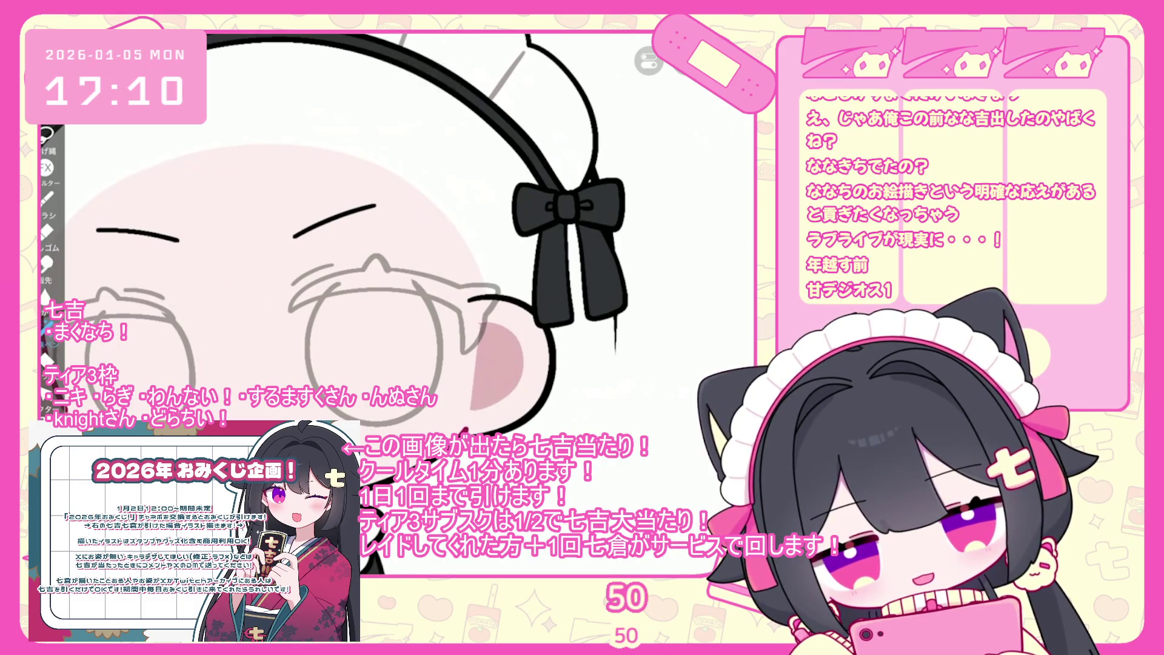
key("ctrl+z")
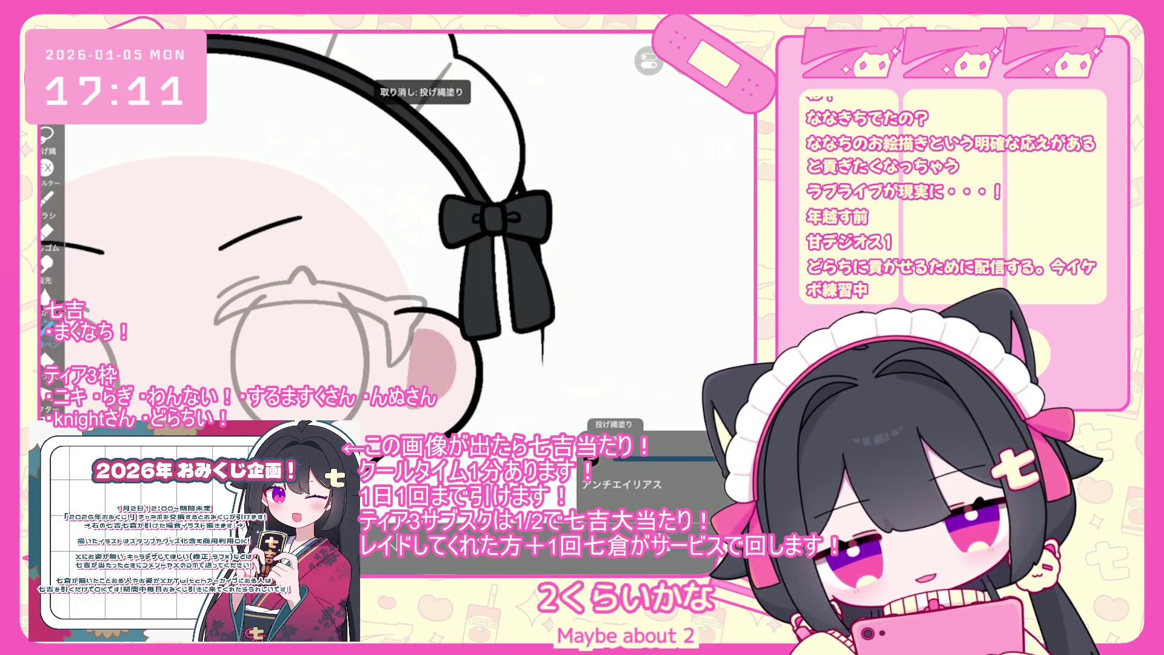
key("ctrl+y")
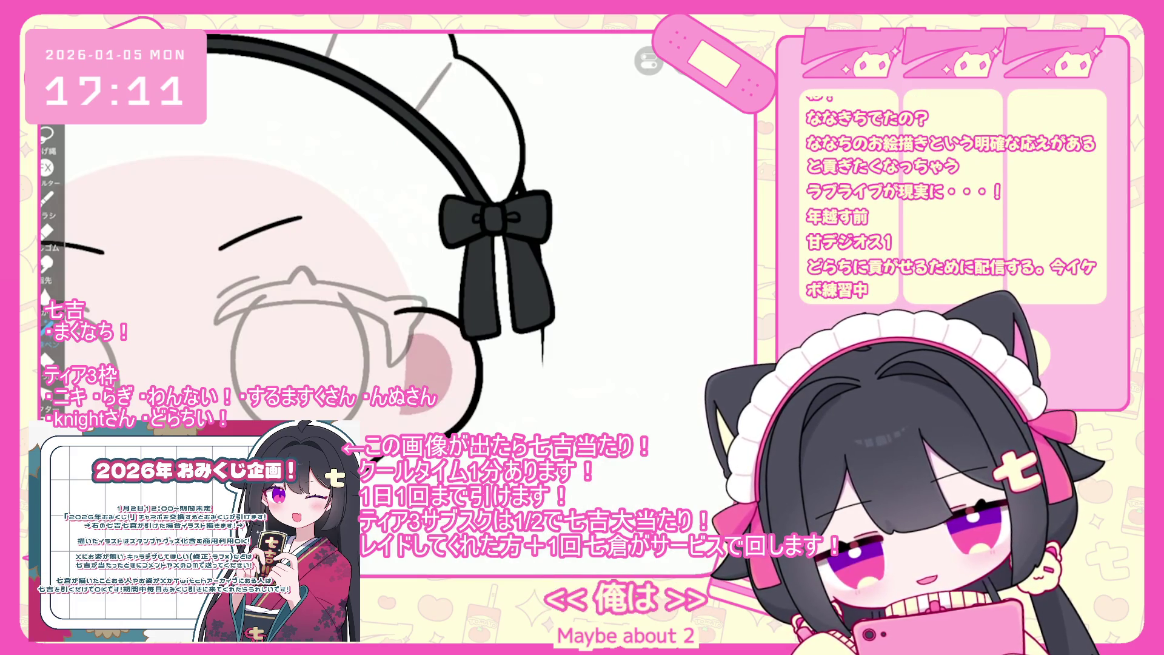
scroll(352, 236, "up", 3)
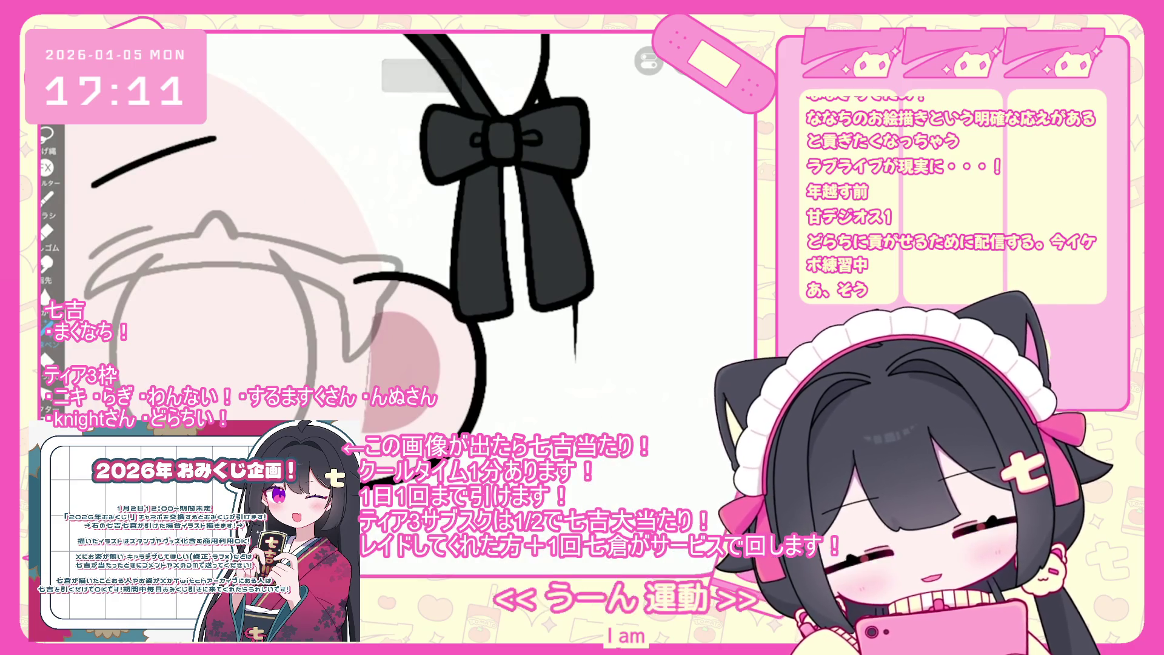
scroll(339, 236, "down", 1)
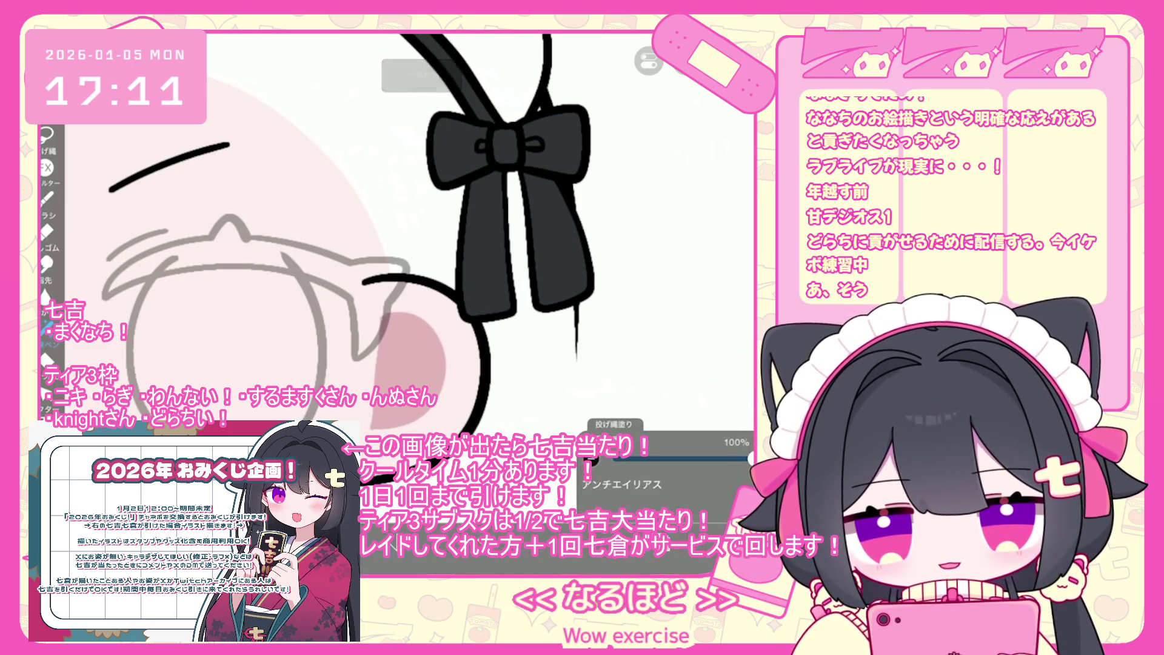
Step: Undo the earlier blush attempts, lasso-fill a new pink cheek blush, then undo it again
key("ctrl+z")
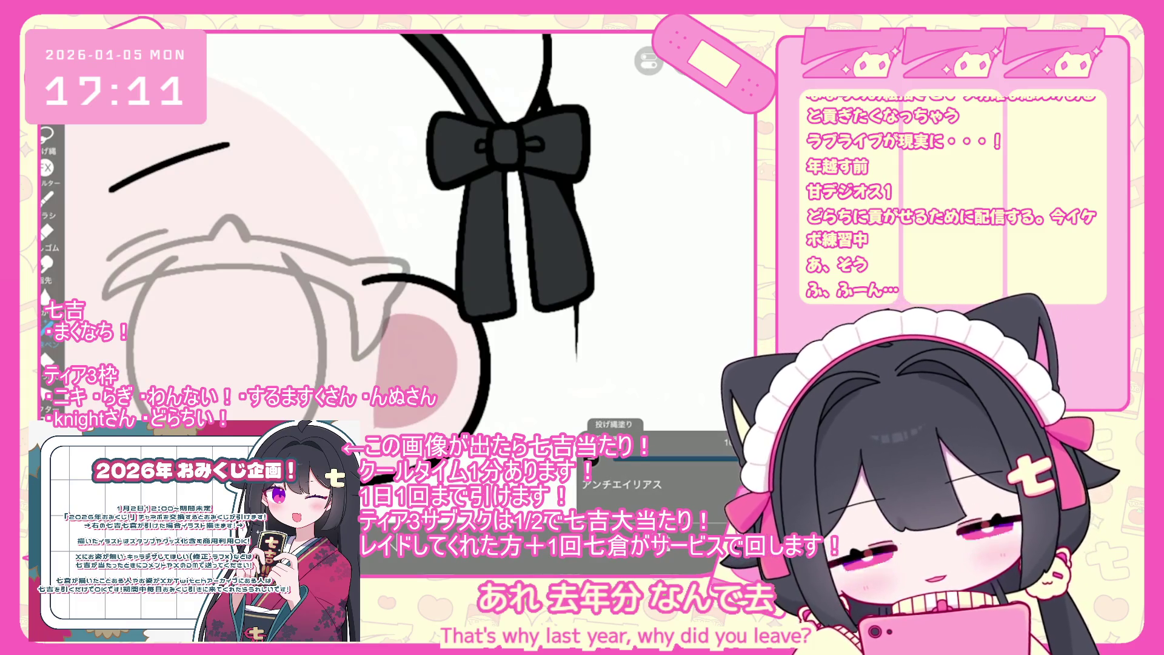
key("ctrl+z")
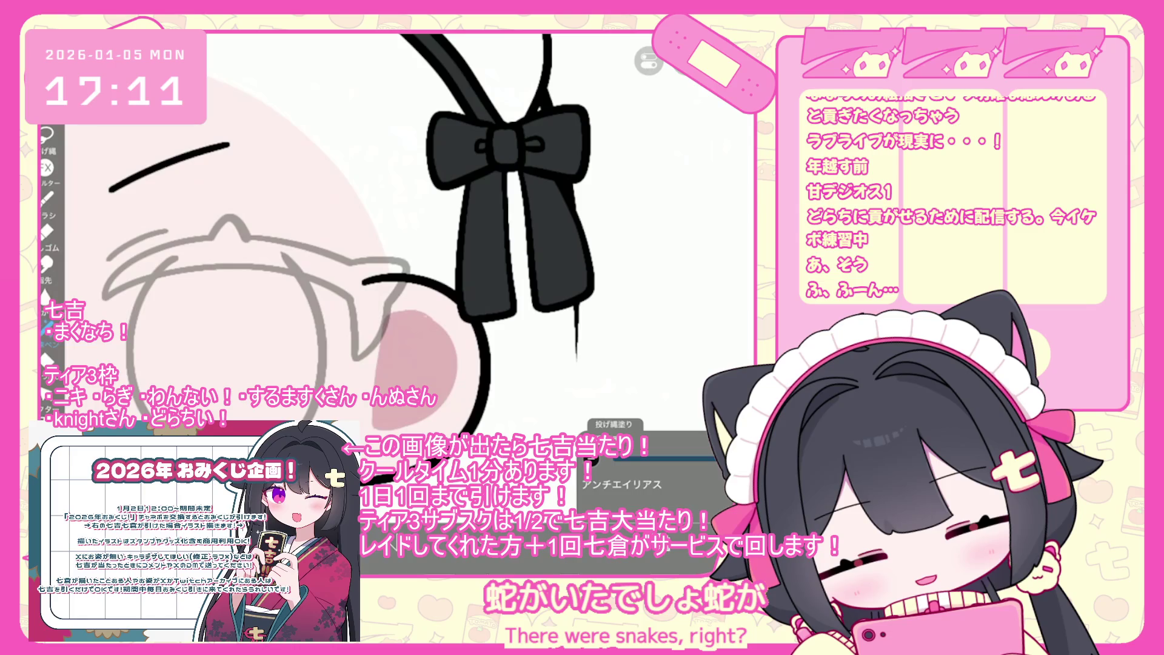
scroll(388, 243, "down", 5)
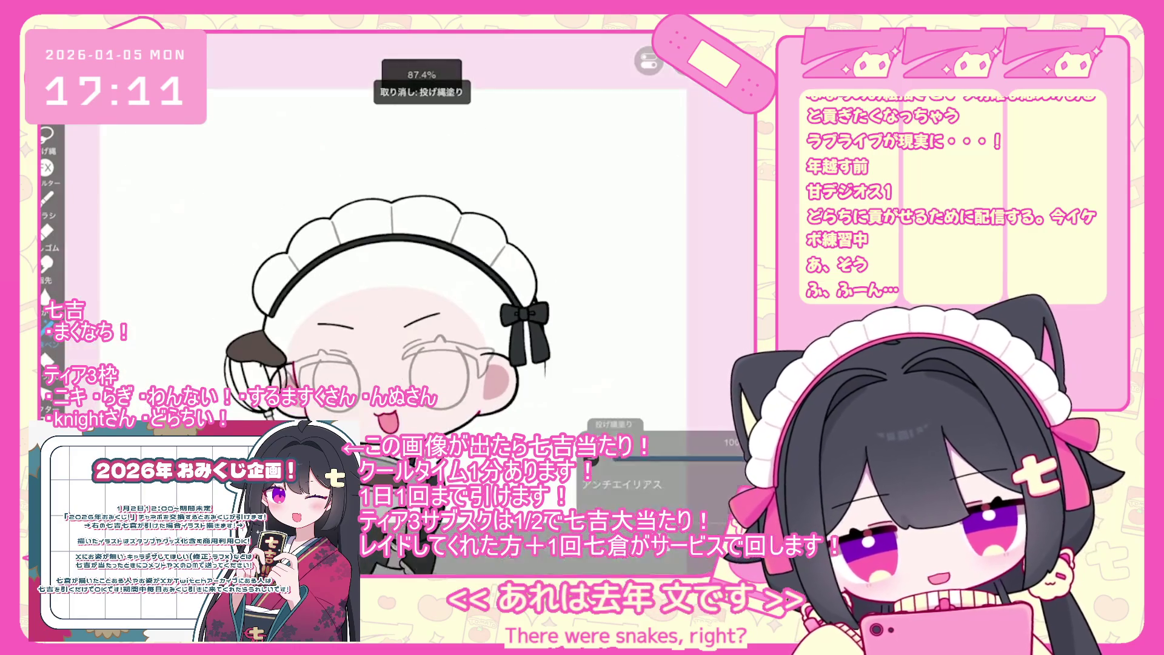
scroll(389, 243, "up", 5)
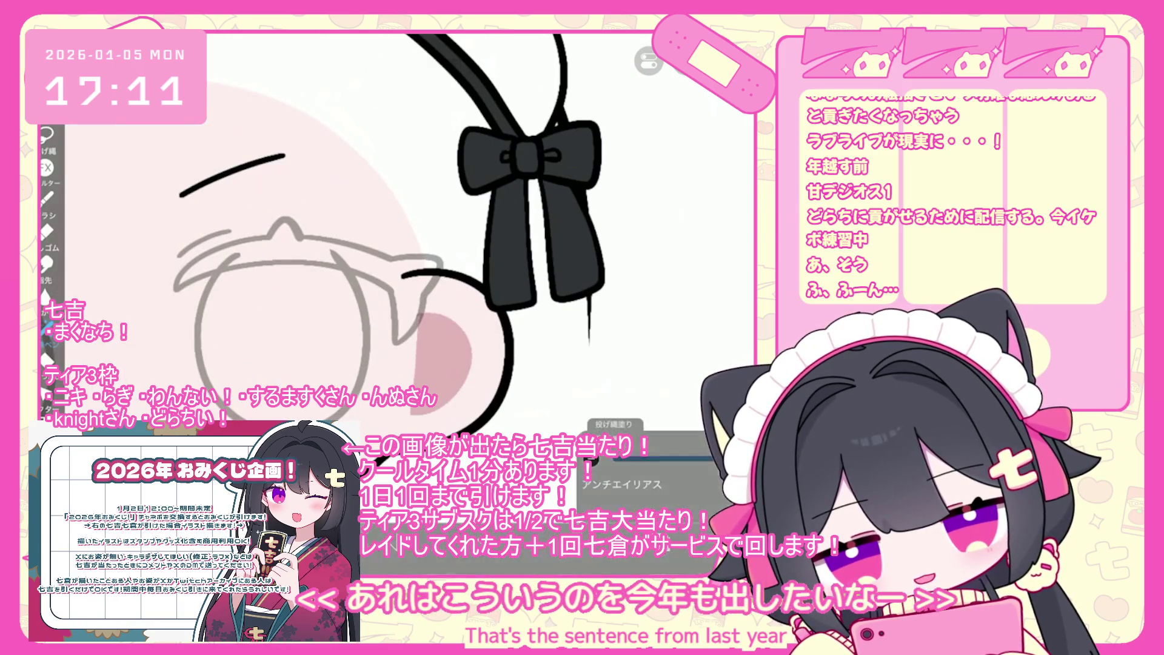
key("ctrl+z")
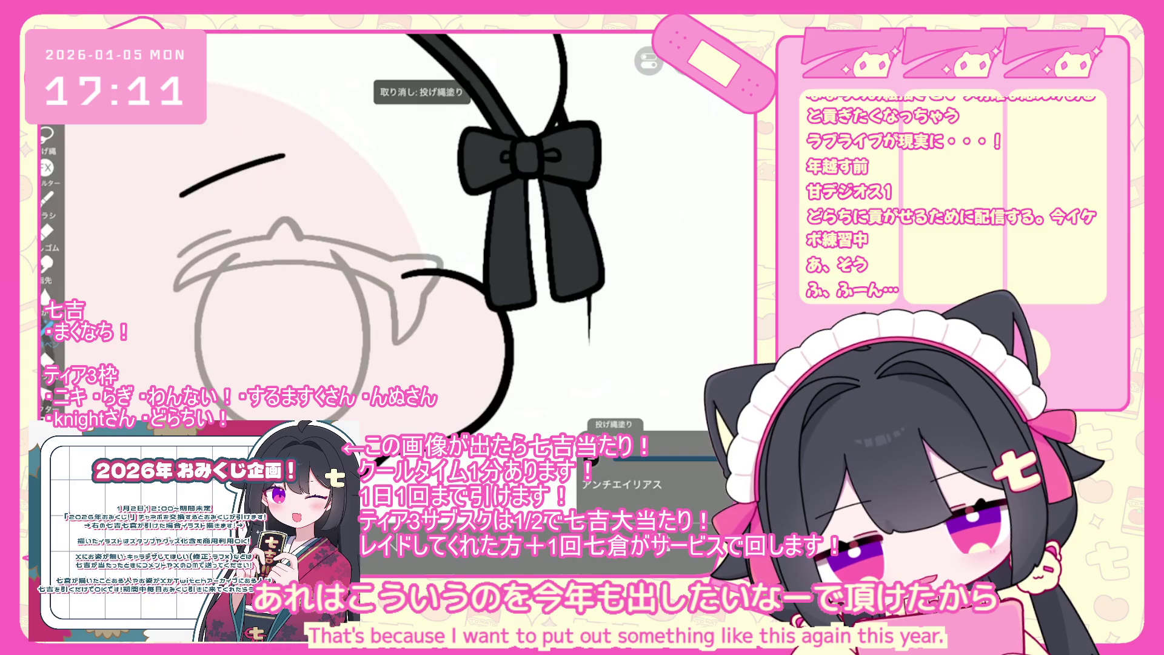
mouse_move(432, 310)
left_mouse_down()
mouse_move(461, 357)
mouse_move(421, 340)
left_mouse_up()
scroll(303, 243, "down", 5)
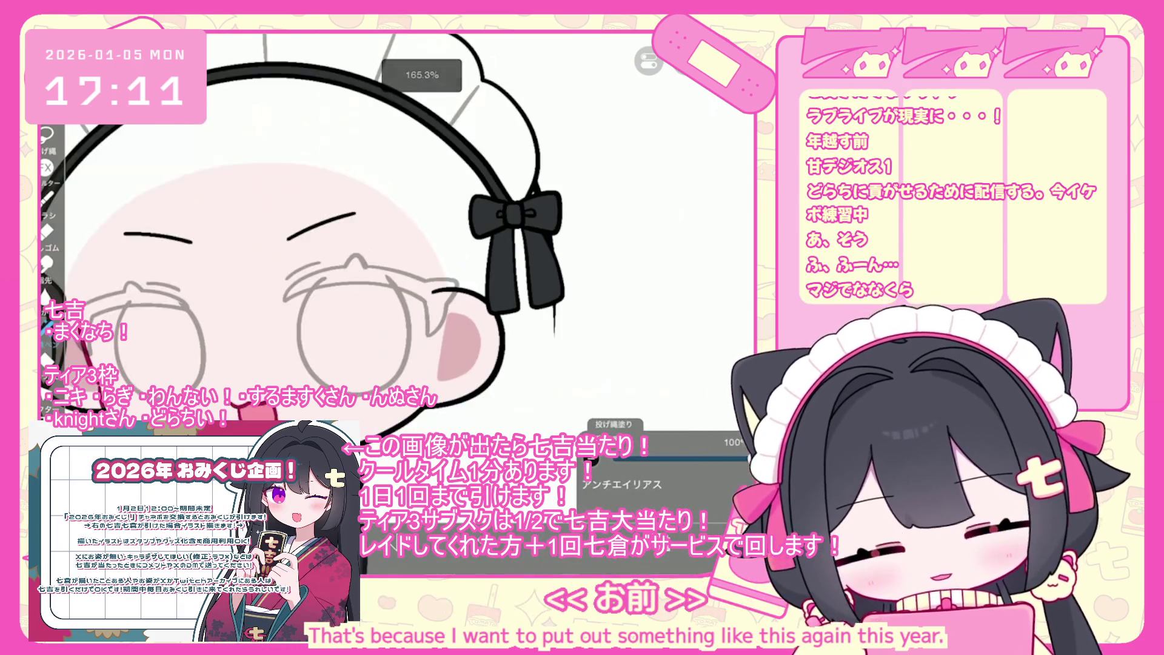
scroll(327, 237, "up", 5)
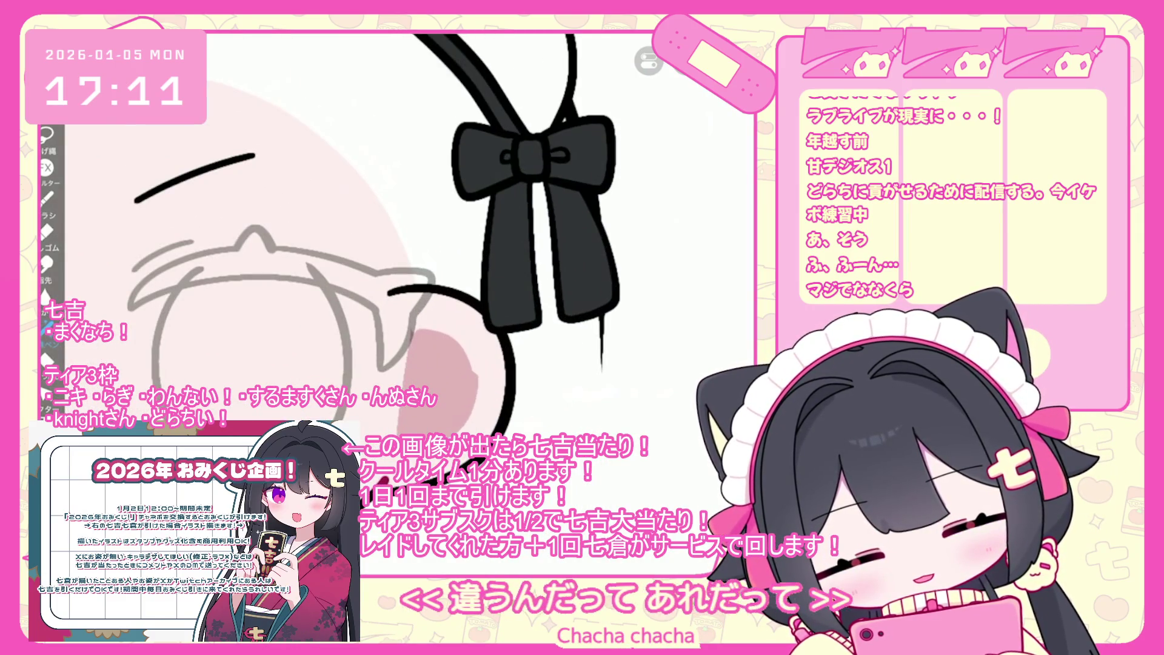
key("ctrl+z")
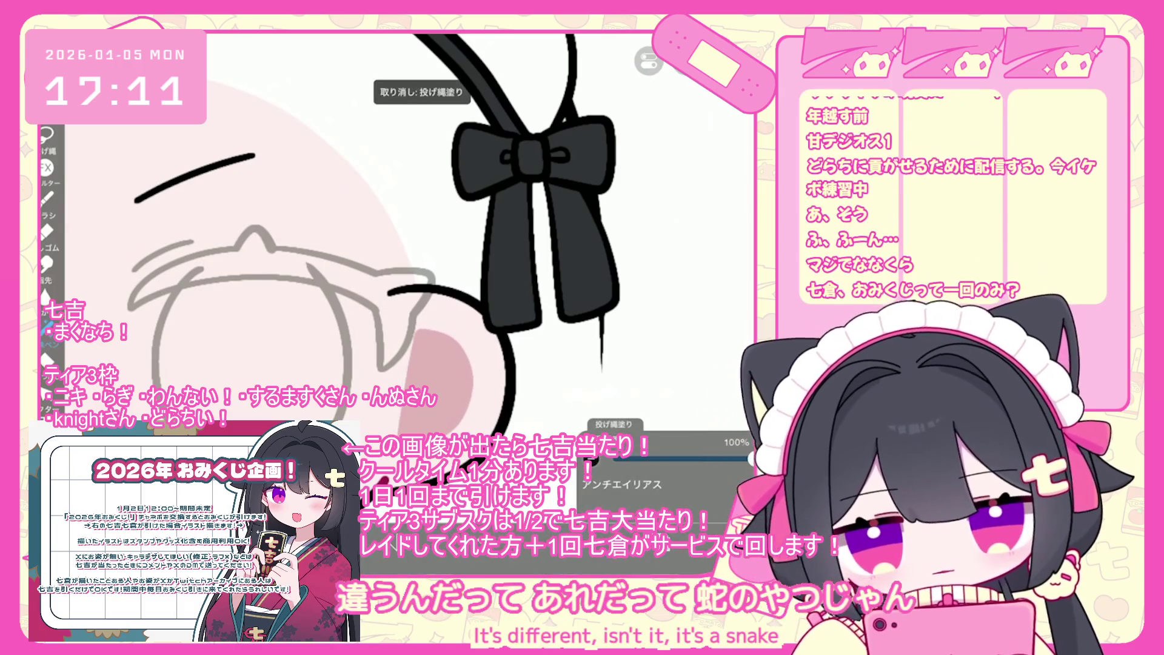
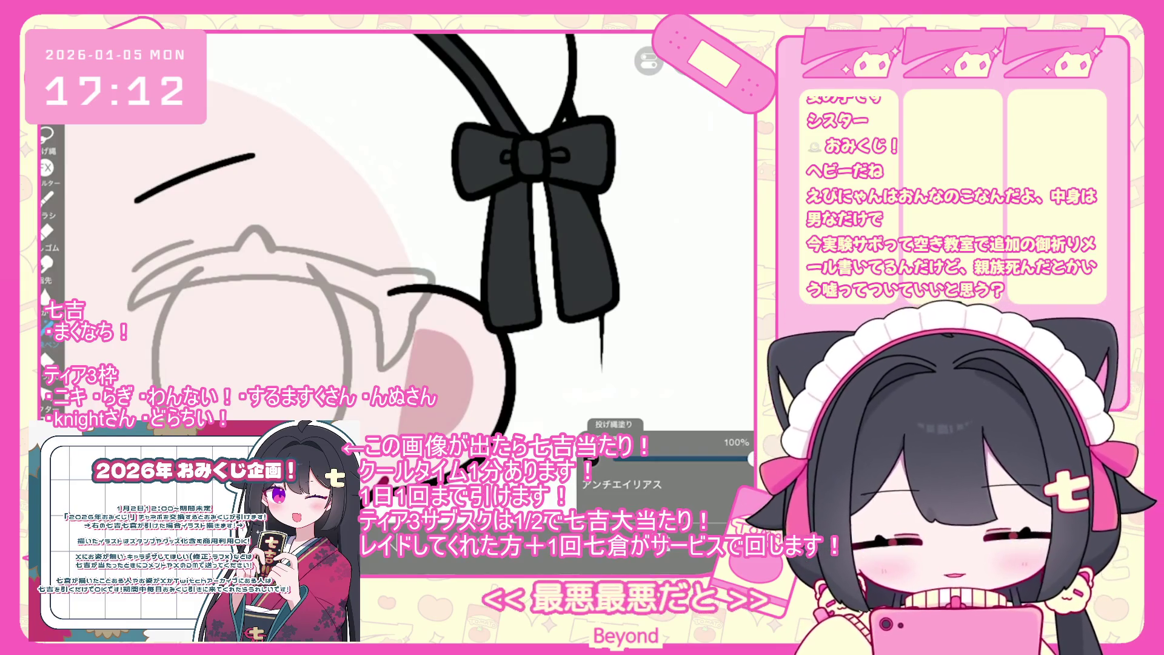
Step: Add a new blank layer above layer 4, the pink fill layer
scroll(388, 242, "down", 3)
scroll(304, 243, "down", 3)
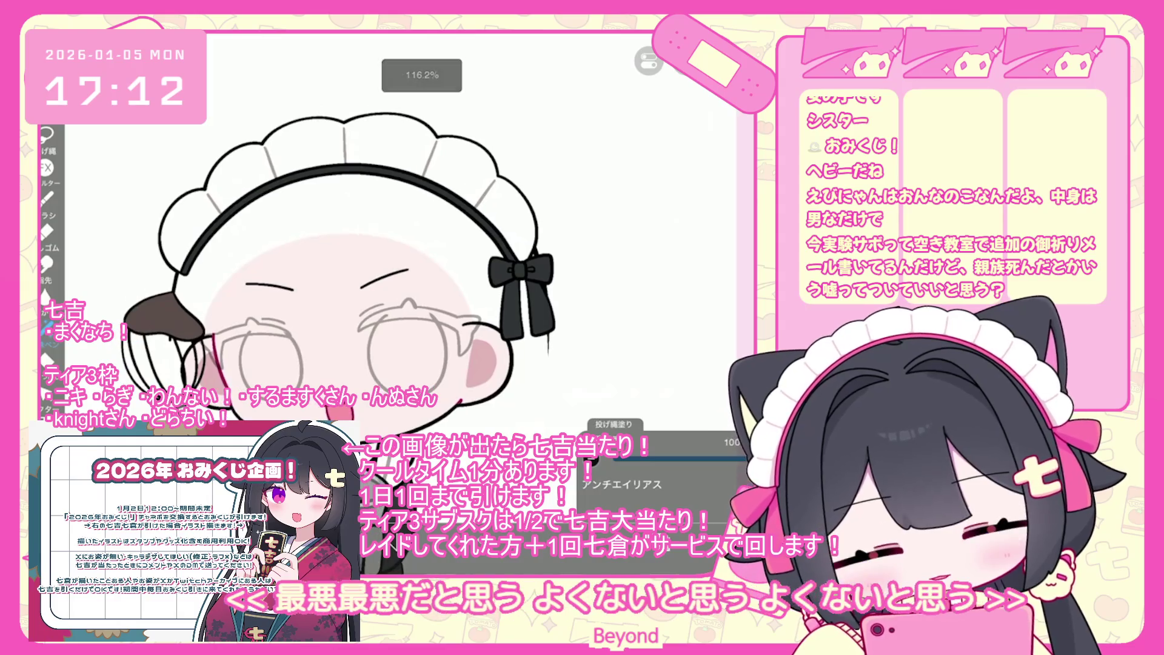
left_click(667, 267)
scroll(667, 255, "up", 5)
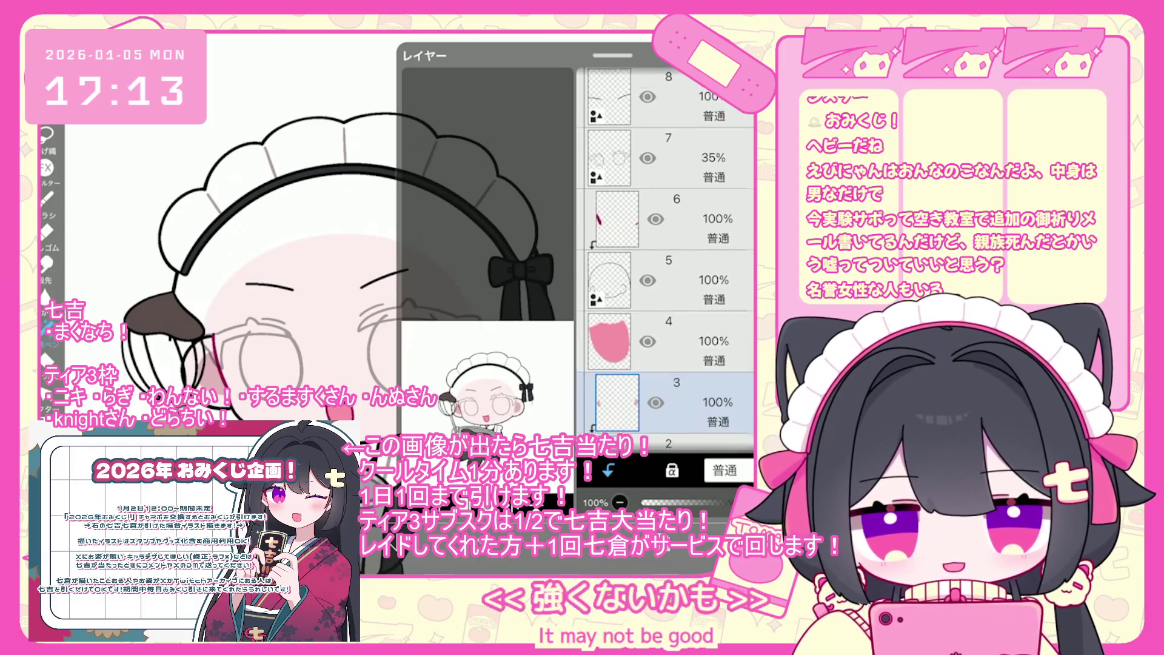
scroll(667, 254, "up", 3)
scroll(667, 260, "down", 3)
left_click(667, 419)
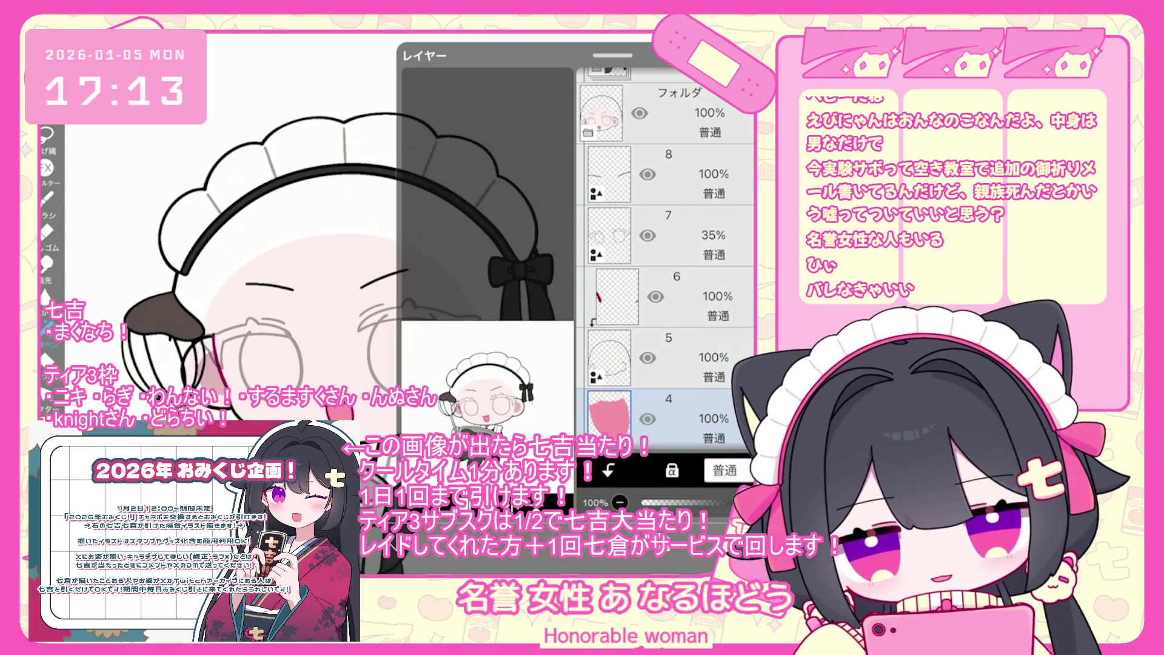
left_click(465, 504)
left_click(460, 398)
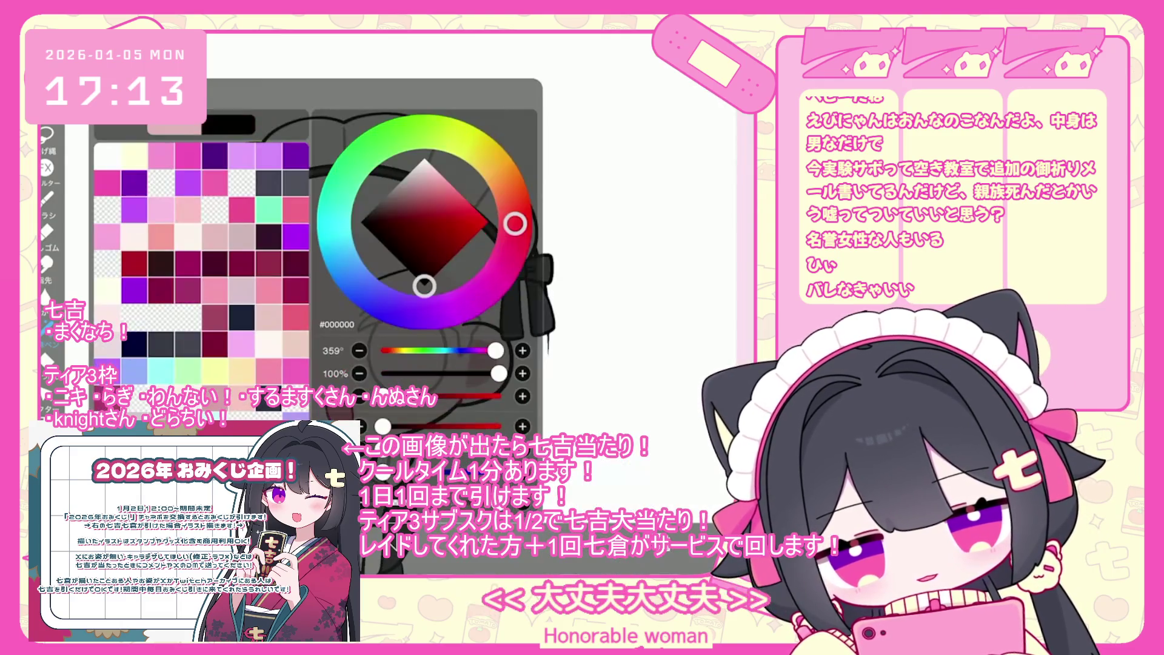
Step: Choose the Pen (Hard) brush, then undo trial strokes drawn through both eyebrows
left_click(46, 197)
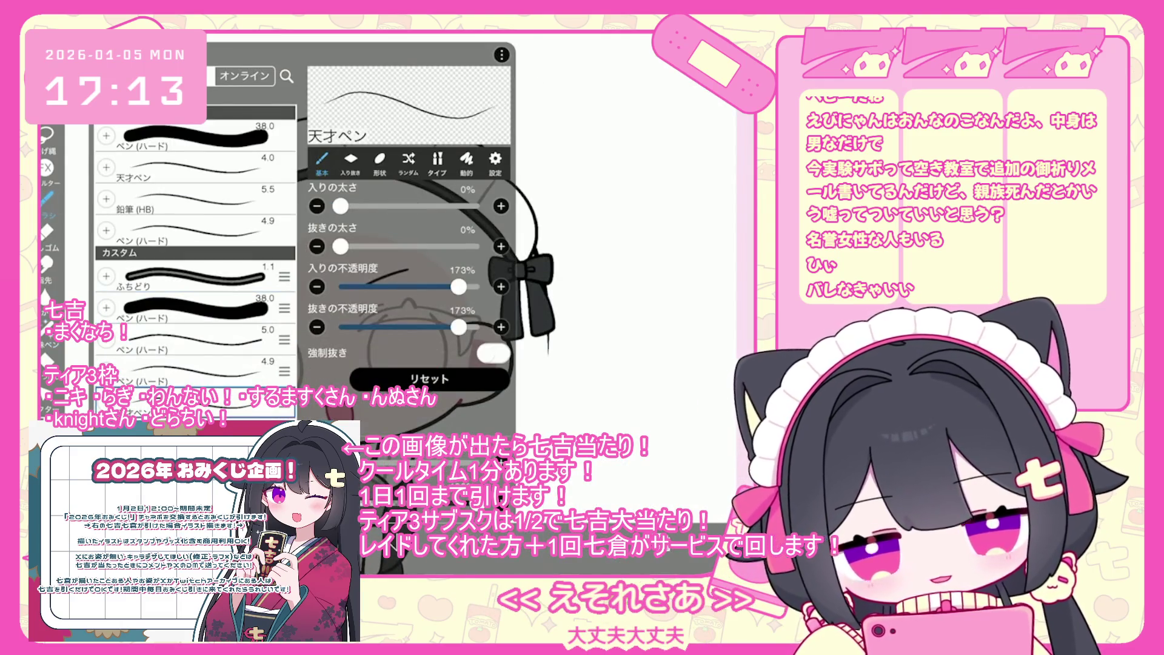
left_click(607, 242)
scroll(388, 272, "up", 3)
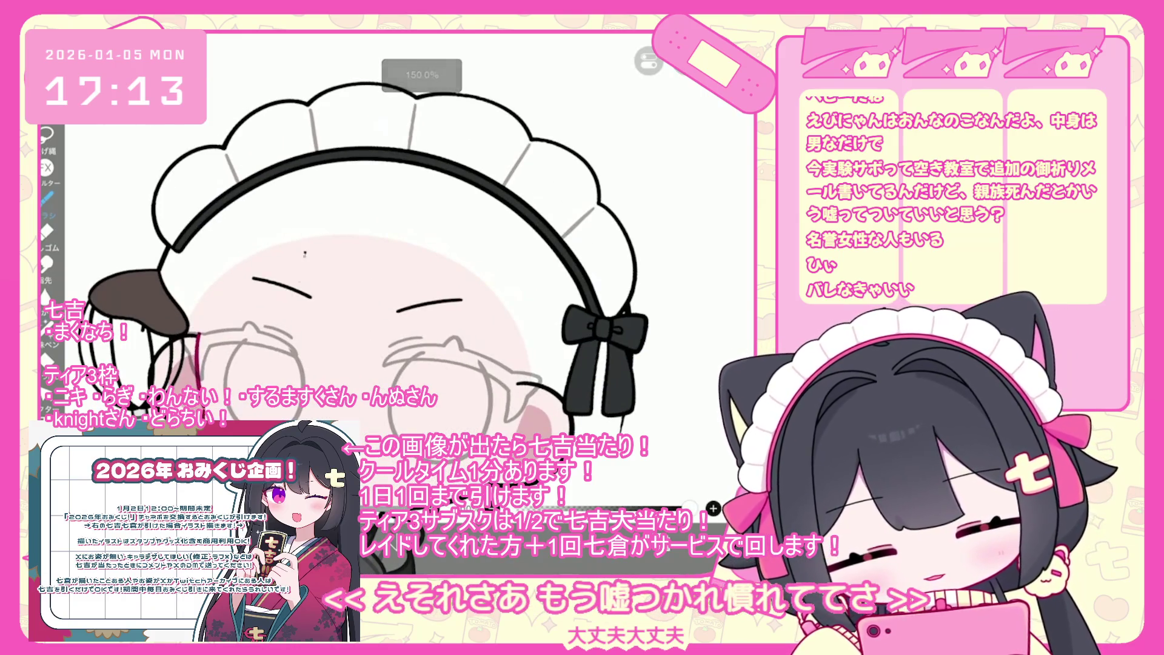
key("ctrl+z")
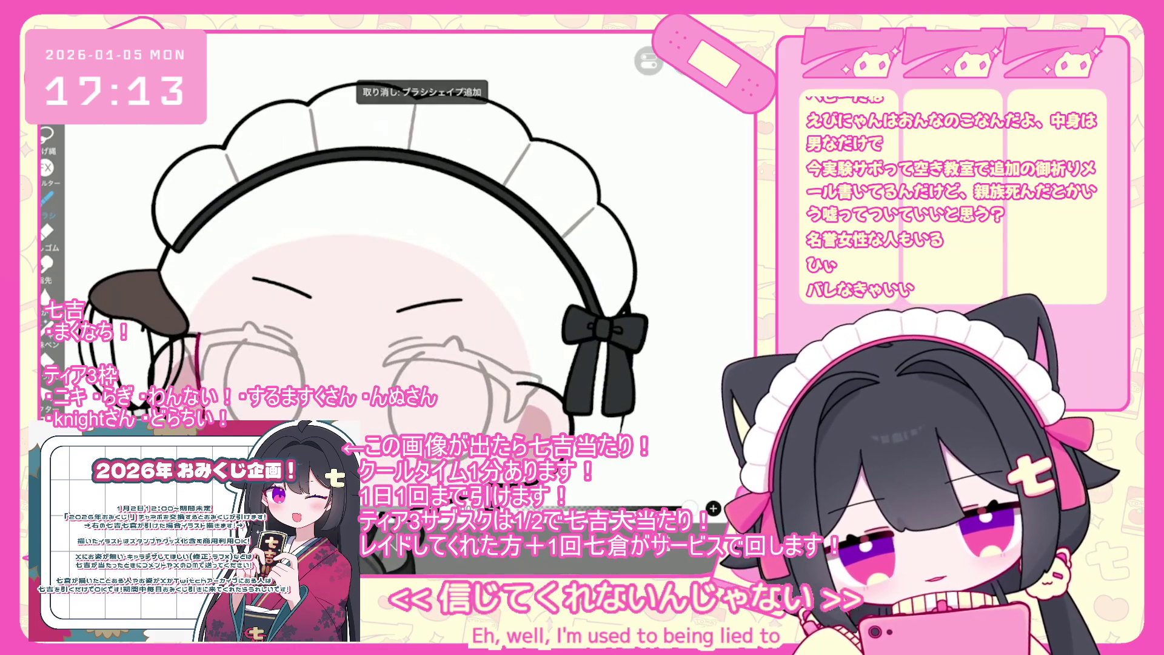
left_click_drag(300, 252, 293, 344)
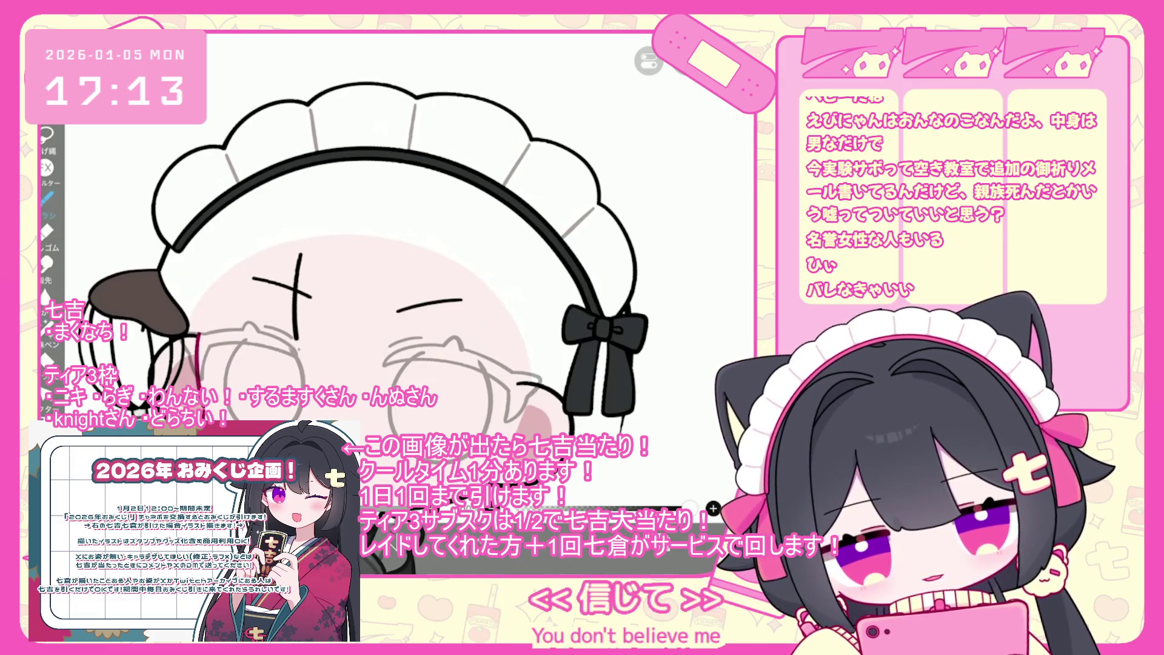
left_click_drag(425, 279, 419, 391)
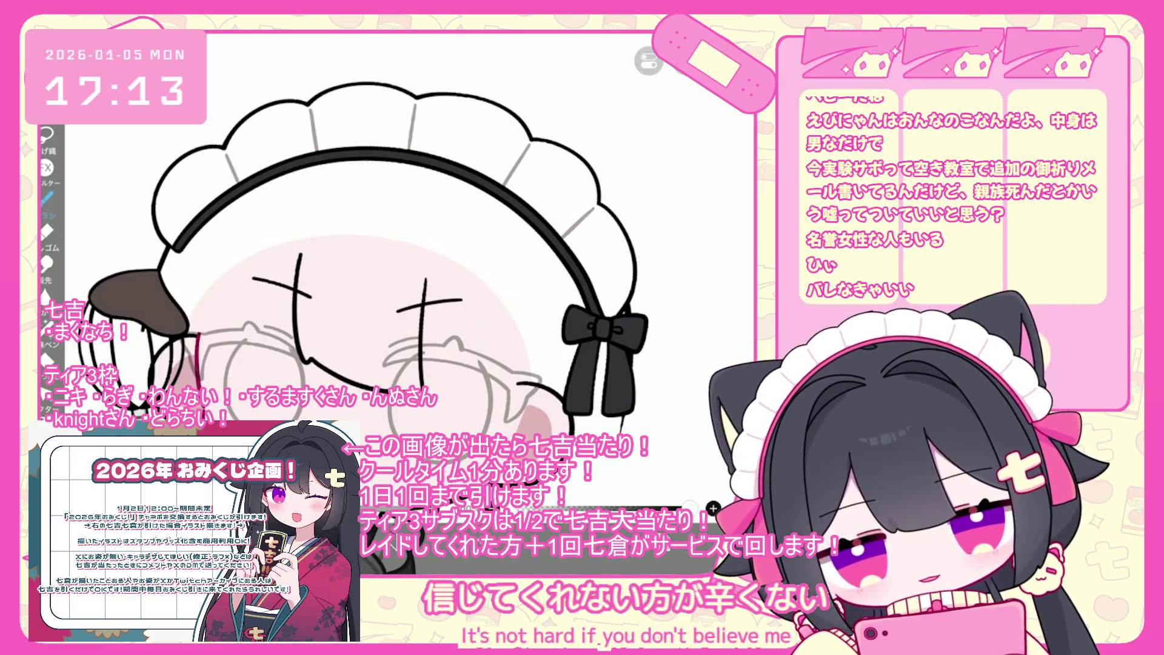
scroll(388, 273, "down", 3)
key("ctrl+z")
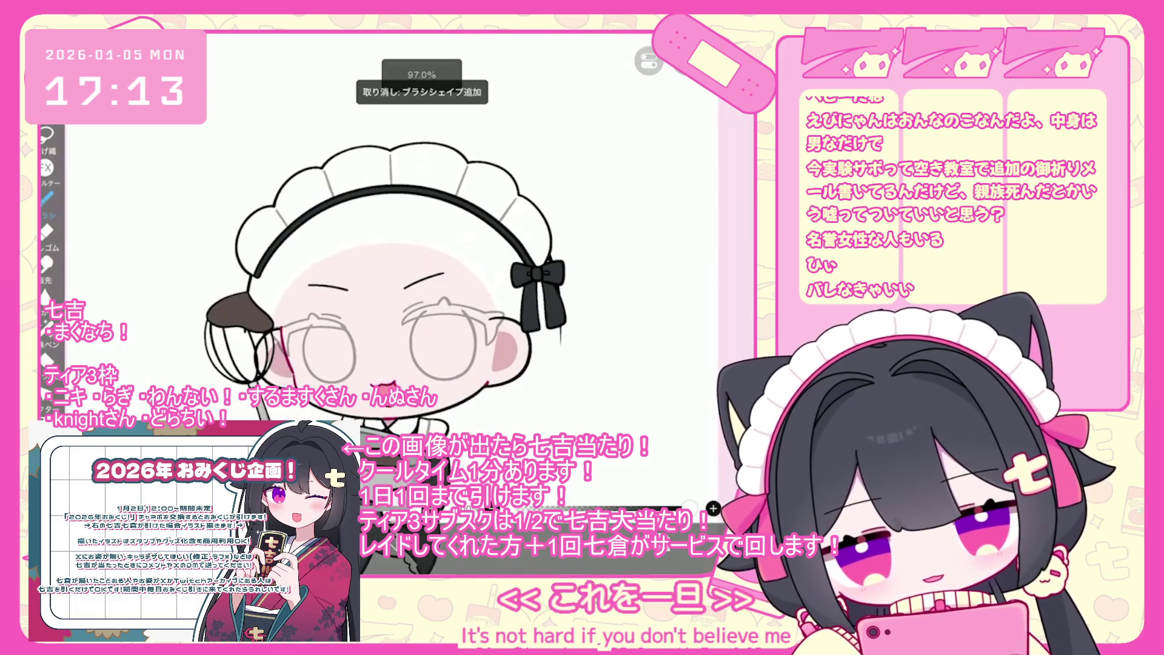
Step: Select layer 8, the faint eye sketch, and return to the canvas
left_click(714, 508)
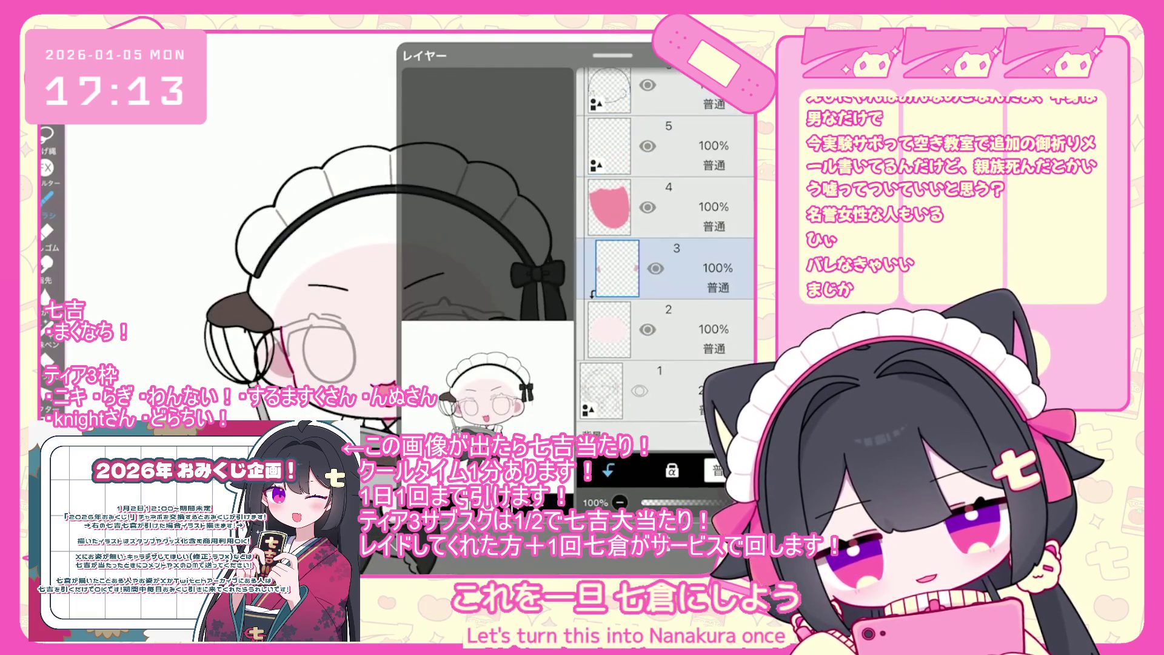
scroll(666, 257, "up", 5)
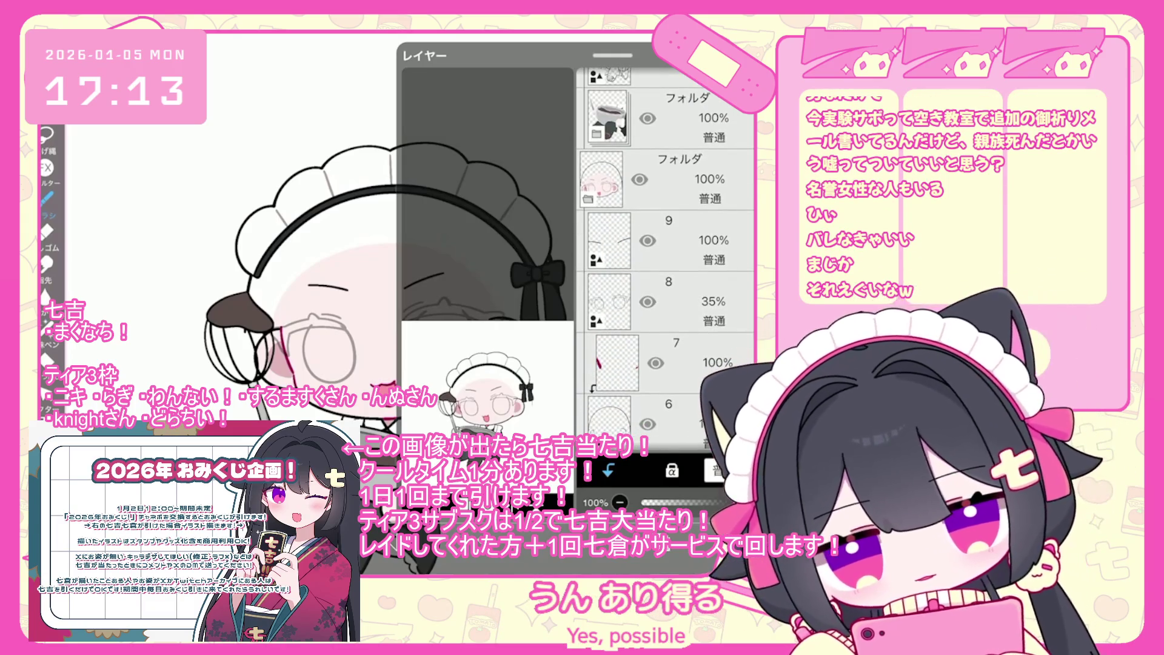
left_click(686, 302)
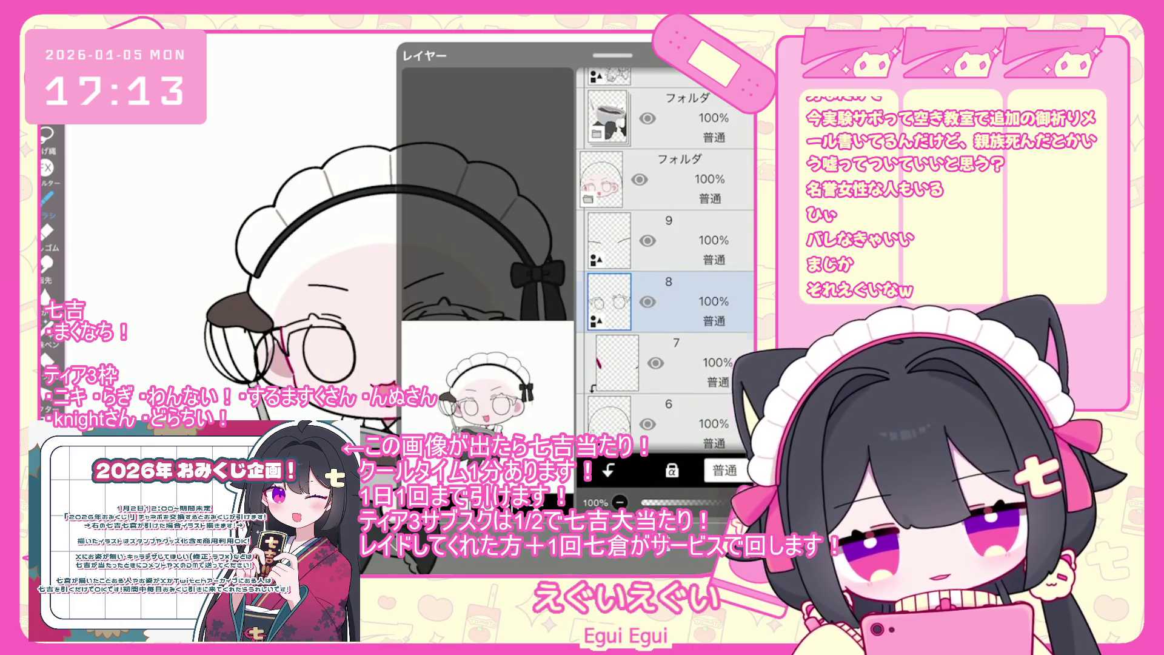
key("Escape")
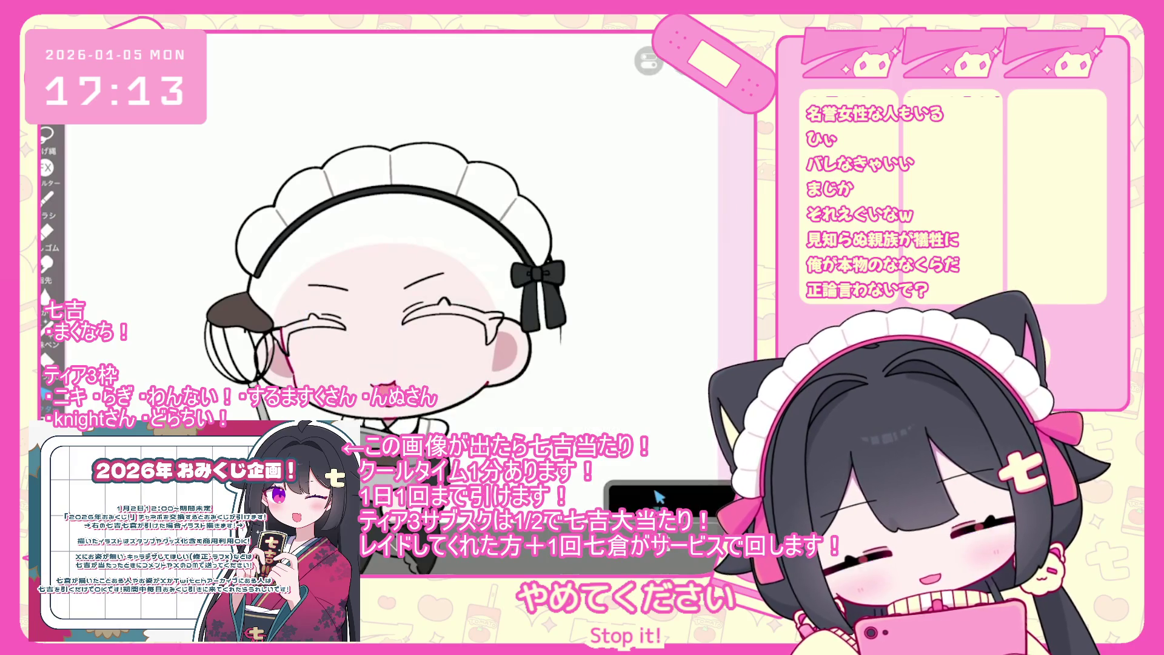
Step: Set the brush colour to a dark magenta-purple
left_click_drag(511, 198, 494, 277)
left_click(394, 218)
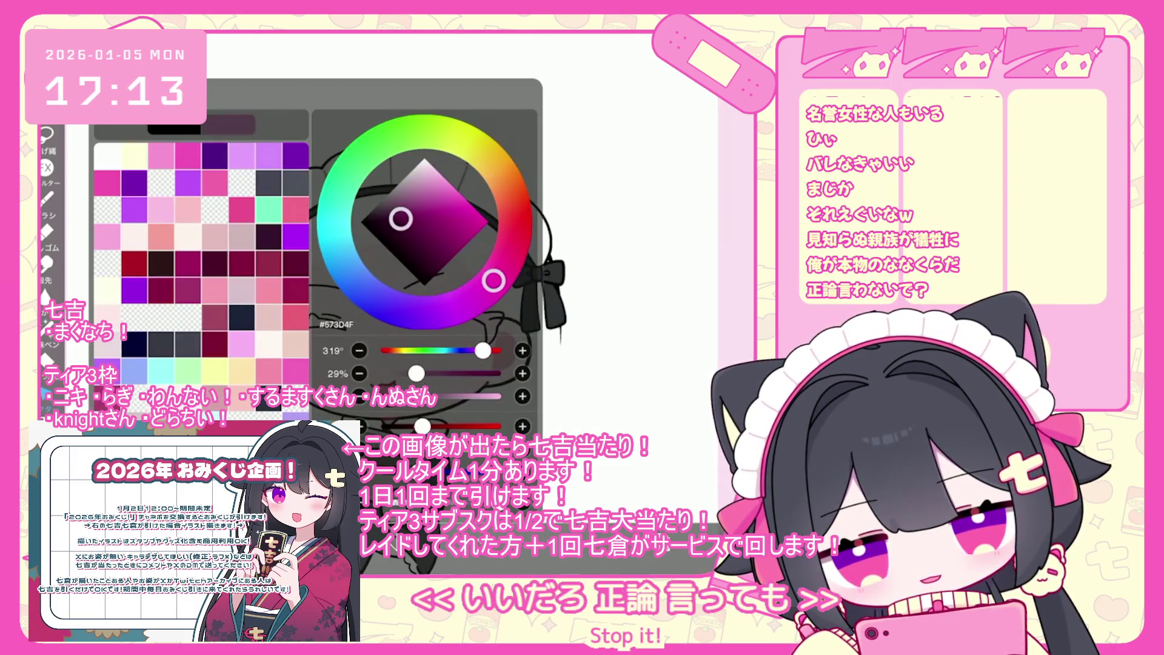
left_click_drag(407, 239, 394, 228)
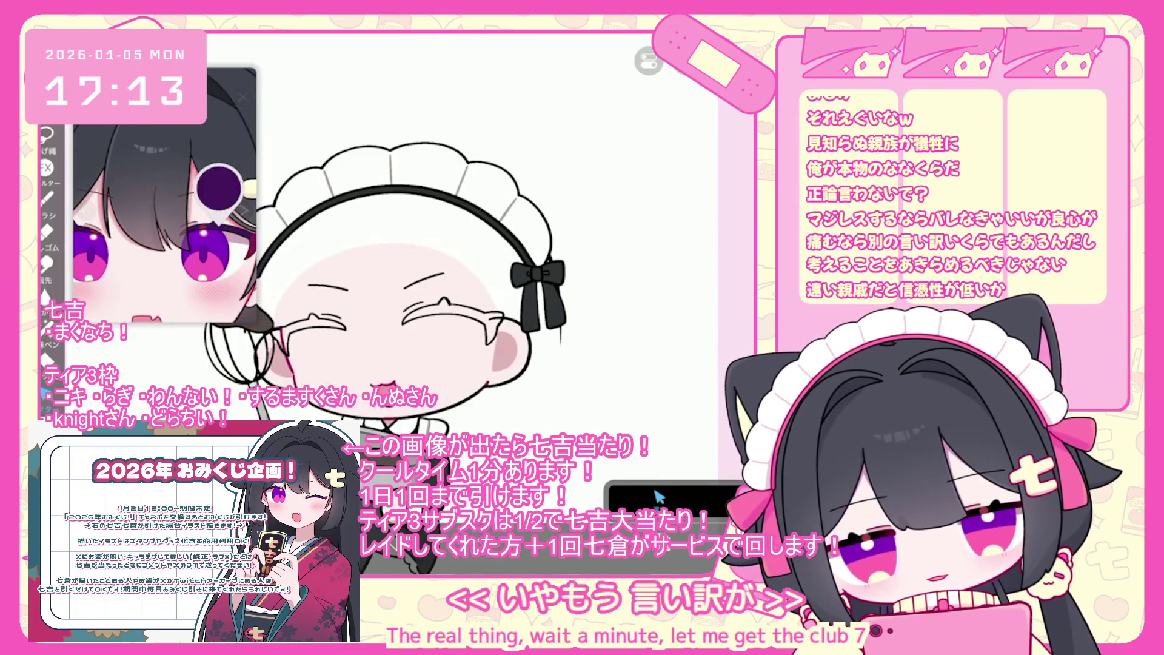
Step: Undo the newly added layer and the fill on the face
key("ctrl+z")
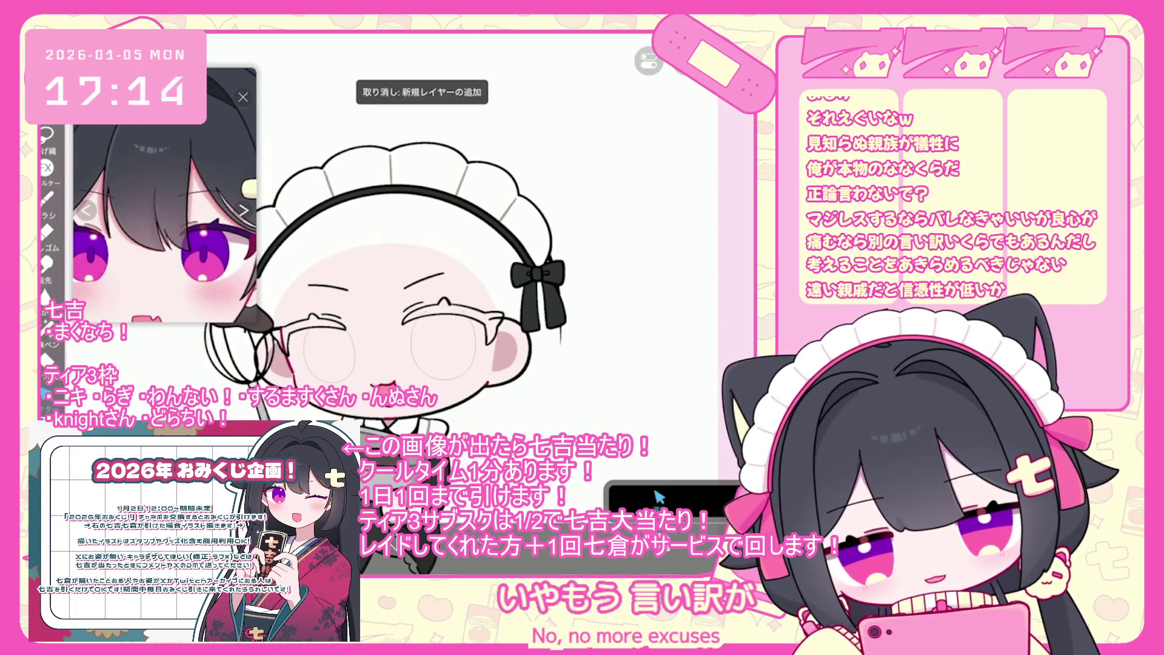
left_click(659, 497)
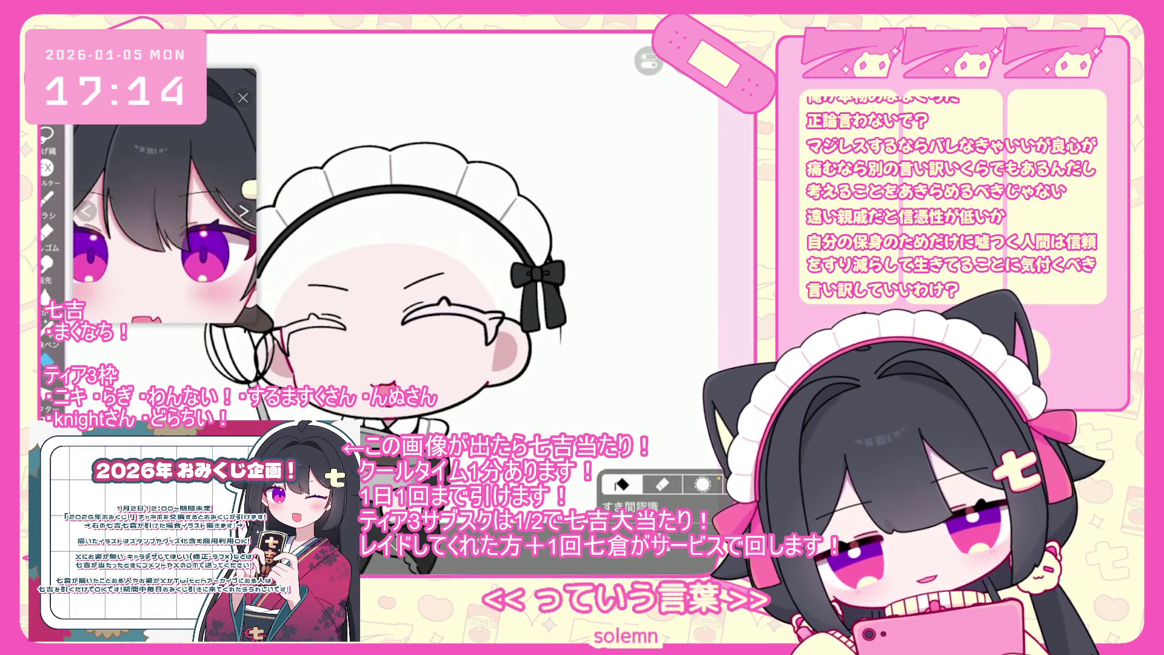
key("ctrl+z")
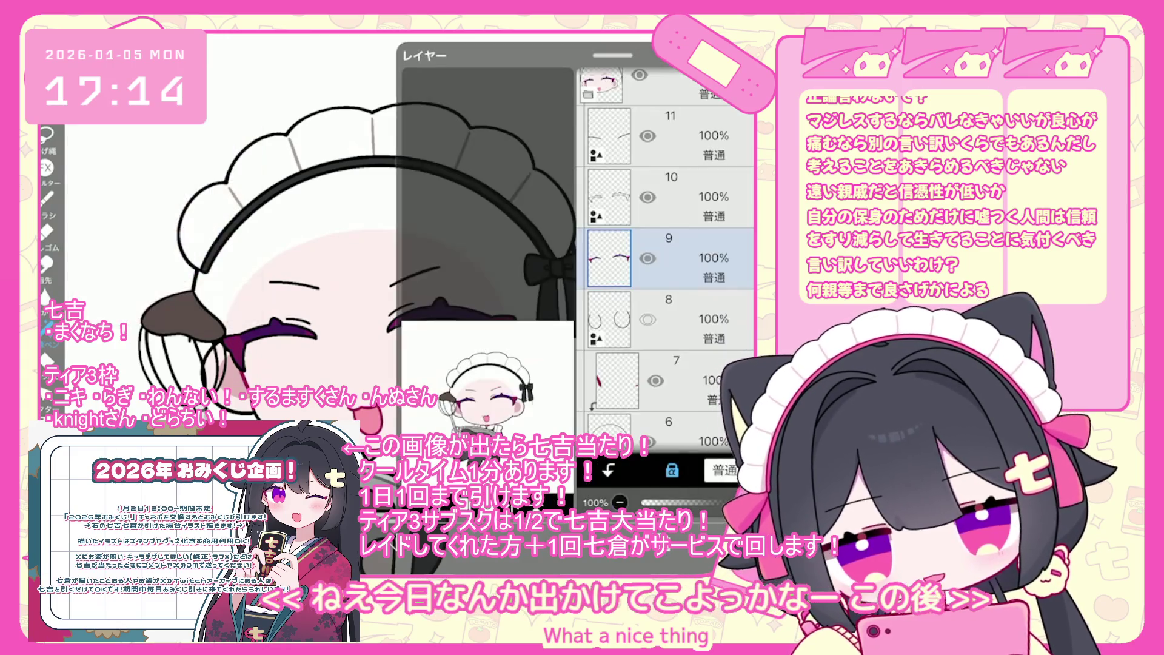
Step: Add a new folder above layer 8 and move layer 8 into it
left_click(667, 319)
left_click(390, 366)
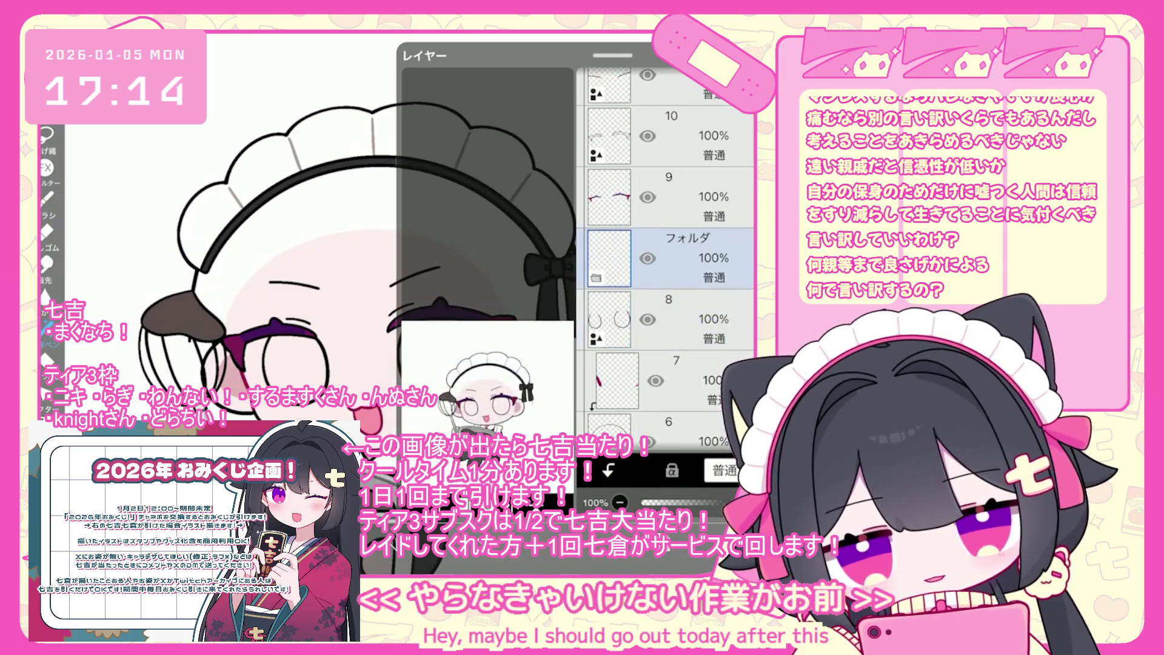
left_click_drag(667, 319, 667, 267)
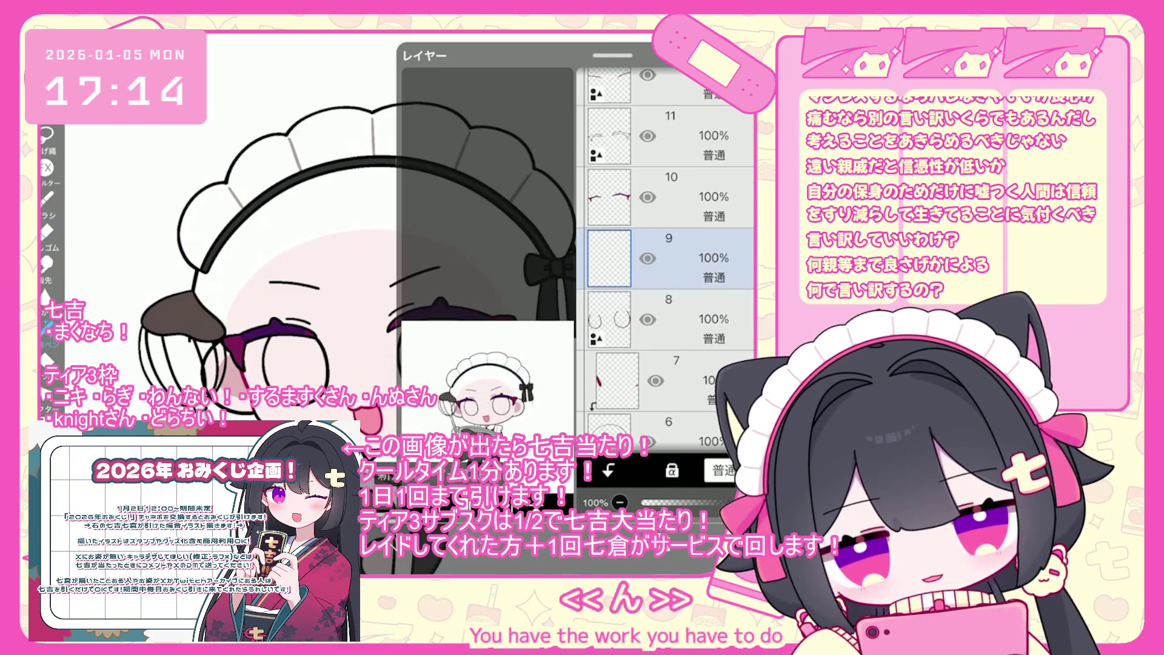
left_click(303, 182)
Step: Show the character reference and bucket-fill both eyes magenta
left_click(47, 135)
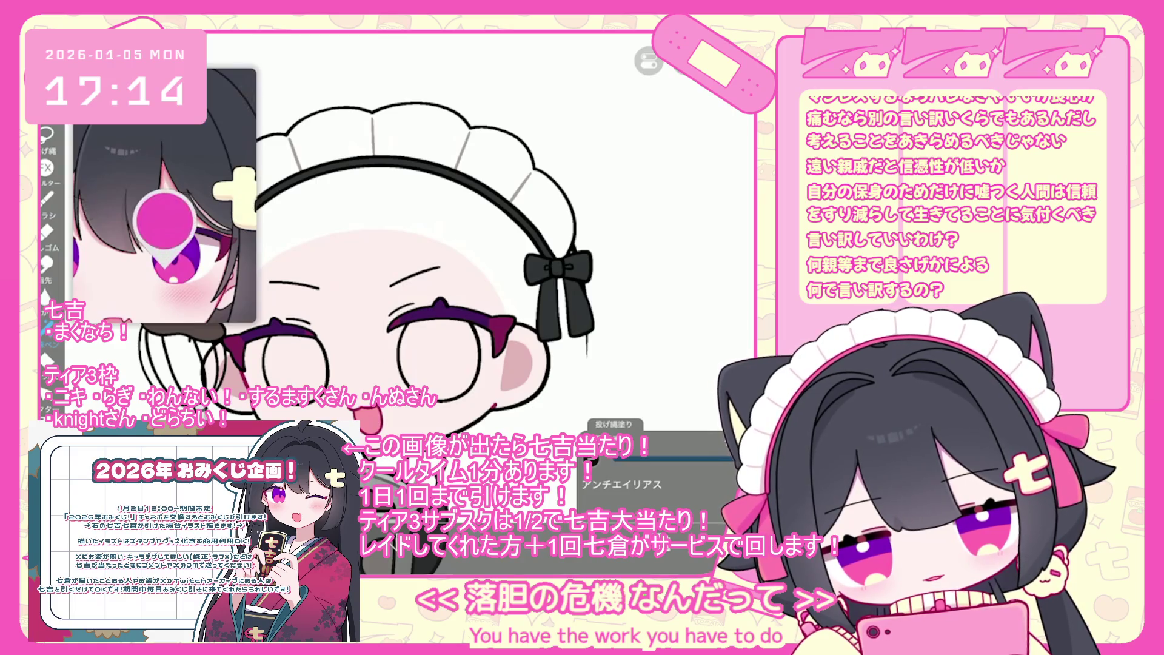
left_click(51, 364)
left_click(606, 121)
key("ctrl+z")
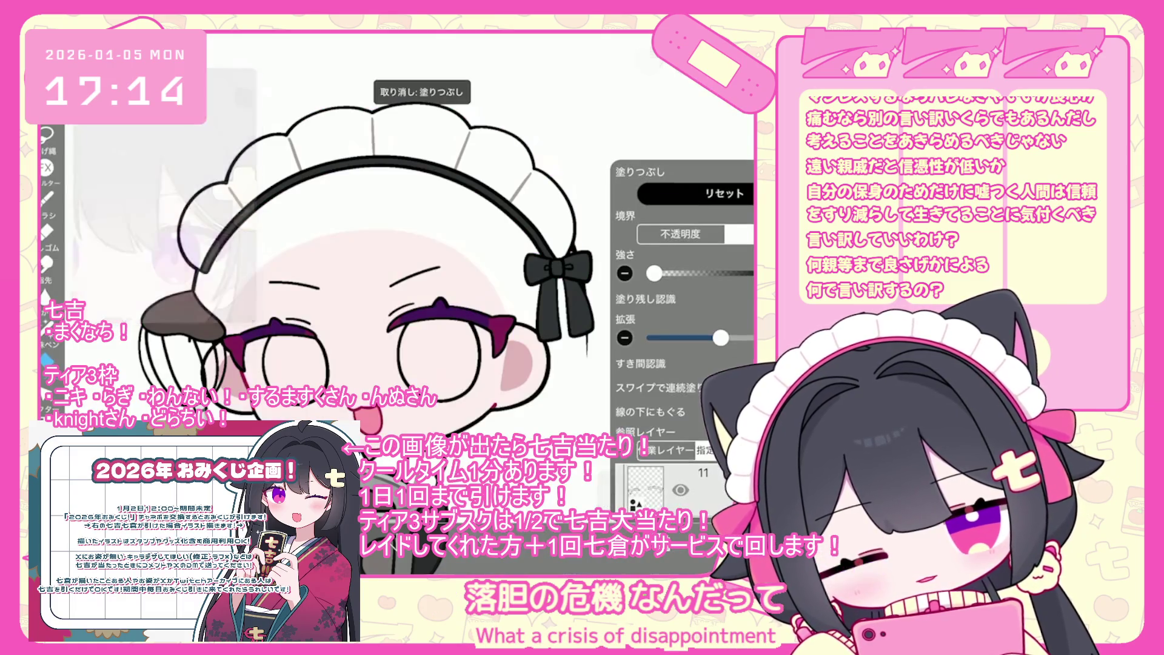
left_click(437, 358)
left_click(291, 364)
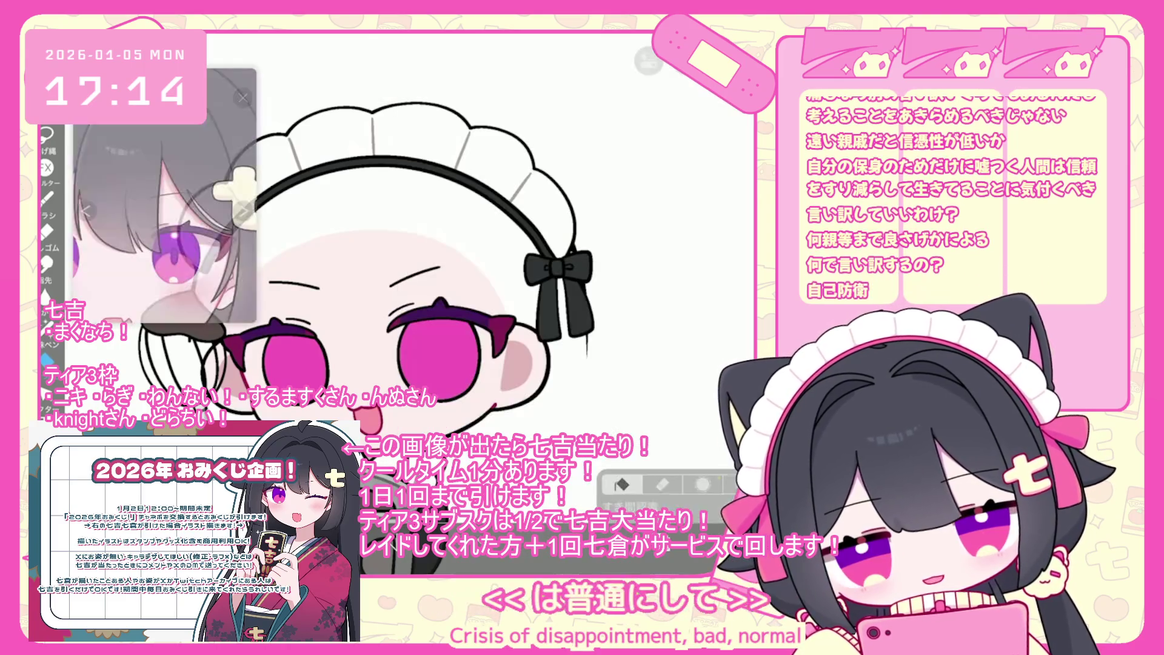
Step: Sample the pupil purple from the reference, fill the left pupil, then undo it
left_click(197, 255)
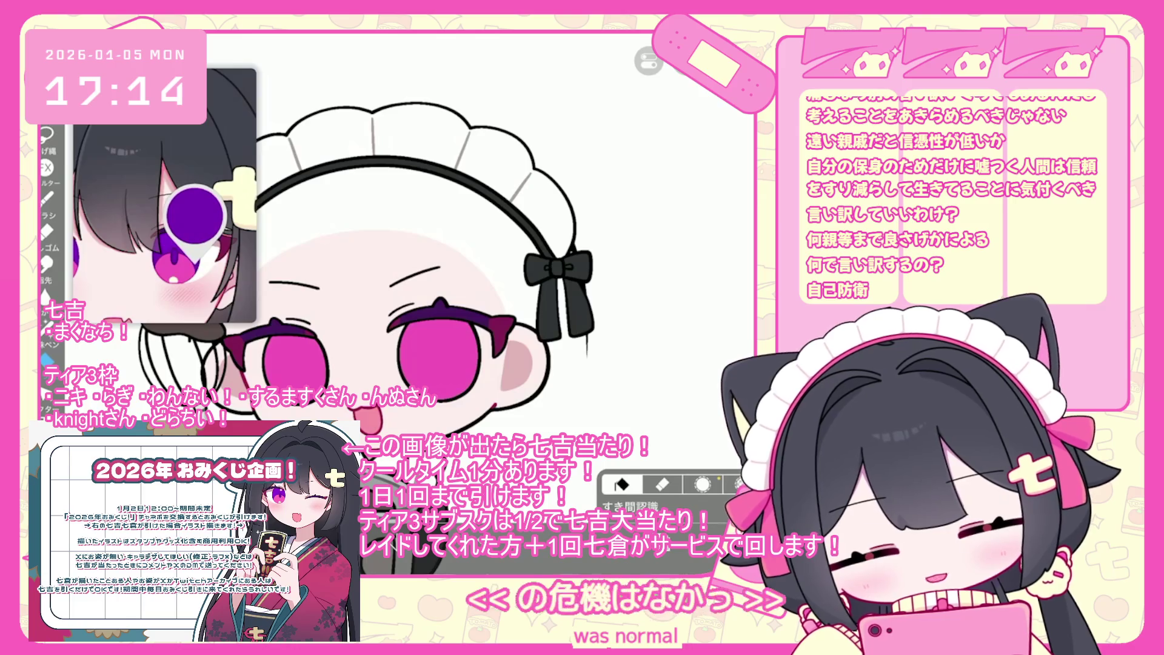
left_click(622, 483)
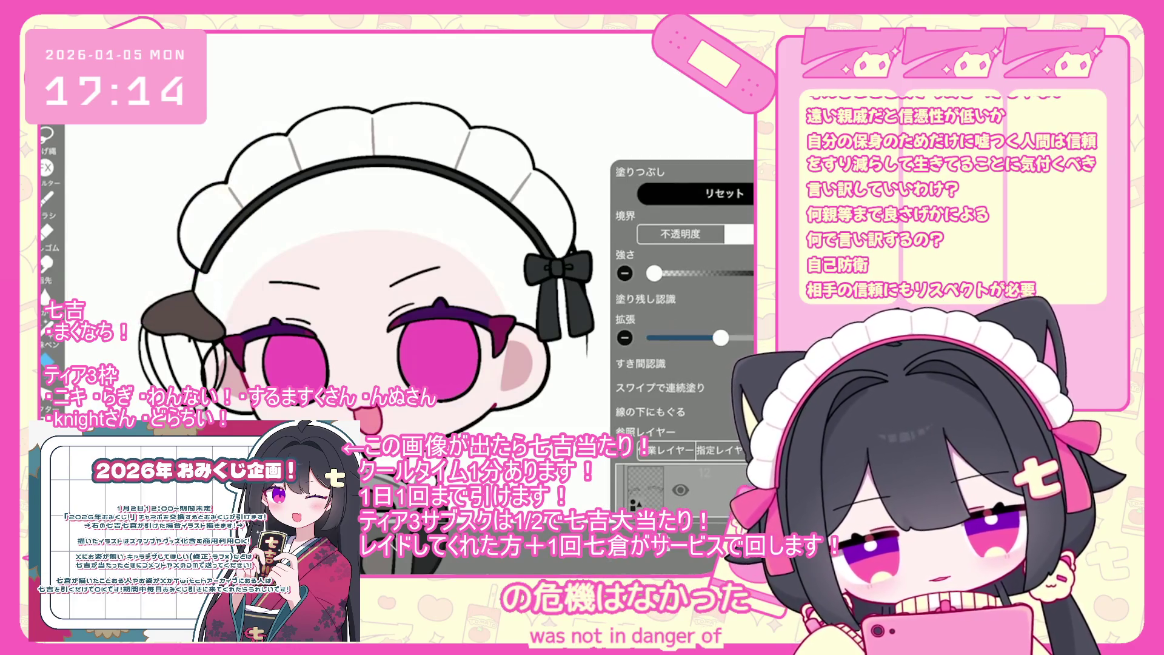
scroll(425, 273, "up", 3)
left_click(167, 236)
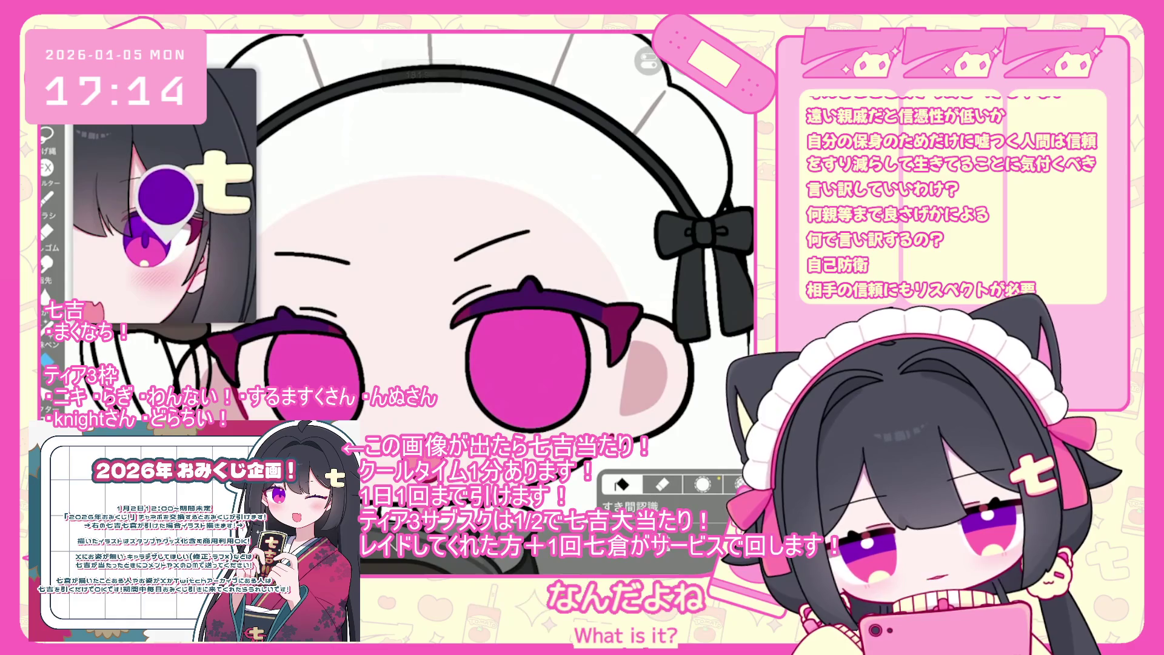
left_click(622, 484)
left_click(313, 370)
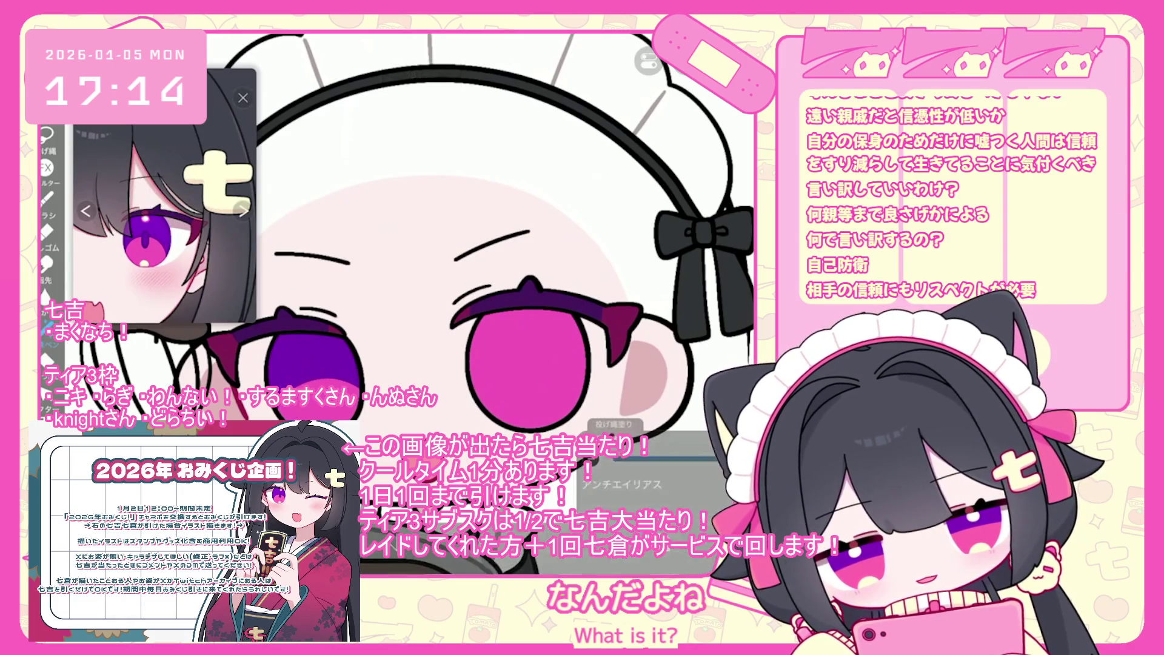
key("ctrl+z")
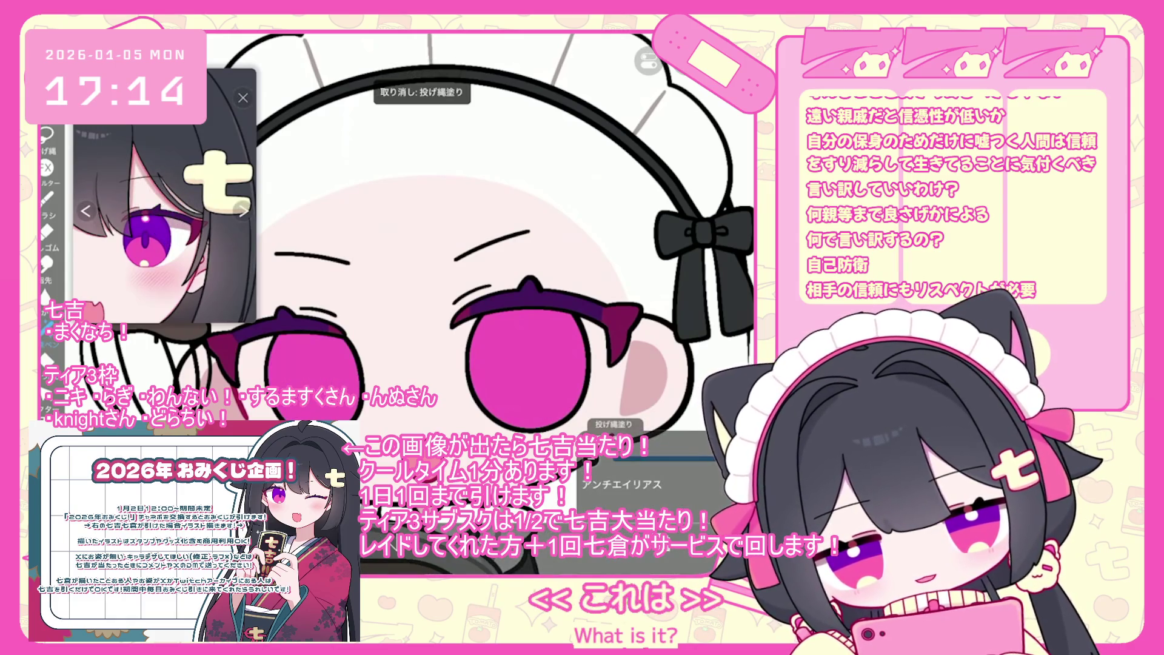
Step: Lasso-fill trial purple shading in the pupils, settling on the right pupil's upper part
left_click_drag(273, 364, 276, 371)
left_click_drag(476, 398, 506, 364)
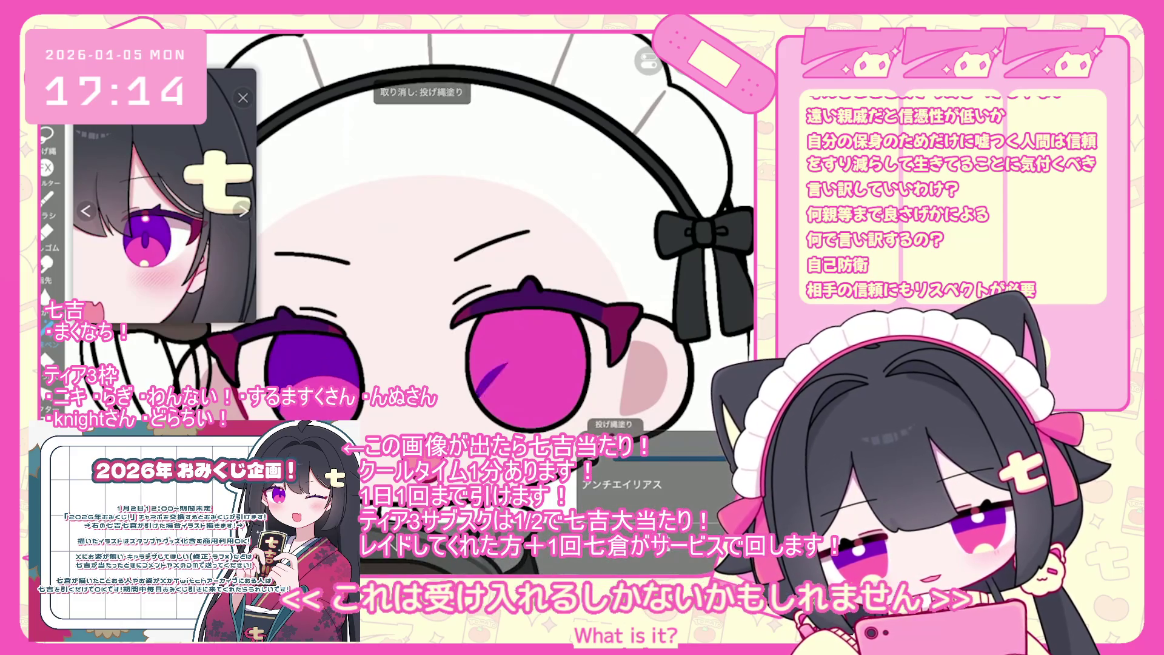
key("ctrl+z")
mouse_move(488, 413)
left_mouse_down()
mouse_move(546, 371)
mouse_move(579, 379)
left_mouse_up()
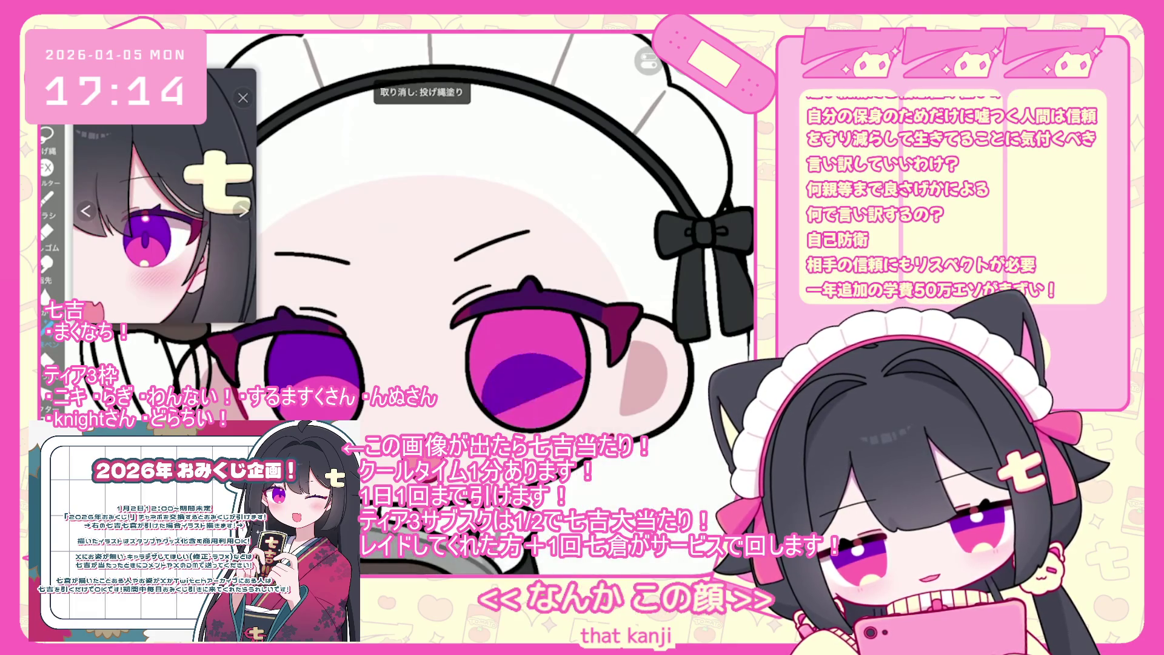
key("ctrl+z")
scroll(479, 304, "up", 2)
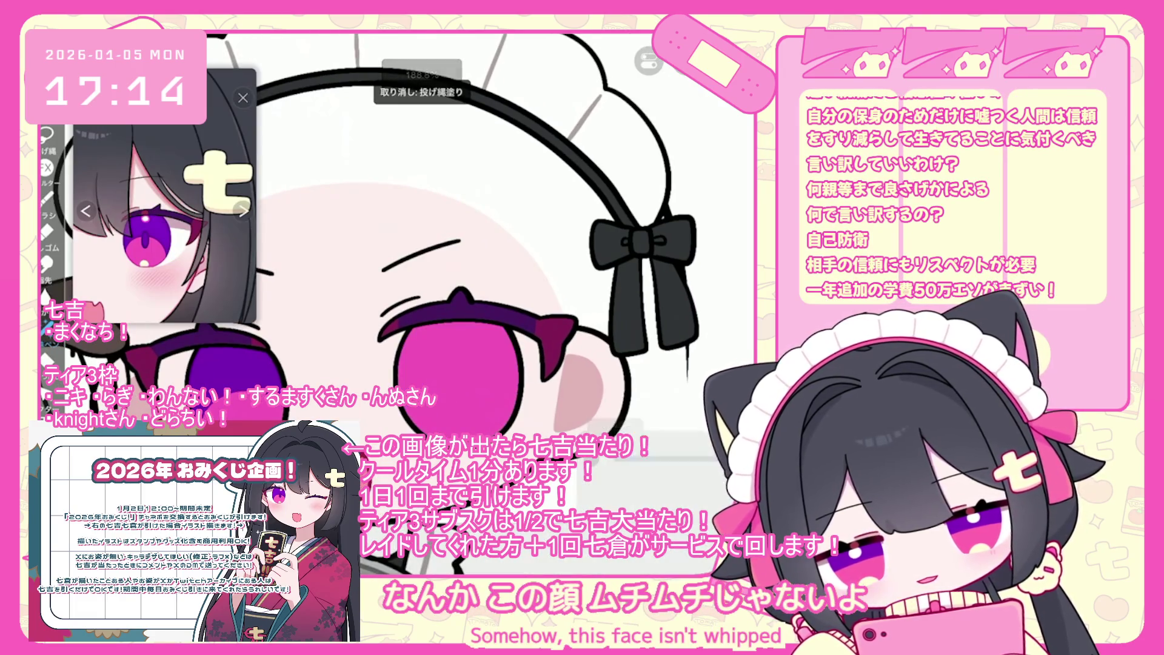
left_click_drag(400, 388, 516, 388)
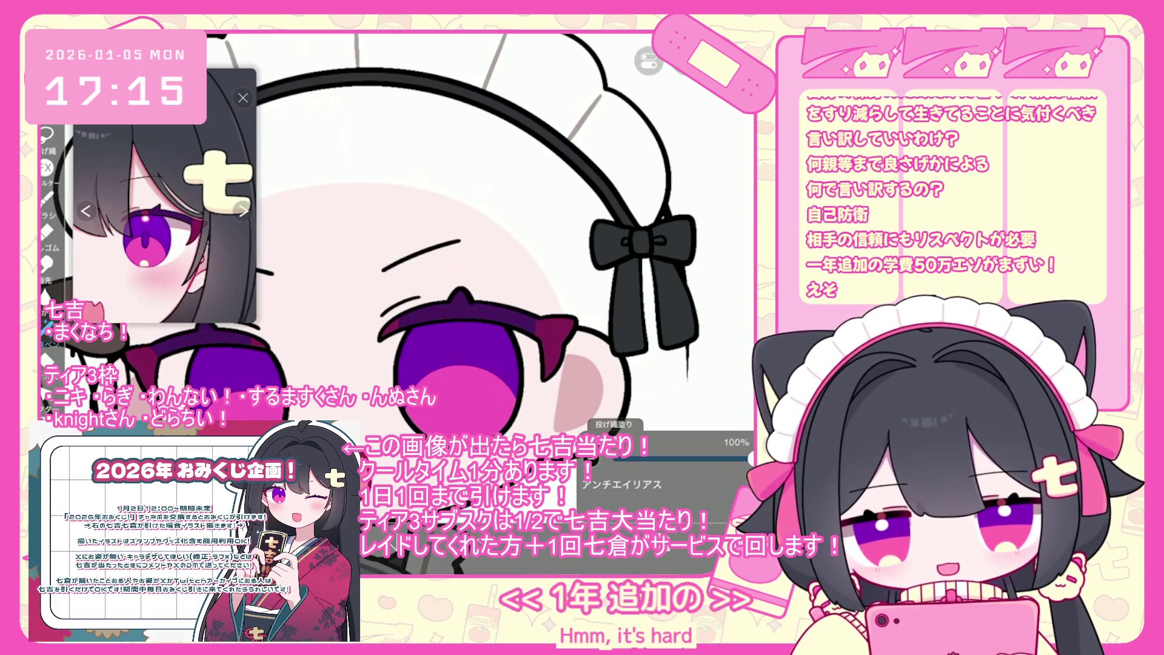
Step: Undo several purple pupil fills to rework the shading shape
scroll(370, 237, "down", 2)
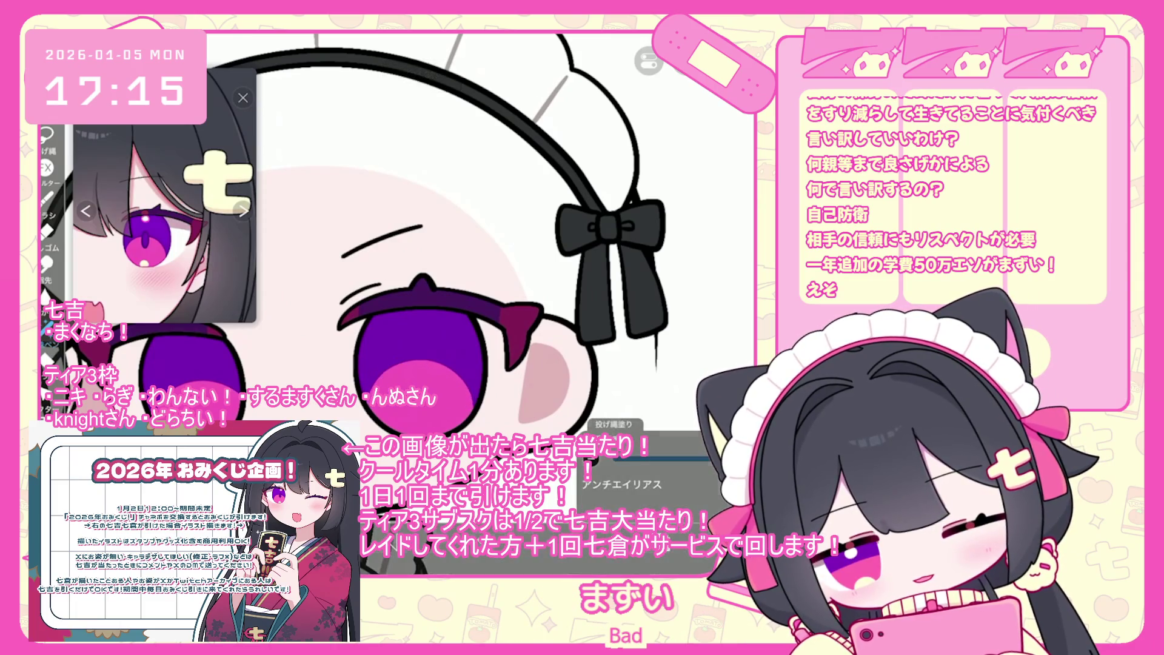
scroll(388, 242, "down", 2)
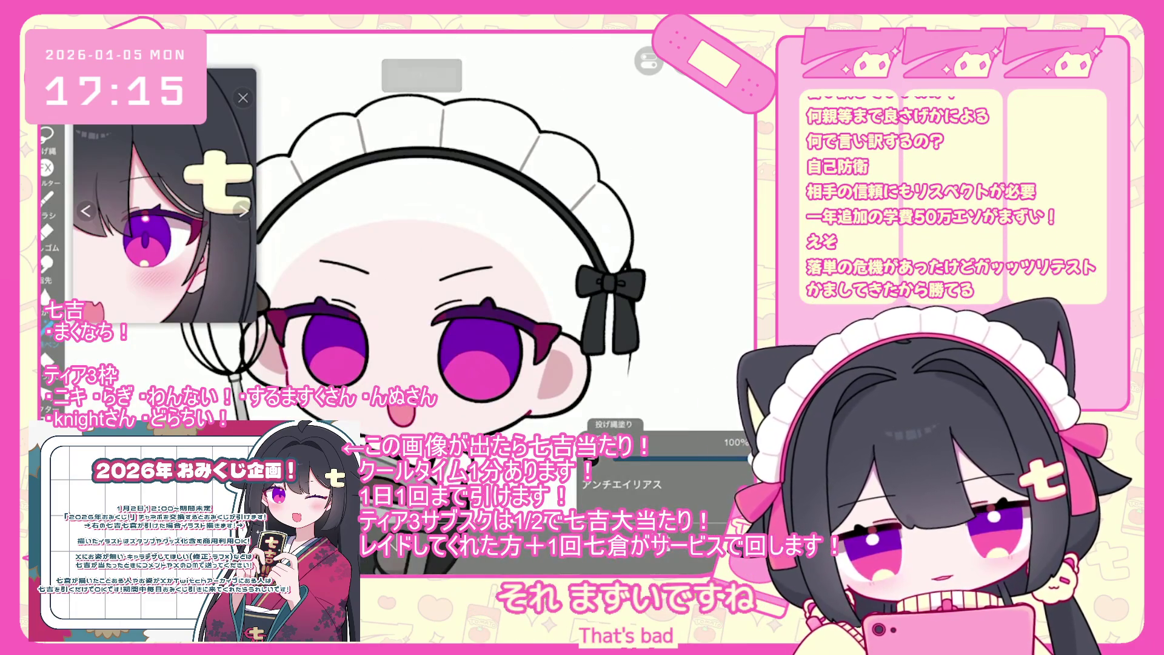
scroll(340, 315, "up", 3)
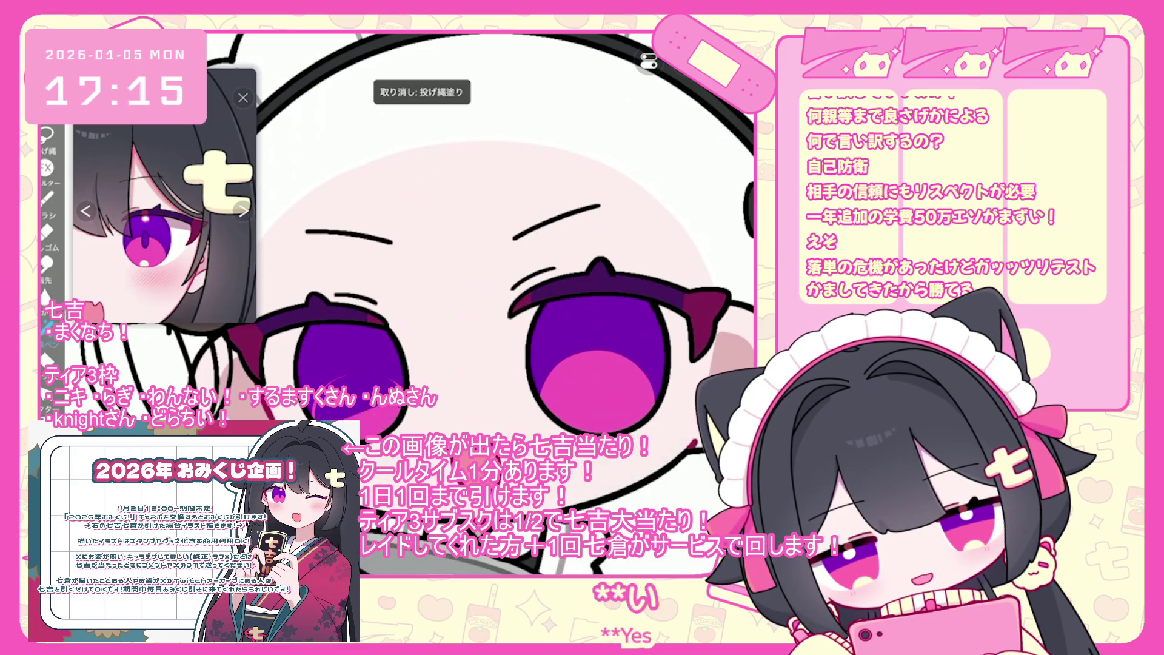
scroll(455, 242, "down", 3)
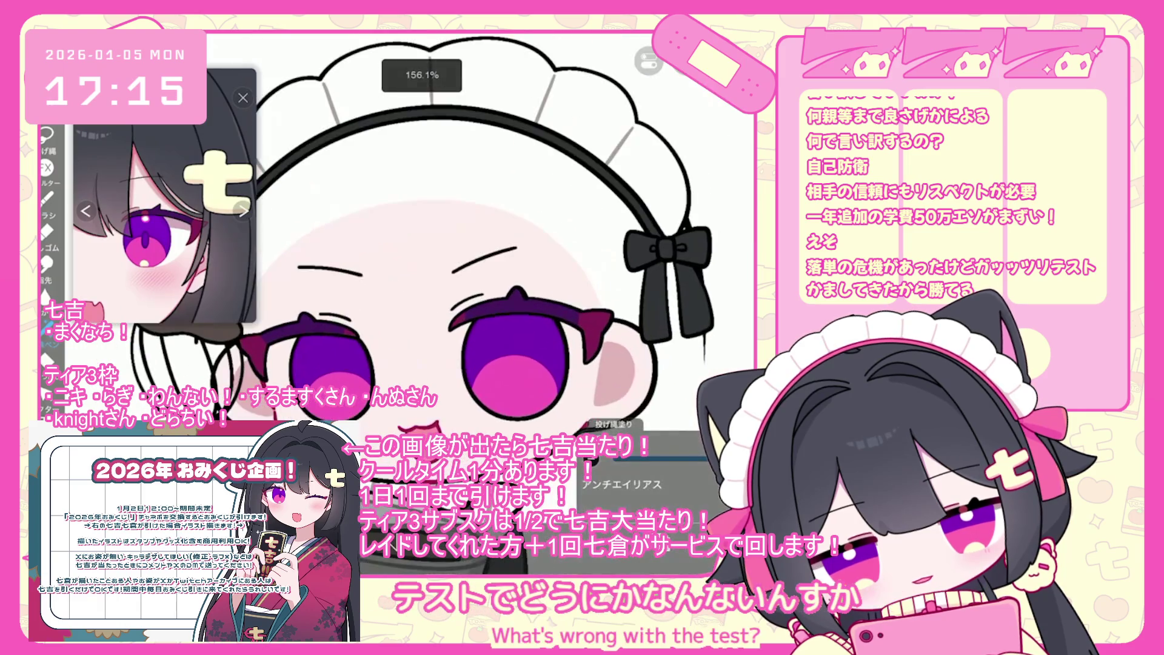
scroll(503, 243, "up", 3)
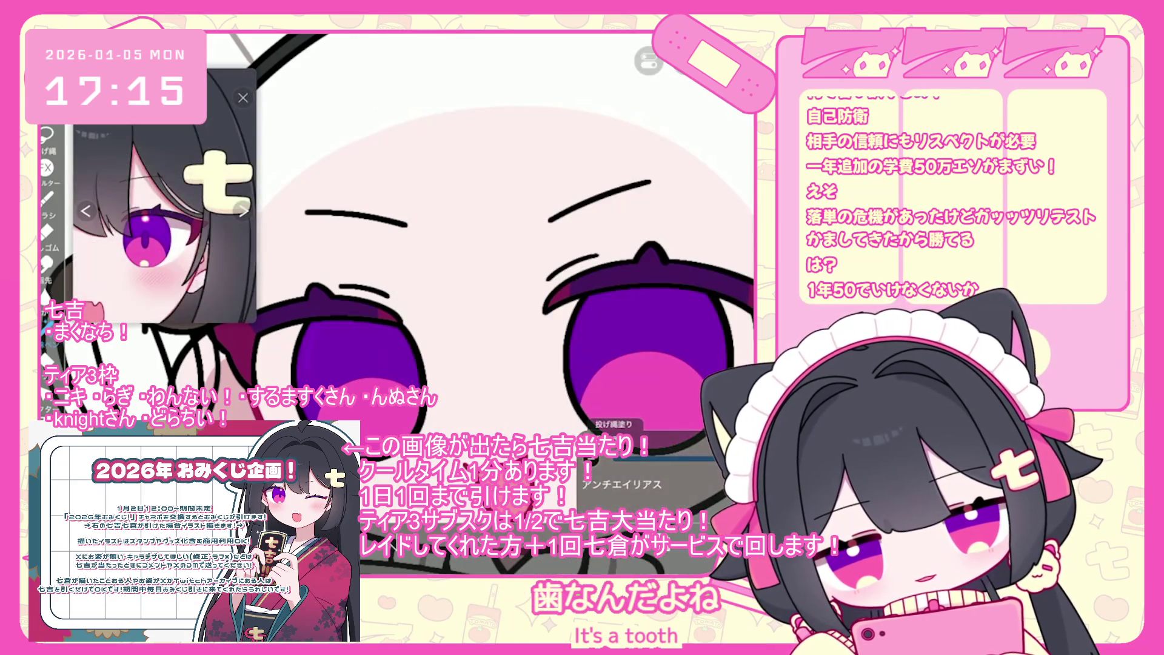
scroll(503, 242, "up", 2)
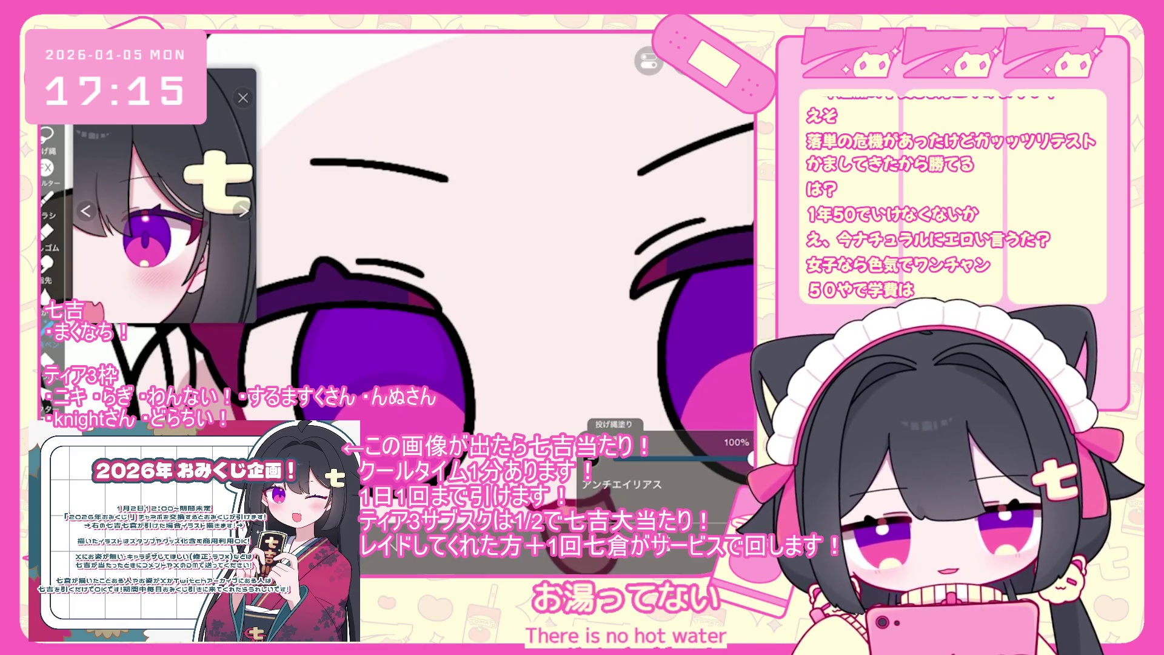
key("ctrl+z")
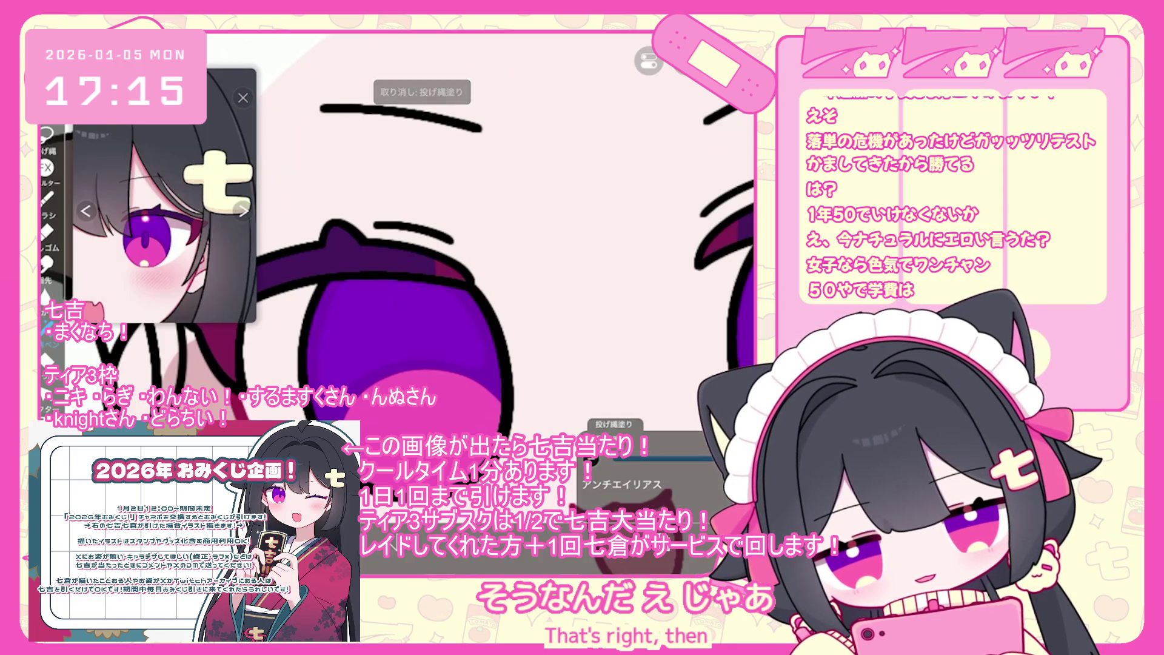
scroll(503, 243, "up", 5)
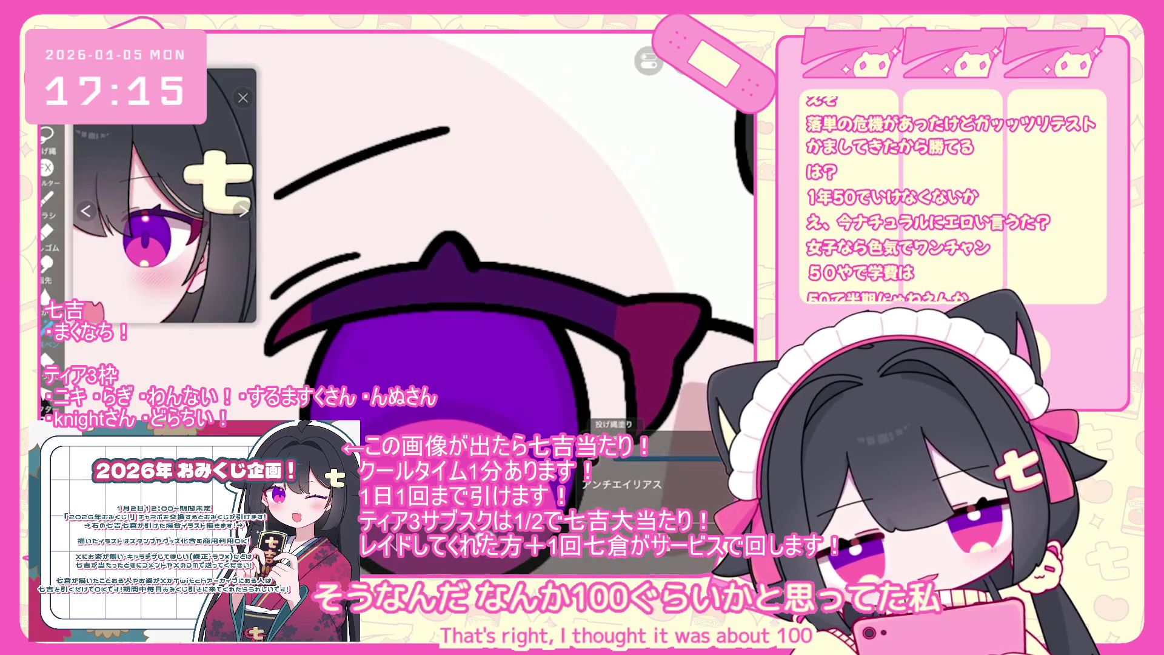
key("ctrl+z")
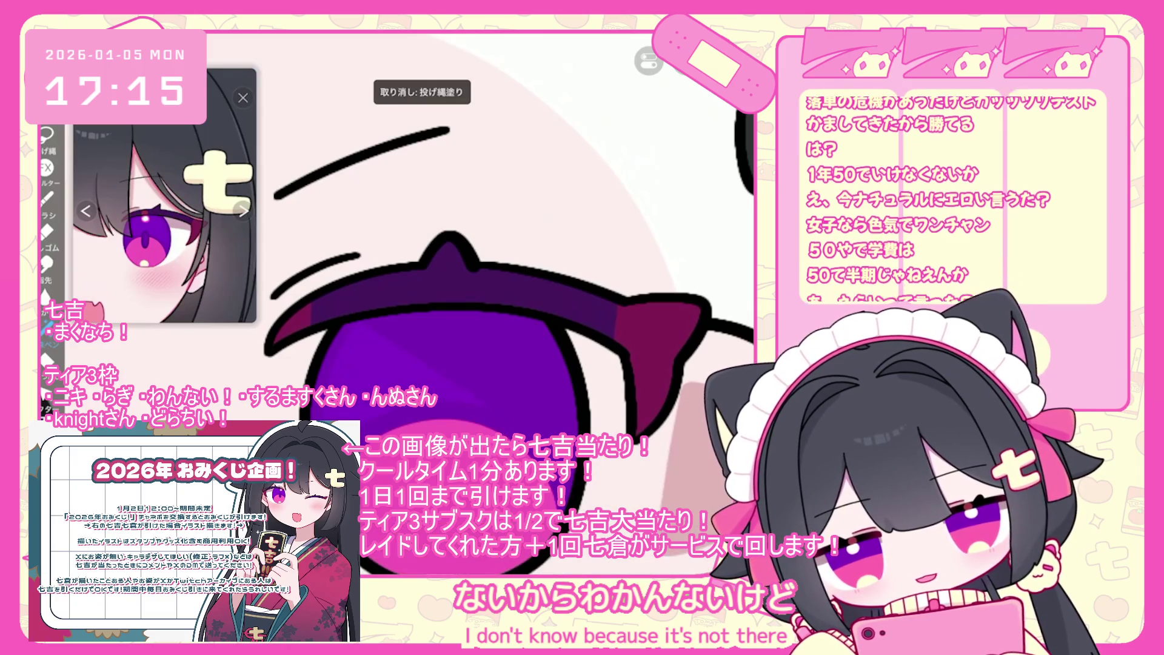
scroll(504, 243, "down", 1)
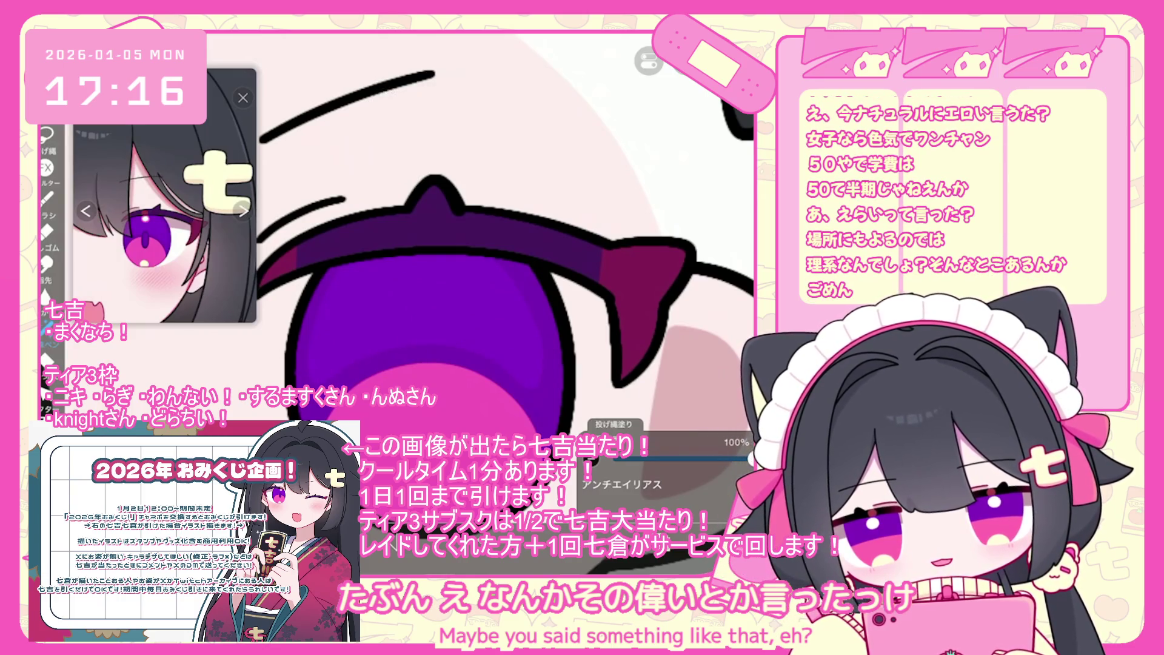
key("ctrl+z")
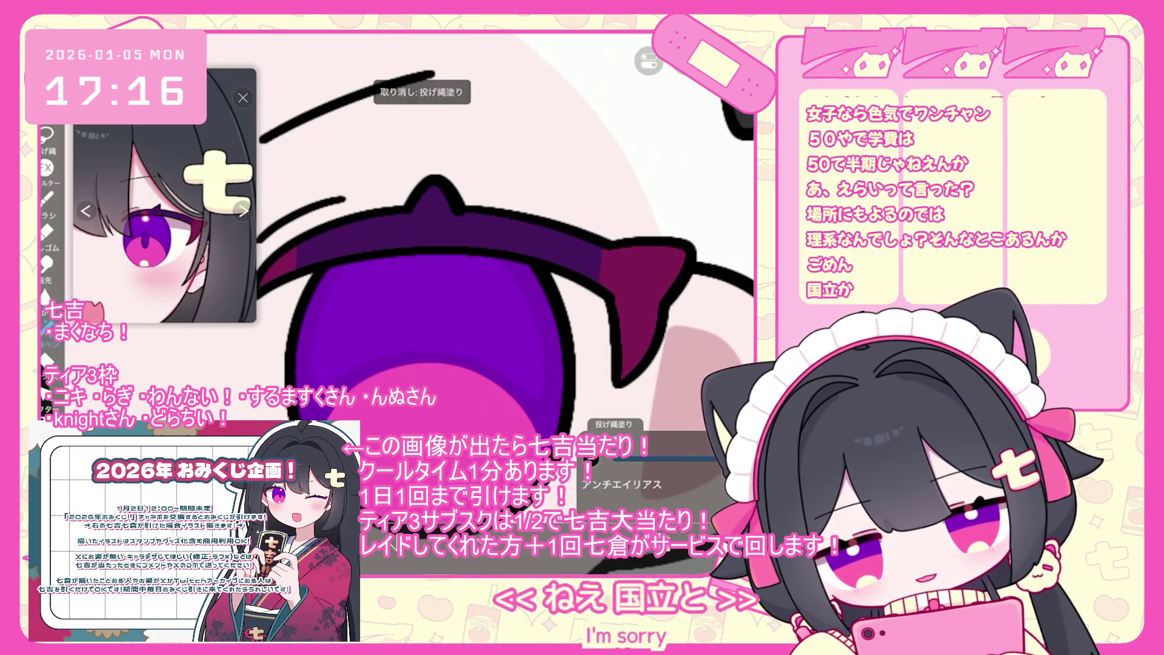
scroll(455, 297, "up", 2)
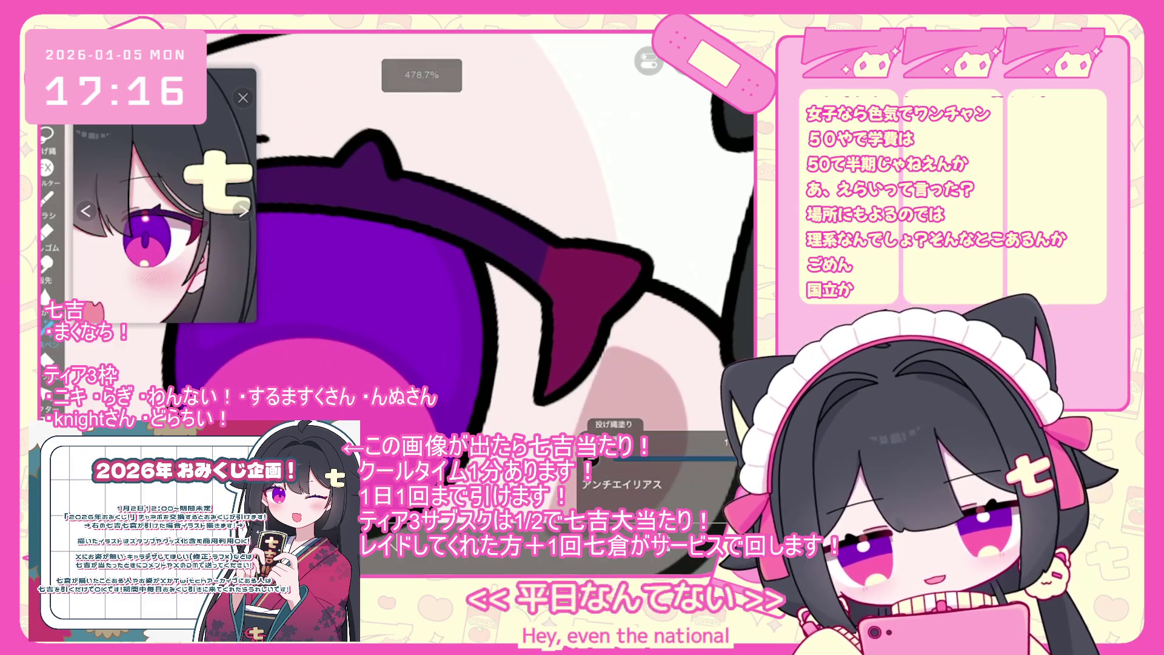
scroll(455, 273, "down", 2)
scroll(455, 273, "up", 1)
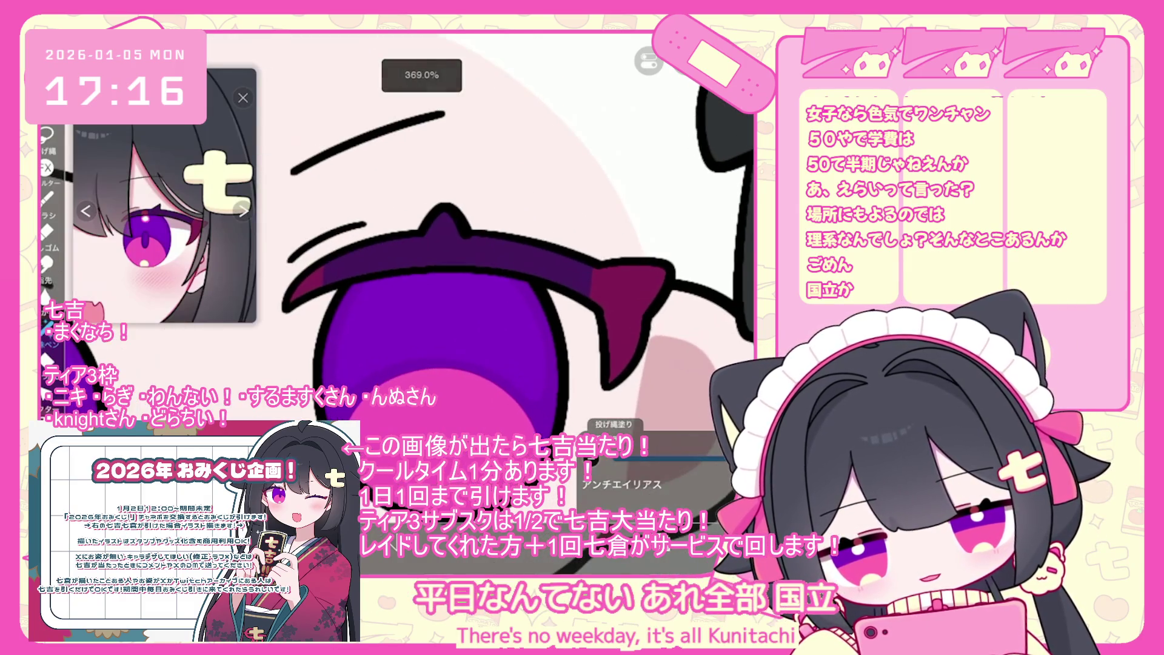
scroll(479, 243, "down", 3)
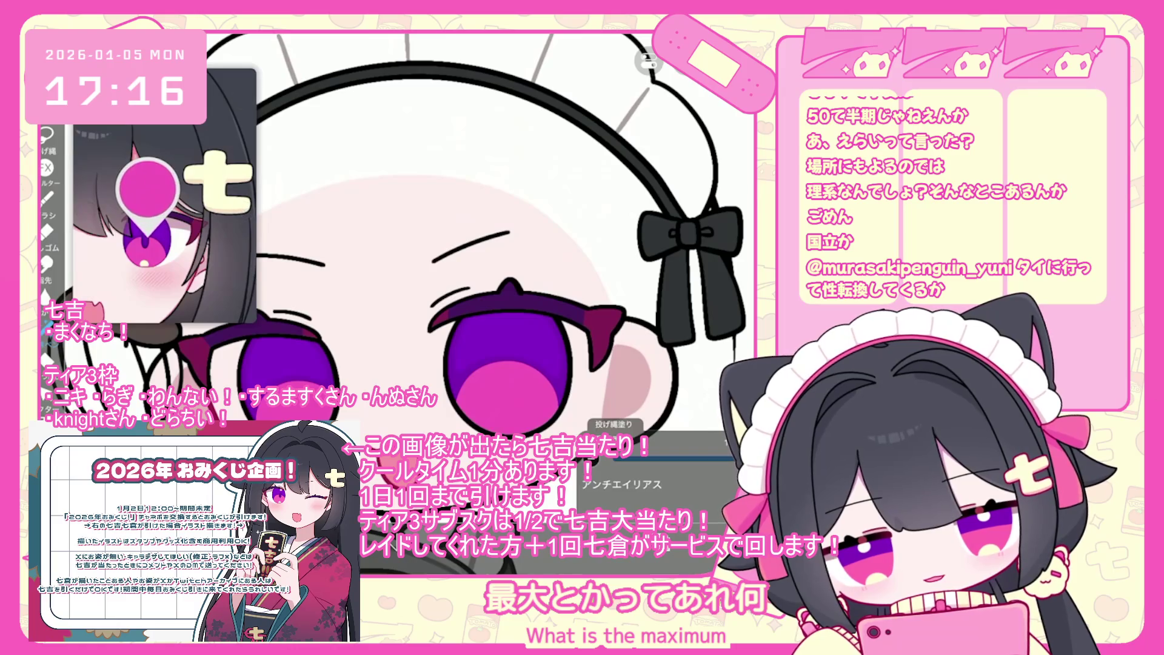
left_click(46, 199)
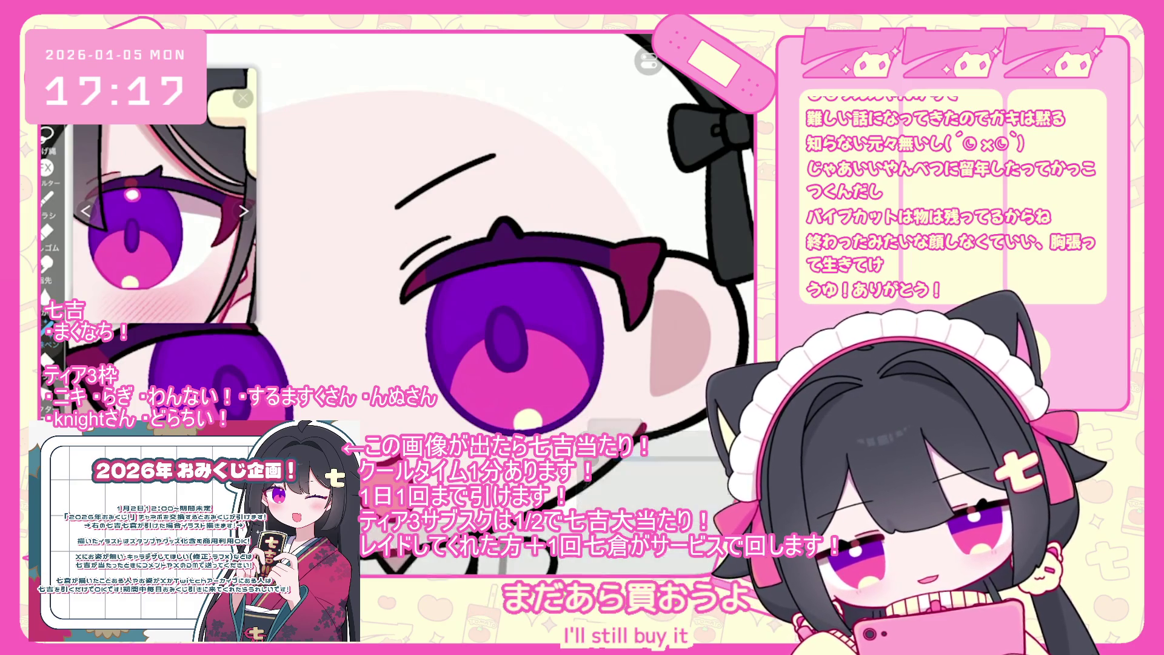
Step: Brush a thin purple oval and a white highlight dot into each pupil
scroll(567, 243, "down", 2)
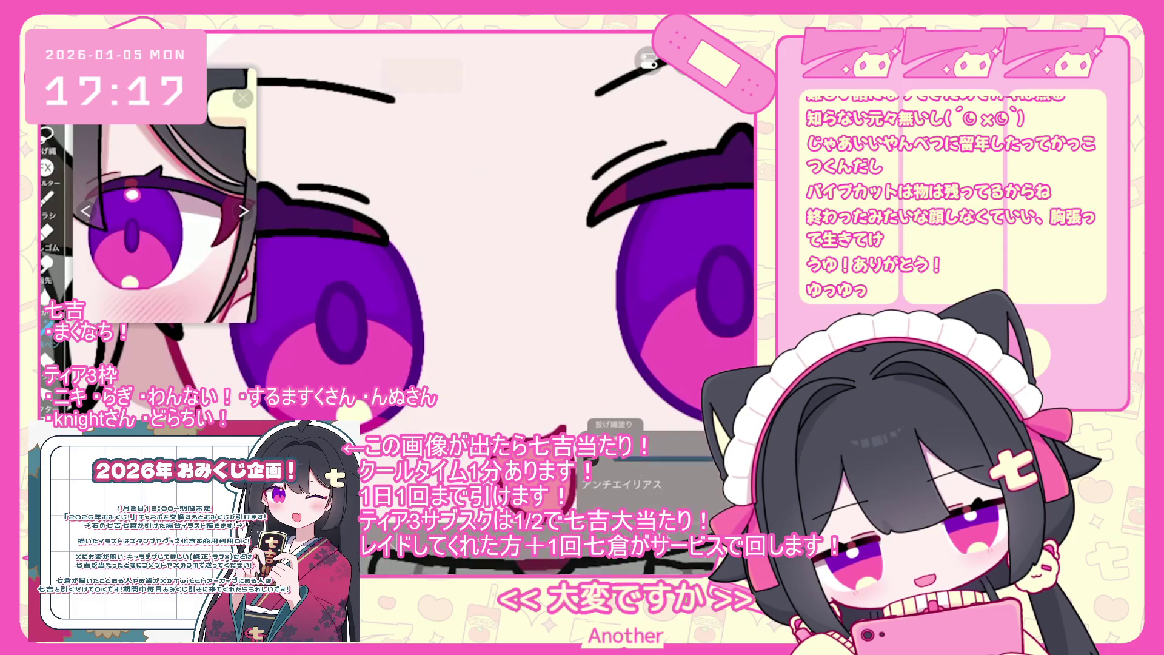
Step: Undo the last purple fill, select layer 16, and eyedrop the reference eye colour
scroll(497, 243, "up", 2)
key("ctrl+z")
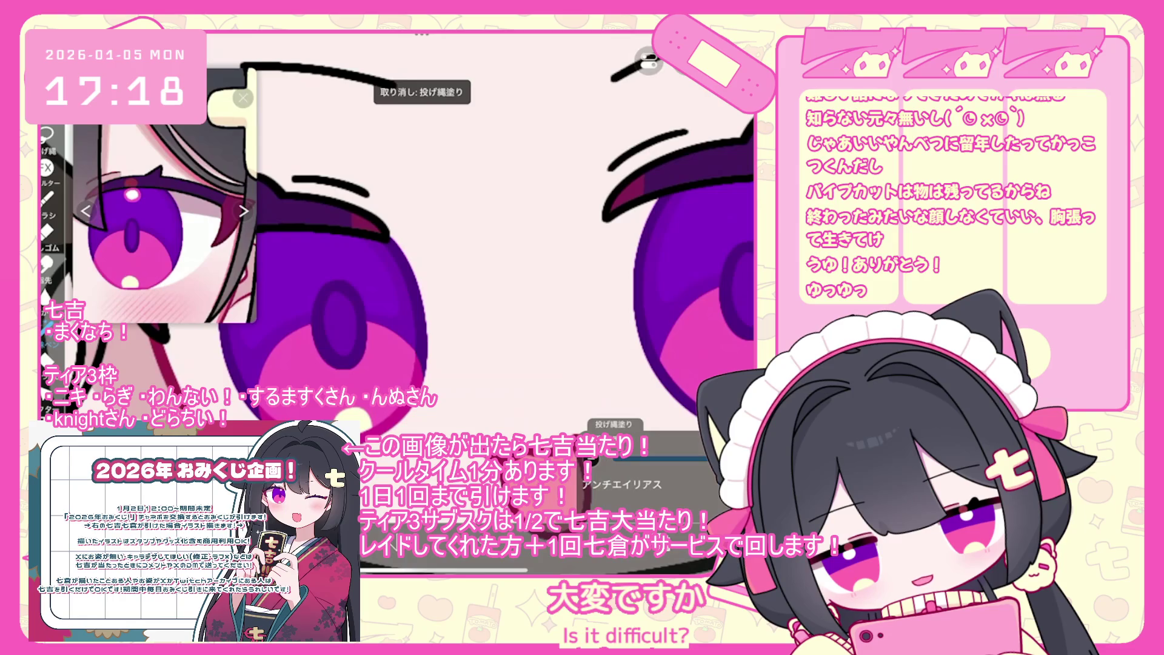
scroll(480, 236, "up", 2)
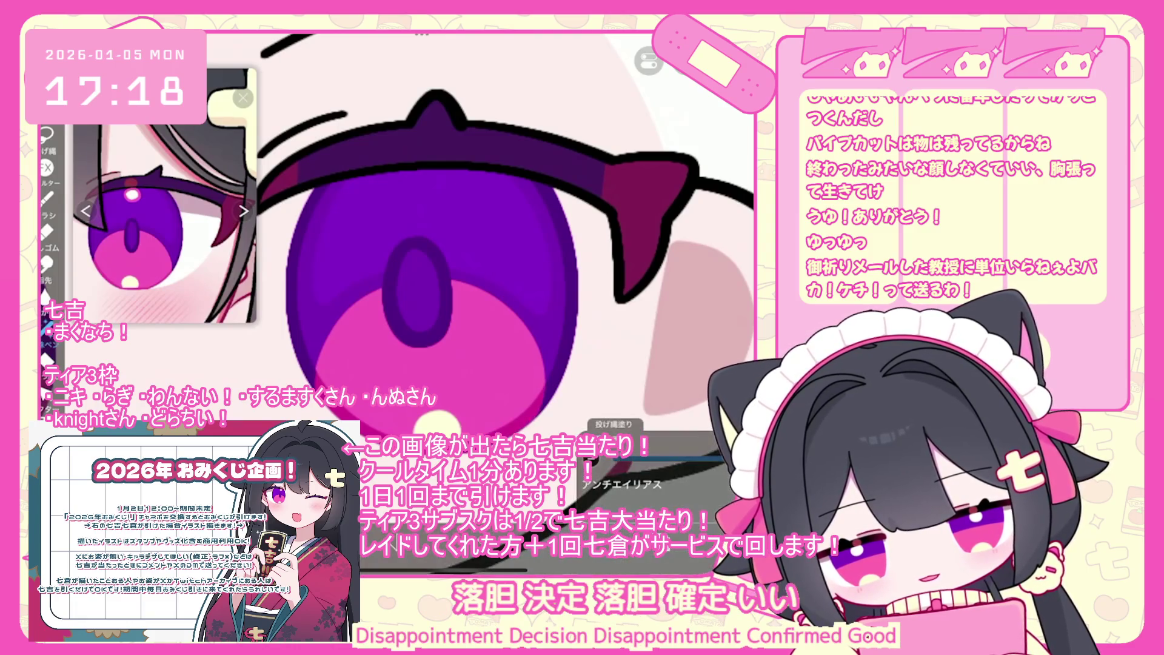
scroll(504, 242, "down", 3)
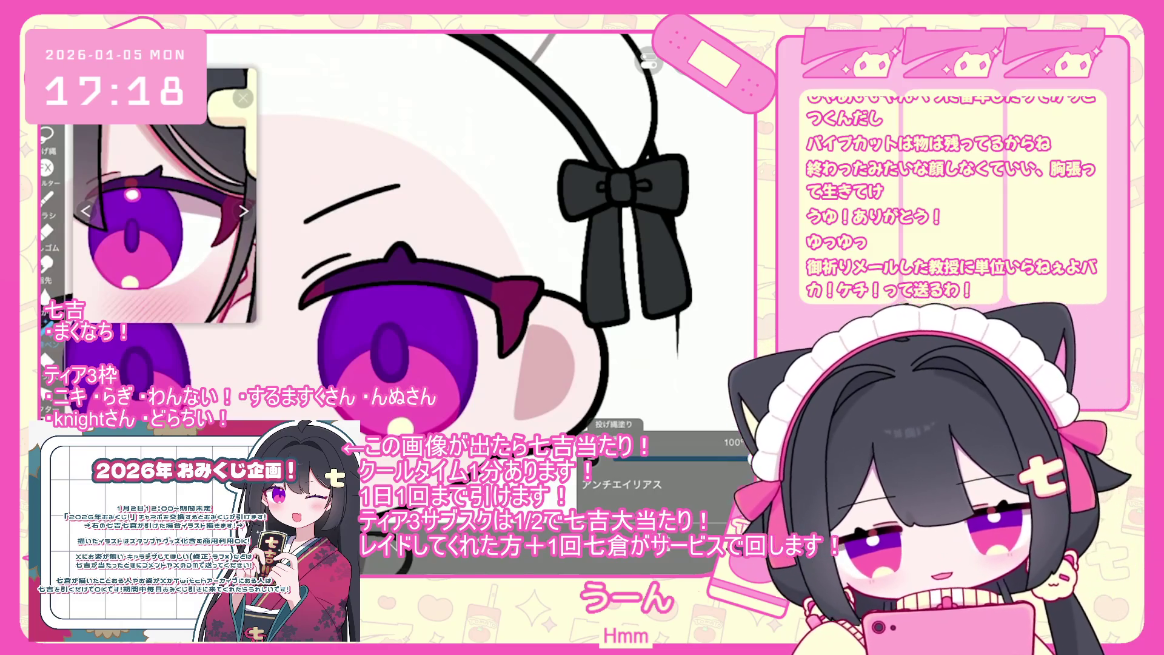
left_click(667, 324)
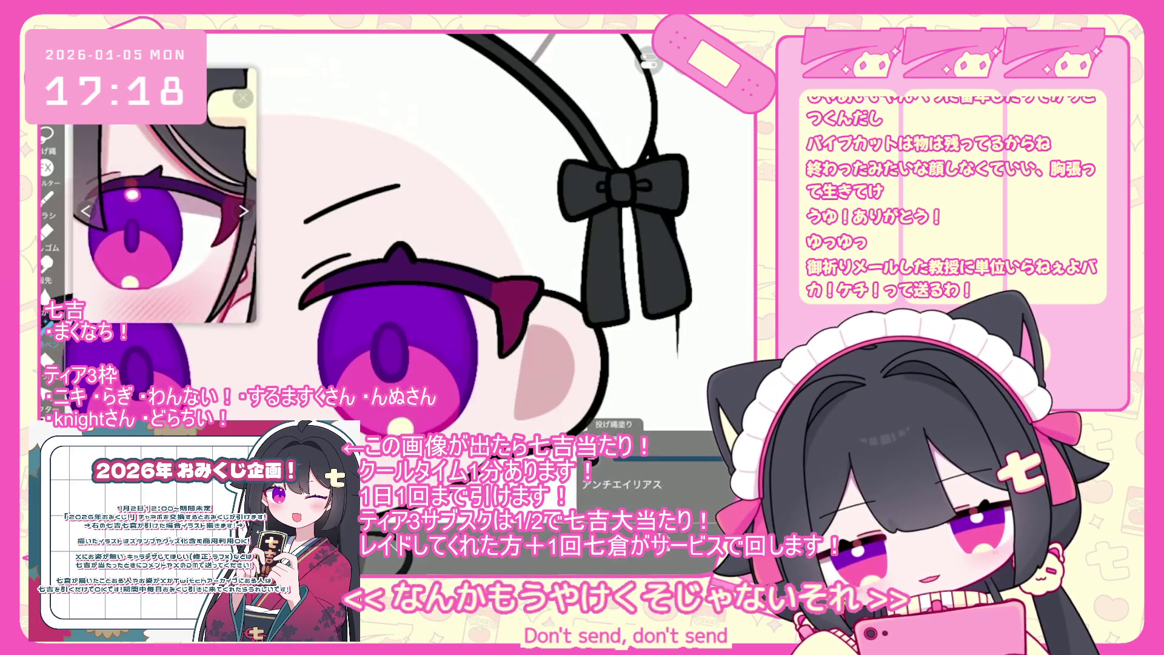
left_click(132, 194)
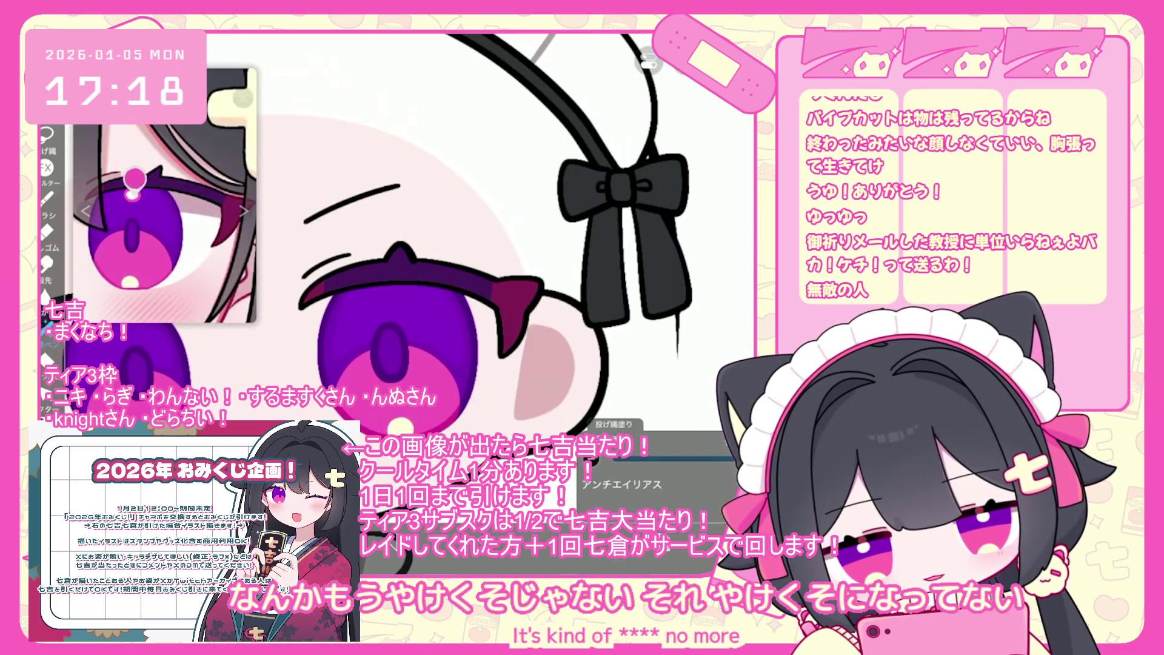
left_click(46, 197)
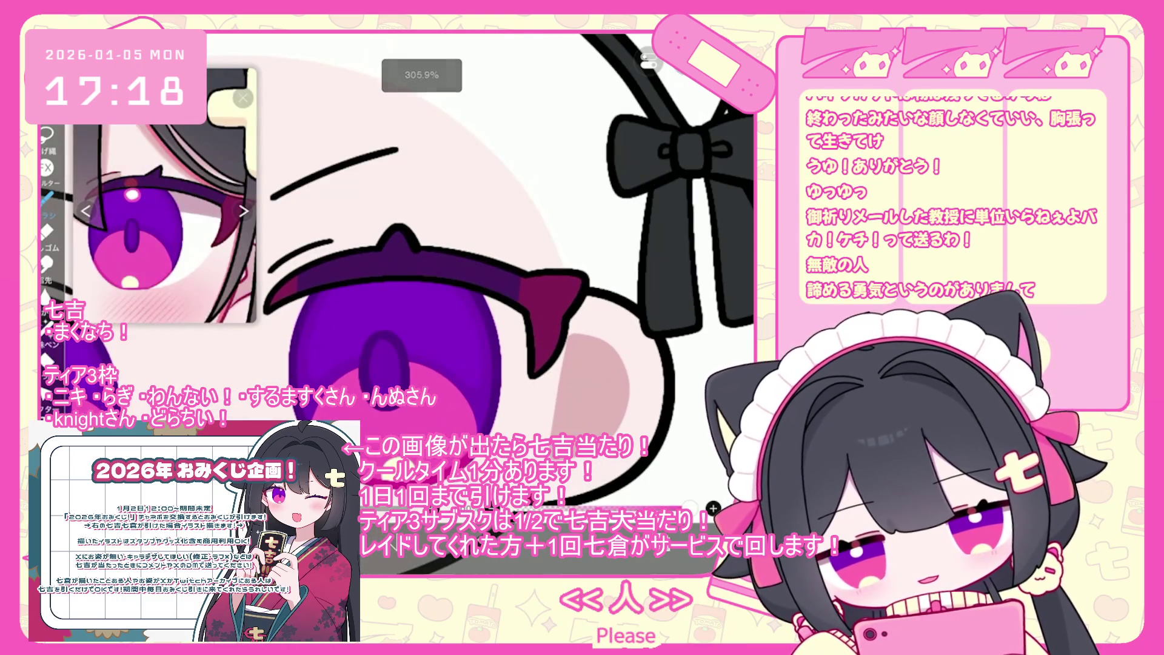
scroll(503, 273, "down", 5)
scroll(655, 272, "up", 5)
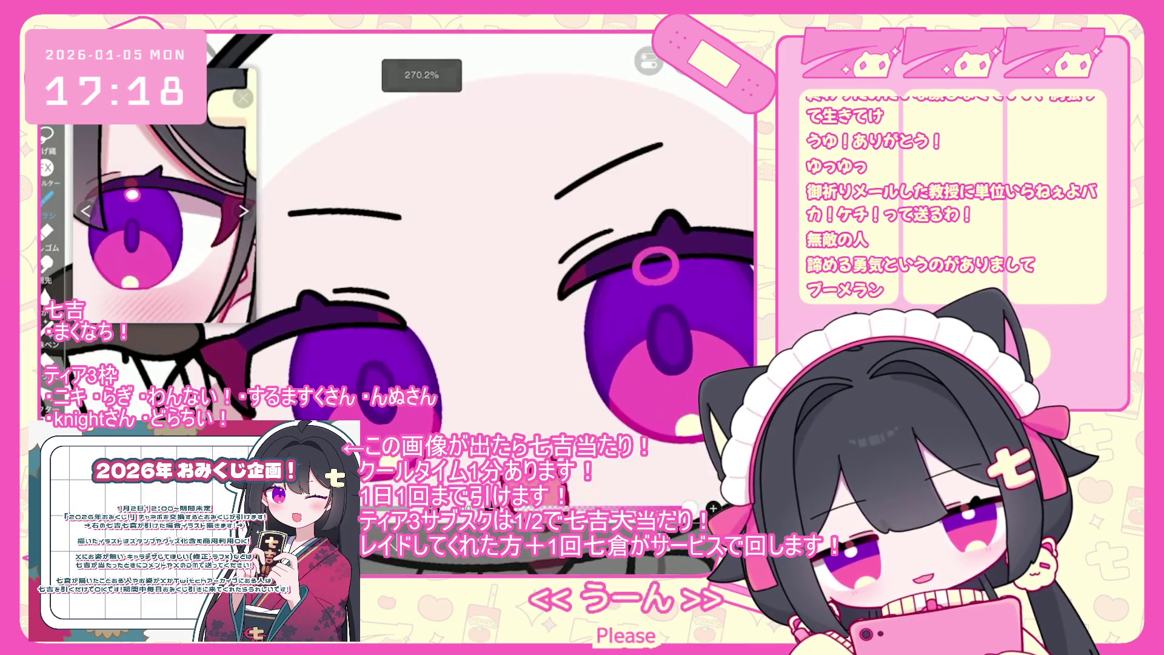
key("ctrl+z")
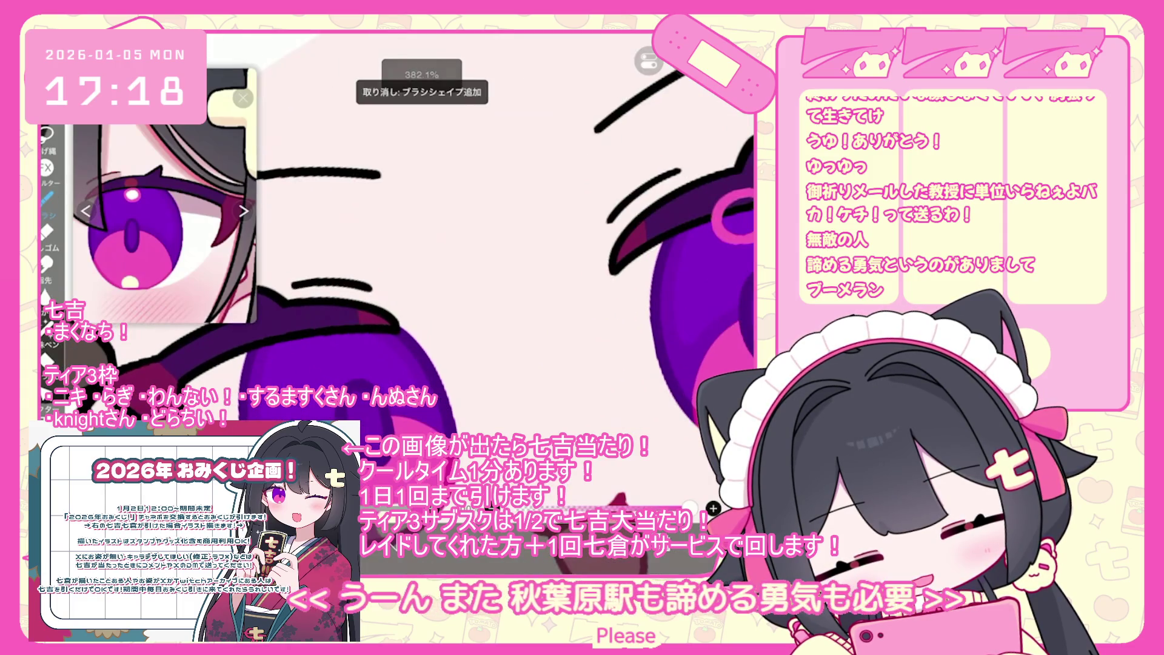
left_click_drag(356, 326, 355, 331)
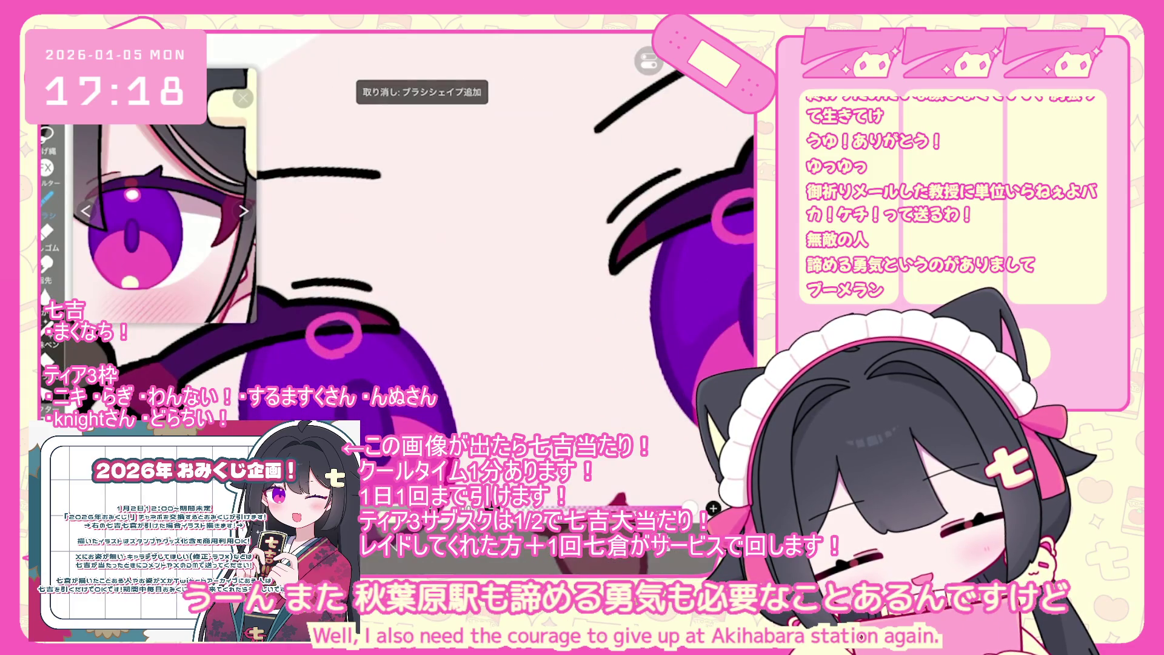
key("ctrl+z")
scroll(503, 273, "down", 2)
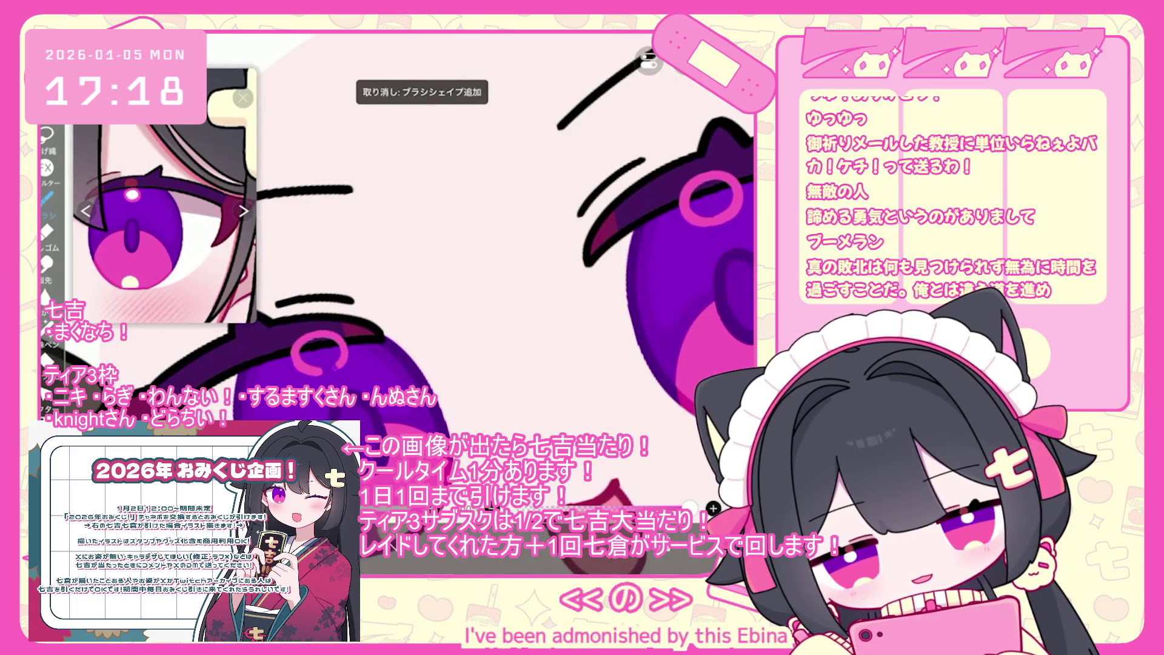
scroll(714, 508, "up", 2)
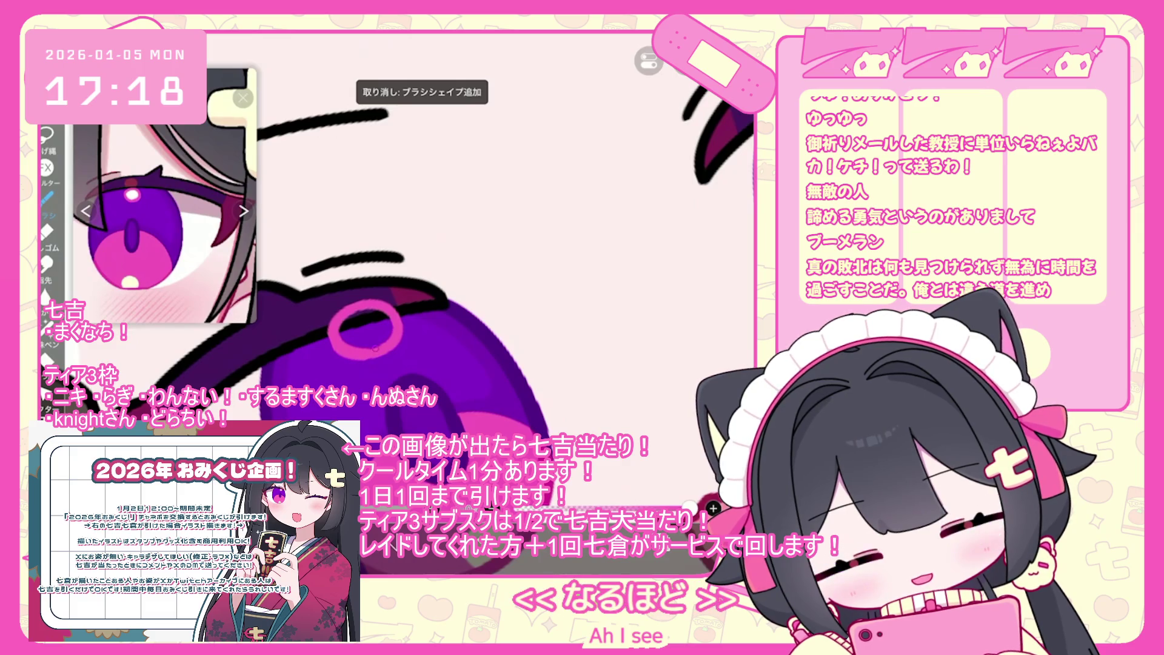
scroll(388, 273, "down", 3)
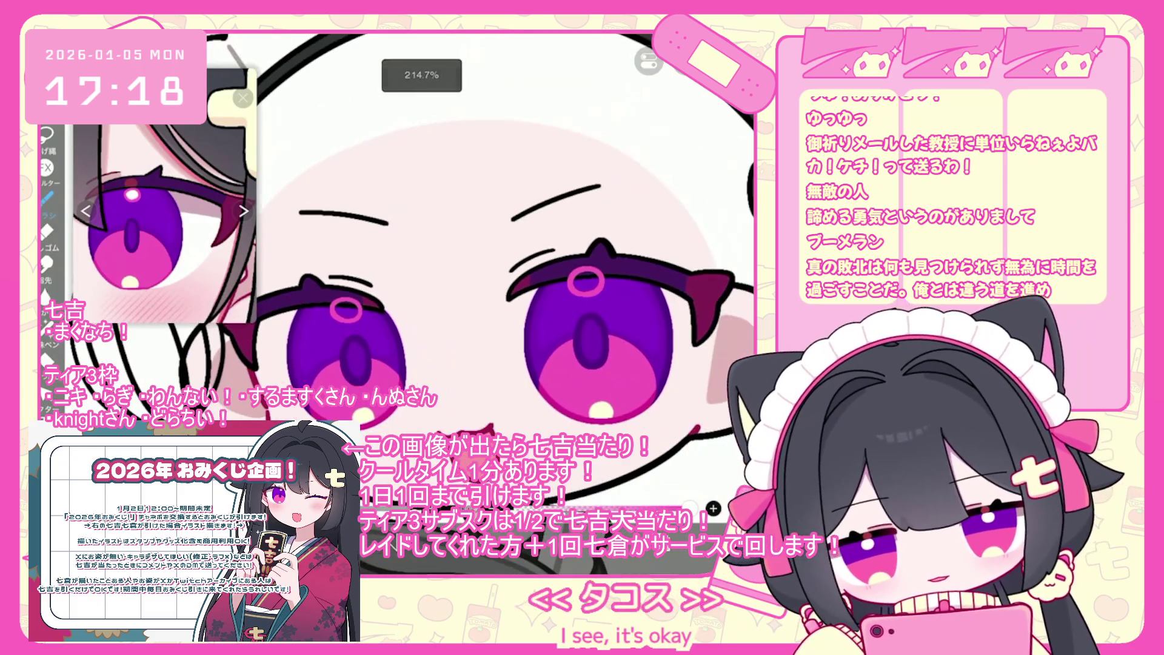
left_click(660, 497)
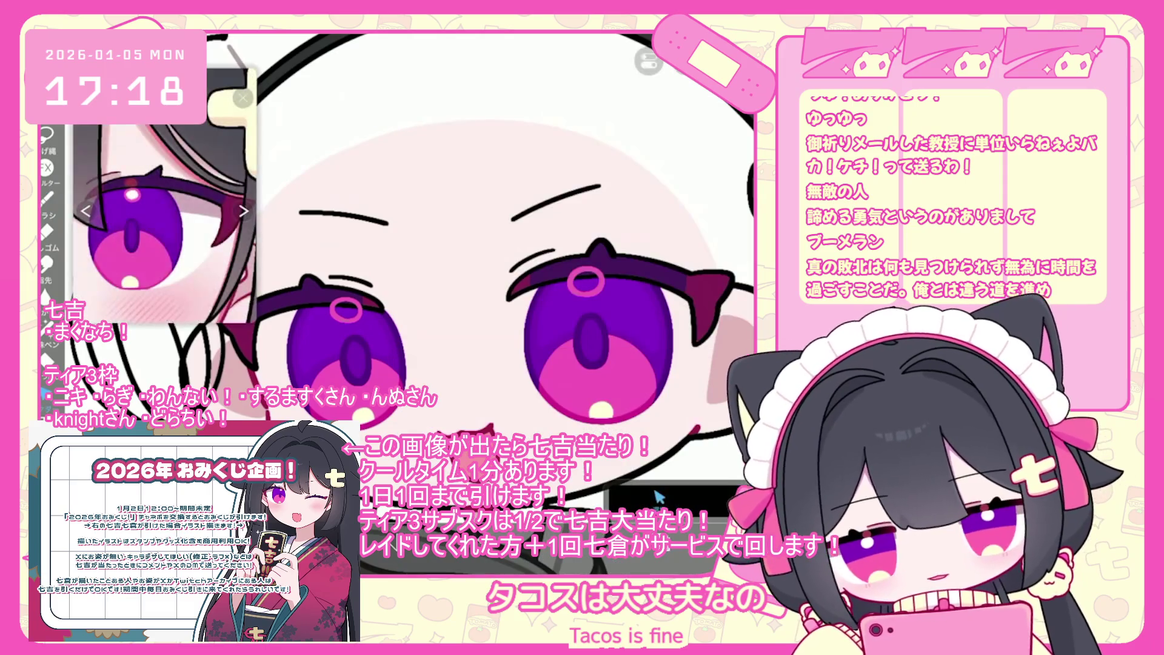
scroll(388, 273, "down", 3)
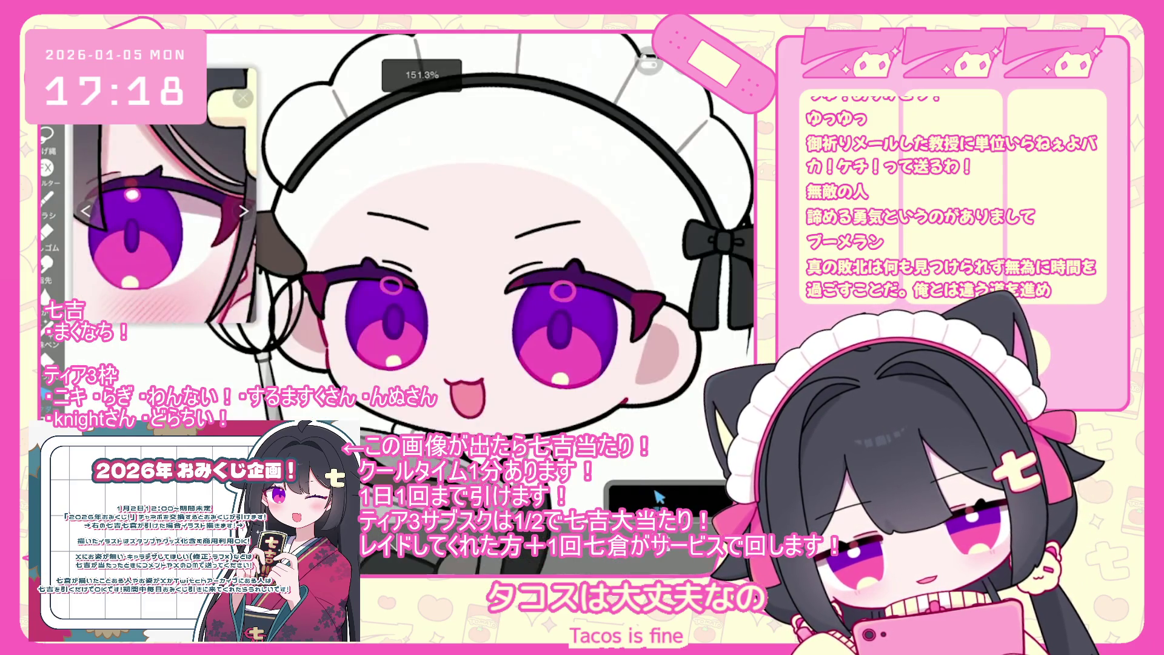
Step: On layer 17, lasso-fill the eye highlight ring solid white
left_click(659, 497)
left_click(697, 319)
left_click(697, 258)
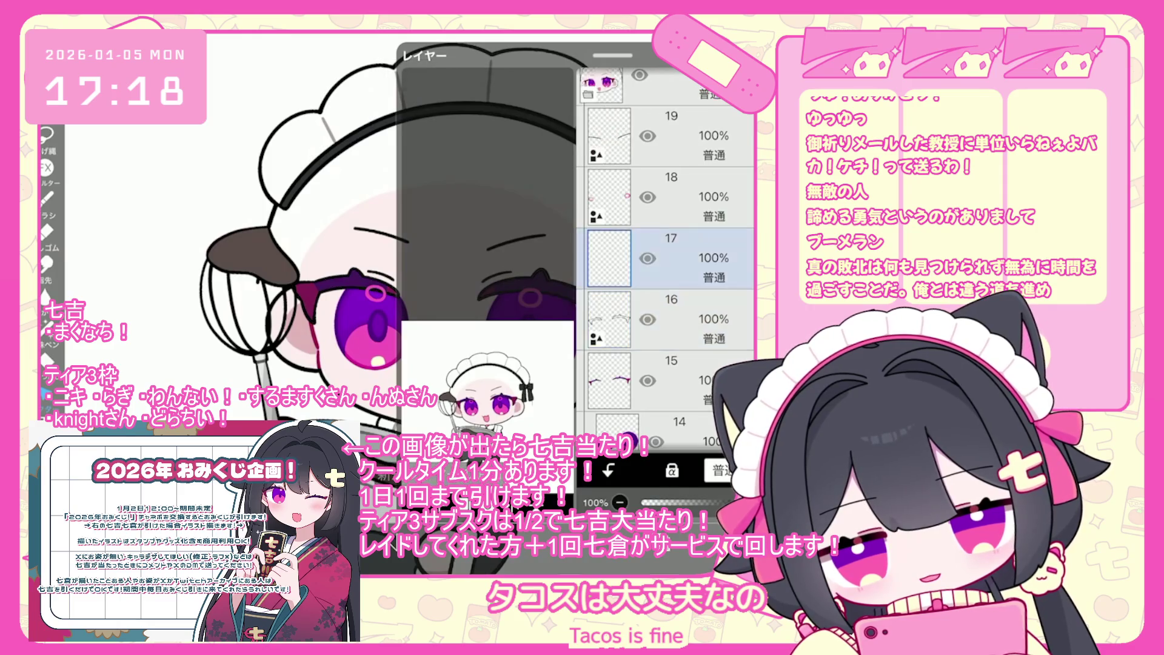
scroll(413, 273, "up", 3)
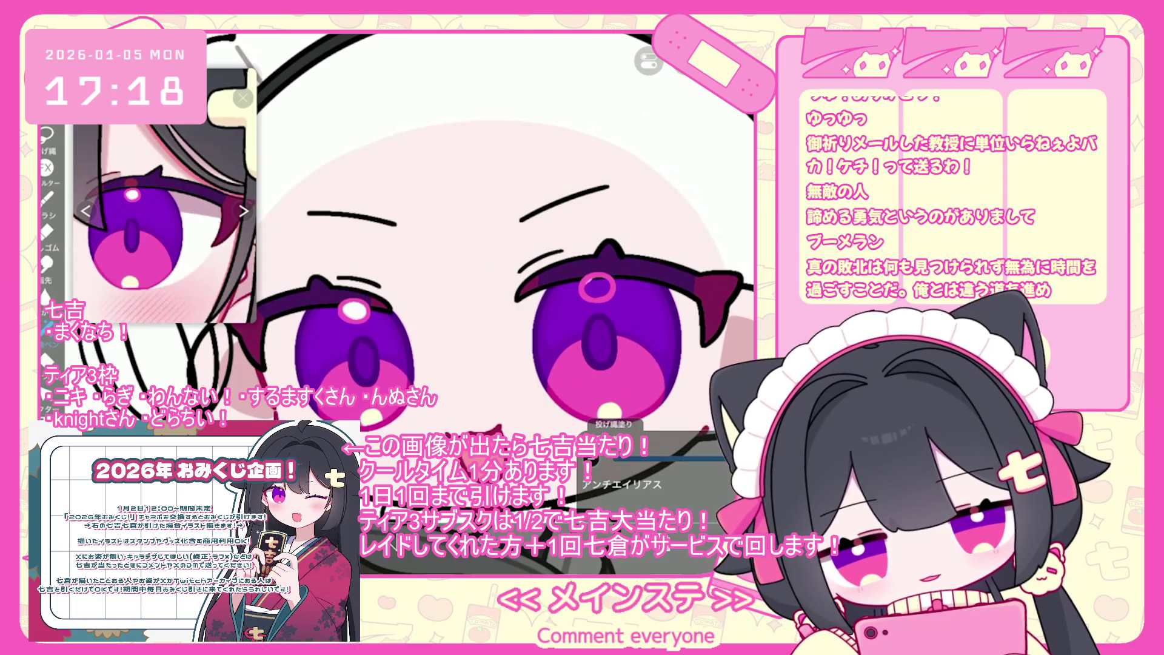
left_click_drag(585, 288, 591, 279)
Step: Select layer 19 in the layer list
scroll(412, 272, "down", 3)
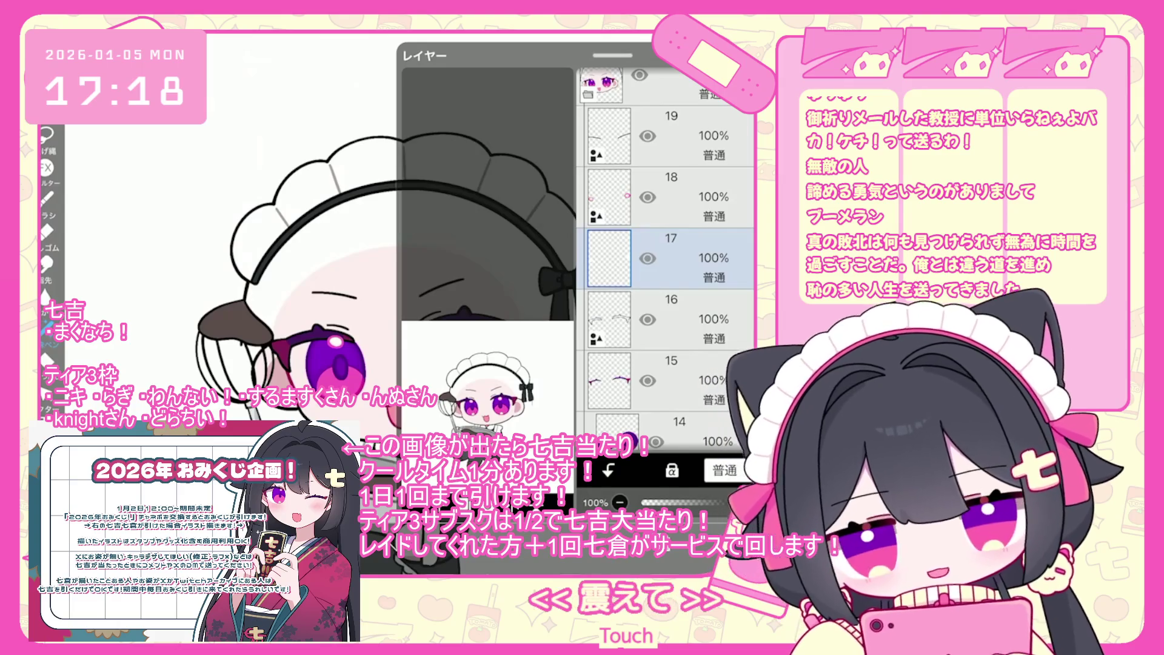
scroll(667, 242, "up", 1)
left_click(667, 166)
scroll(667, 254, "up", 2)
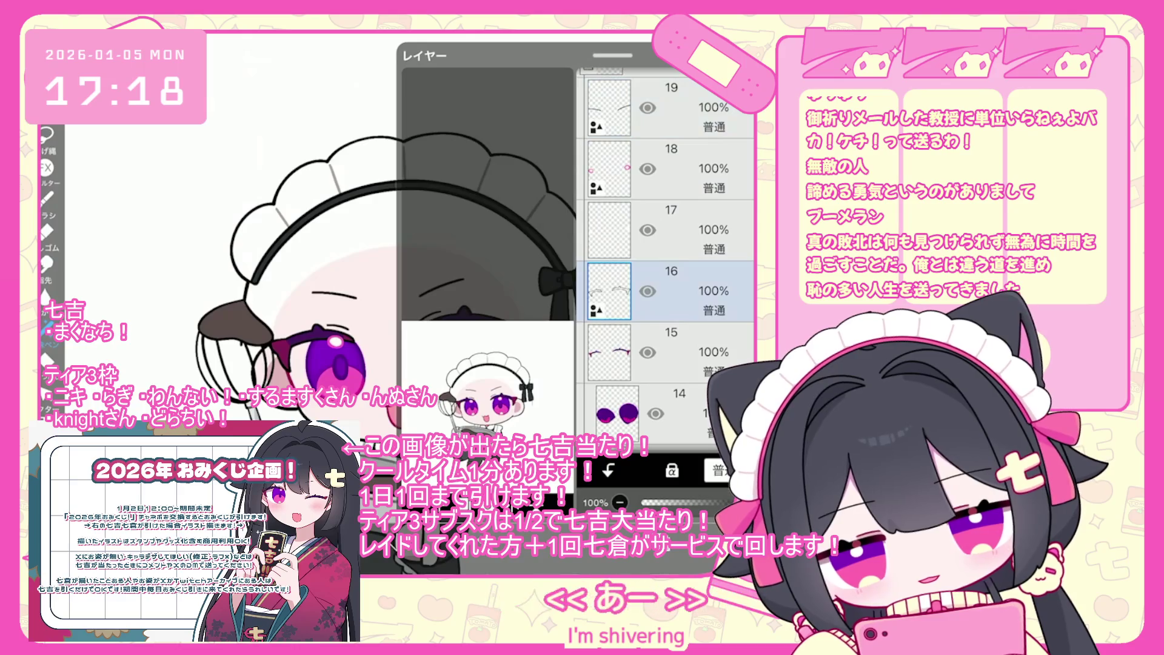
scroll(394, 303, "up", 3)
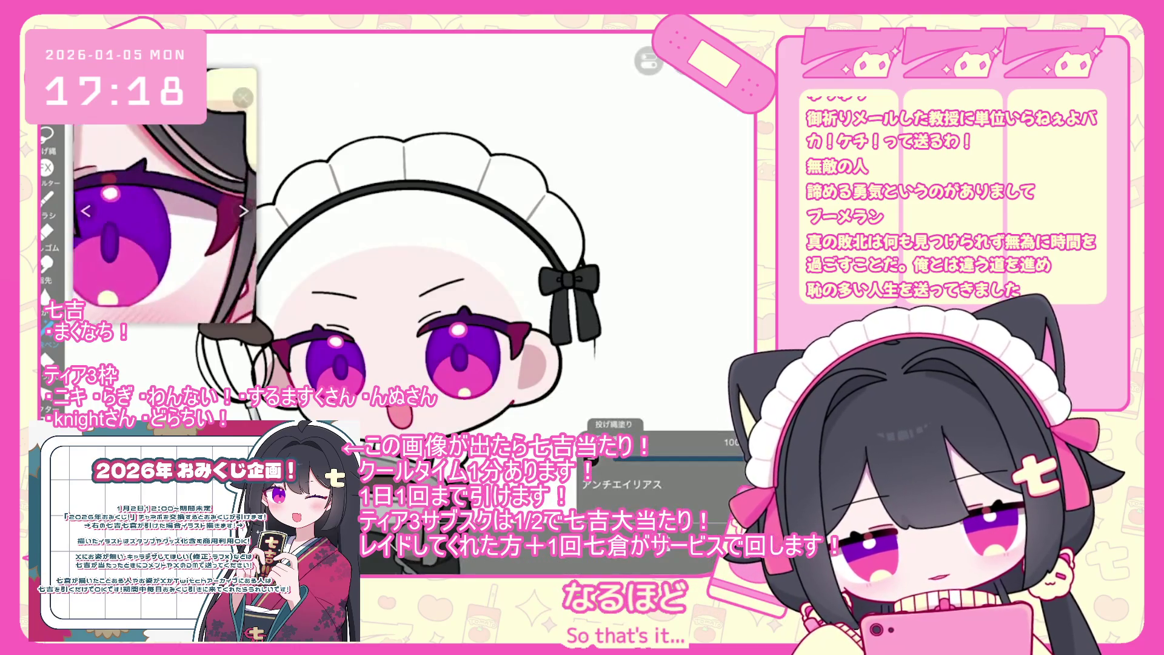
scroll(446, 273, "up", 3)
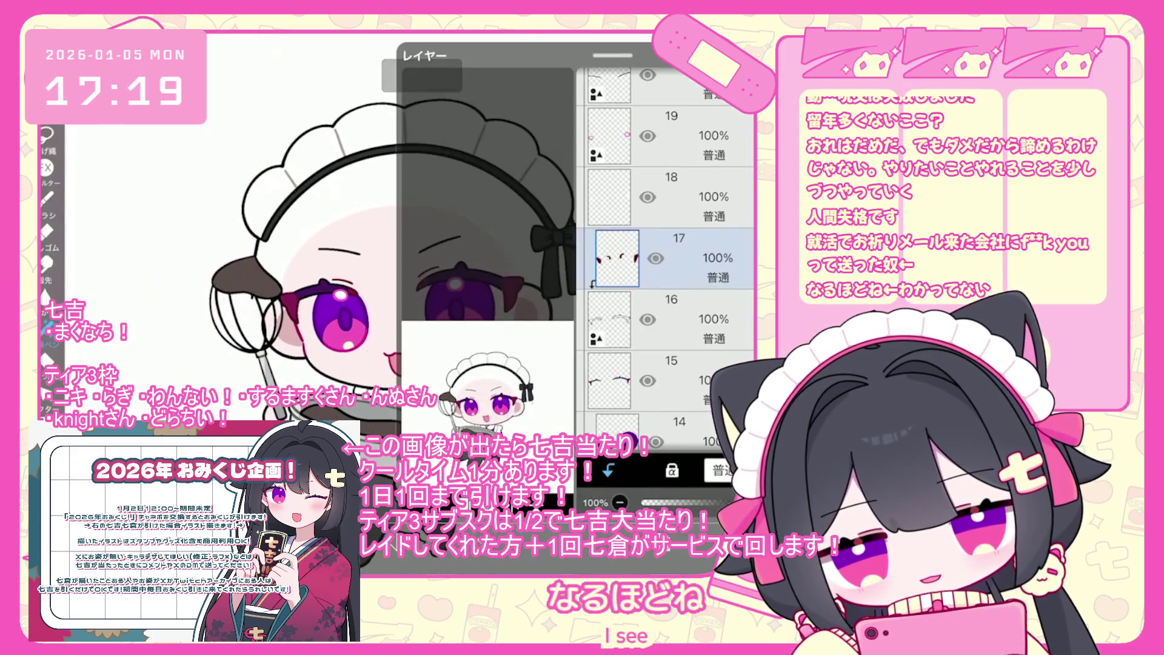
Step: Select layer 19 and drag it further down the layer stack
scroll(665, 243, "down", 5)
scroll(667, 254, "up", 5)
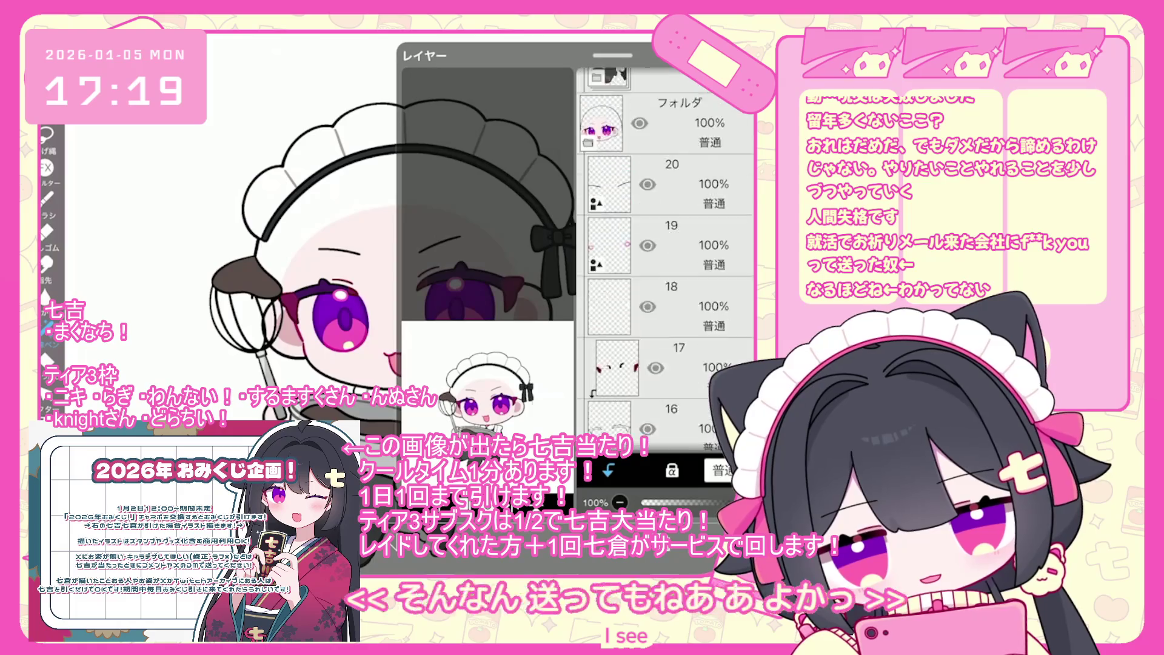
left_click(667, 298)
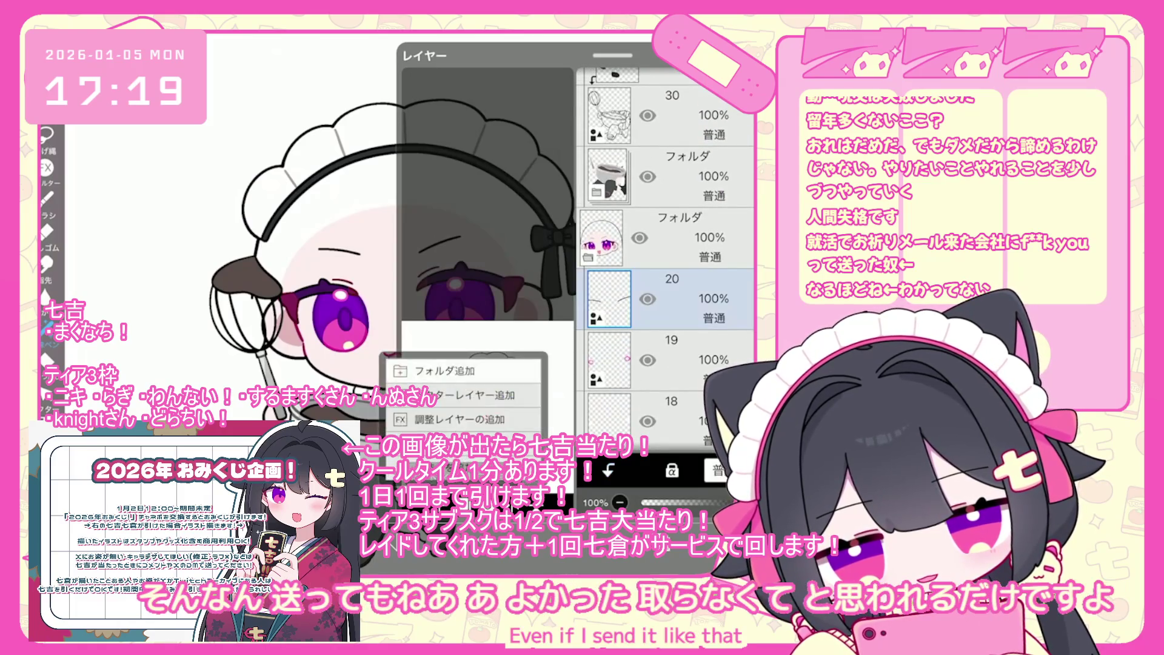
left_click(667, 340)
scroll(667, 243, "down", 3)
left_click_drag(668, 174, 667, 350)
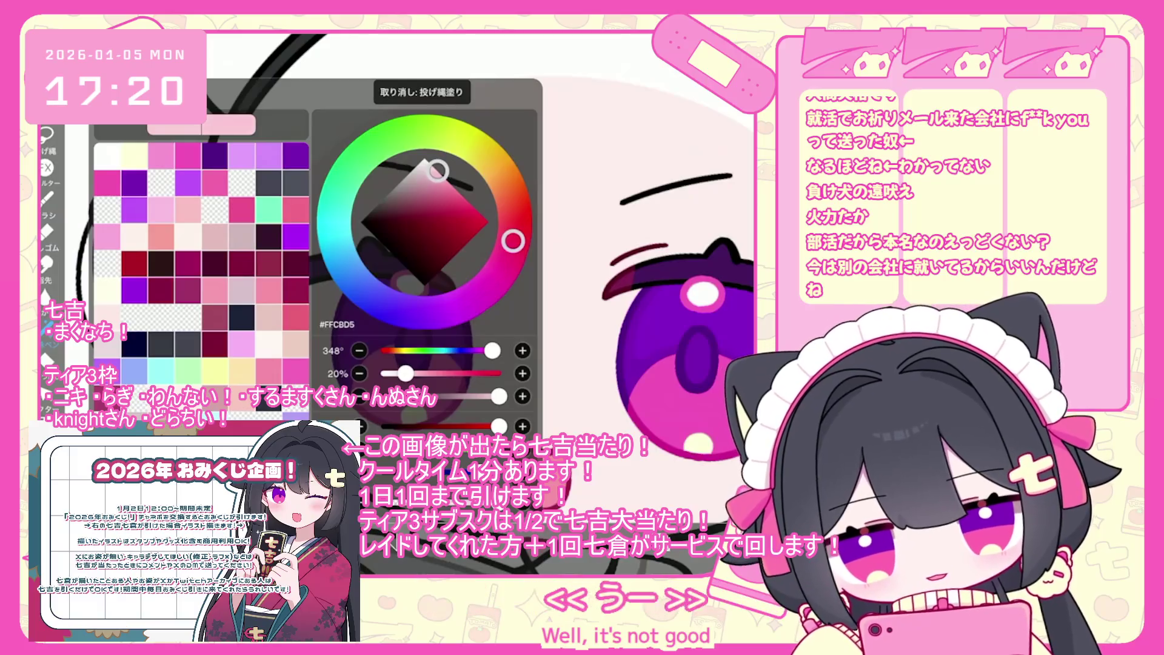
Step: Undo two trial lasso fills and add a new empty layer below the mouth layer
key("ctrl+z")
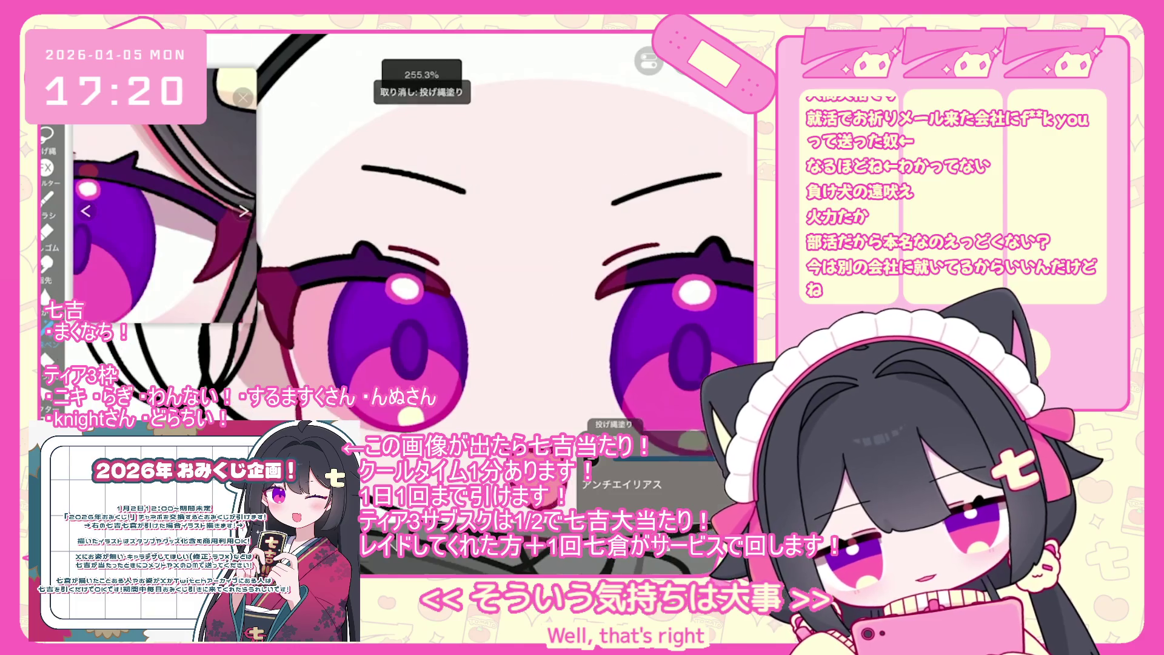
scroll(417, 243, "right", 3)
scroll(546, 242, "up", 2)
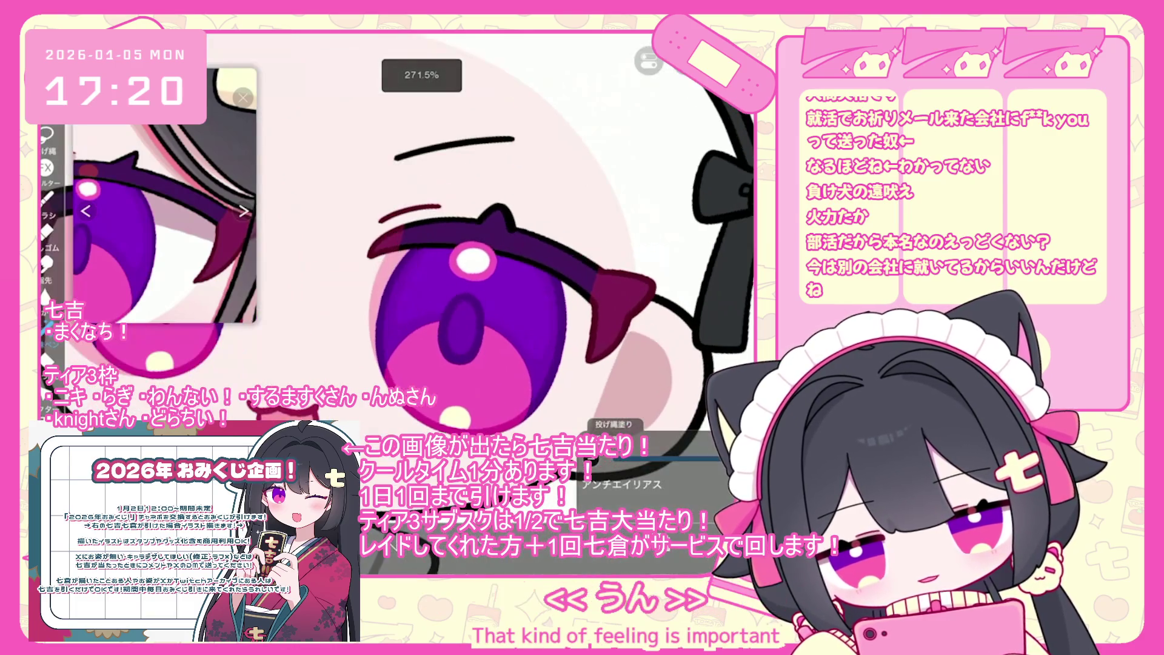
key("ctrl+z")
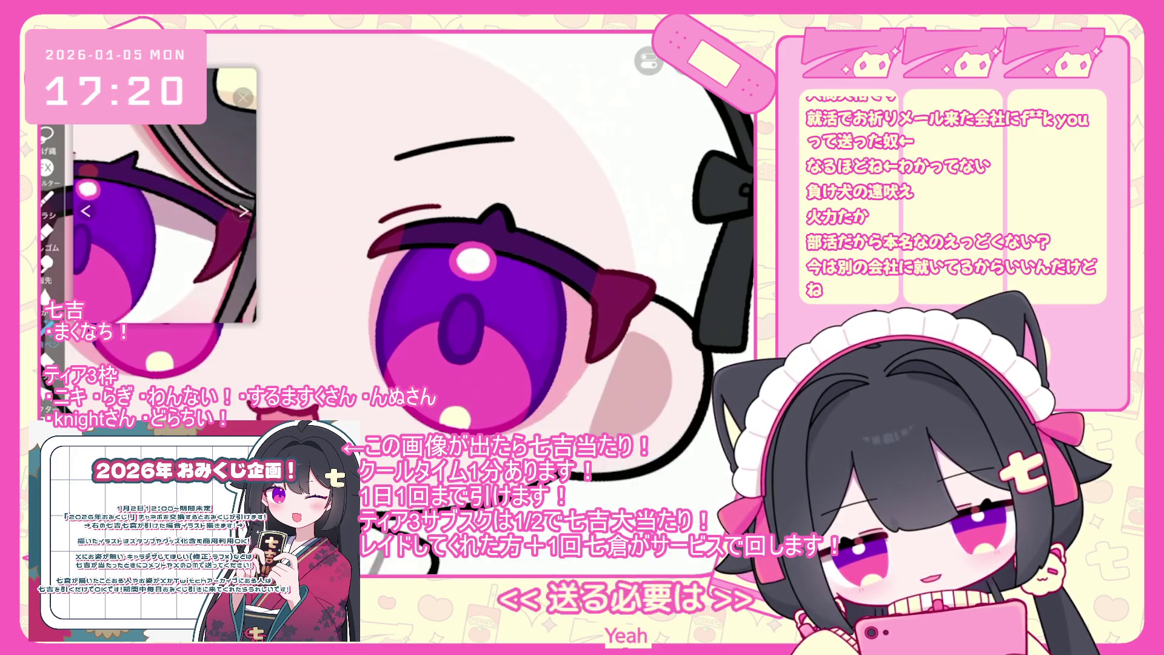
scroll(485, 242, "down", 3)
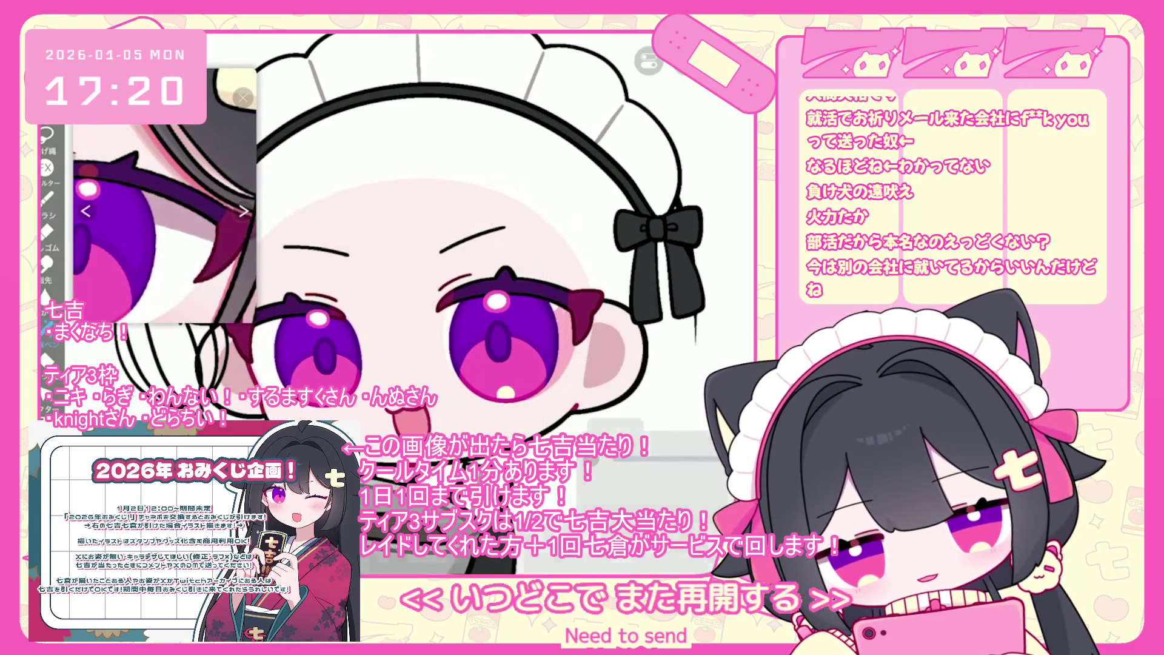
scroll(461, 242, "down", 1)
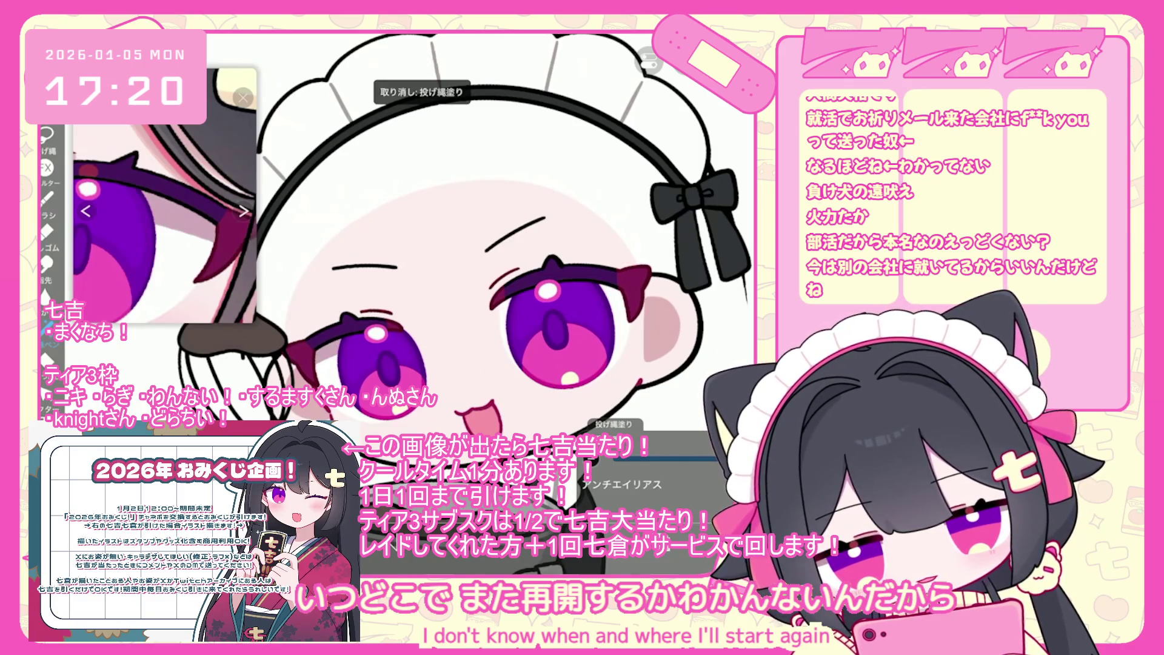
scroll(503, 243, "down", 3)
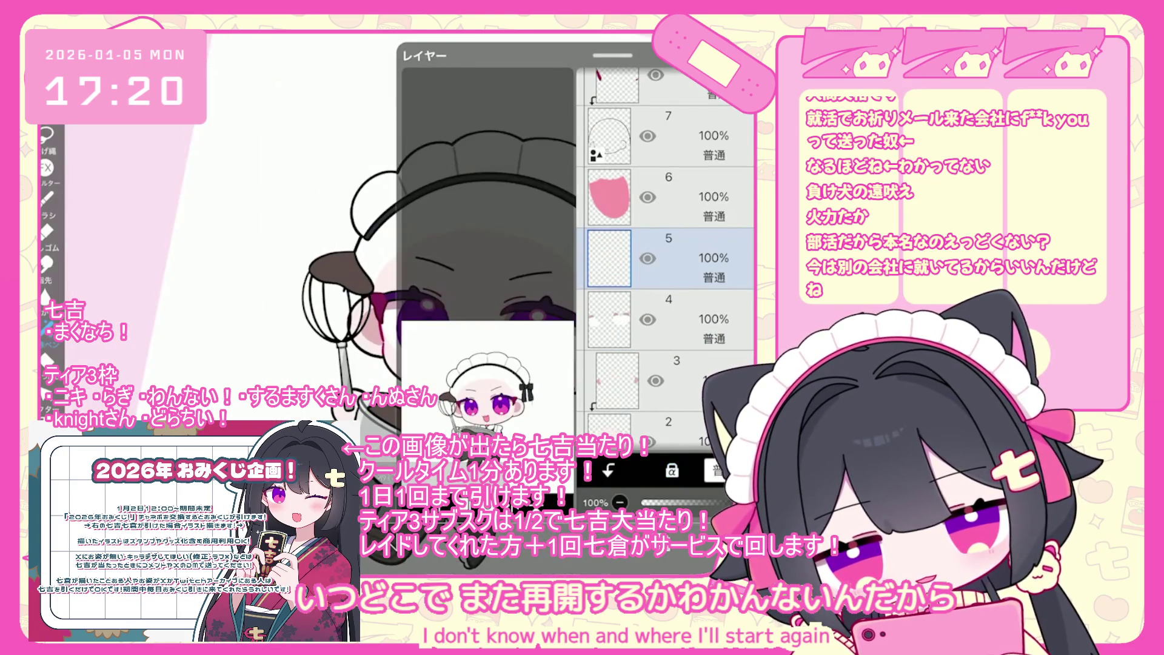
left_click(667, 318)
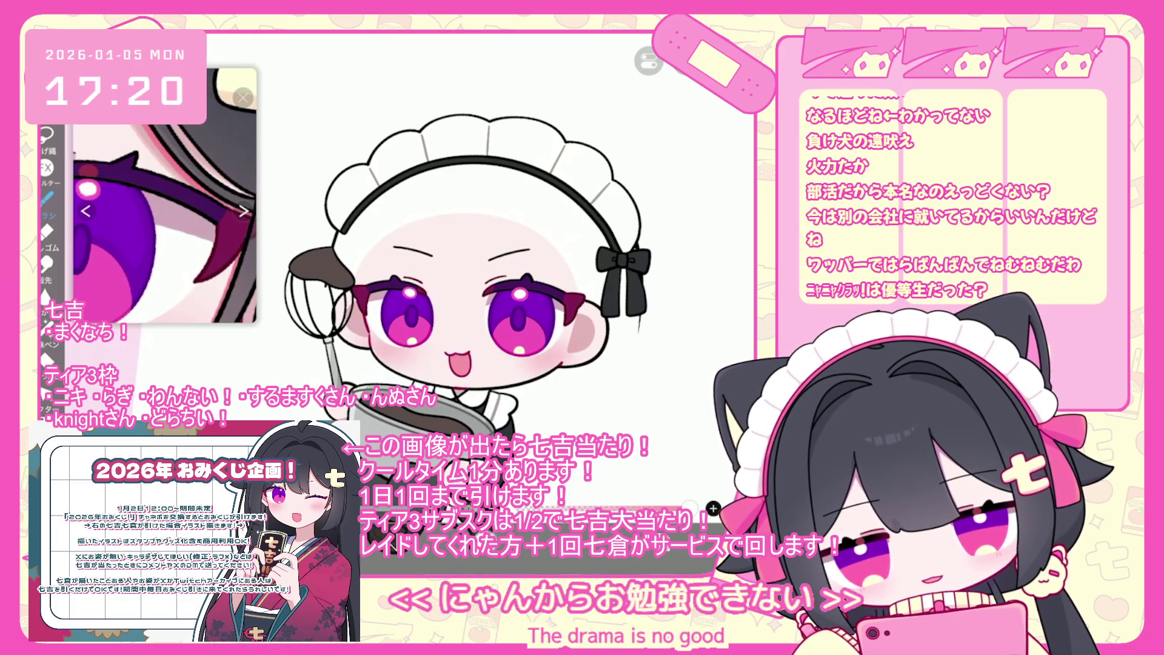
Step: Undo the pale-pink stroke, hide the maid headdress folder, and select layer 8
key("ctrl+z")
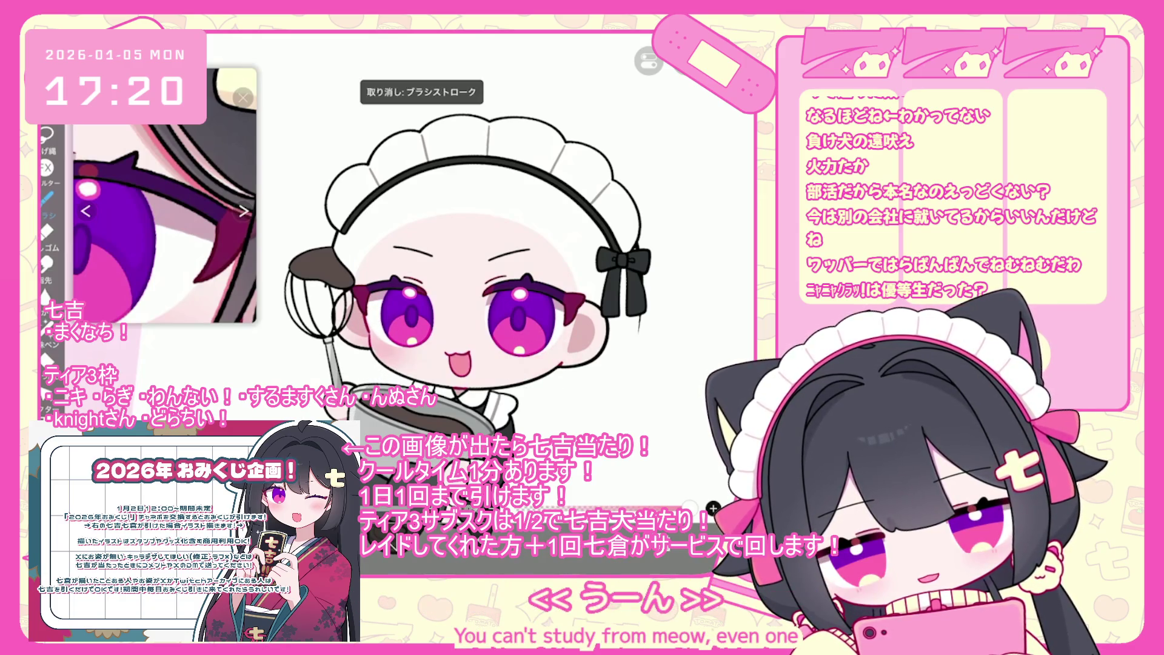
scroll(461, 273, "down", 1)
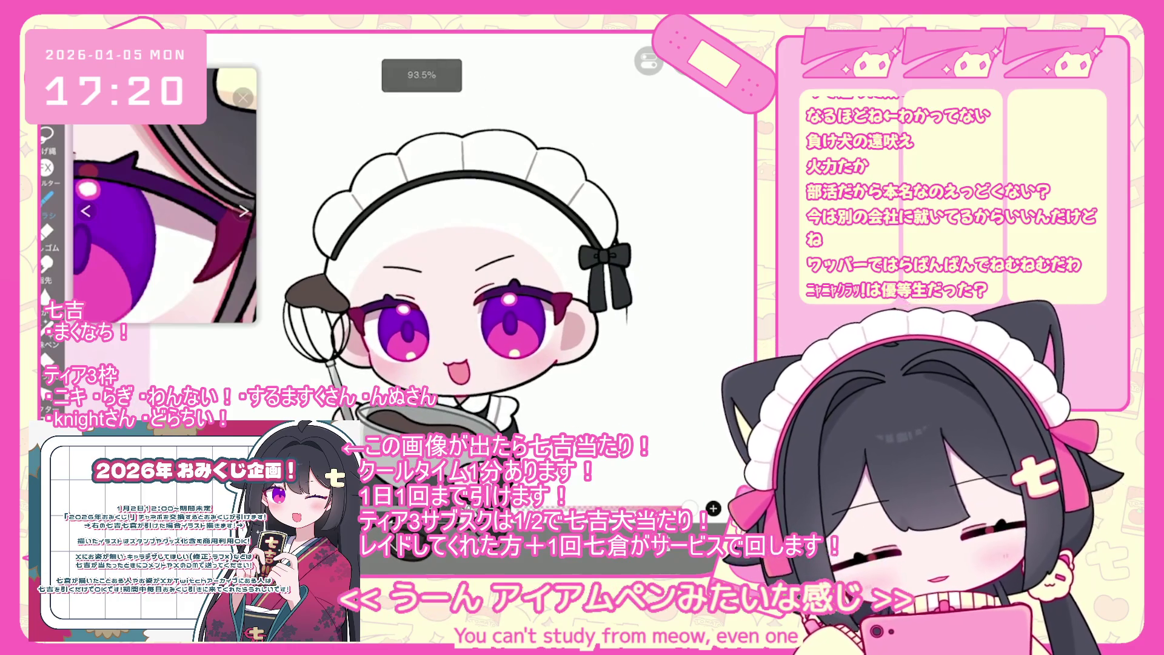
key("l")
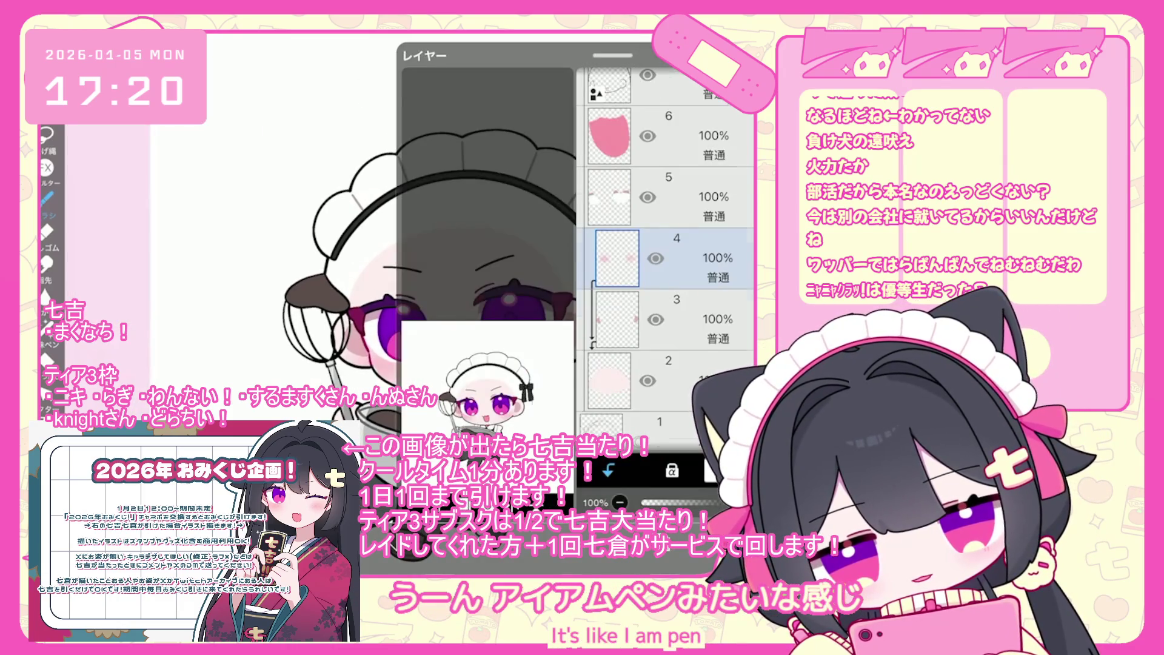
scroll(666, 259, "up", 15)
scroll(666, 259, "up", 5)
left_click(679, 159)
left_click(640, 159)
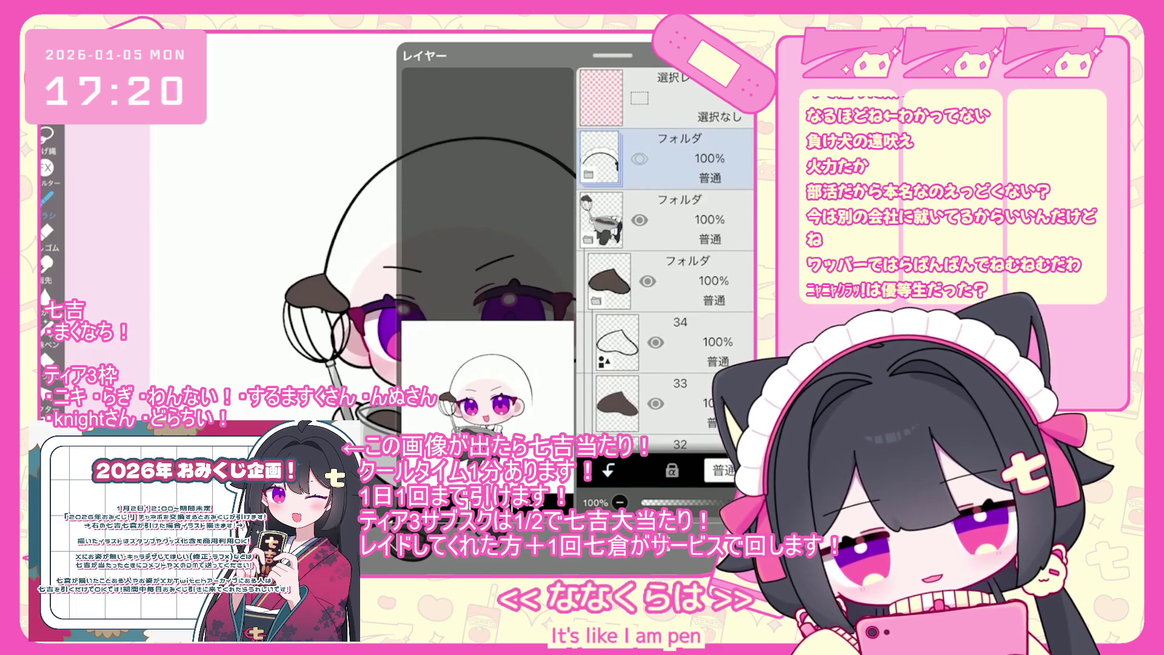
scroll(666, 259, "down", 20)
left_click(679, 324)
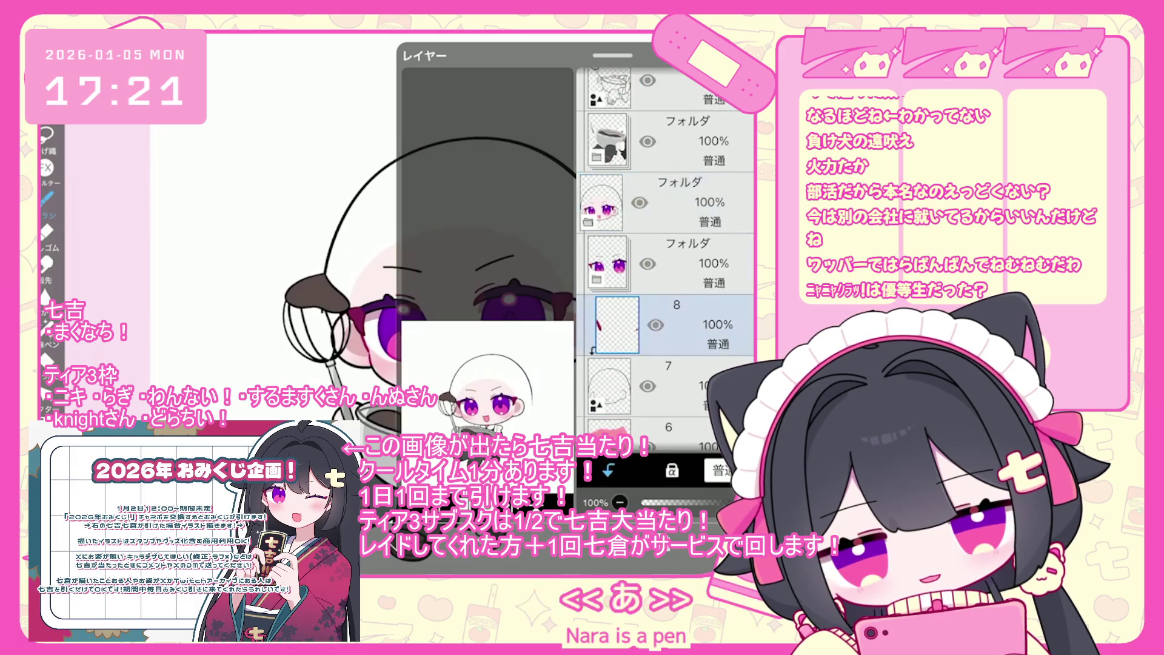
Step: Switch to the ペン (ハード) hard pen brush
left_click(679, 386)
left_click(460, 394)
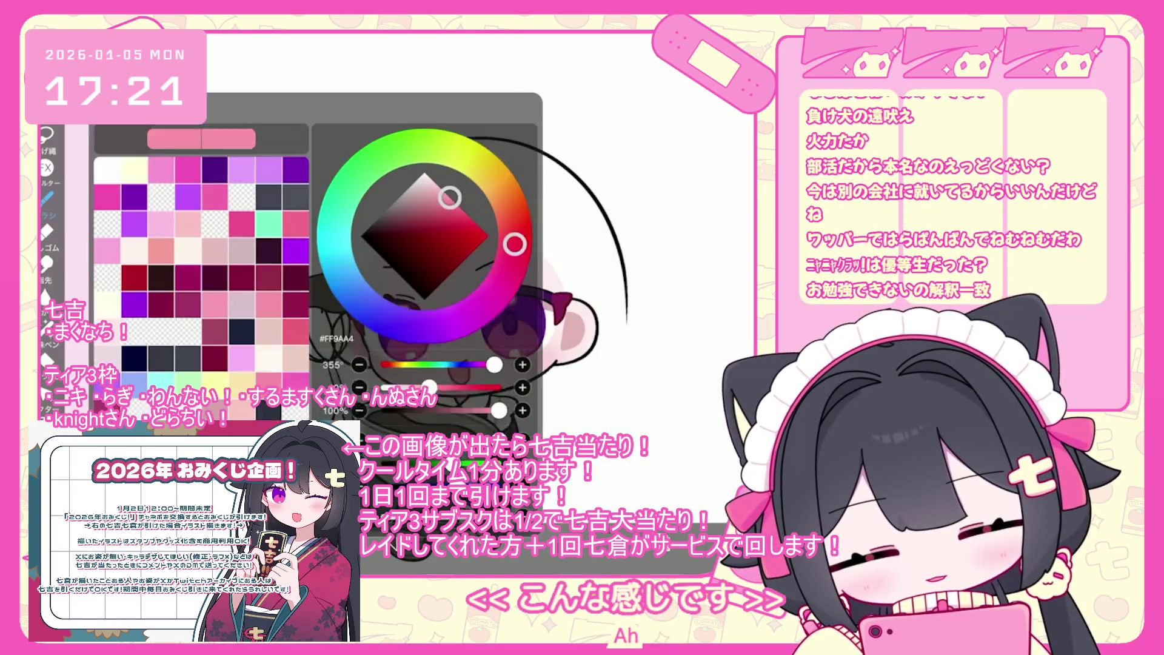
left_click(47, 198)
scroll(194, 261, "up", 2)
left_click(194, 261)
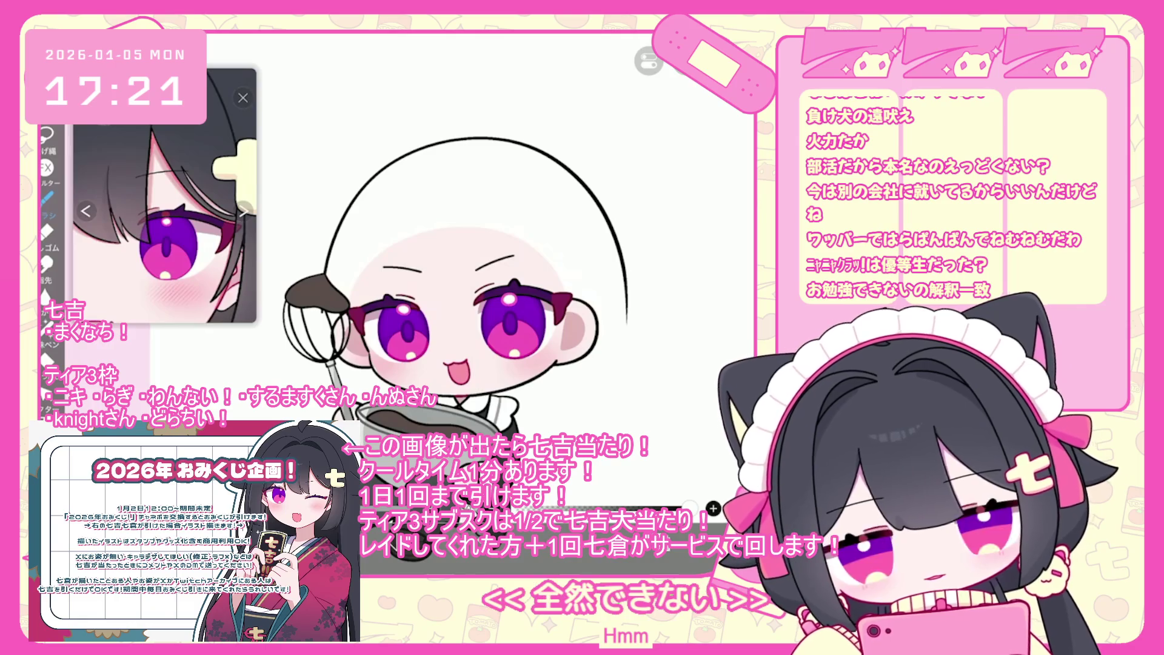
Step: Make the layer 1 sketch visible and move it to the top of the stack
left_click(661, 564)
left_click(639, 391)
left_click_drag(667, 391, 667, 97)
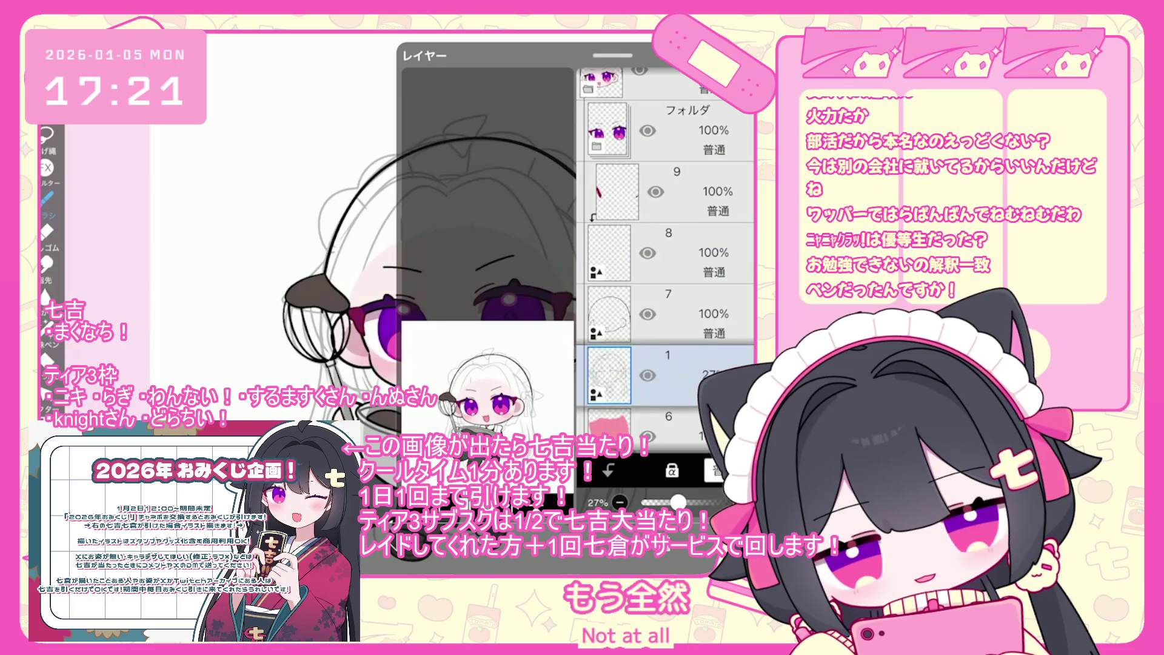
left_click(661, 564)
left_click(661, 564)
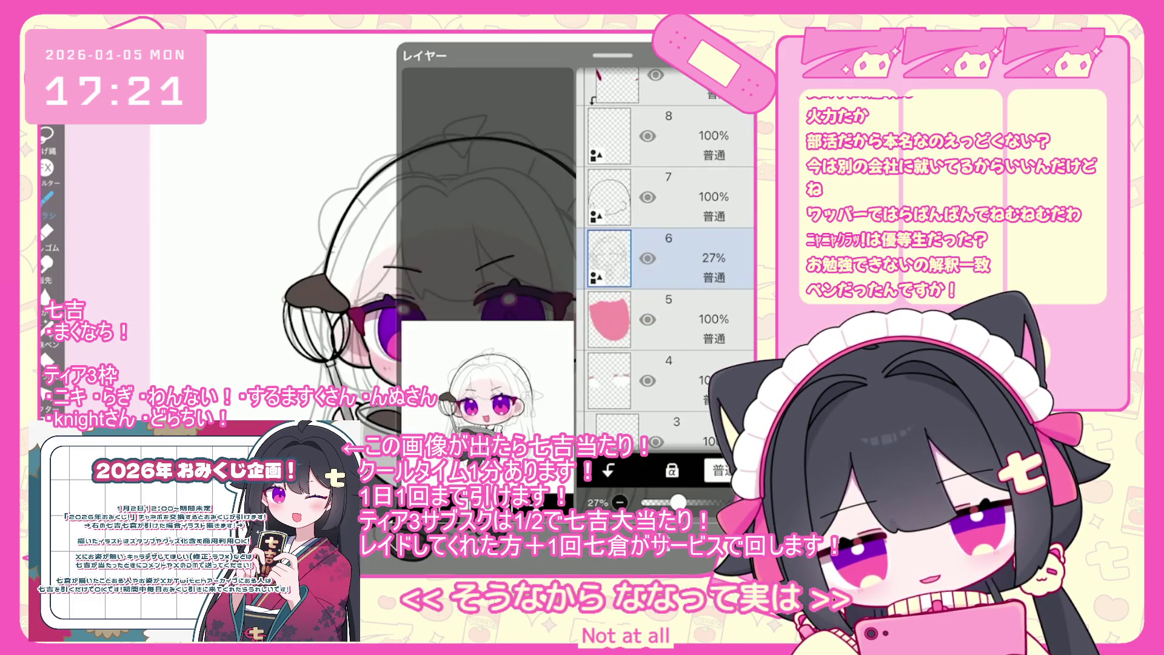
left_click_drag(667, 258, 667, 136)
left_click(661, 564)
scroll(424, 273, "up", 2)
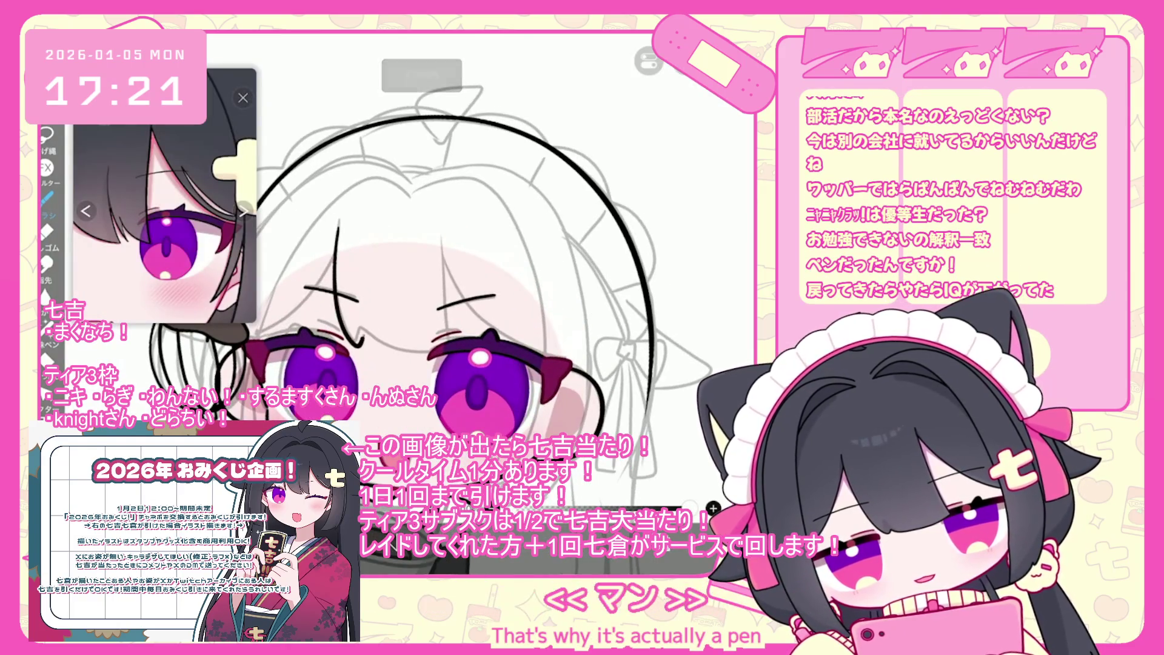
key("ctrl+z")
Step: Move clipped layer 7 up below layer 22, then draw and undo a trial curved stroke
scroll(425, 273, "up", 1)
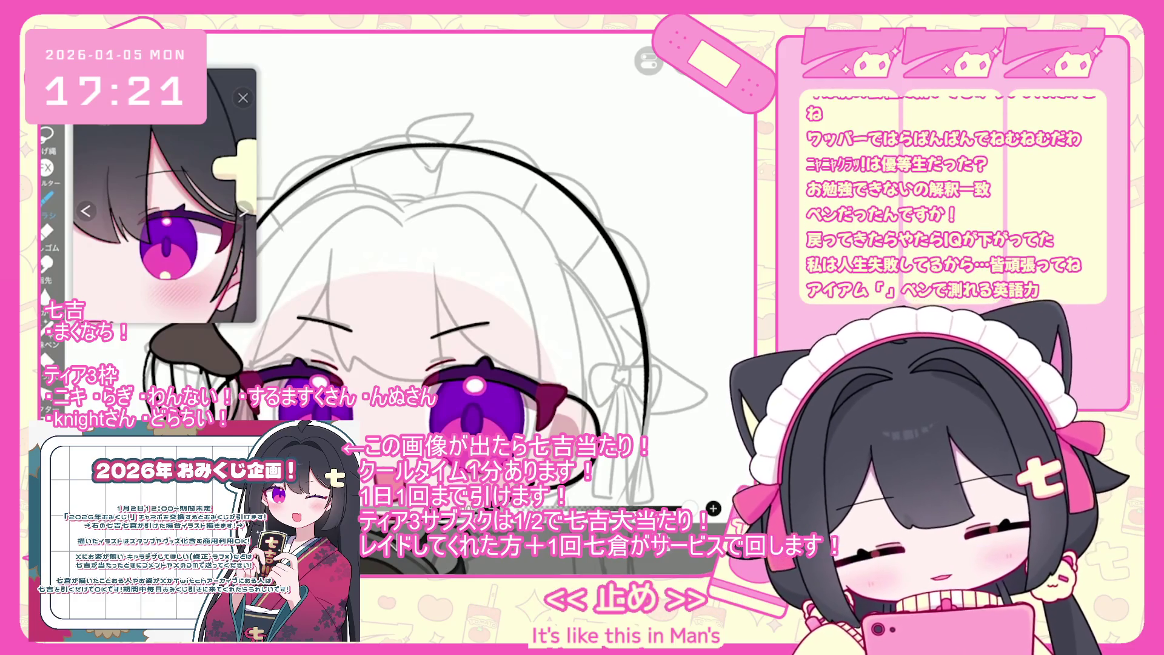
left_click(609, 307)
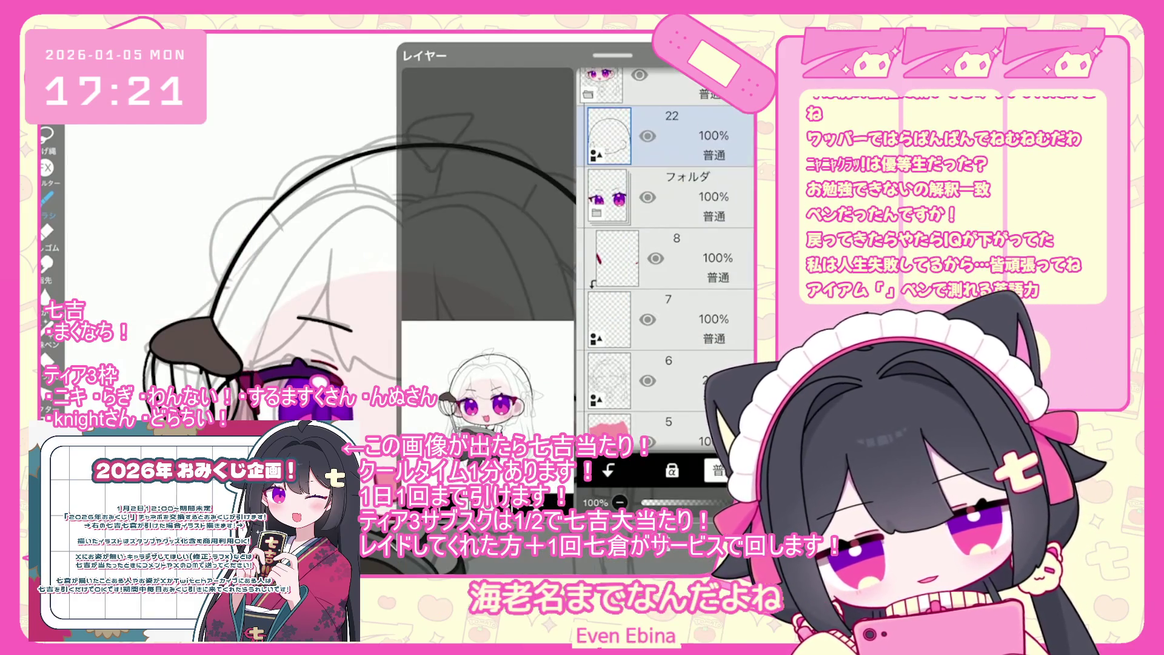
left_click_drag(609, 307, 609, 136)
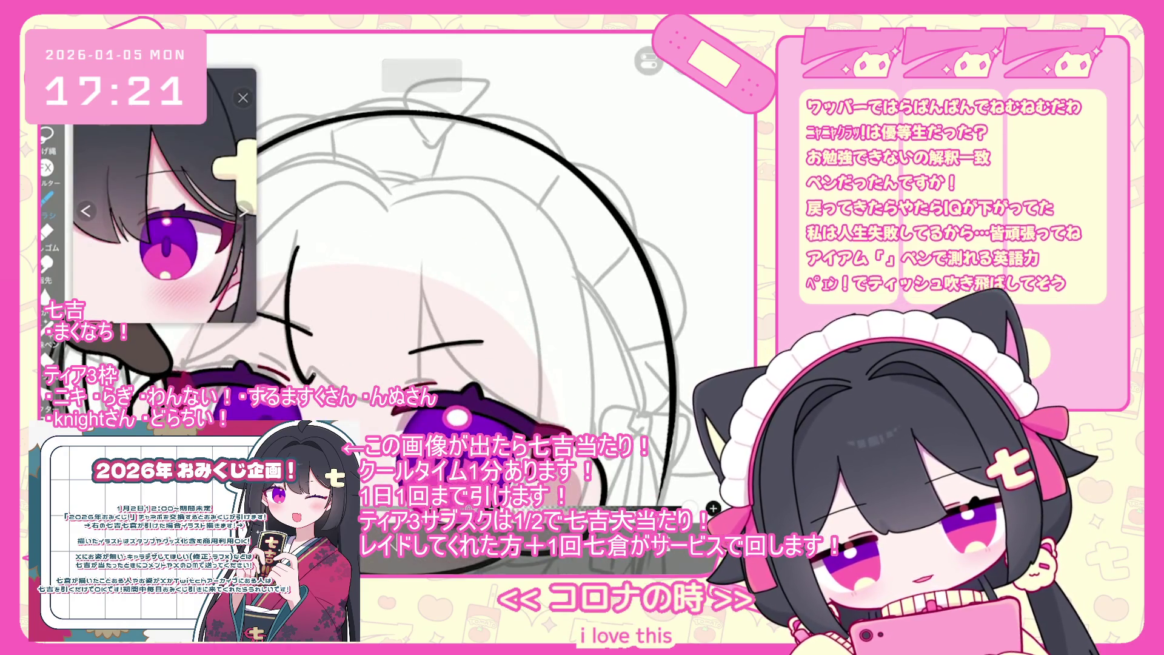
key("ctrl+z")
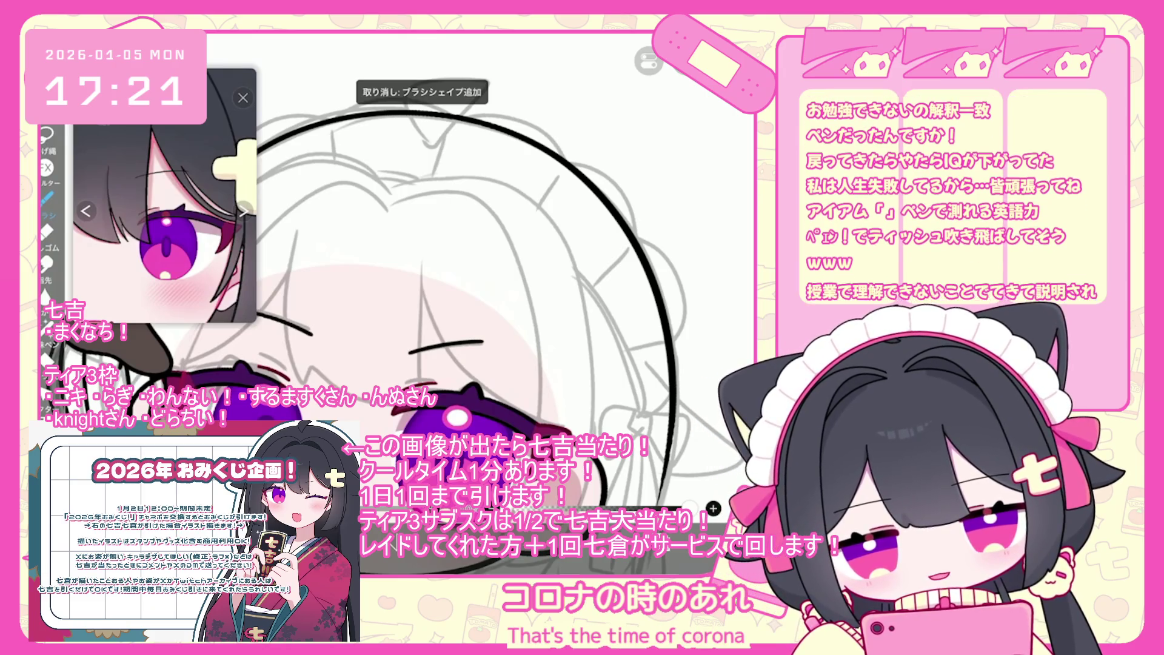
left_click_drag(298, 241, 291, 321)
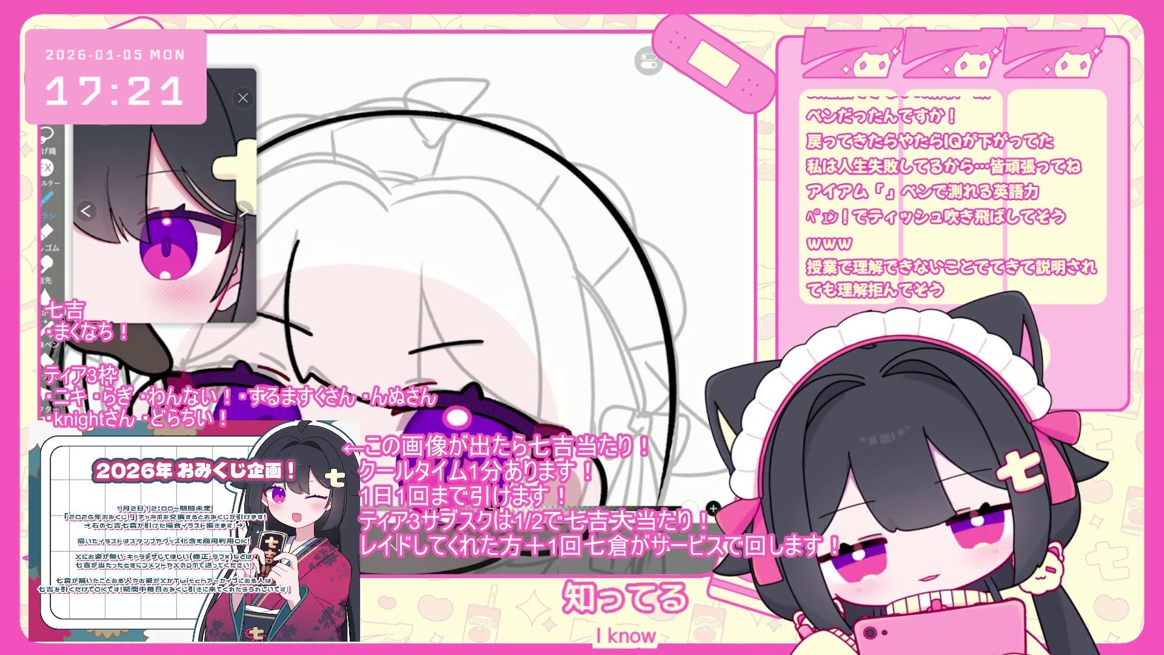
key("ctrl+z")
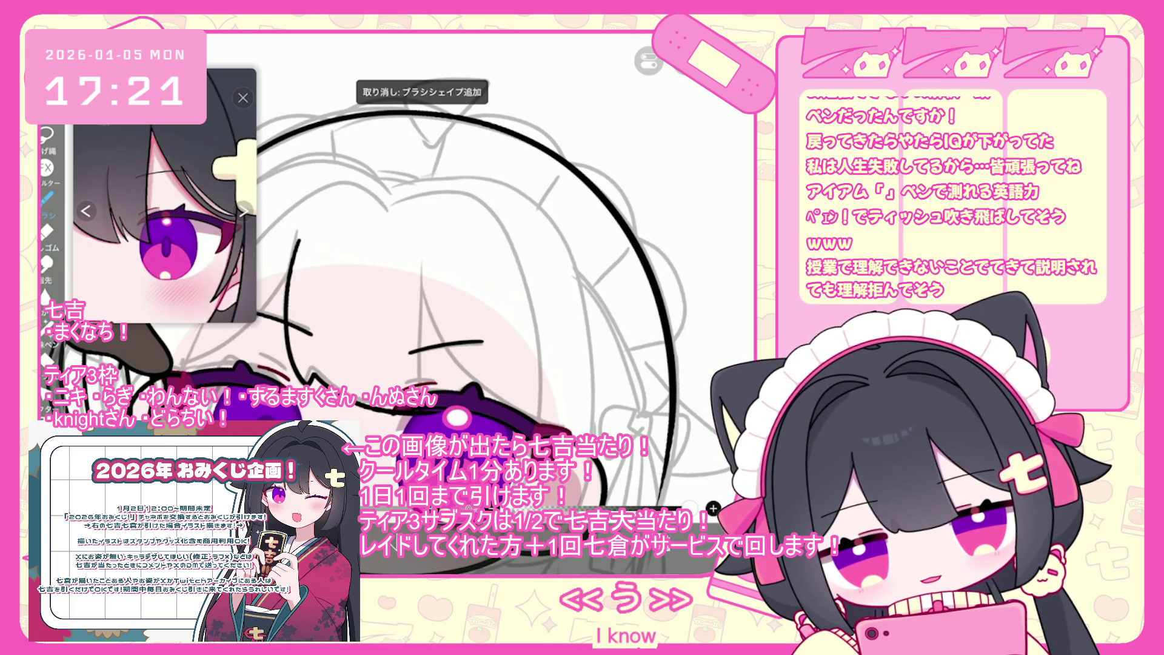
scroll(400, 273, "down", 3)
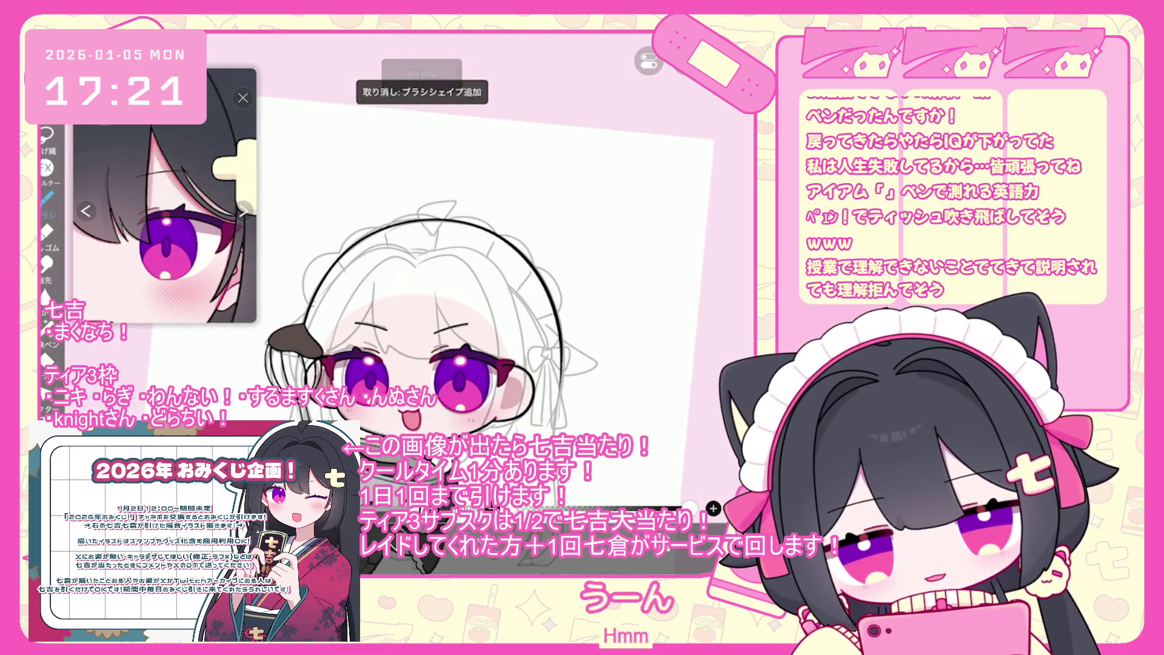
left_click(643, 564)
scroll(667, 254, "down", 3)
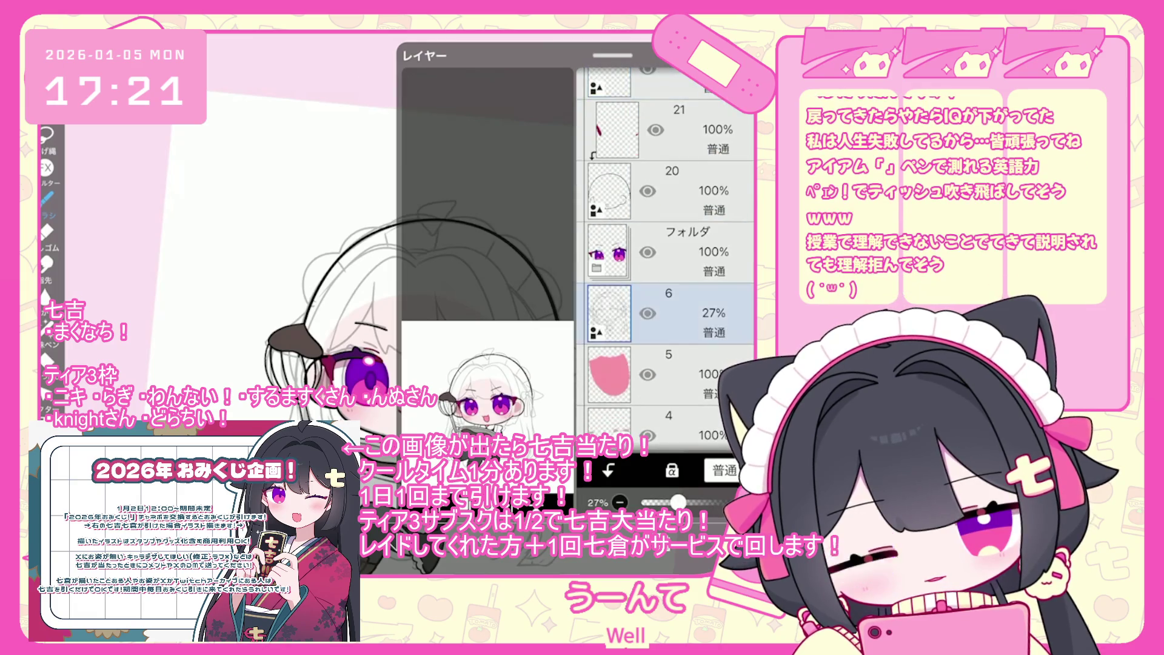
Step: Make layer 22 the active drawing layer for the bang lines
scroll(400, 273, "down", 2)
scroll(442, 331, "down", 1)
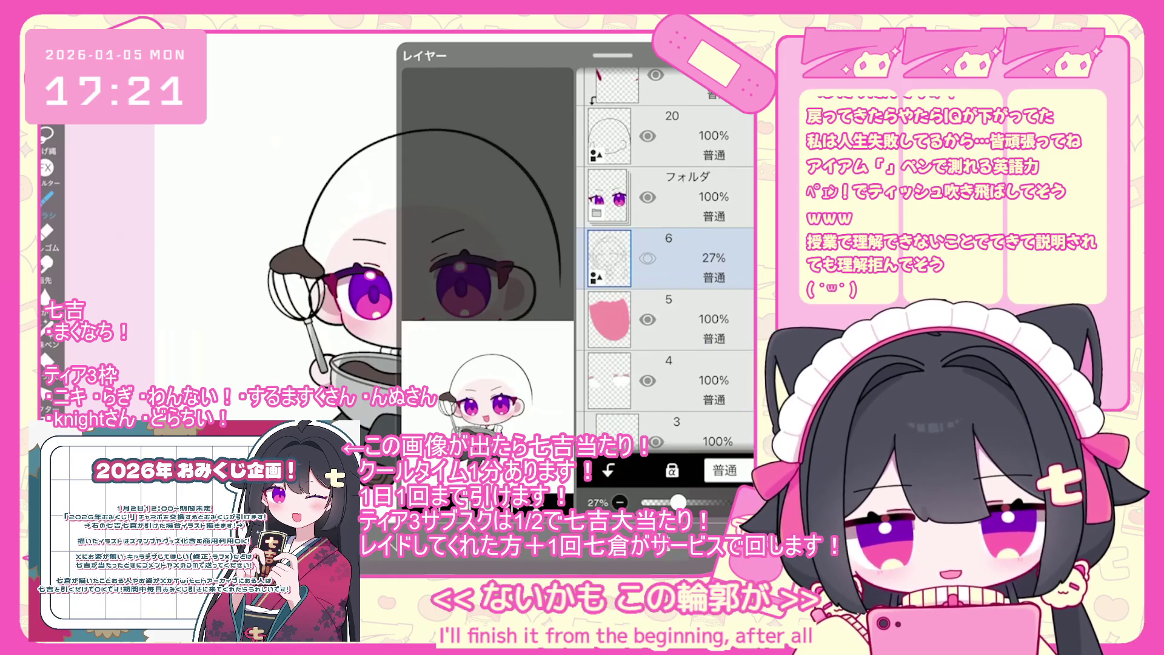
scroll(667, 255, "up", 5)
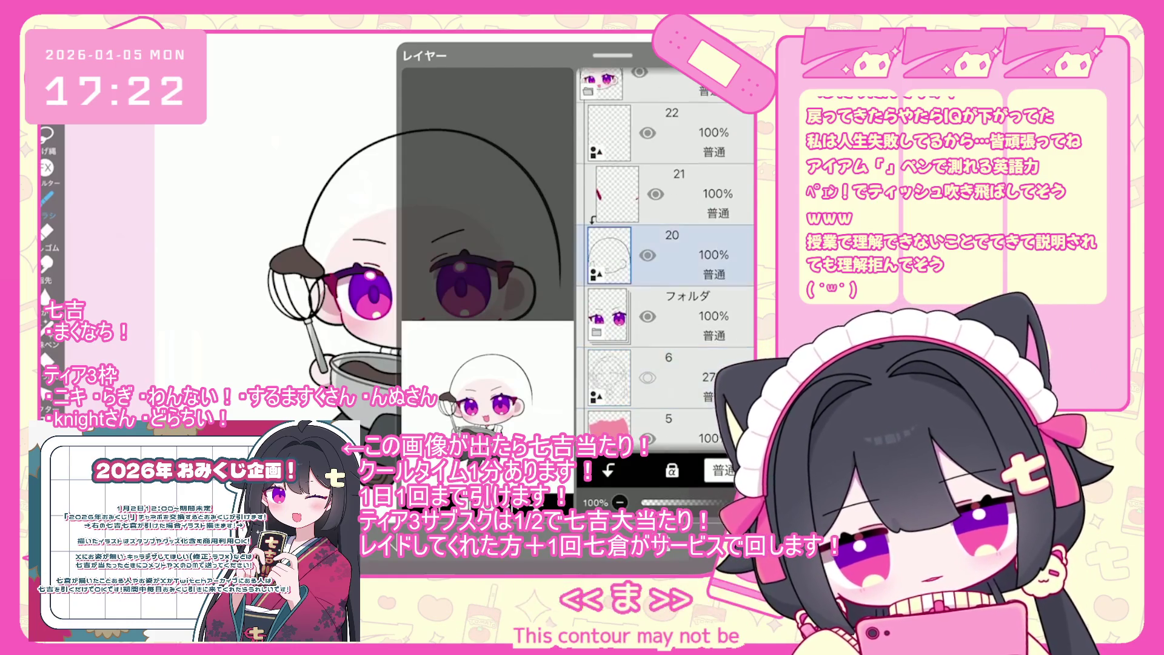
left_click(667, 272)
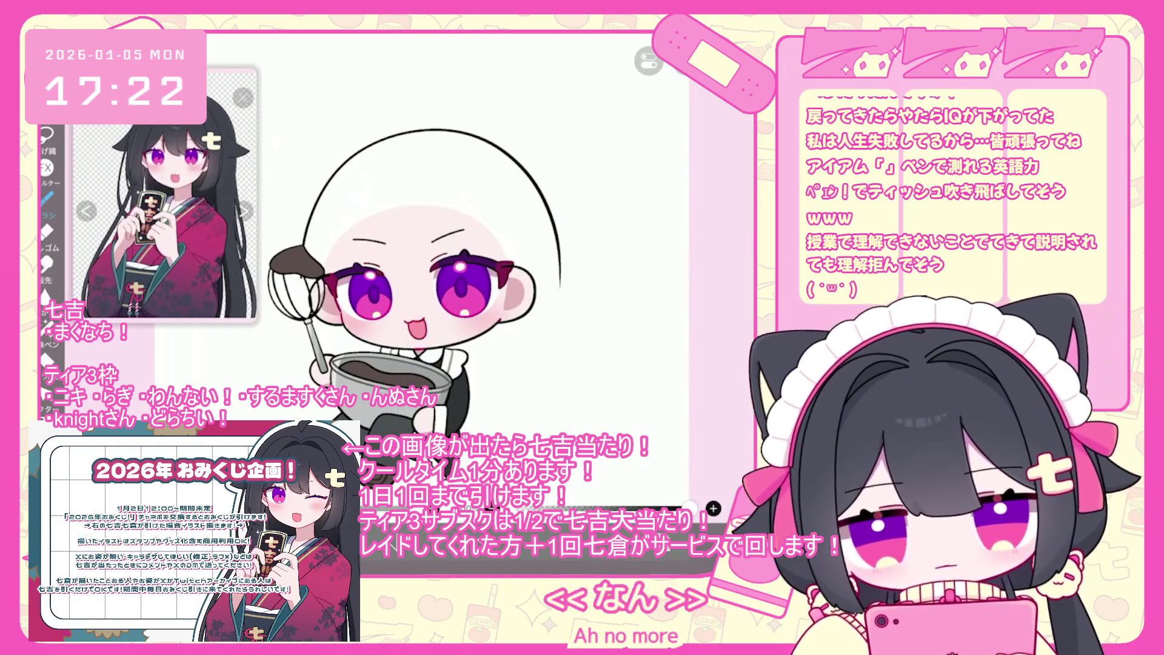
scroll(414, 282, "up", 2)
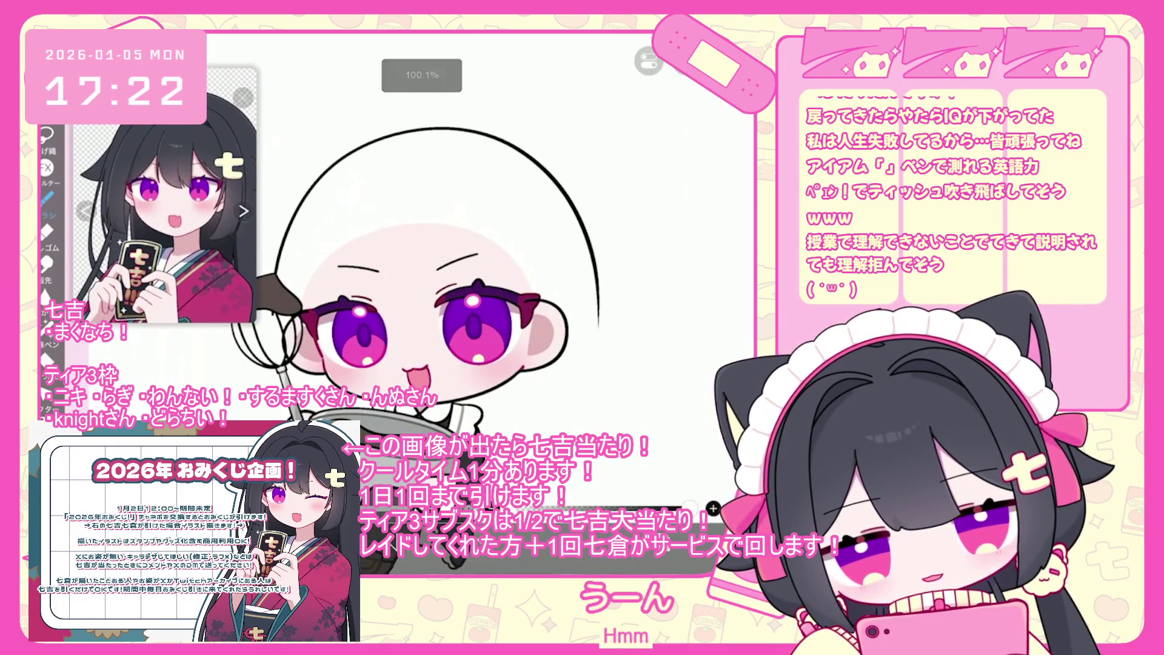
scroll(667, 255, "up", 5)
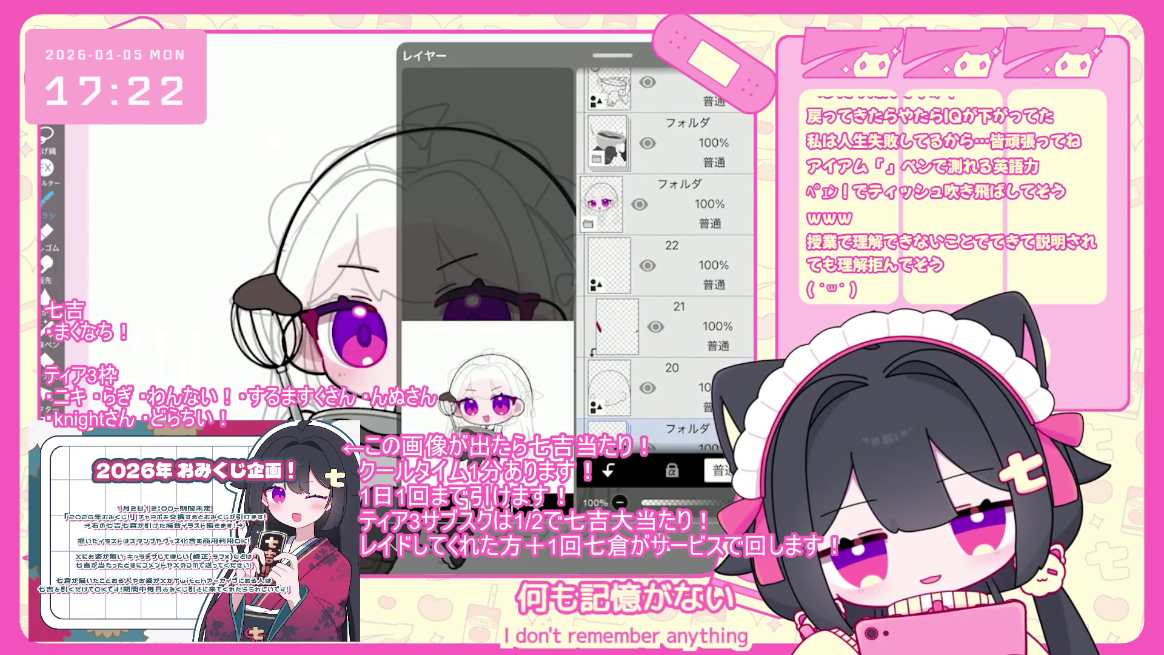
left_click(667, 265)
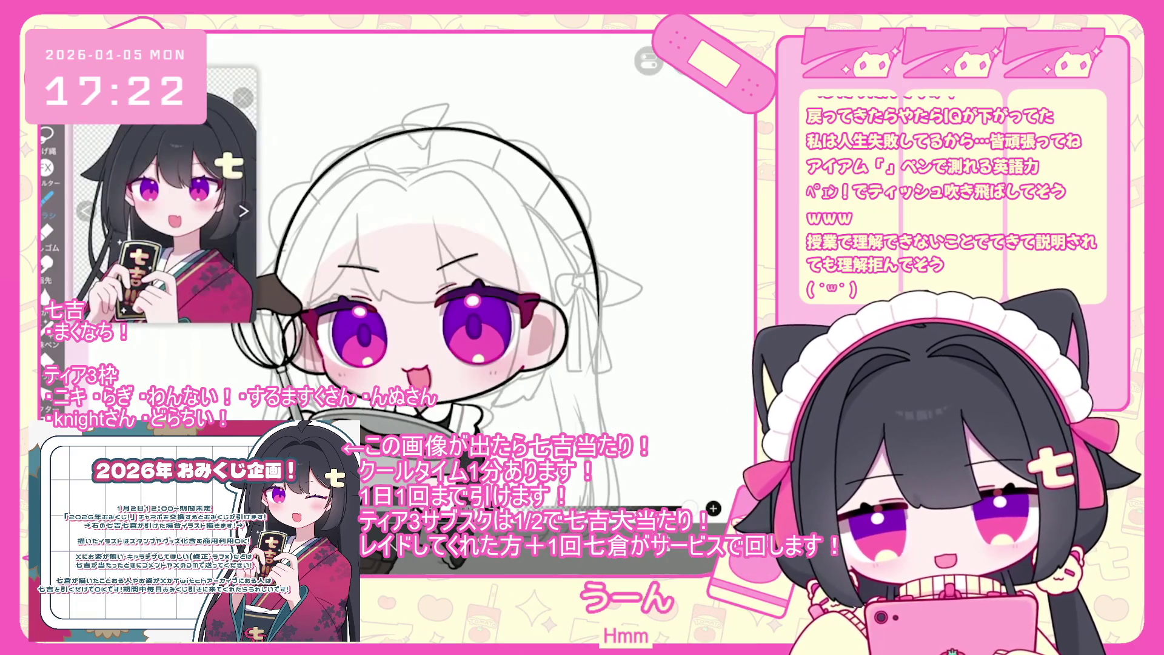
Step: Undo the stray strokes over the eyes, keeping the black bang lines on the forehead
scroll(413, 243, "up", 2)
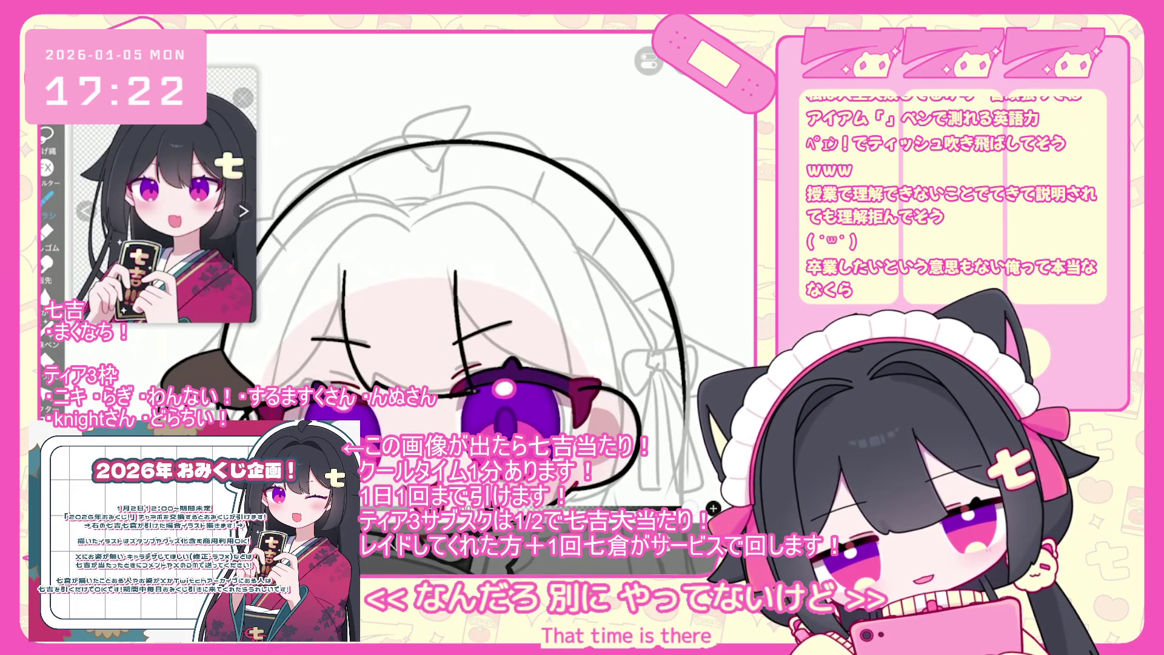
scroll(388, 273, "up", 2)
key("ctrl+z")
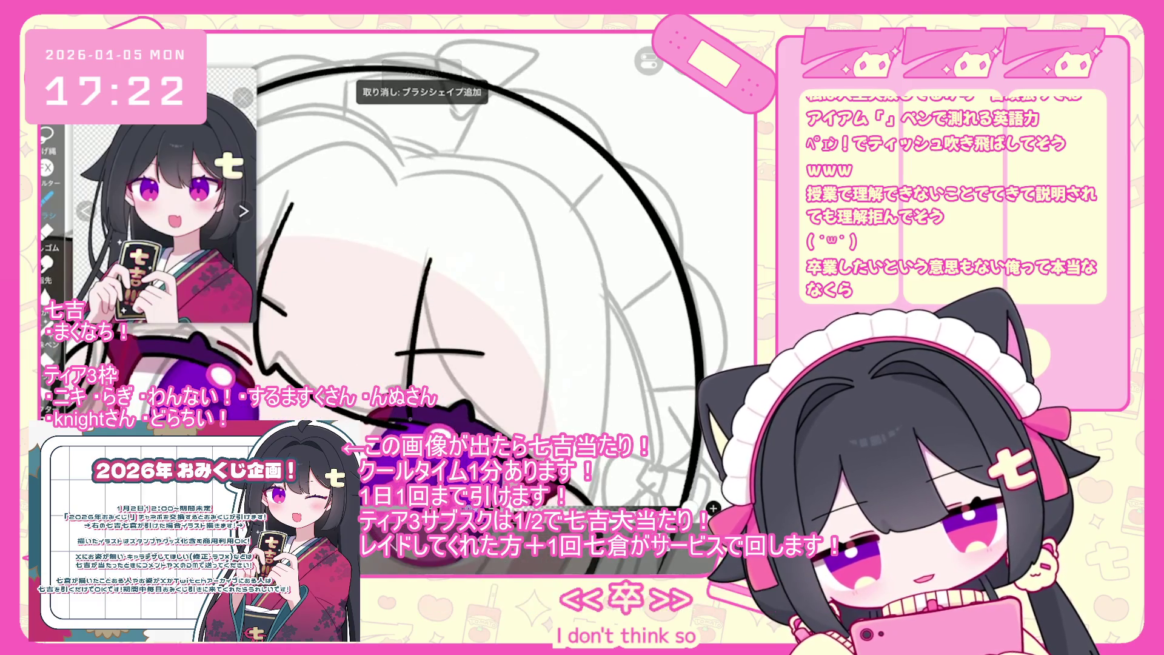
key("ctrl+z")
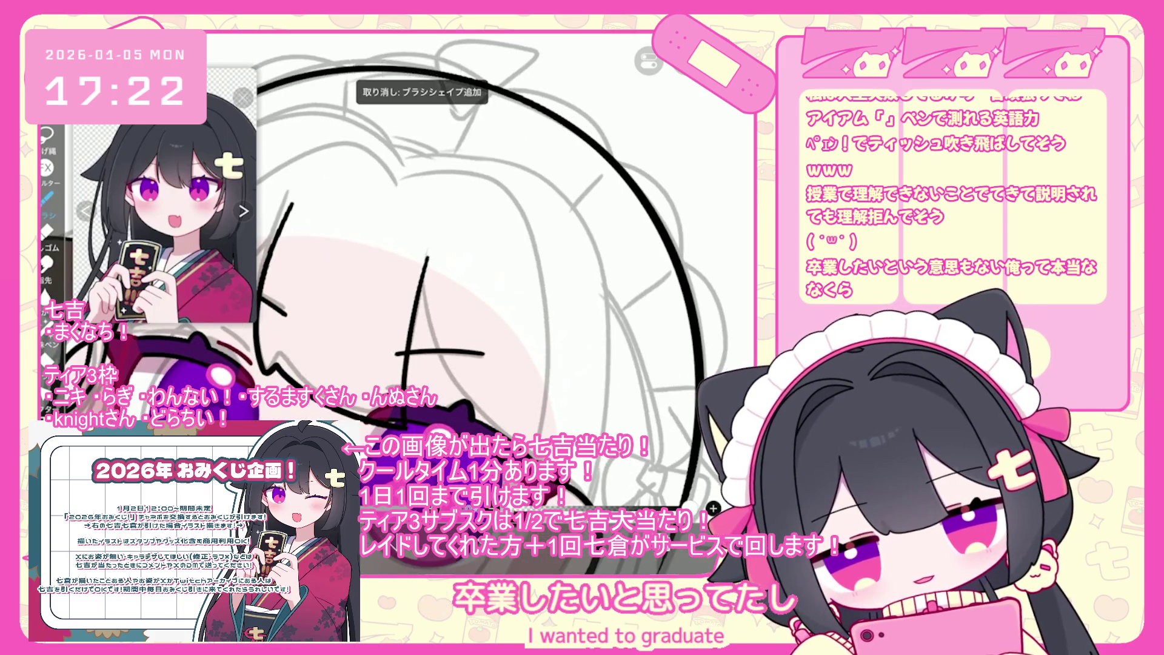
key("ctrl+z")
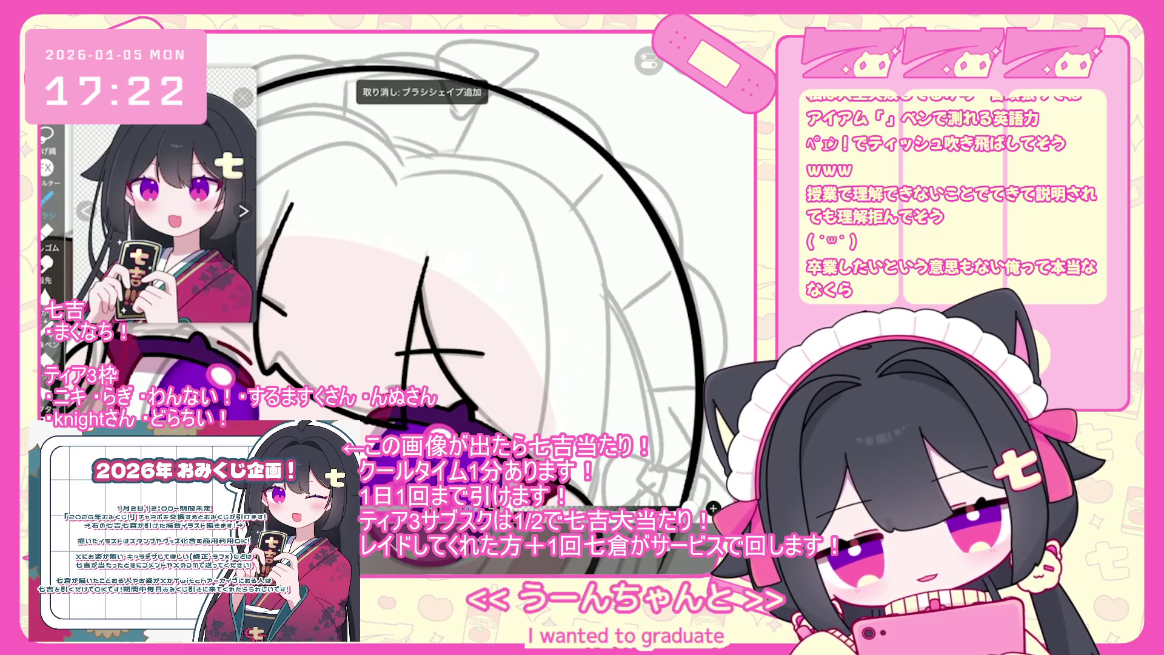
scroll(400, 273, "down", 2)
key("ctrl+z")
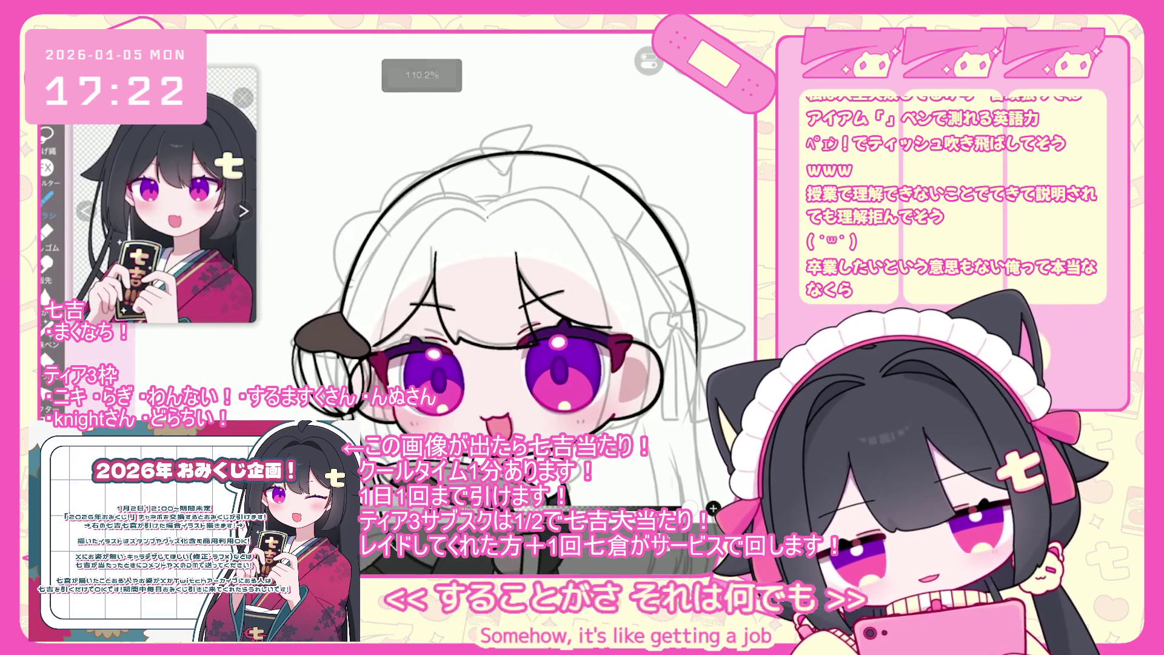
Step: Draw a short black line on the hair, then undo it and two earlier strokes
mouse_move(466, 206)
left_mouse_down()
mouse_move(488, 195)
mouse_move(336, 313)
mouse_move(328, 386)
left_mouse_up()
key("ctrl+z")
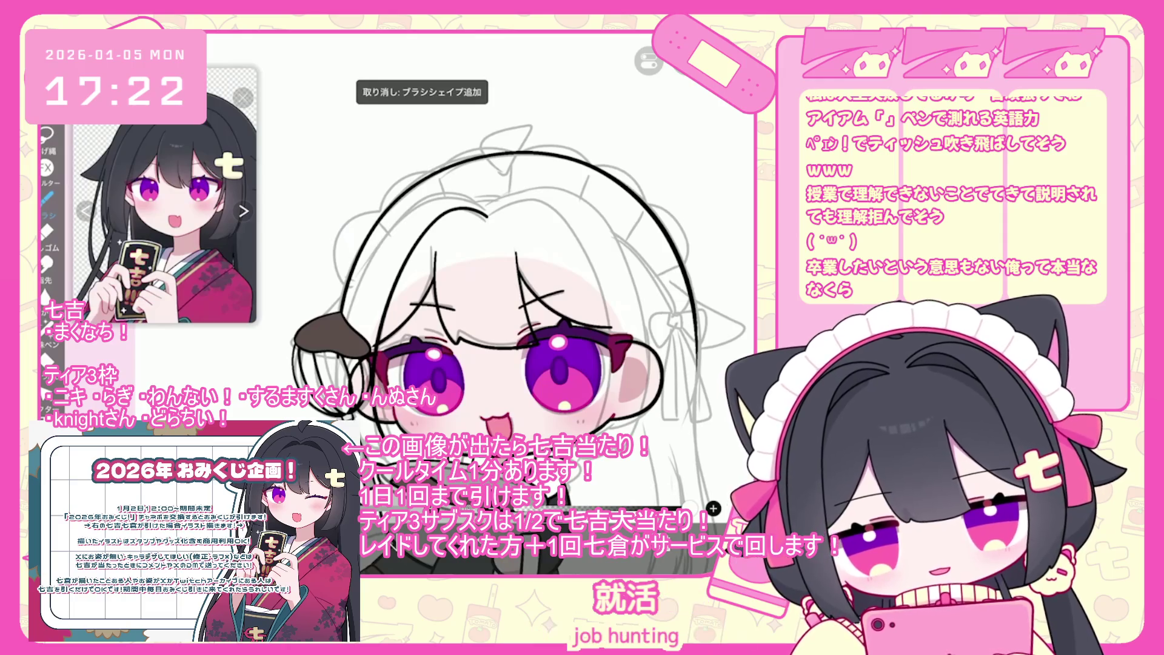
scroll(509, 315, "up", 2)
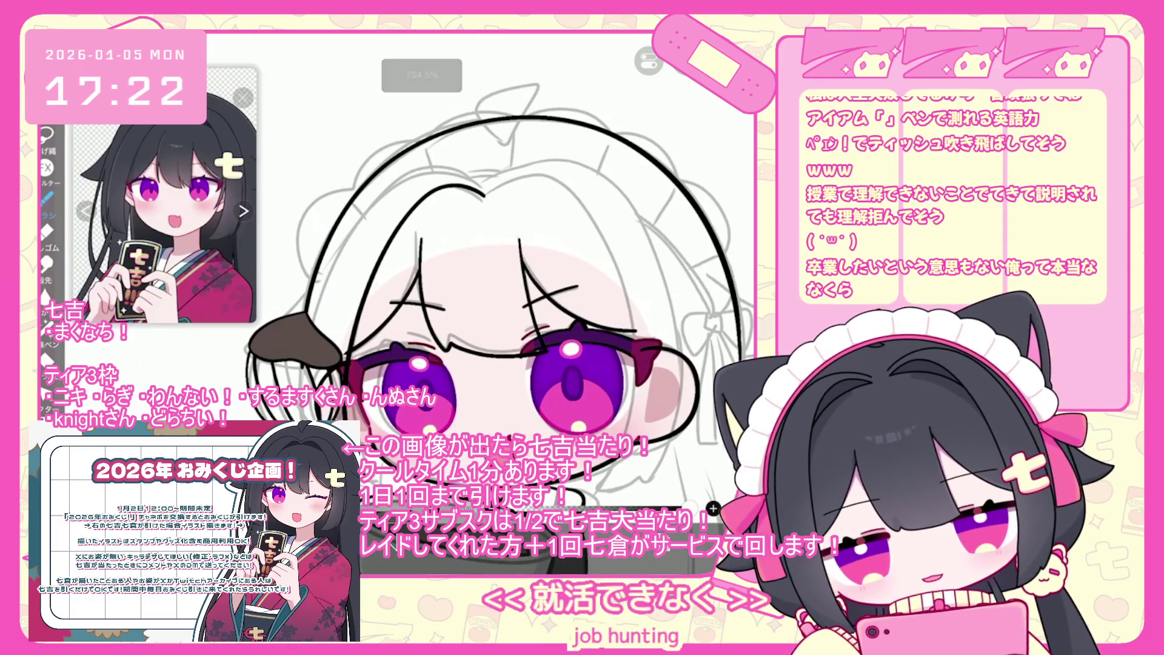
key("ctrl+z")
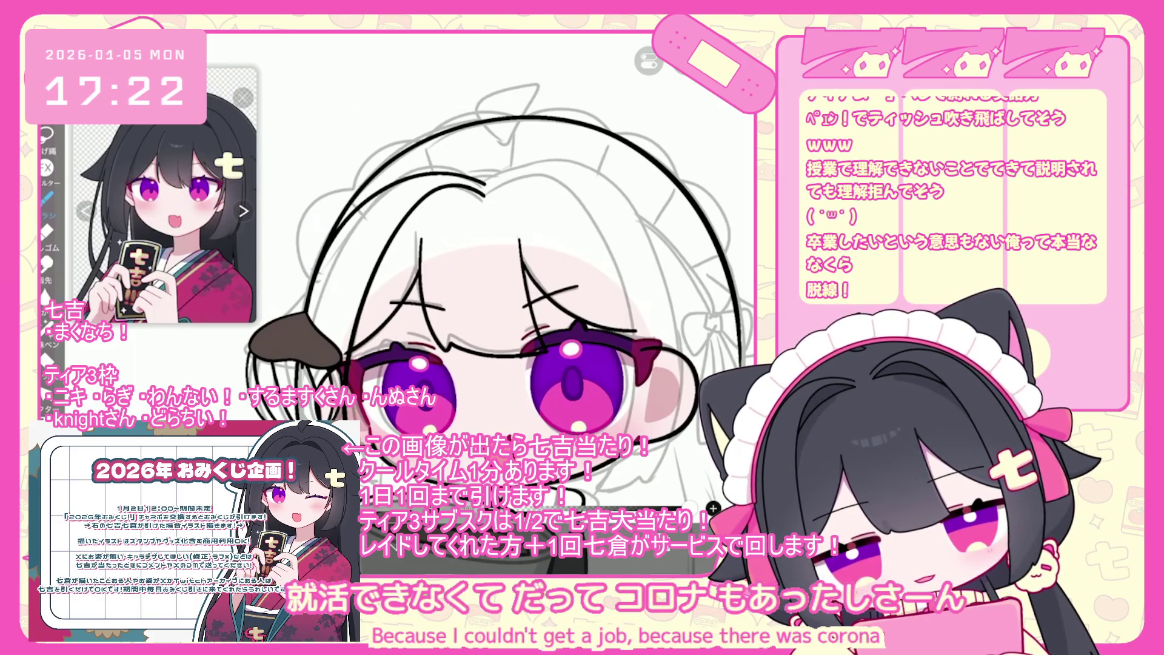
key("ctrl+z")
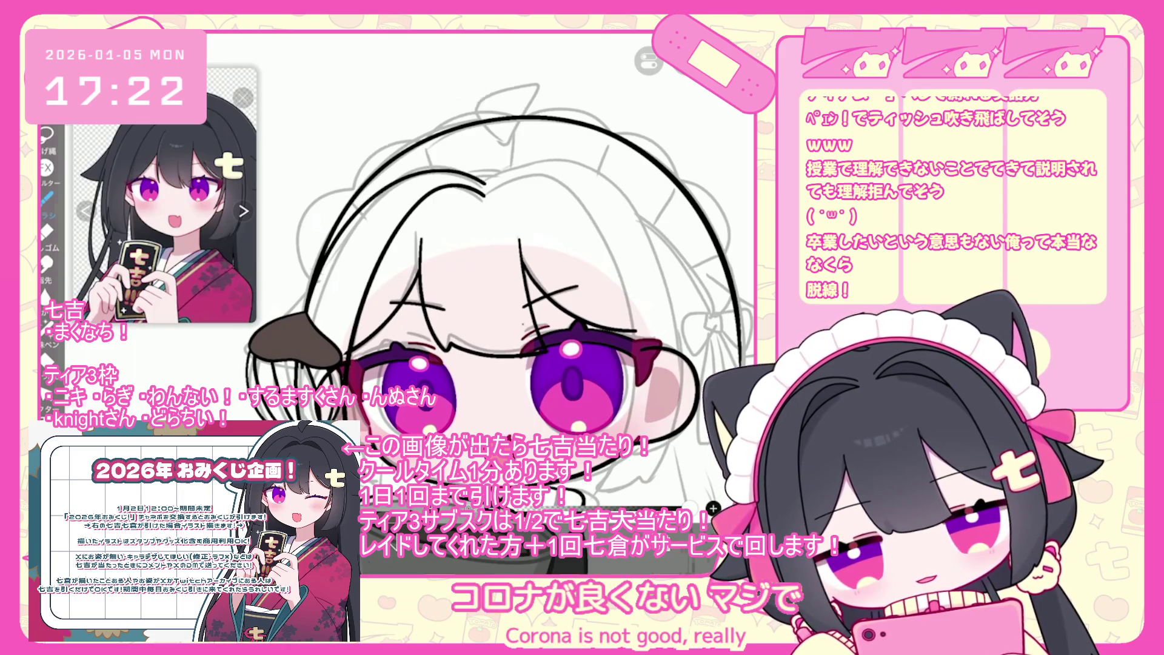
Step: Undo the latest hair stroke and select the hair line art in a transform box
scroll(479, 273, "down", 2)
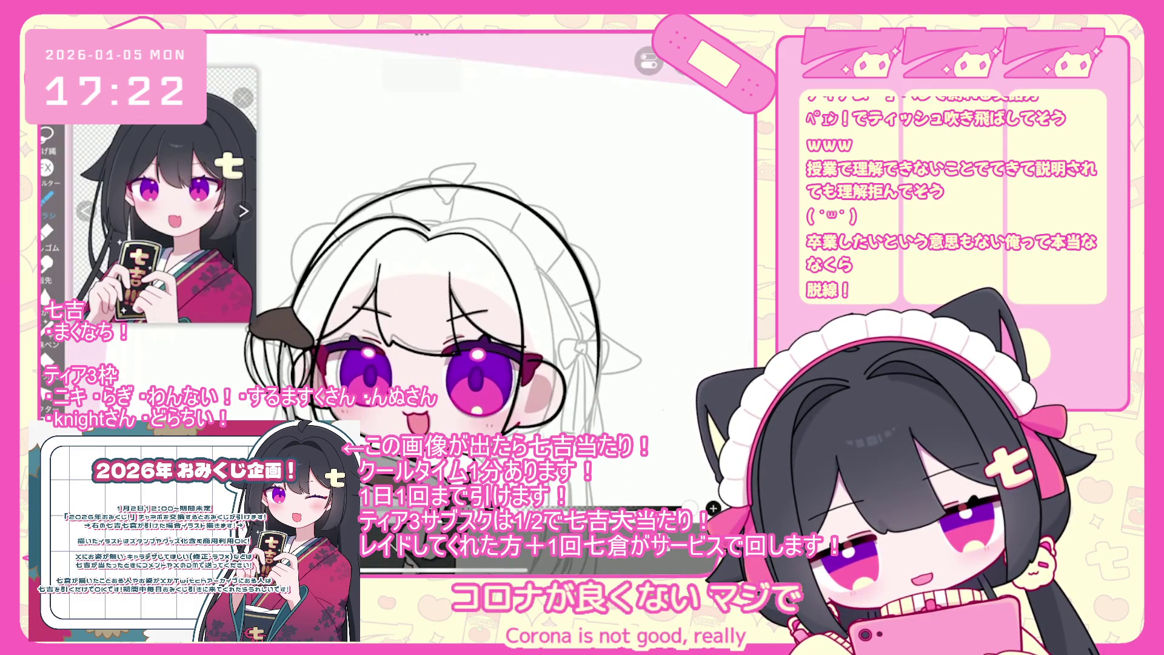
scroll(420, 302, "up", 2)
key("ctrl+z")
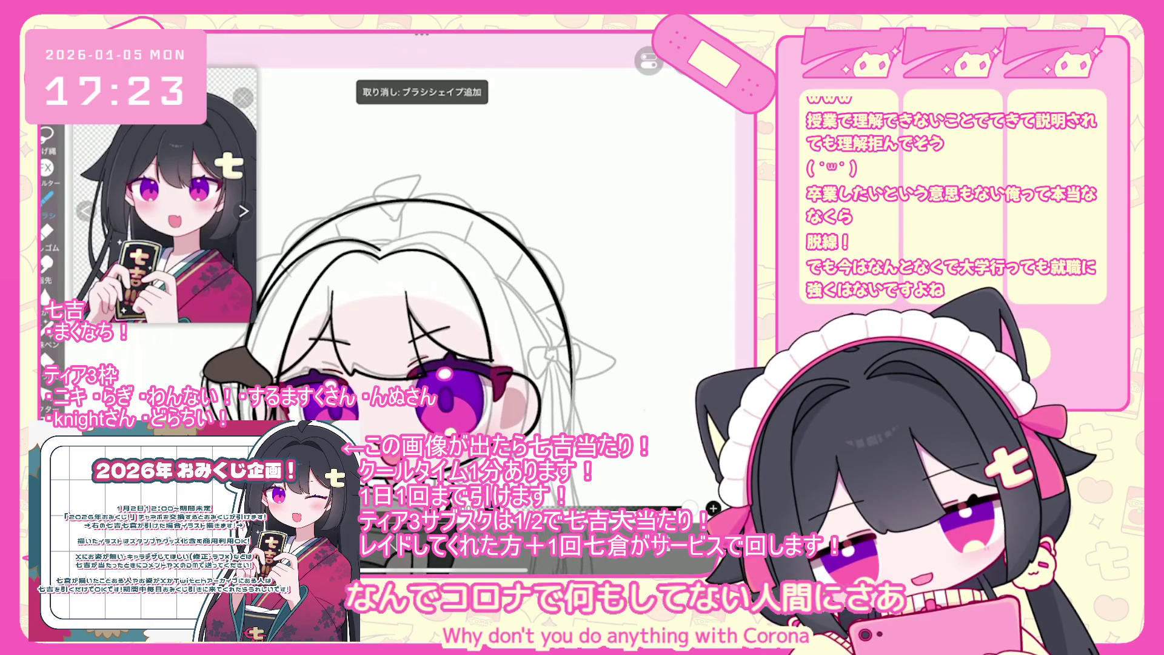
right_click(713, 508)
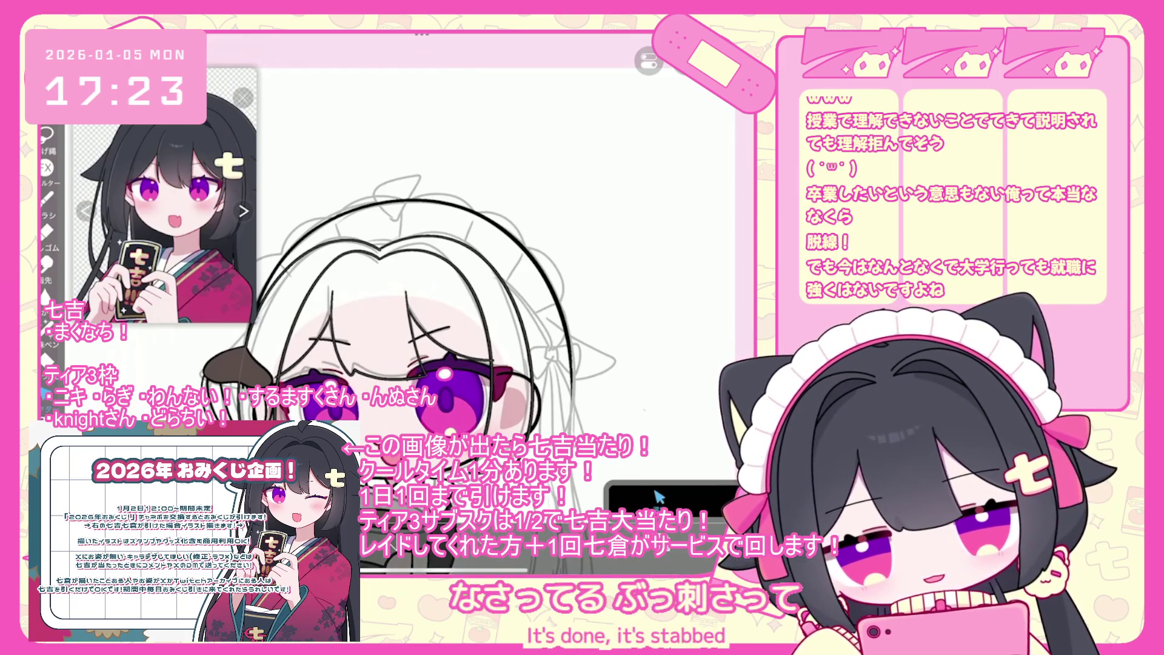
left_click(659, 496)
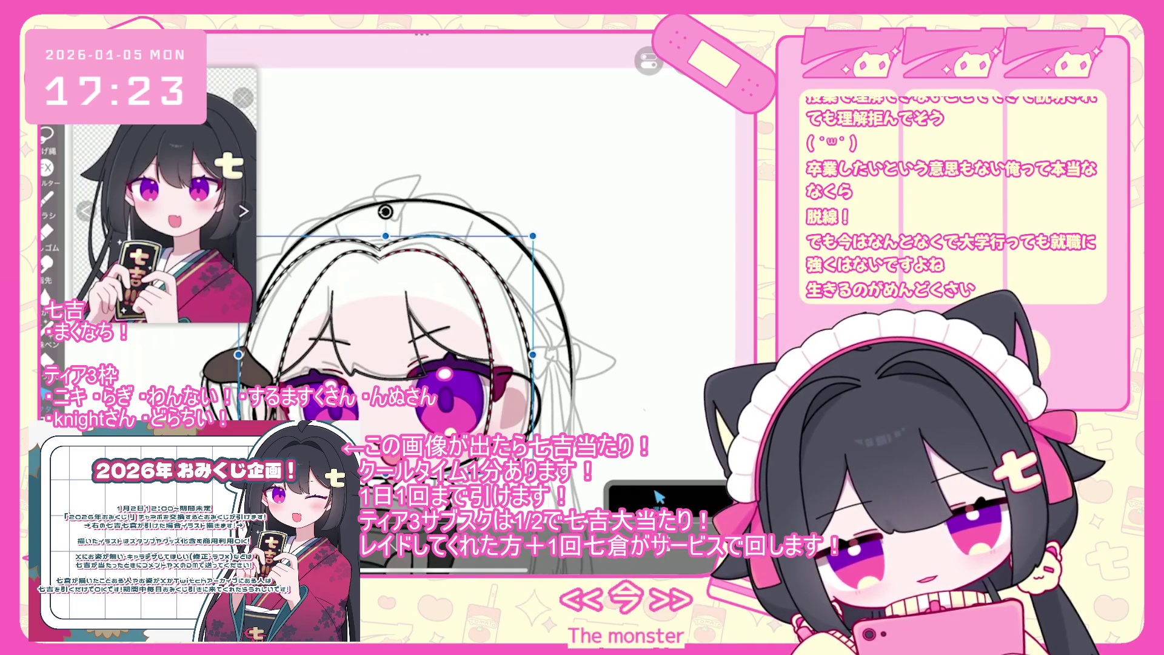
Step: Deselect the hair line art and undo three recent brush strokes
left_click(659, 496)
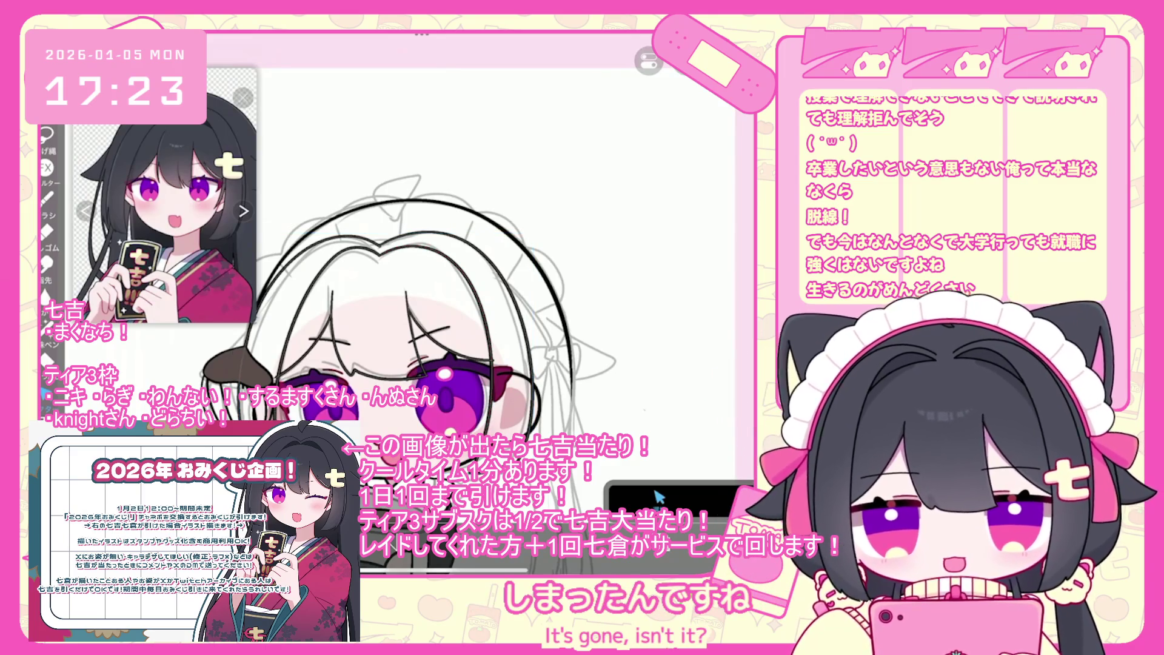
scroll(363, 273, "up", 5)
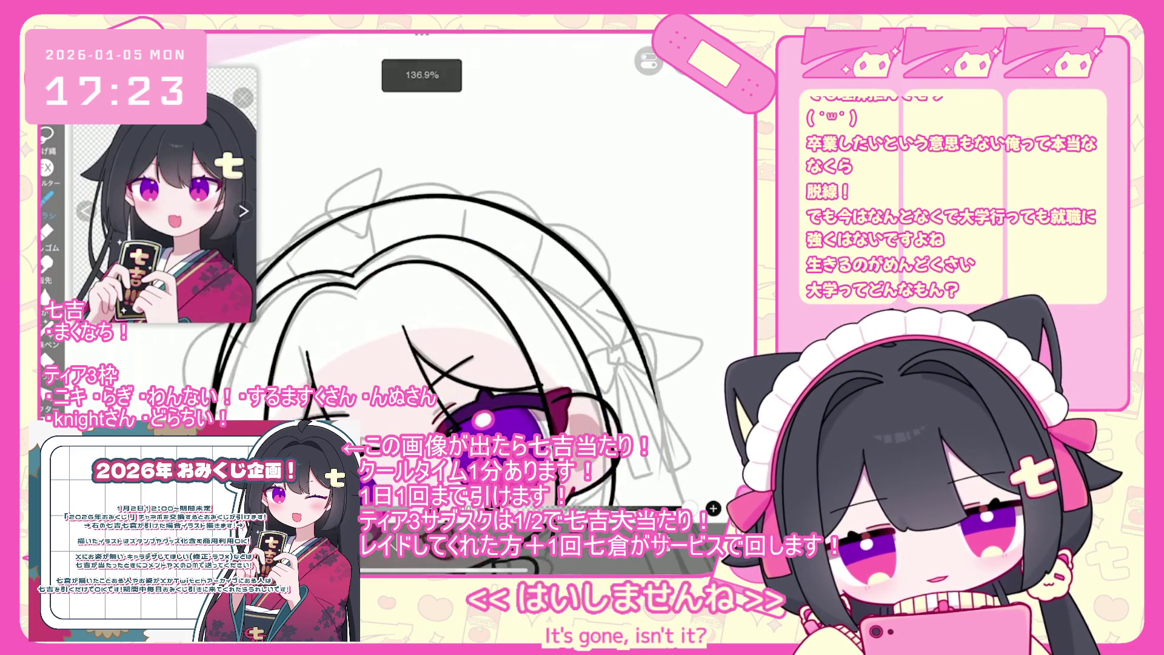
scroll(473, 318, "up", 2)
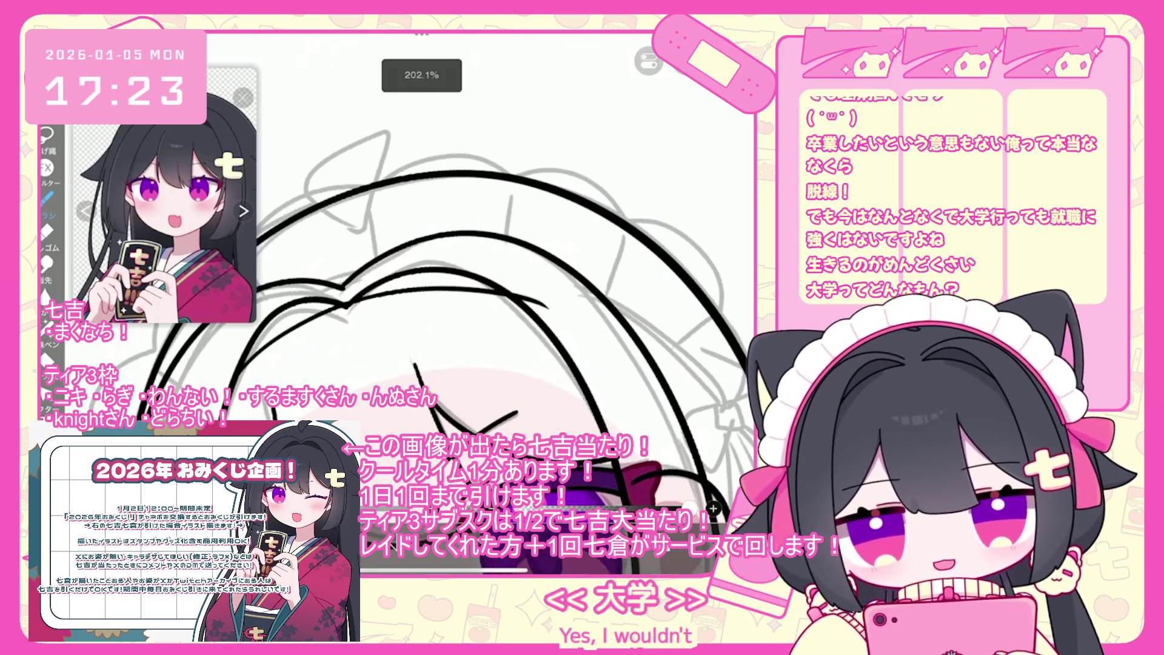
key("ctrl+z")
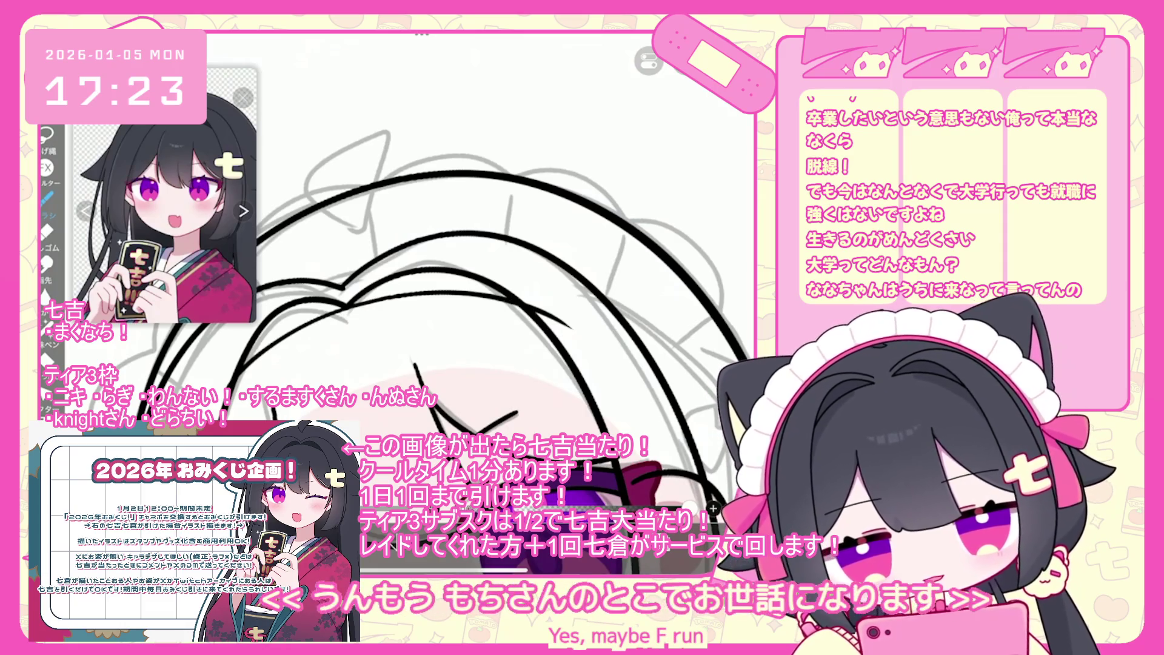
key("ctrl+z")
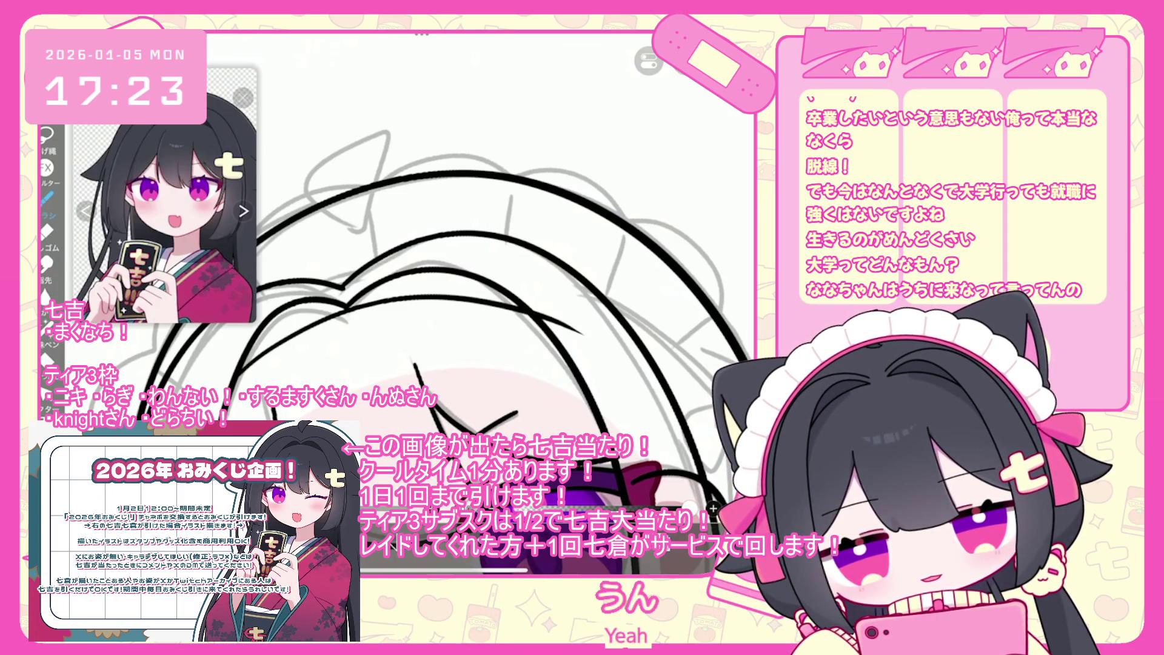
key("ctrl+z")
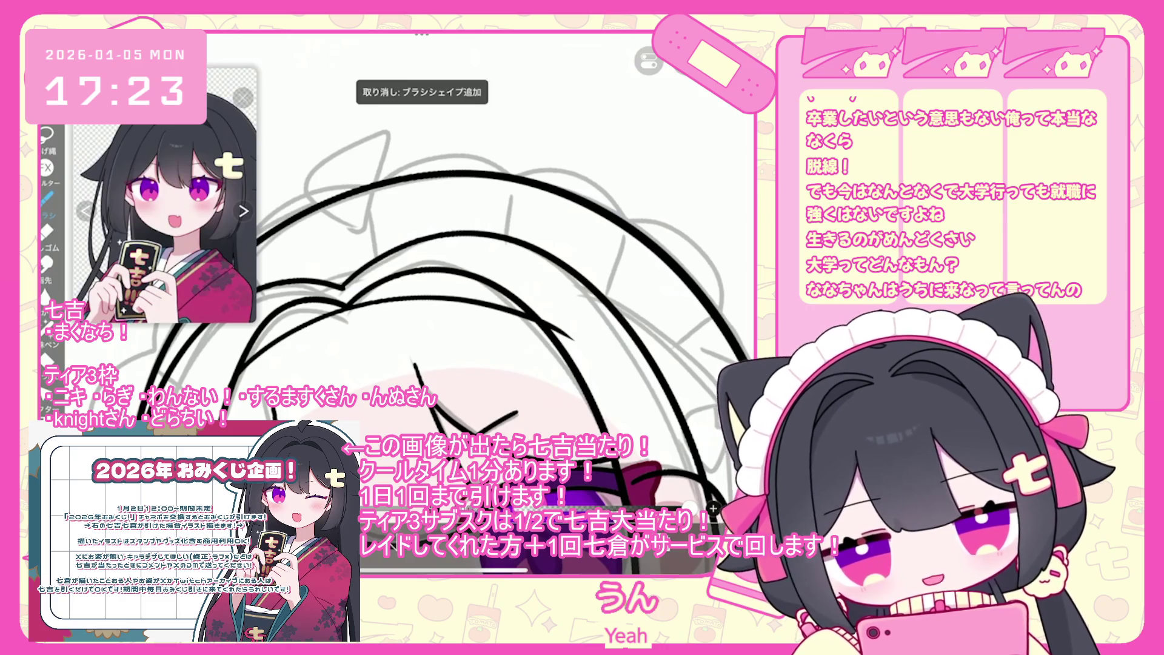
Step: Adjust the stroke end taper settings, return to the brush, and undo two more strokes
left_click(658, 497)
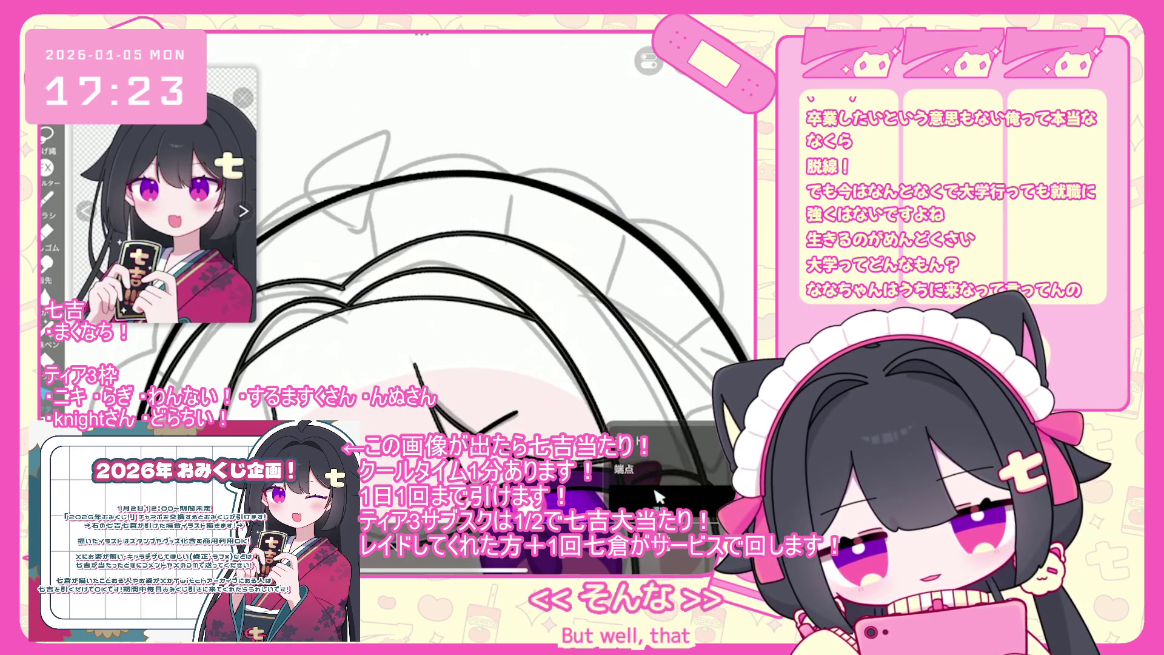
scroll(424, 304, "down", 5)
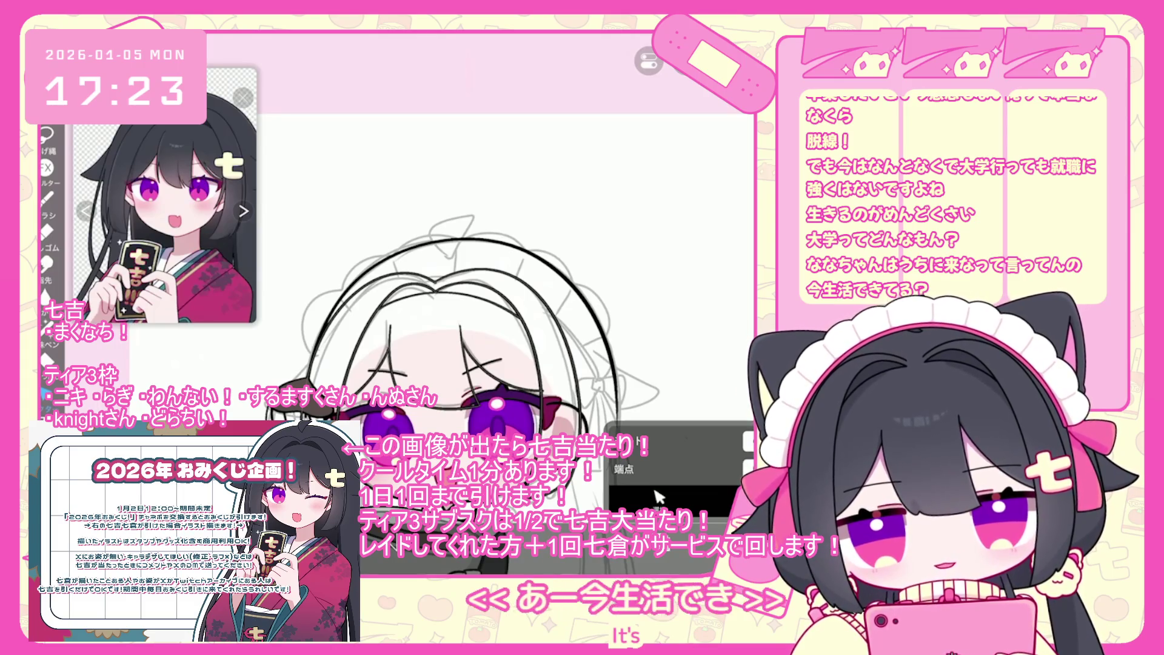
key("b")
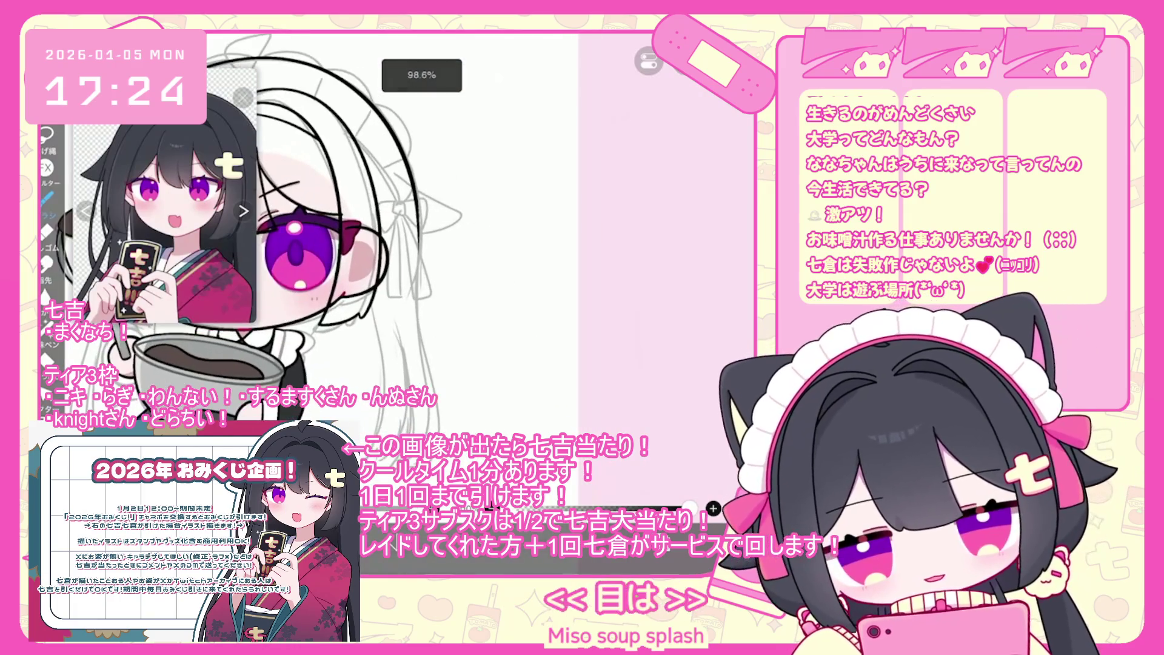
key("ctrl+z")
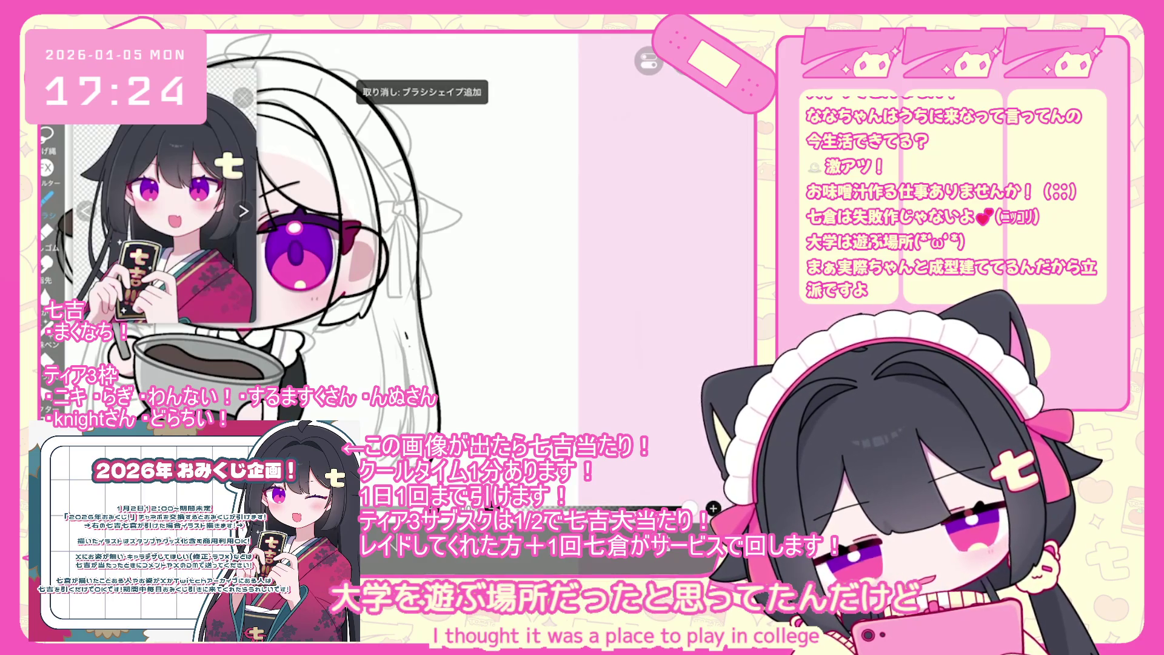
scroll(303, 231, "up", 3)
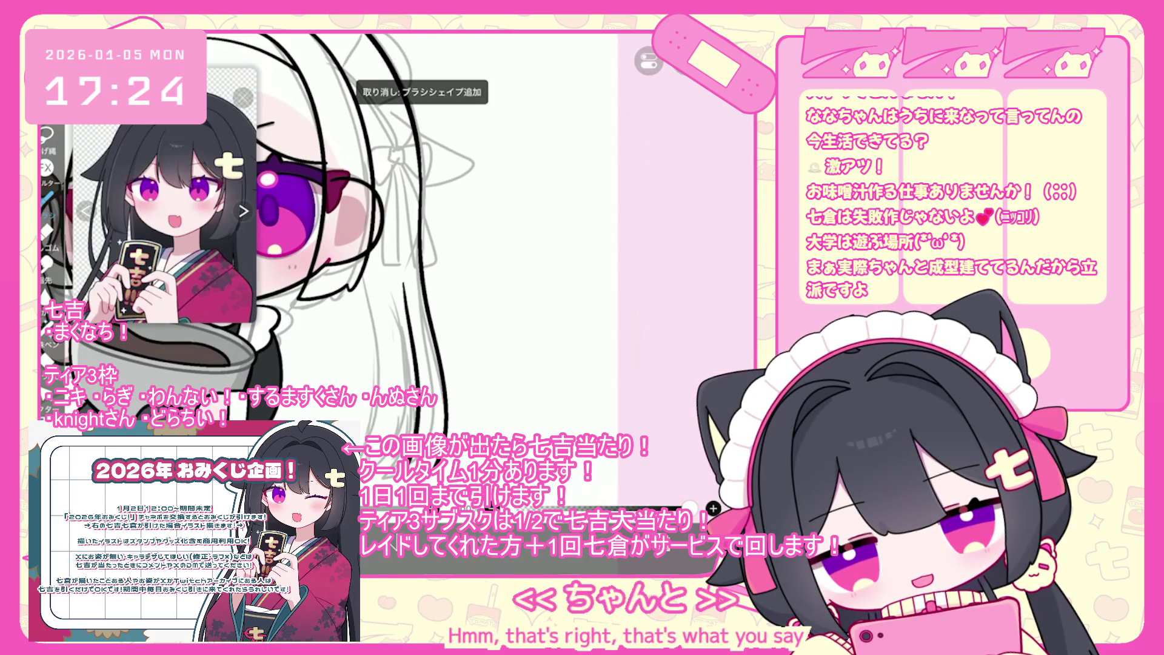
key("ctrl+z")
Step: Try strand lines down the hair, undo the shorter one, and draw a dark strand
left_click_drag(396, 271, 423, 396)
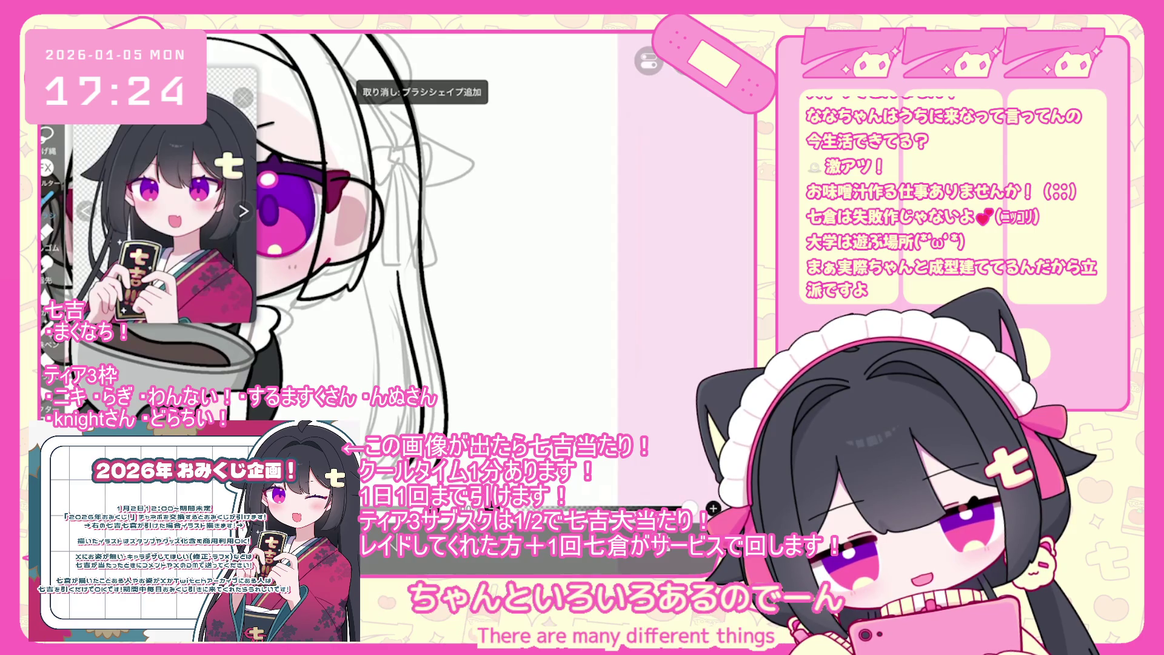
left_click_drag(399, 304, 411, 388)
key("ctrl+z")
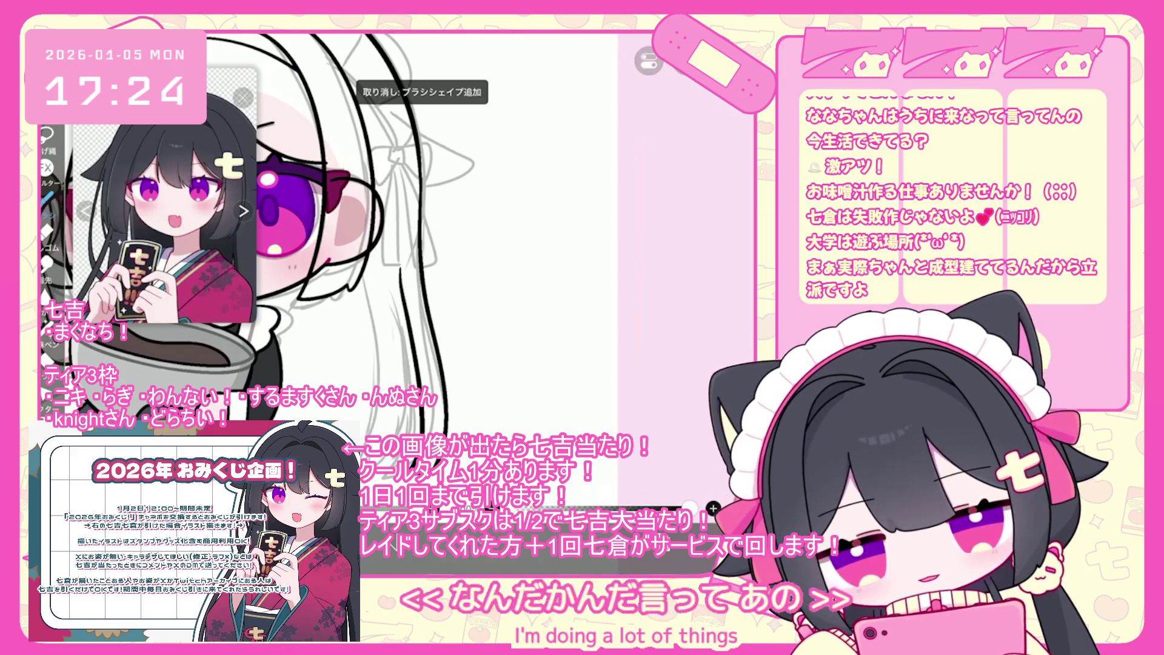
scroll(279, 236, "up", 2)
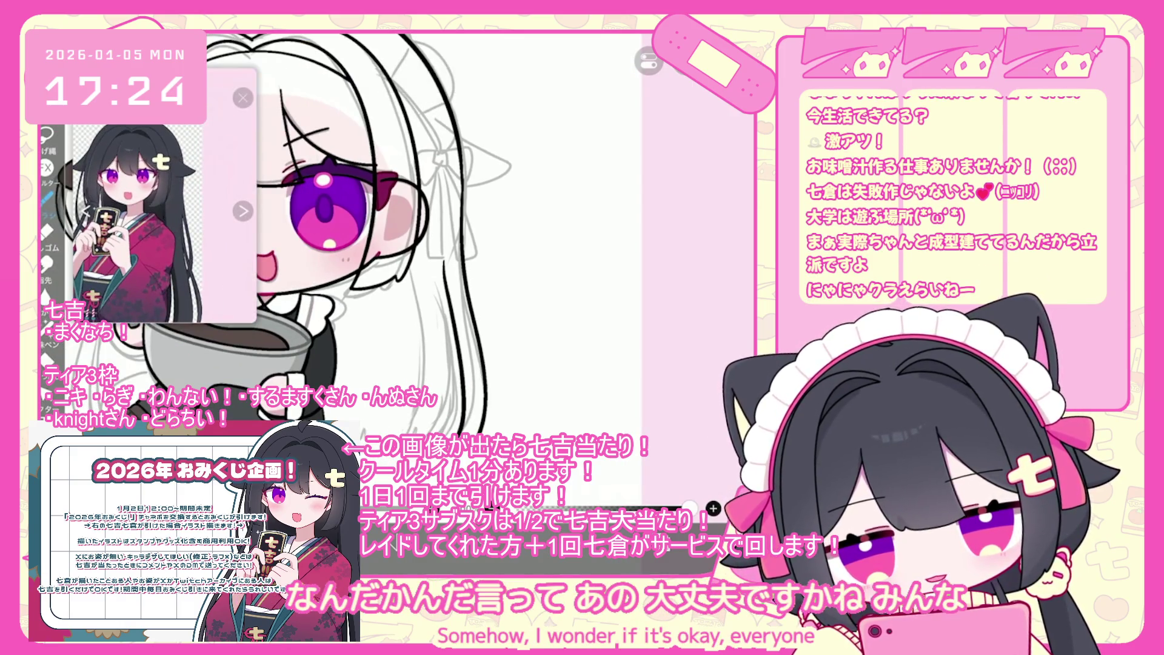
left_click_drag(441, 276, 450, 434)
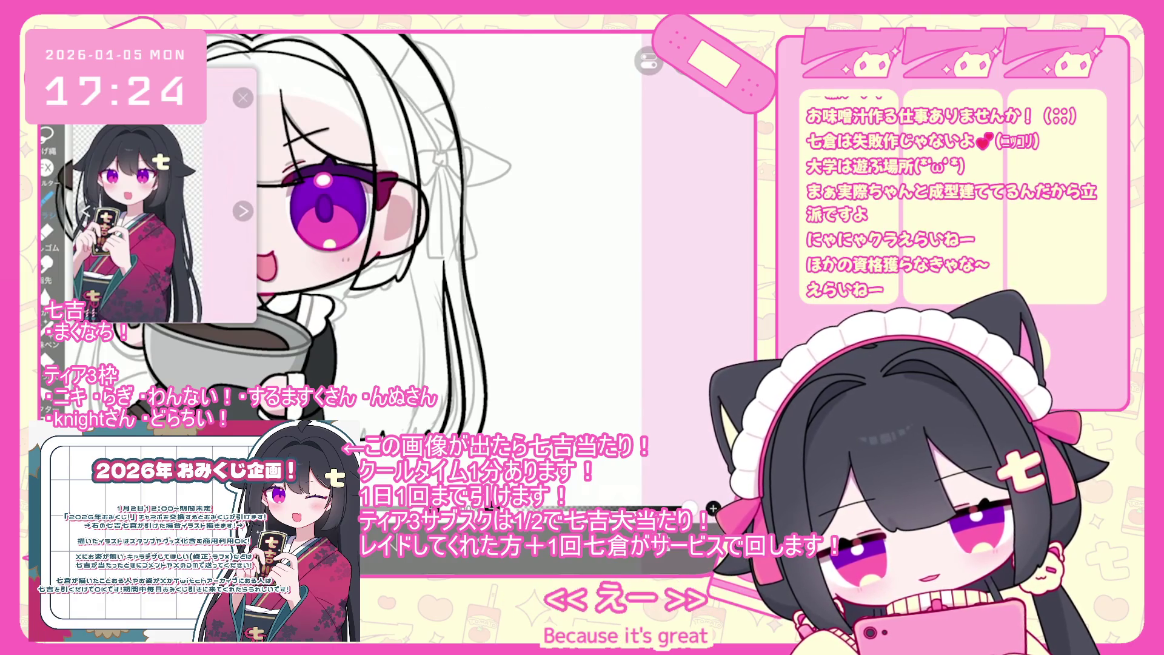
scroll(352, 266, "down", 3)
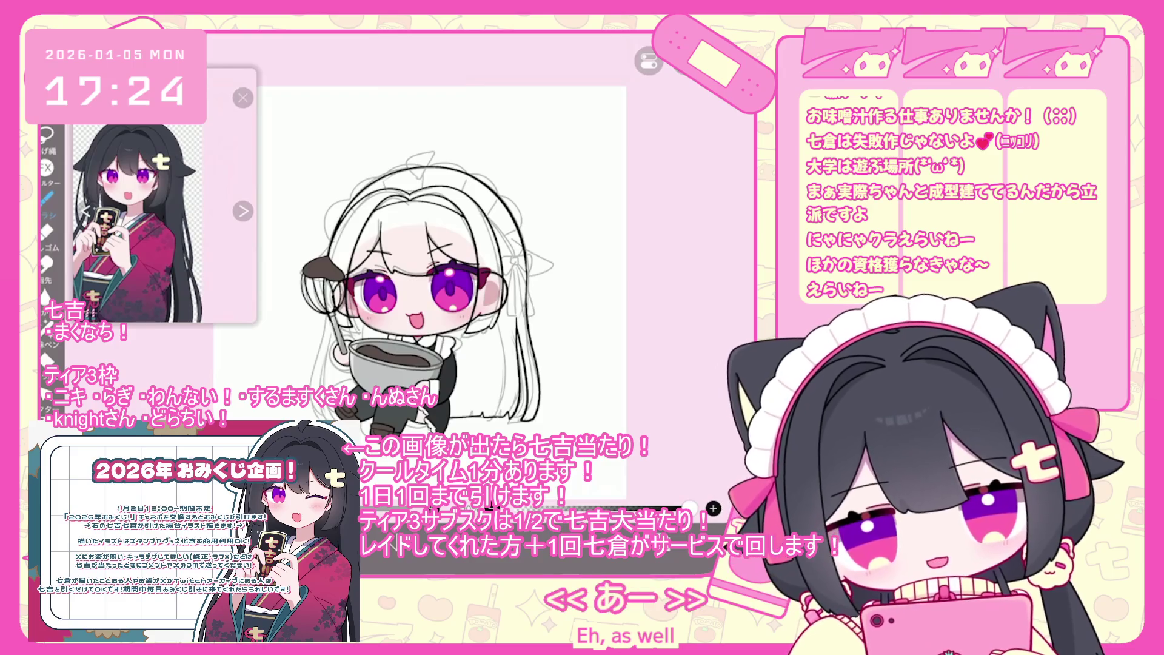
scroll(567, 343, "up", 3)
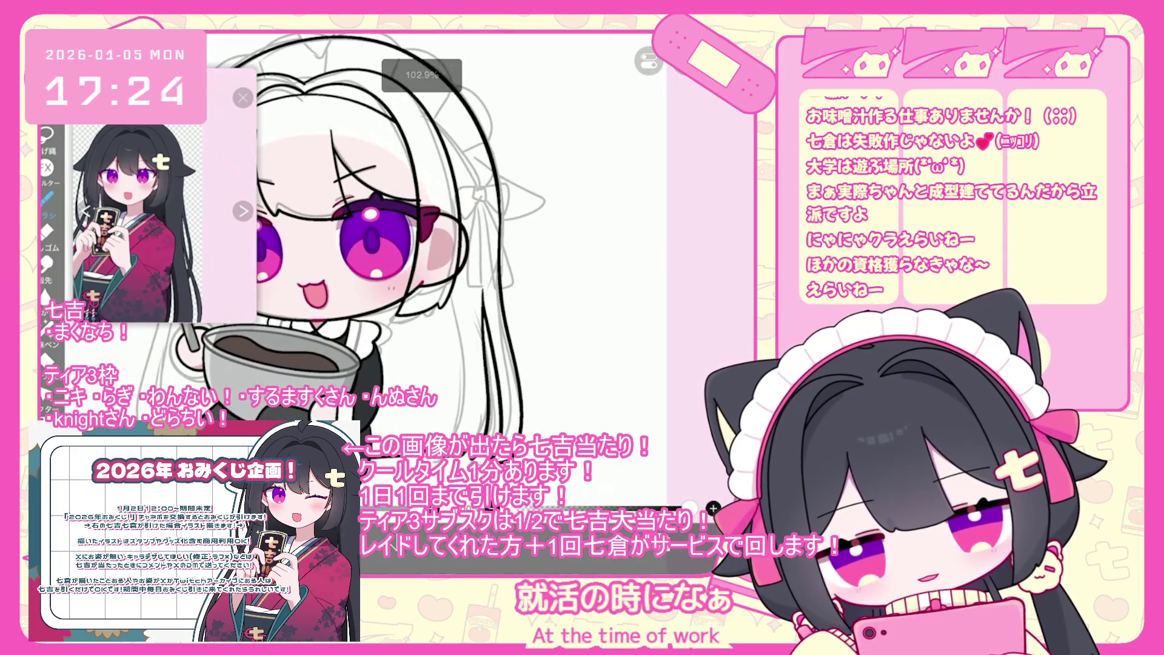
Step: Undo the strand strokes and a trial short line drawn in the hair
key("ctrl+z")
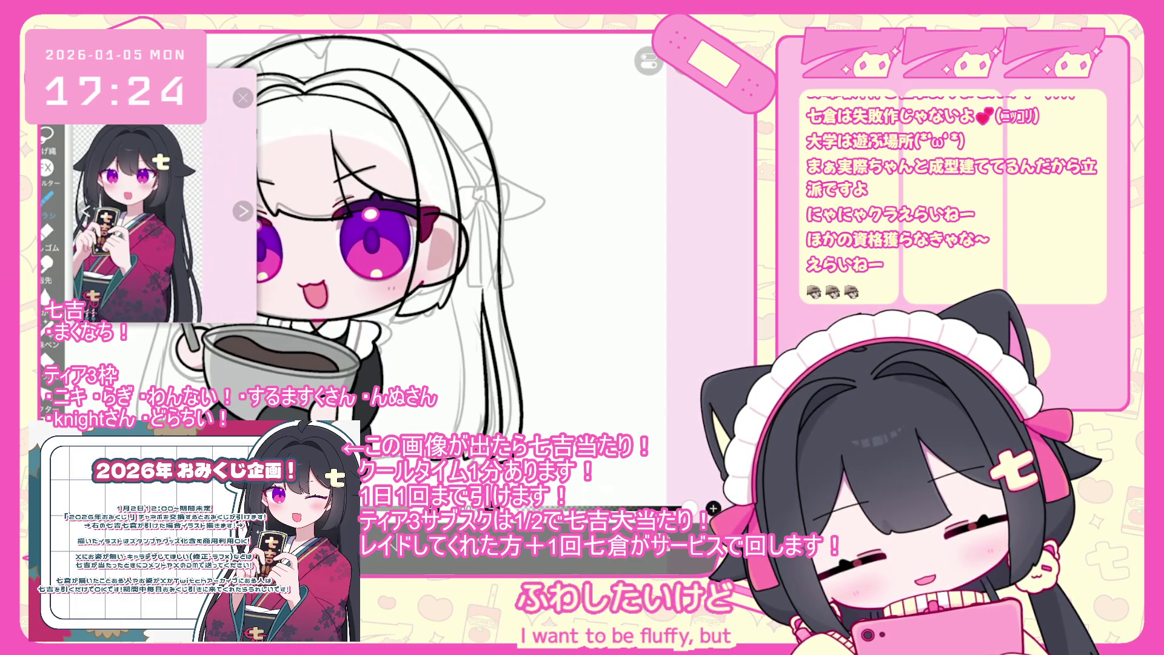
key("ctrl+z")
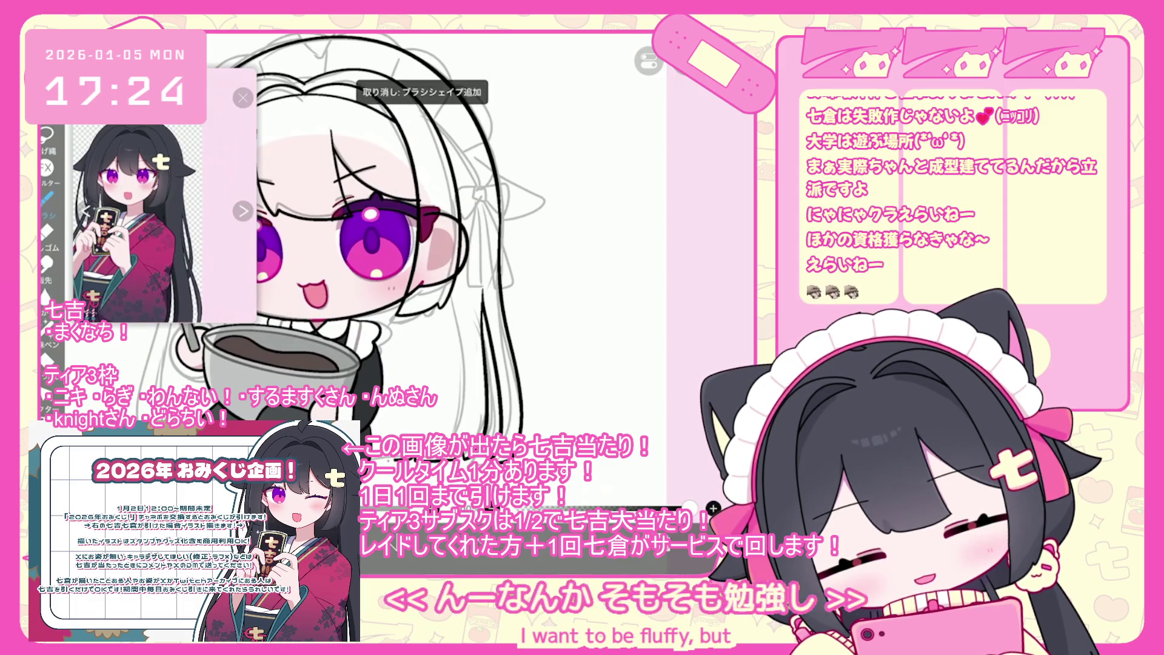
key("ctrl+z")
left_click_drag(485, 402, 464, 453)
key("ctrl+z")
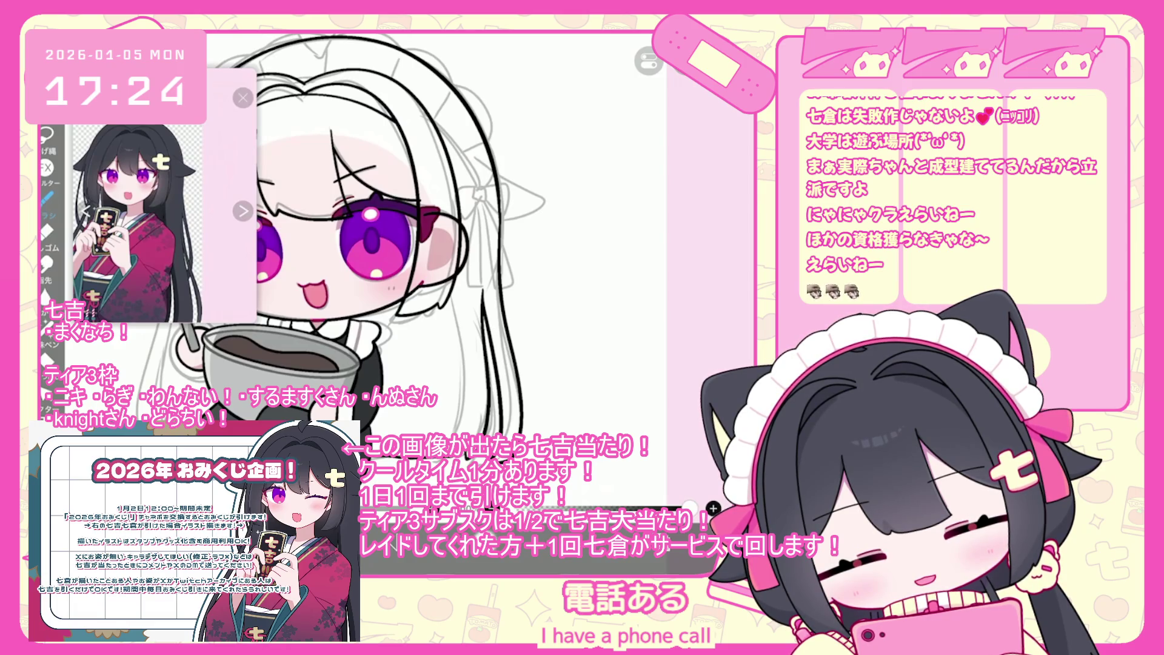
key("ctrl+z")
key("ctrl+z")
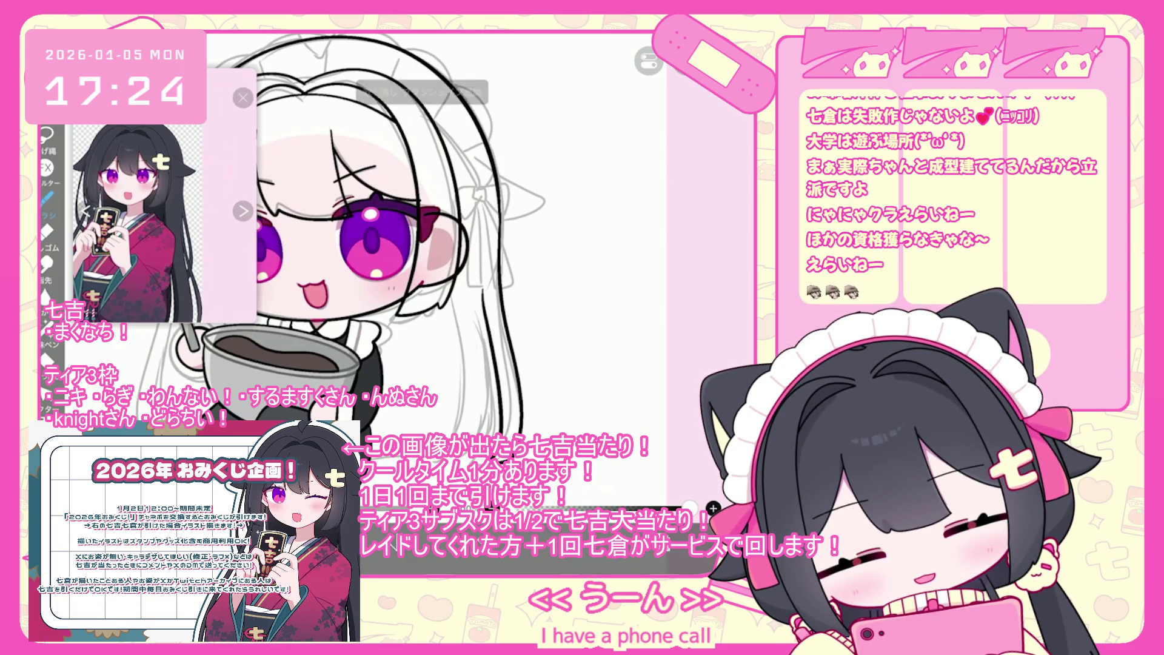
scroll(340, 243, "up", 2)
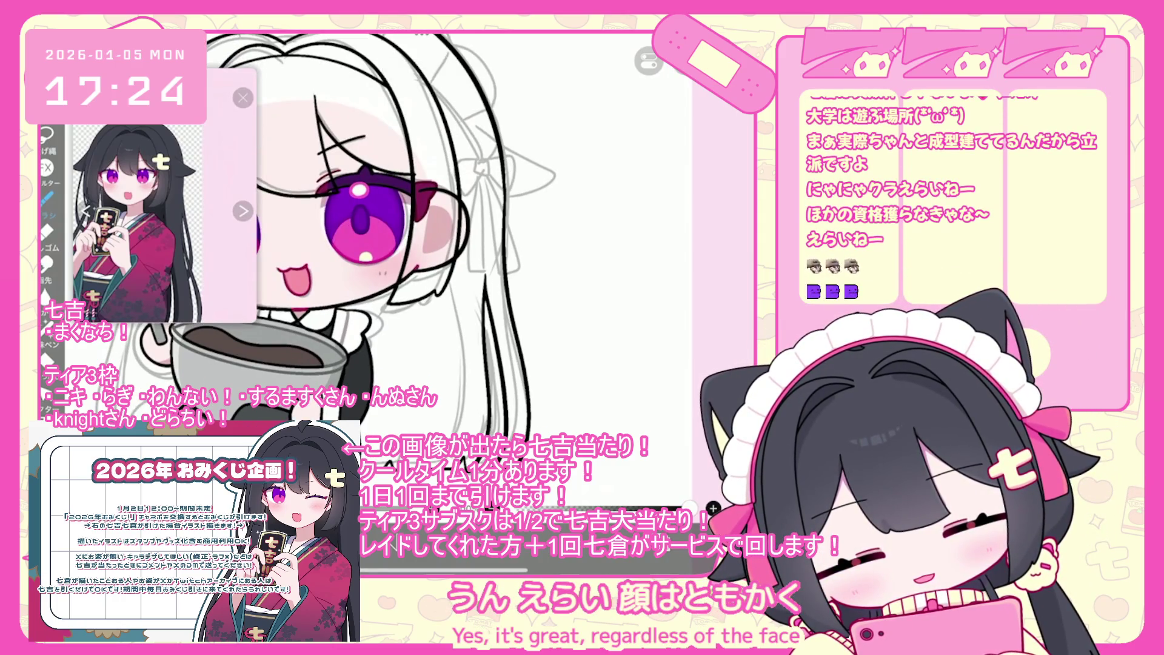
scroll(388, 243, "down", 2)
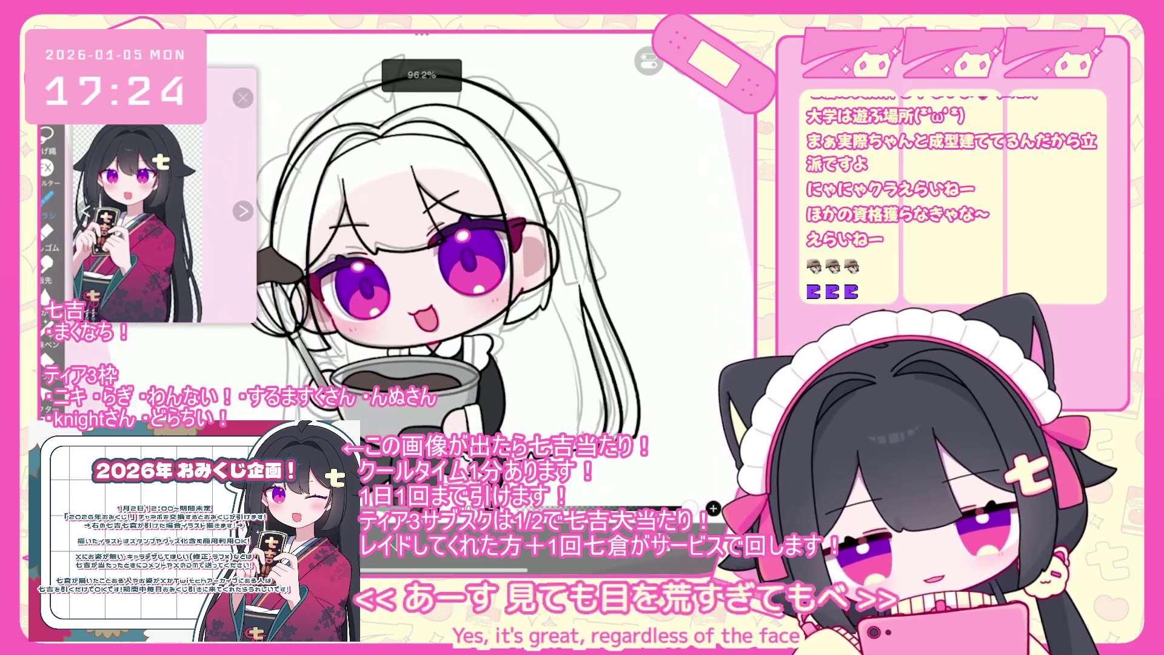
scroll(464, 259, "down", 1)
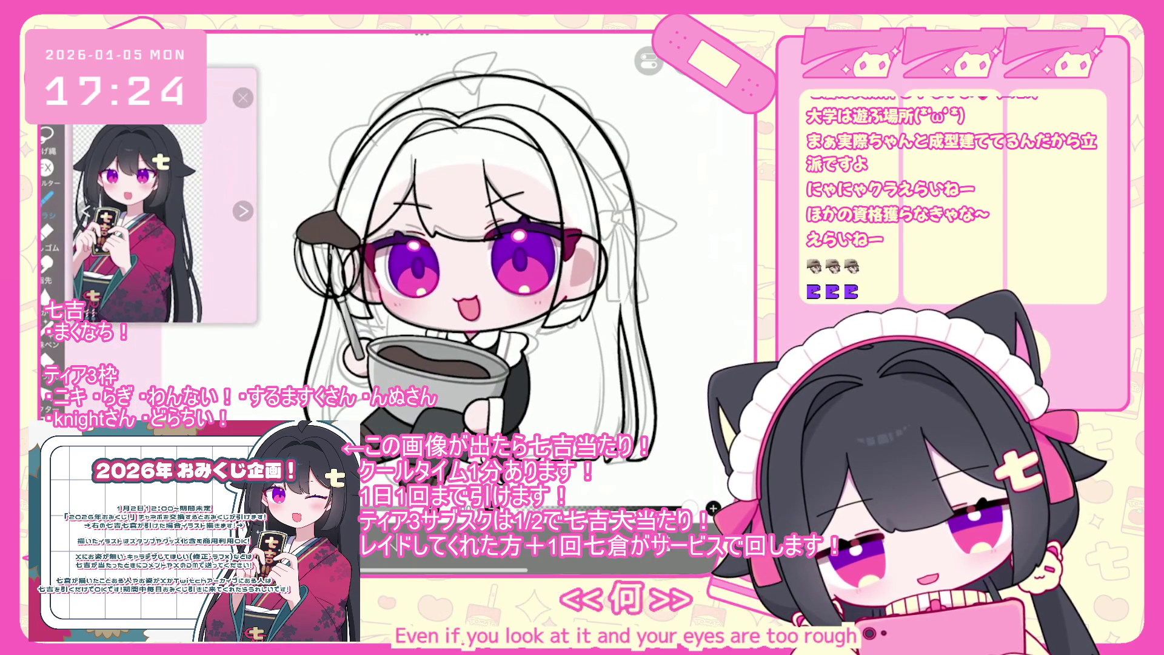
Step: Undo the remaining strokes along the hair's left edge and zoom out to the whole chibi
key("ctrl+z")
scroll(500, 258, "up", 2)
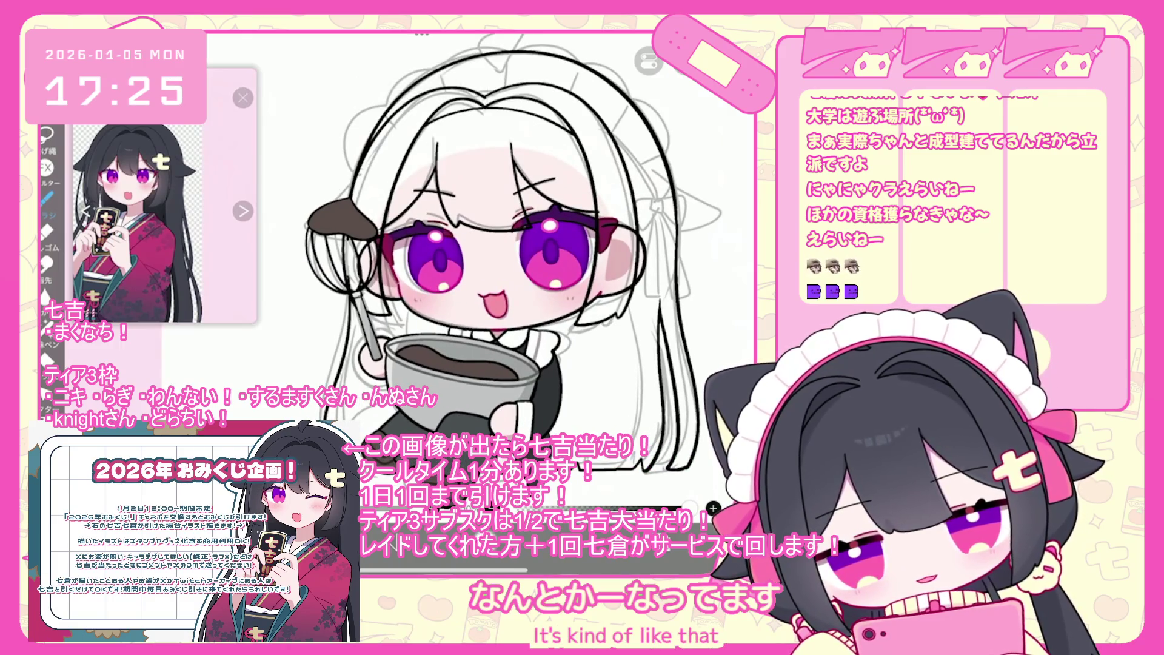
key("ctrl+z")
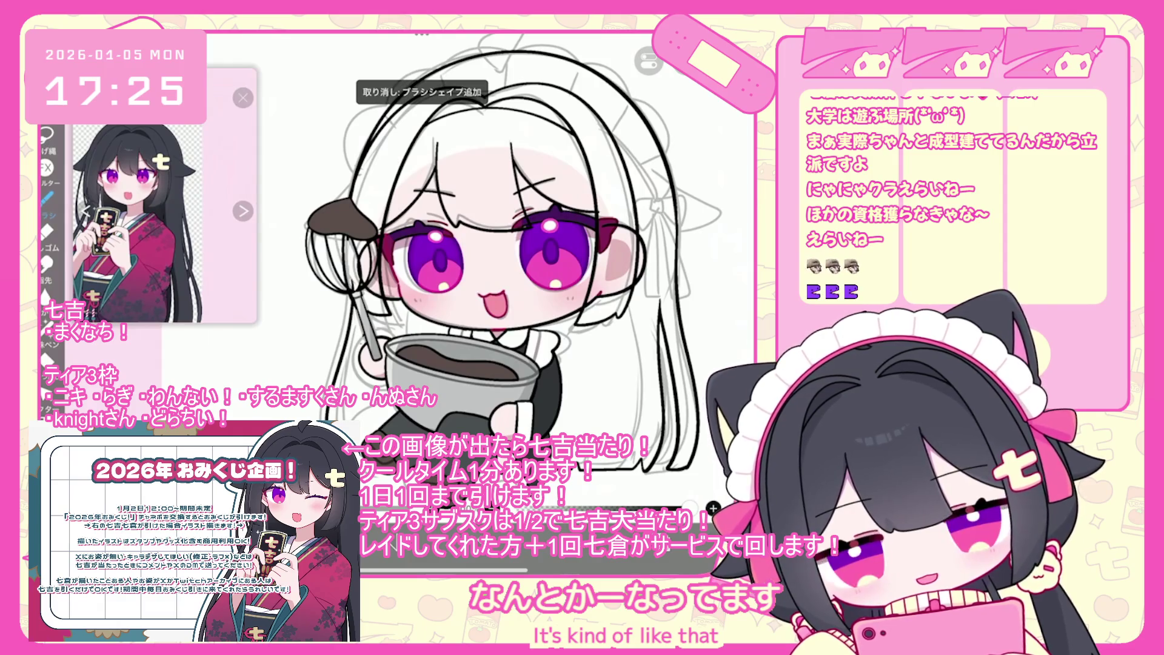
key("ctrl+z")
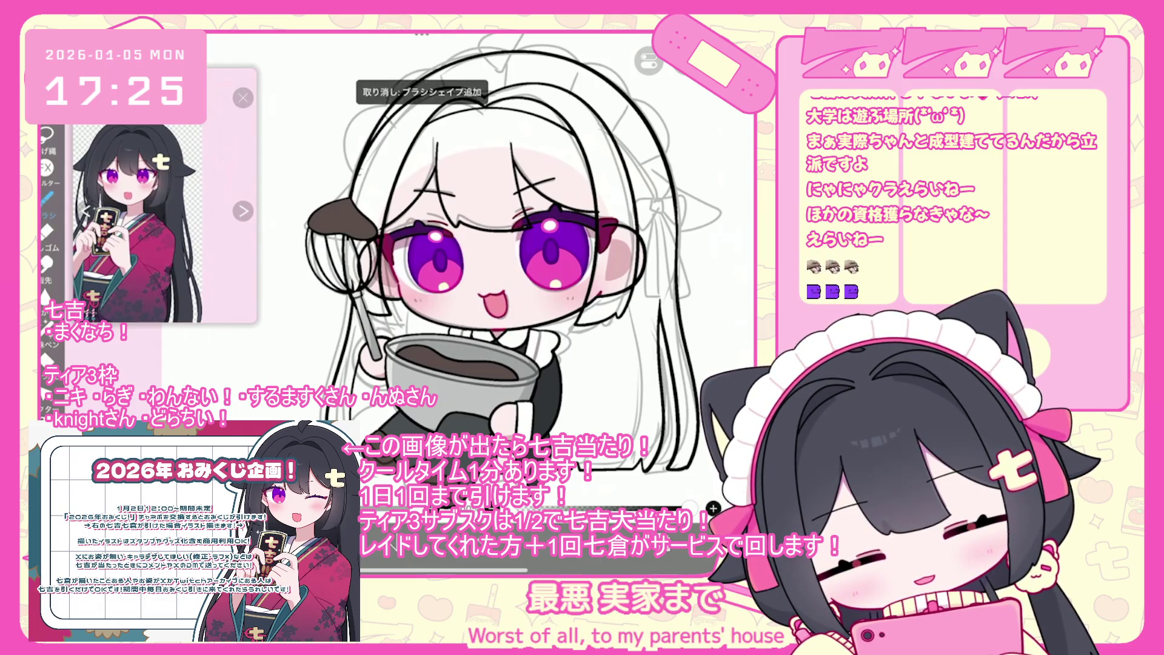
key("ctrl+z")
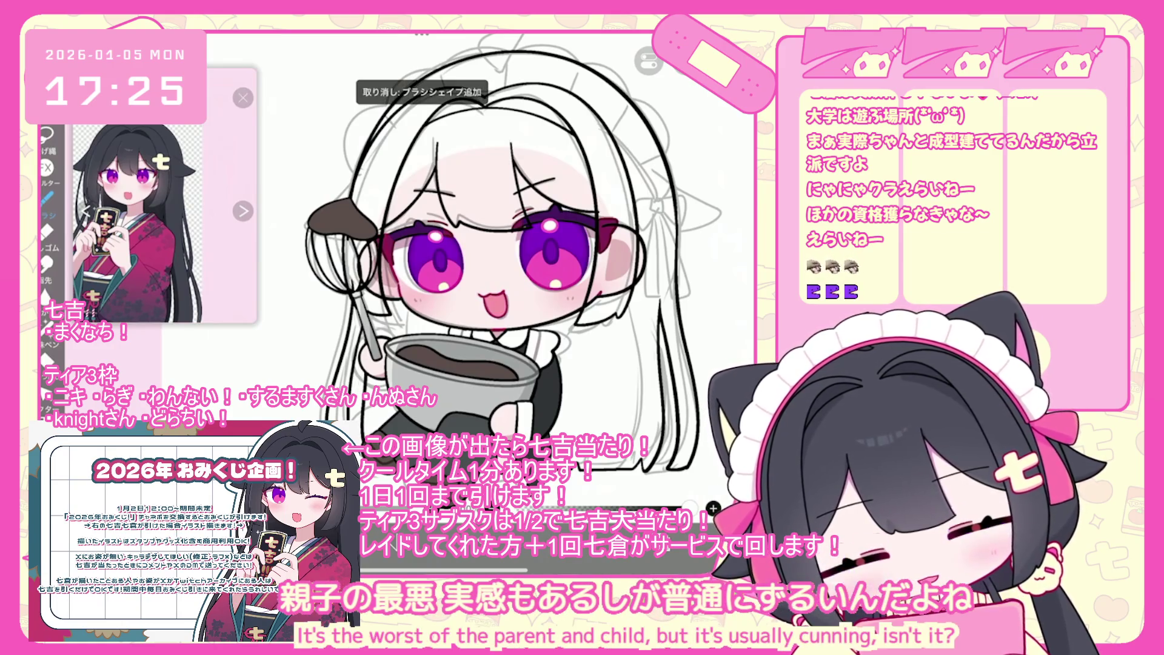
key("ctrl+z")
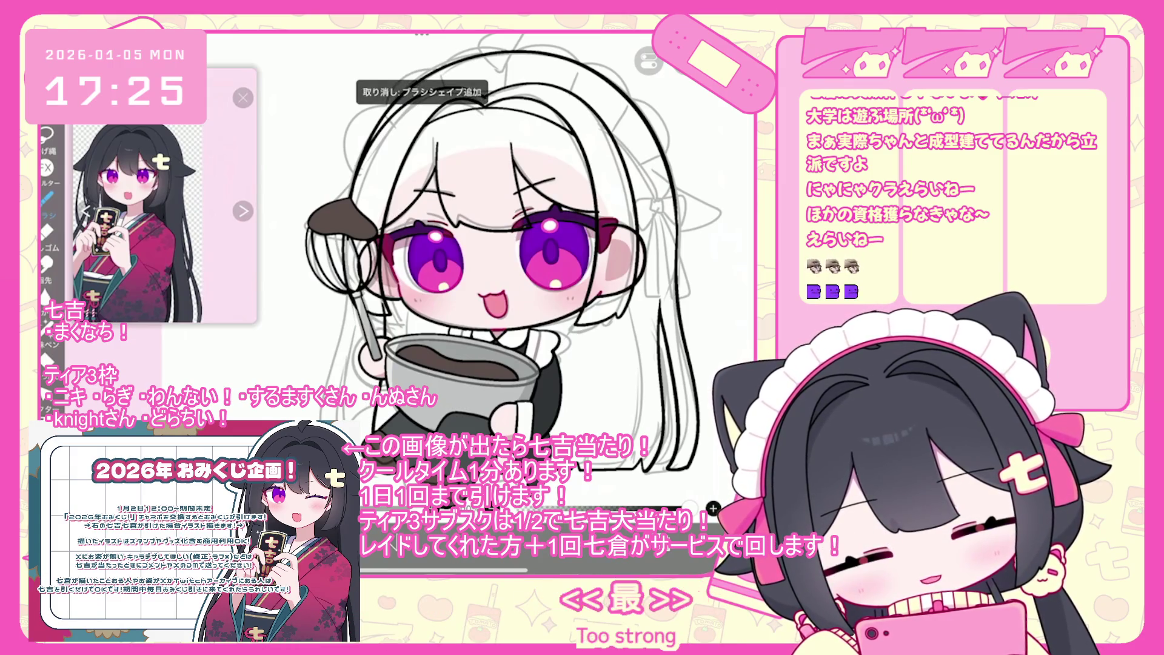
key("ctrl+z")
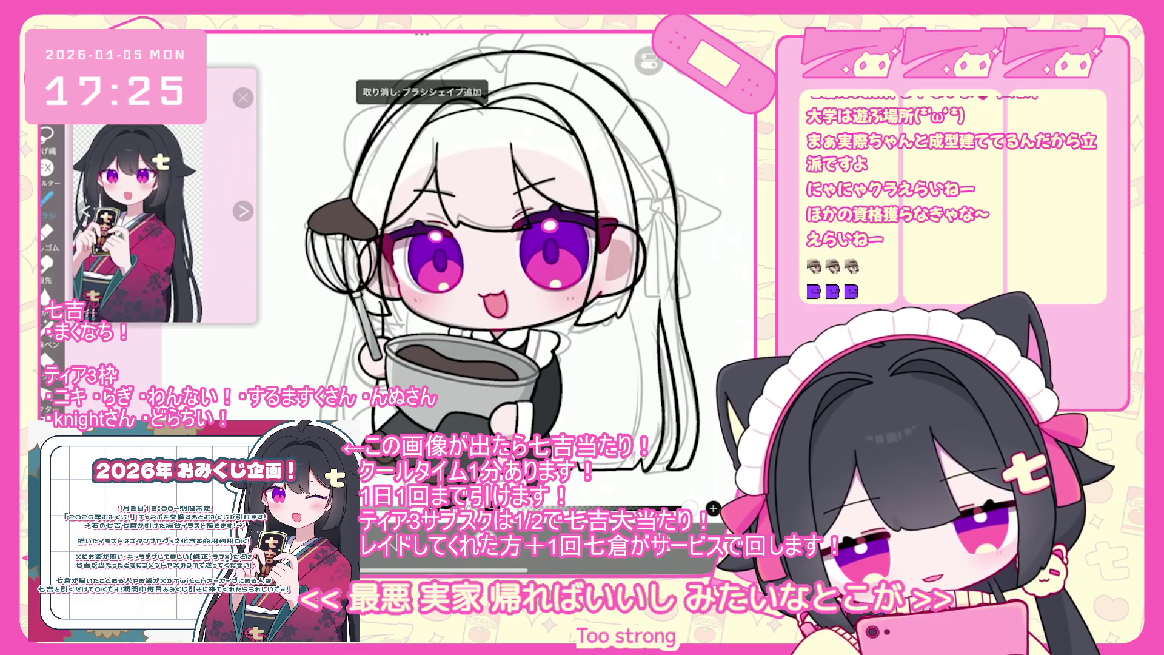
scroll(461, 254, "up", 2)
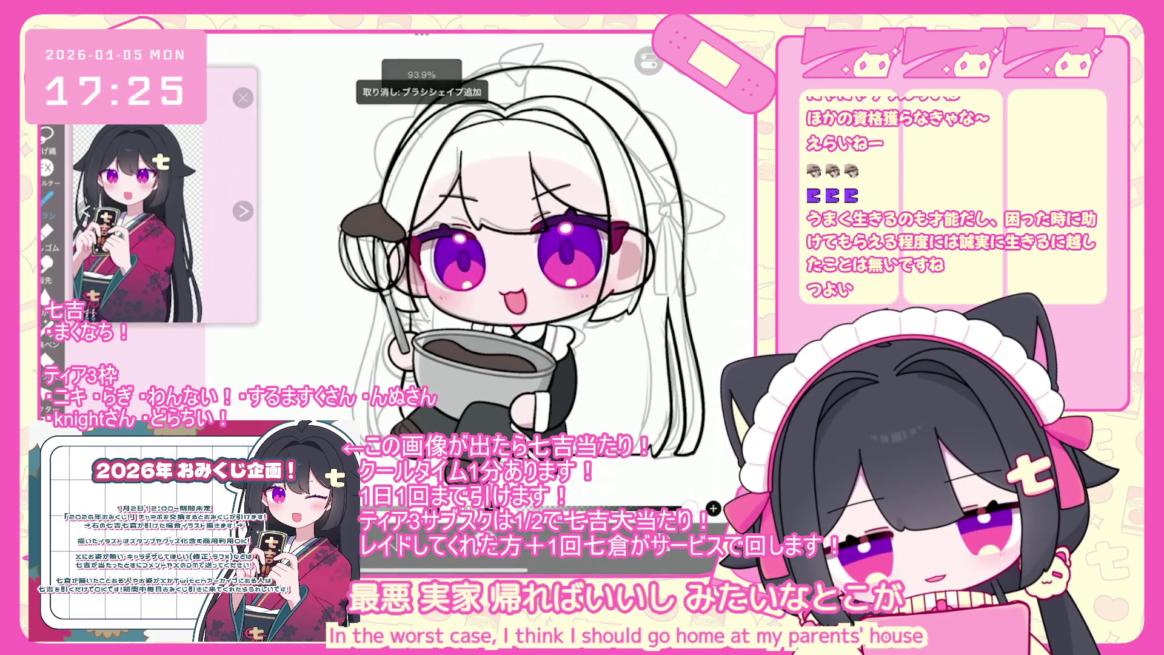
scroll(539, 279, "down", 3)
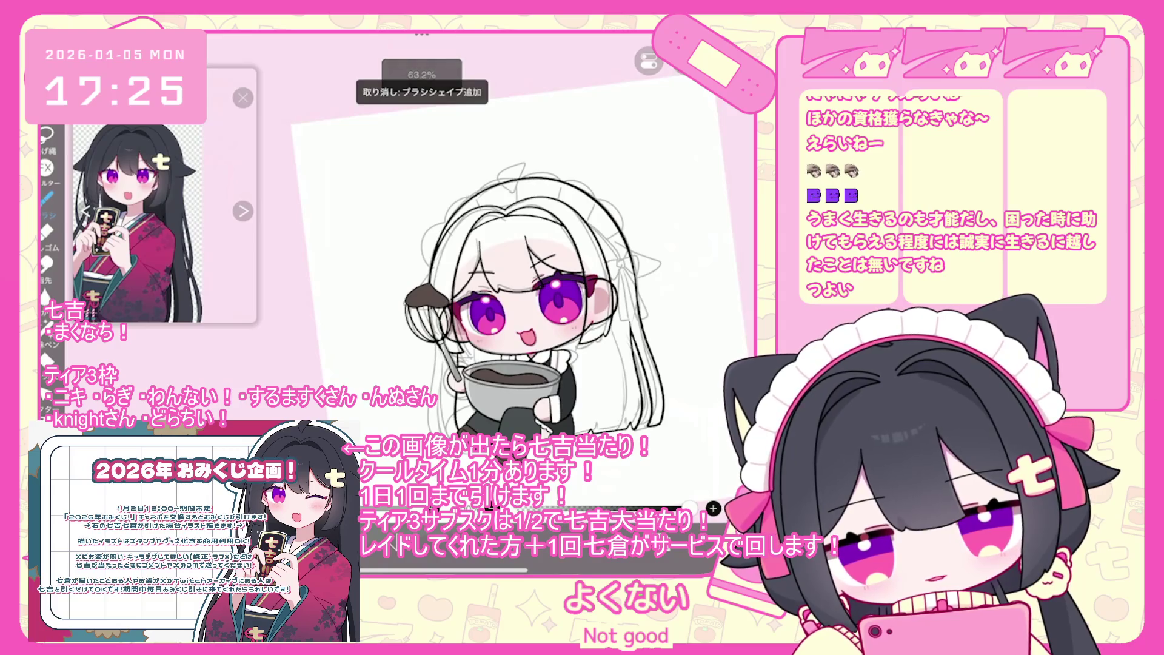
Step: Undo the faint strokes at the hair's left edge, try a long edge line, then undo it
scroll(546, 242, "up", 4)
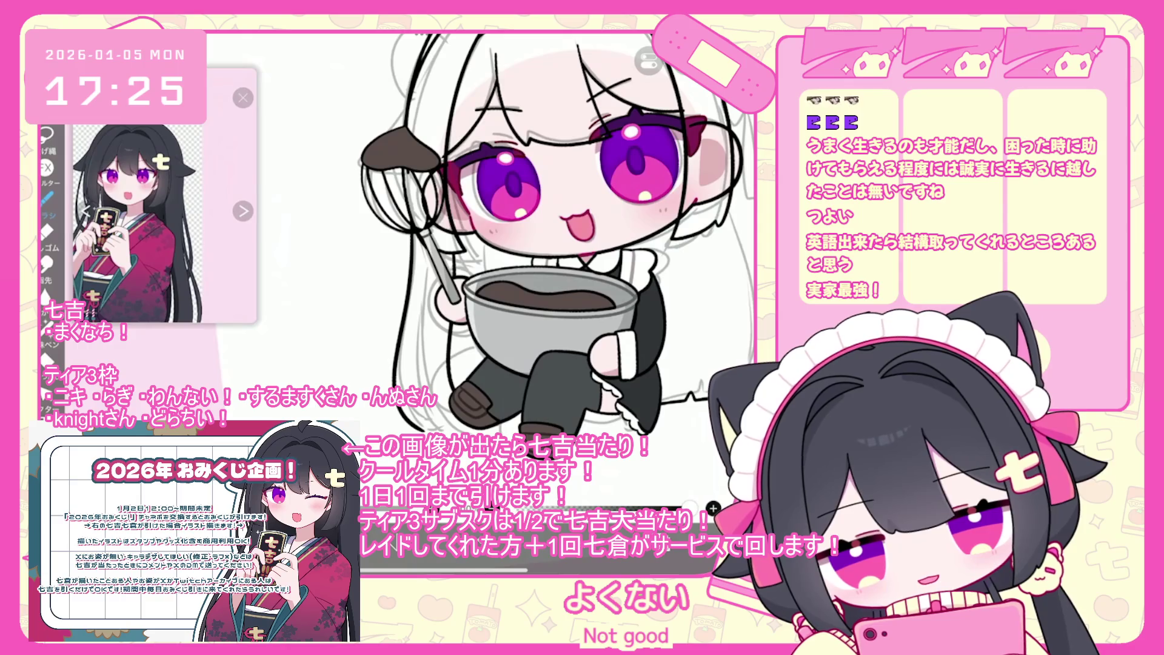
key("ctrl+z")
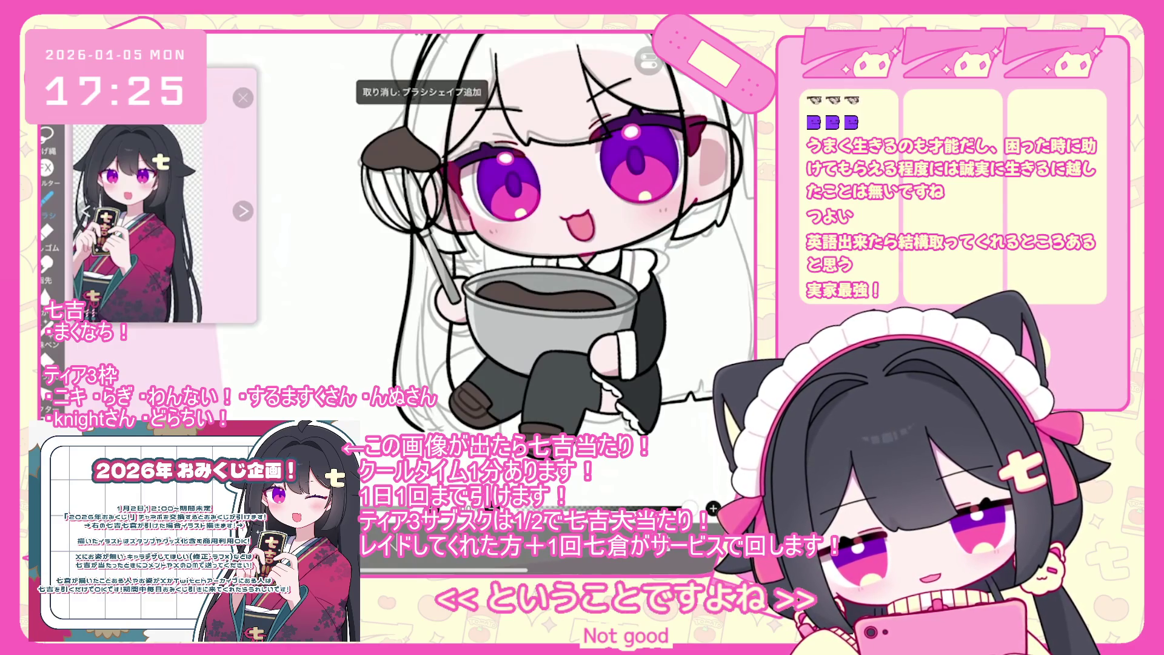
key("ctrl+z")
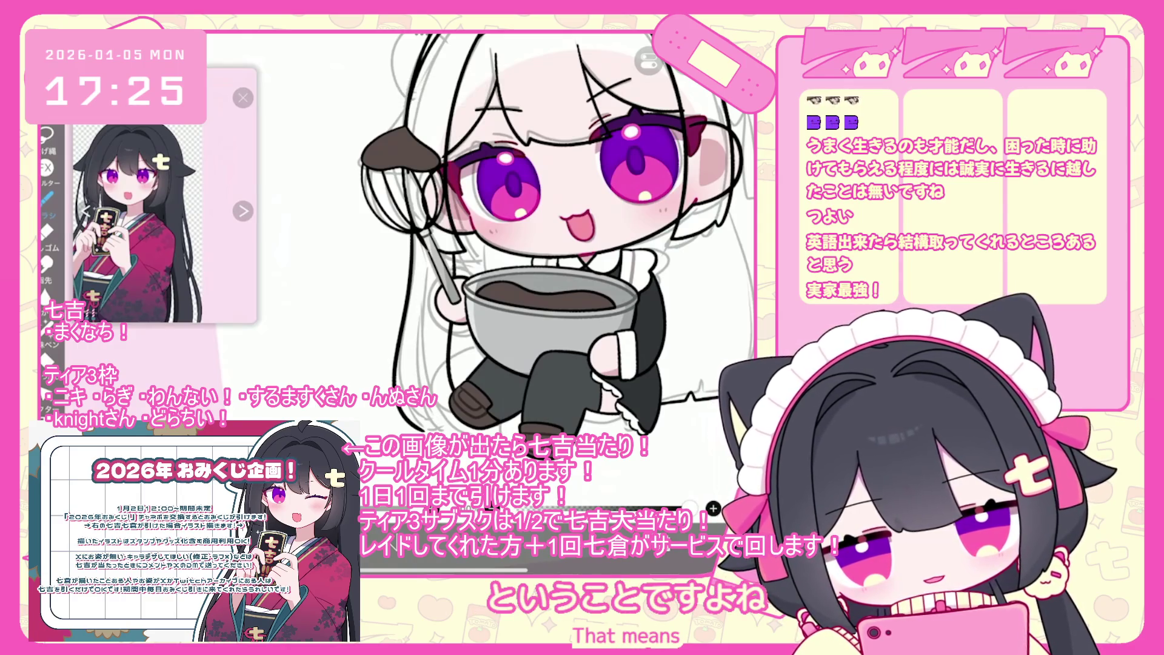
scroll(546, 243, "up", 5)
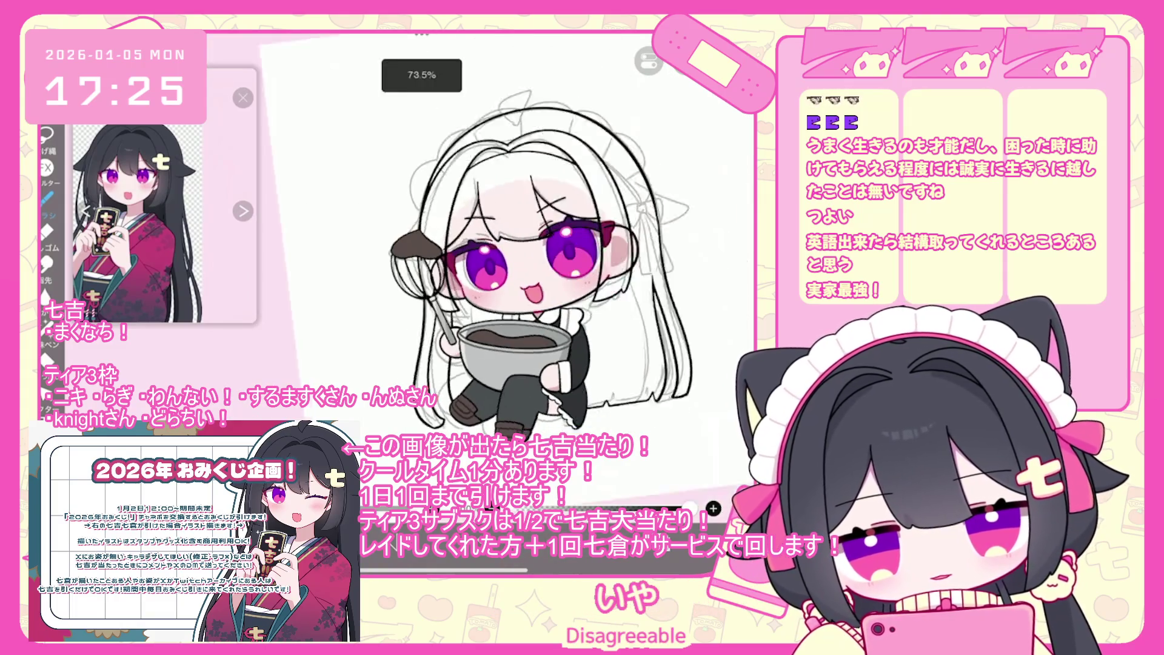
key("ctrl+z")
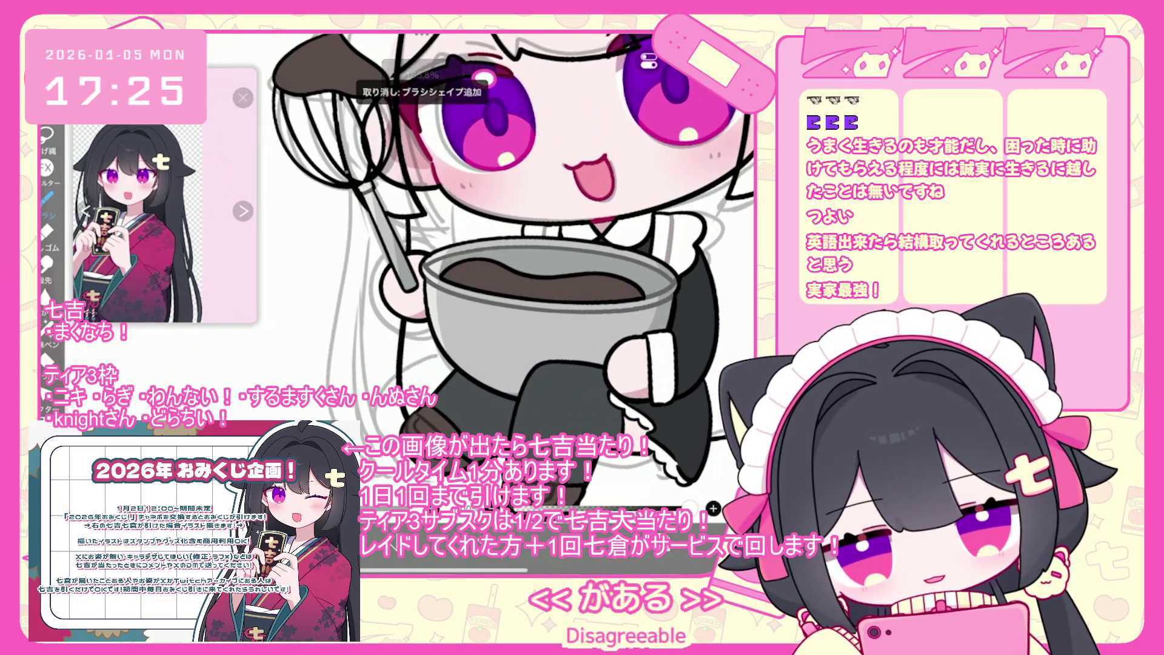
left_click_drag(348, 233, 315, 409)
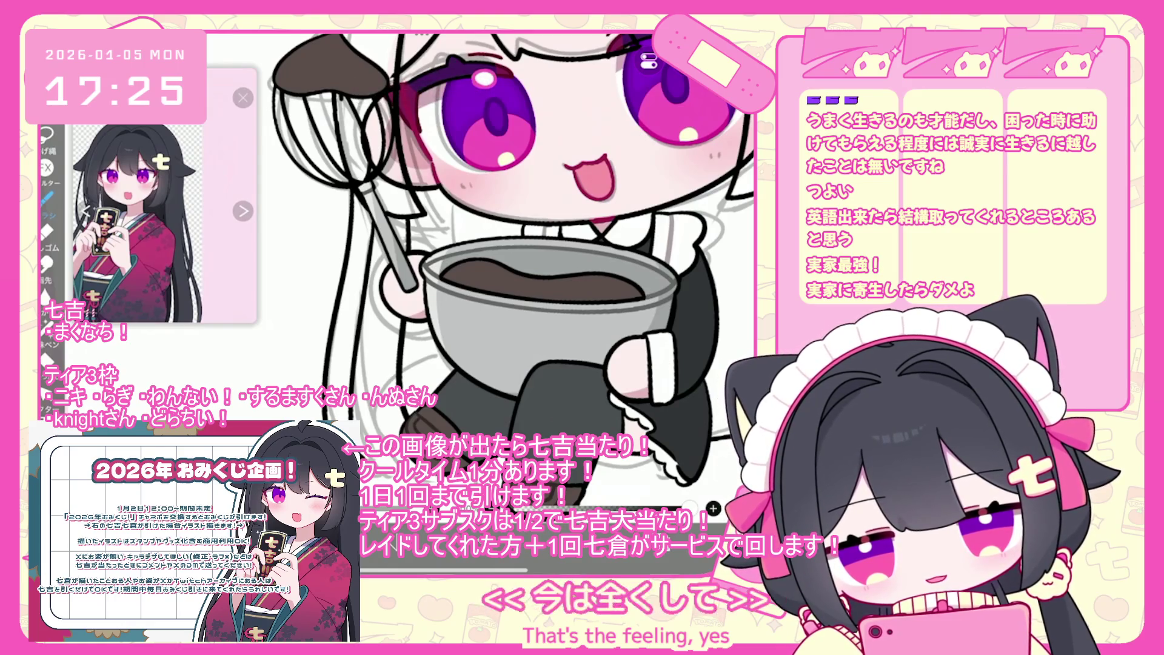
key("ctrl+z")
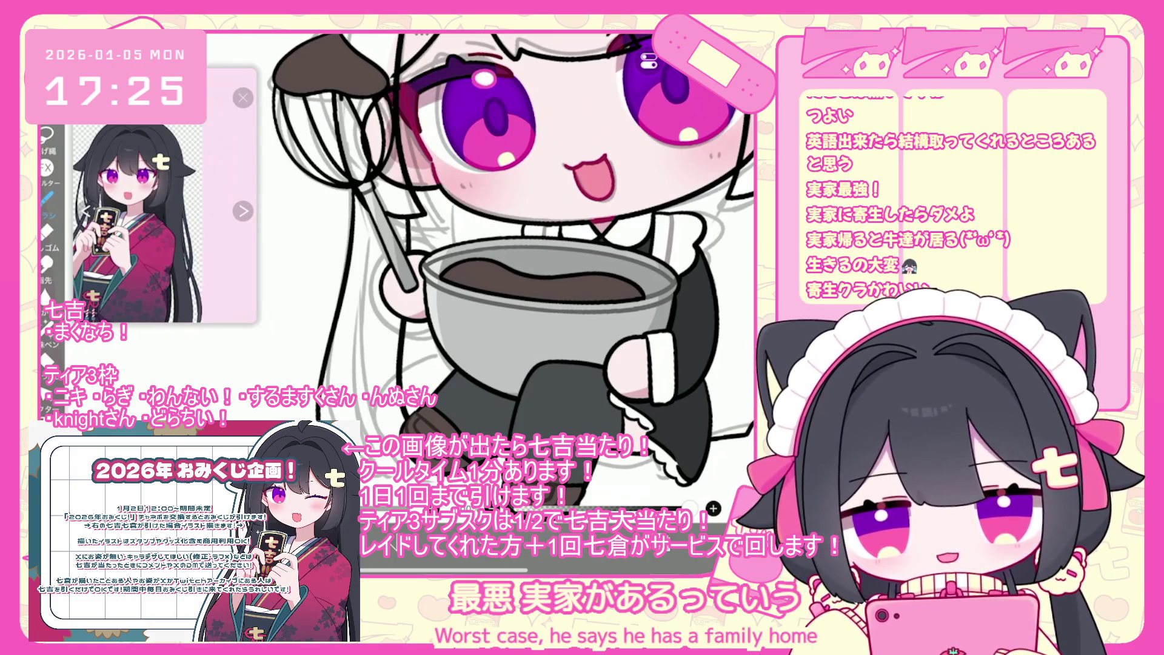
key("ctrl+z")
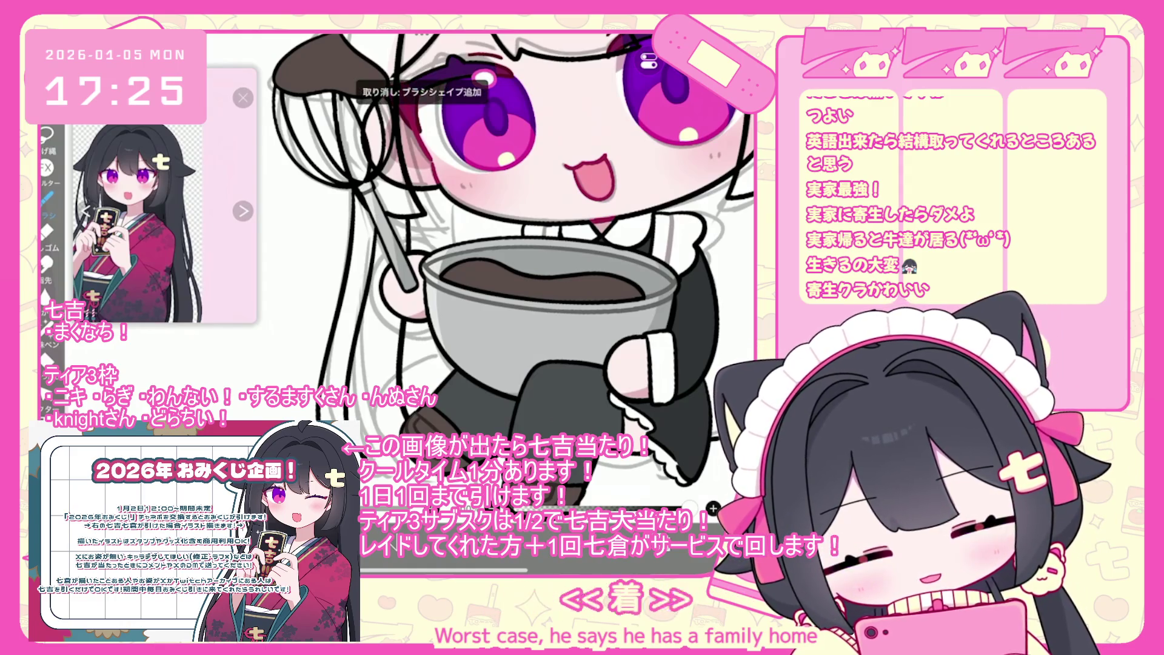
scroll(510, 273, "down", 5)
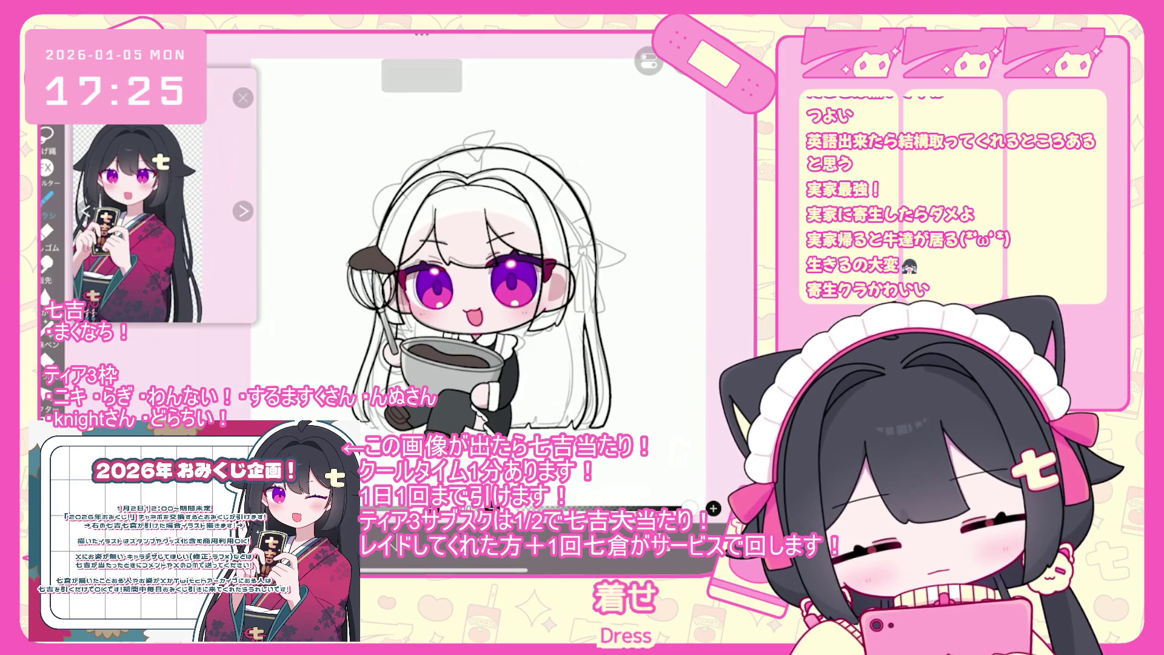
Step: Undo the two latest strokes on the right ear's outline
scroll(479, 285, "up", 3)
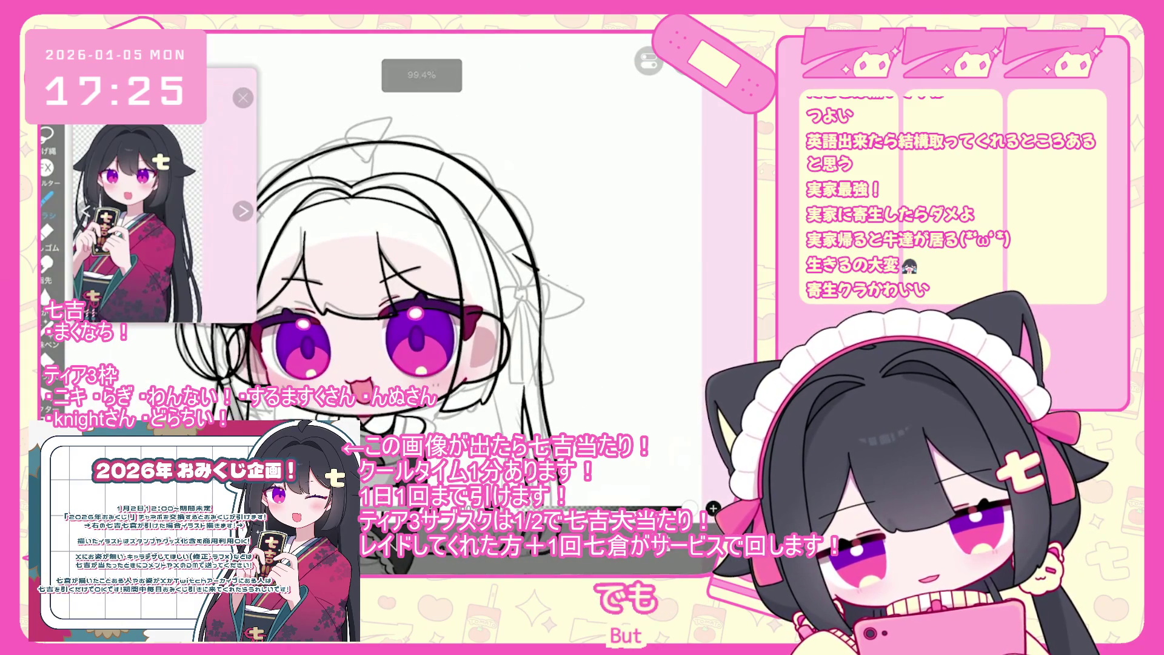
key("ctrl+z")
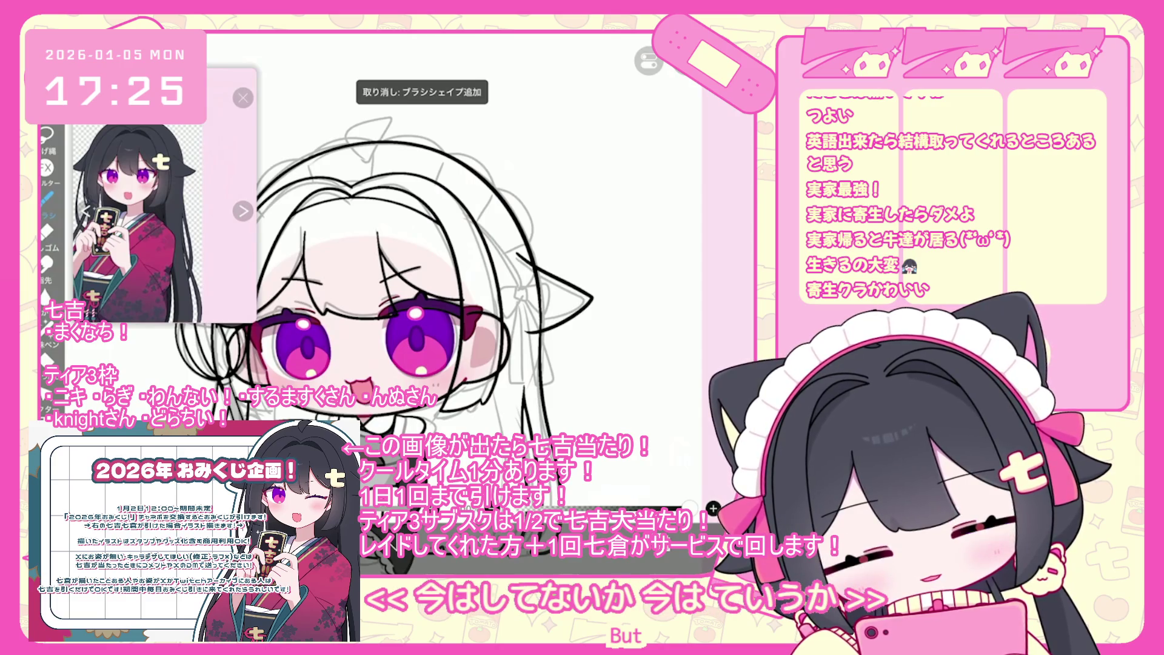
key("ctrl+z")
scroll(348, 284, "up", 1)
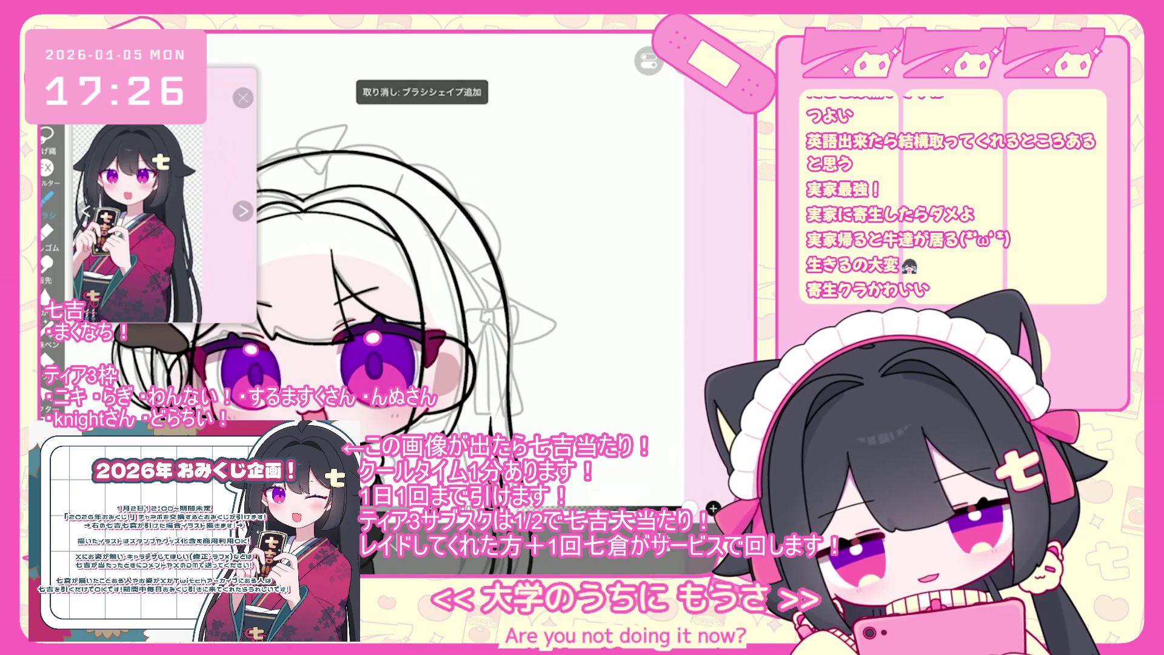
scroll(358, 285, "down", 1)
Step: Zoom in and bring up the line endpoint options, then begin a freehand selection
scroll(485, 322, "up", 1)
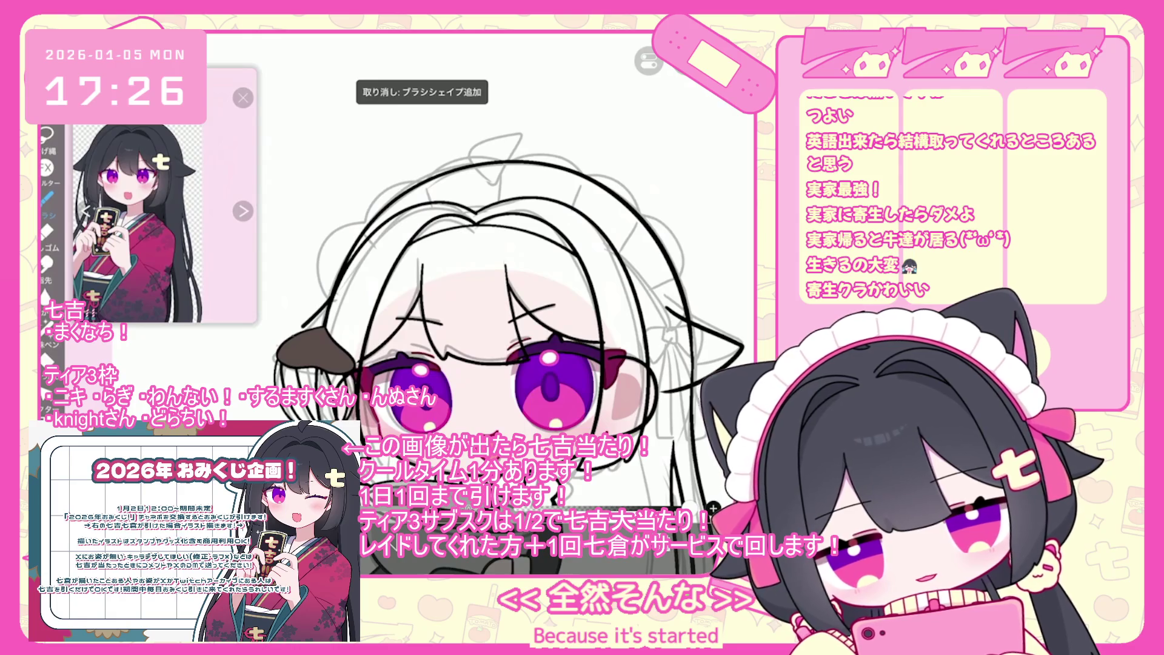
left_click(658, 497)
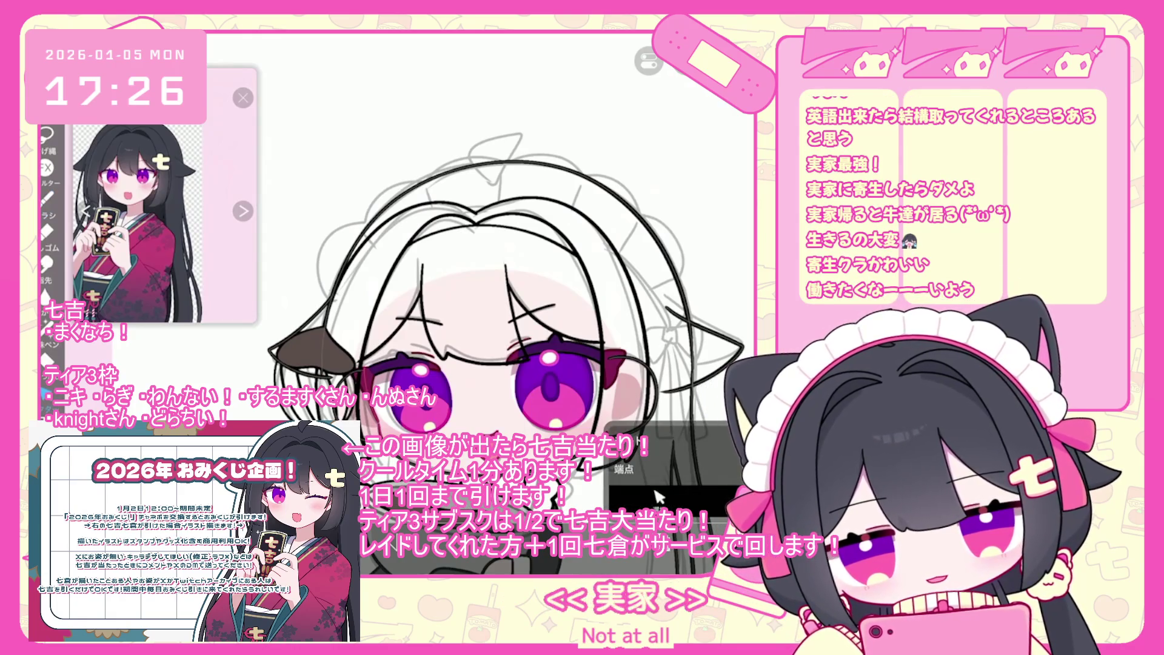
scroll(297, 412, "up", 2)
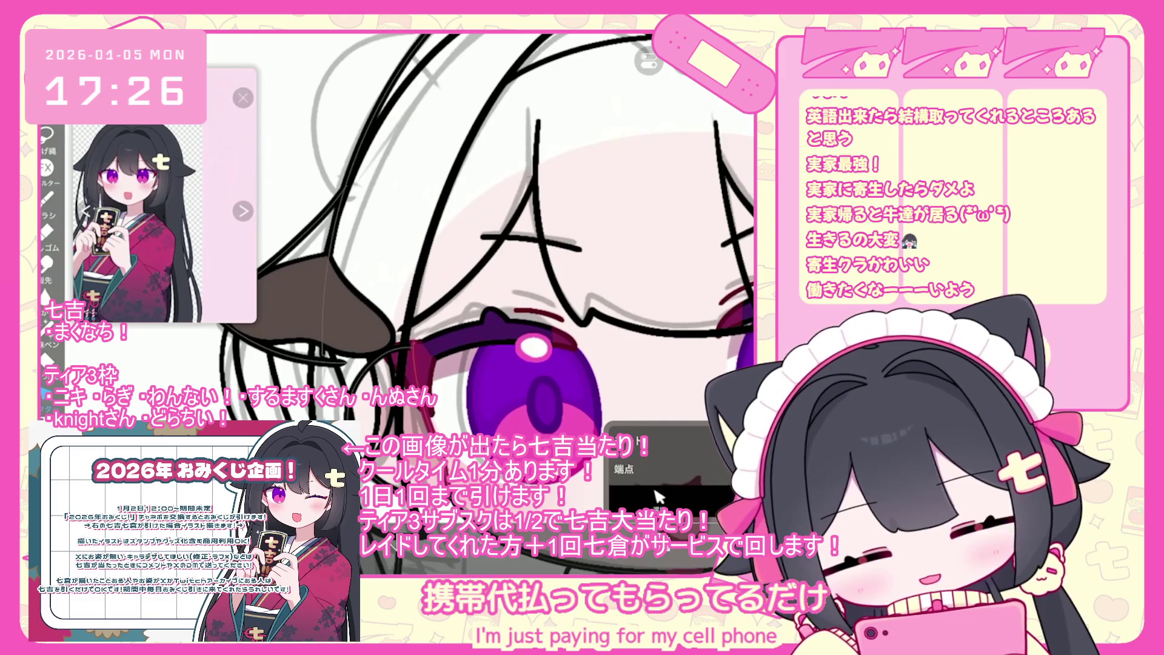
left_click(658, 498)
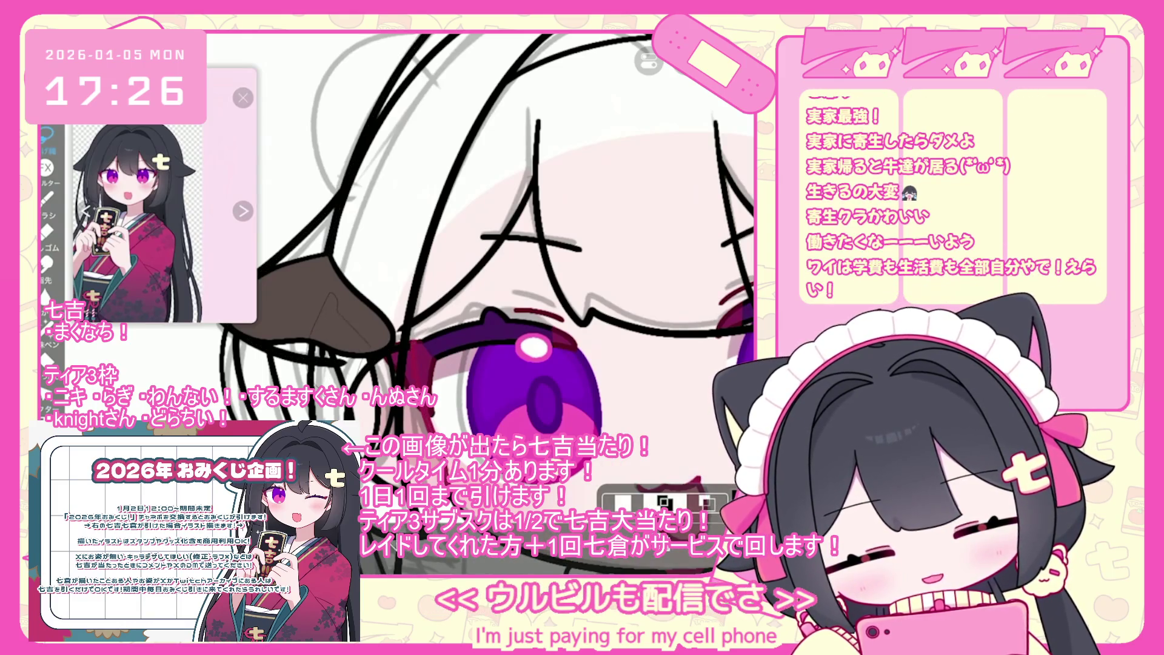
Step: Cancel the freehand selection, check the layer list, and undo the last vector eraser edit
key("ctrl+z")
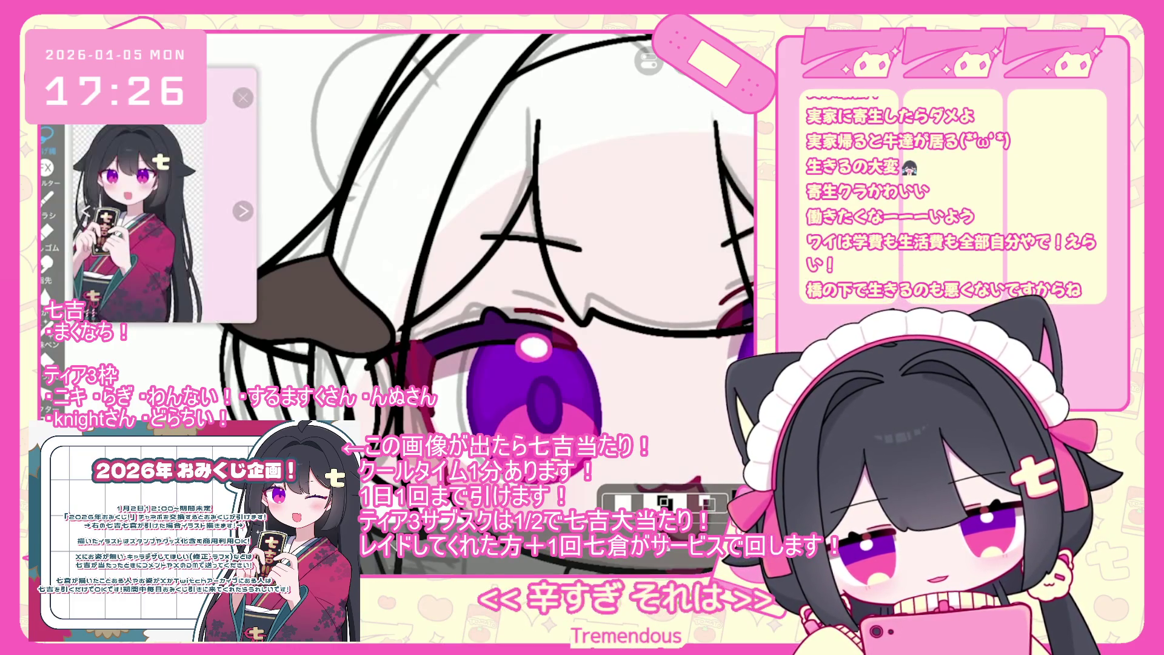
scroll(485, 243, "down", 3)
scroll(485, 243, "up", 1)
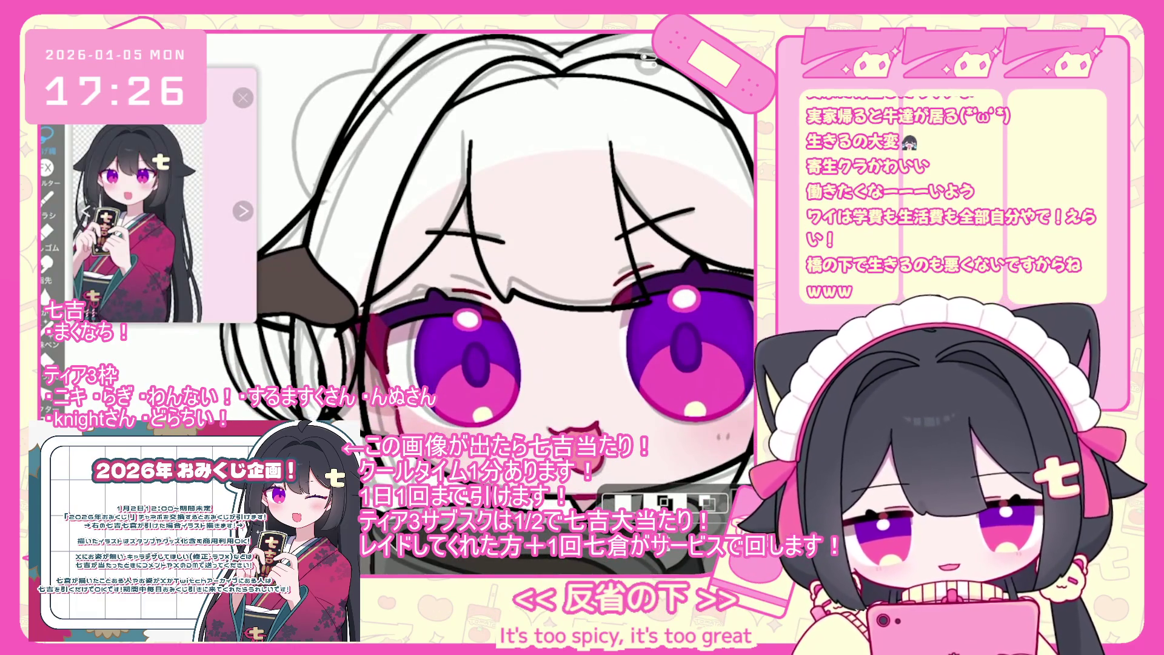
left_click(664, 502)
left_click(658, 497)
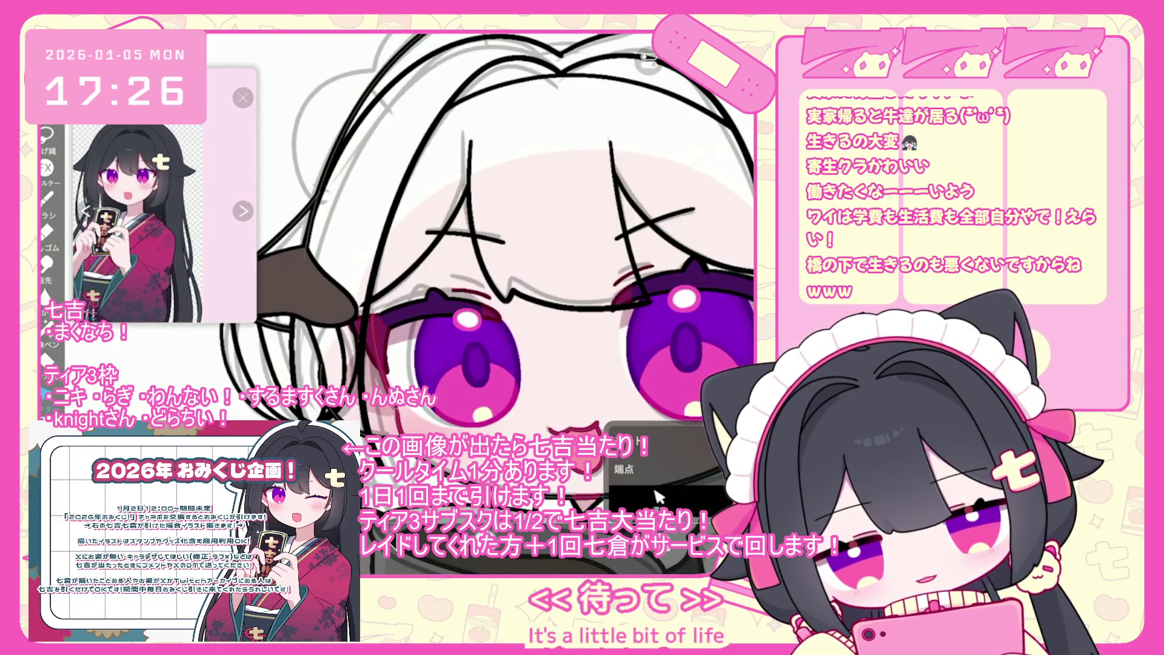
key("ctrl+z")
Step: Lasso a small area near the face, then close the layer list
left_click(658, 498)
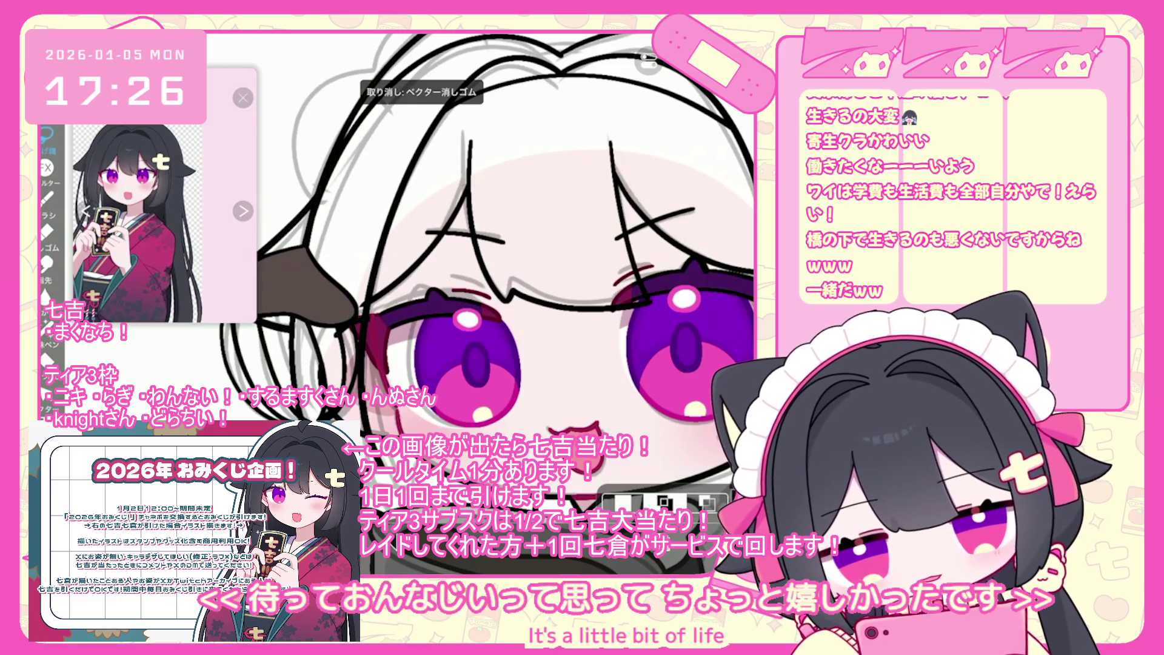
left_click_drag(367, 306, 362, 354)
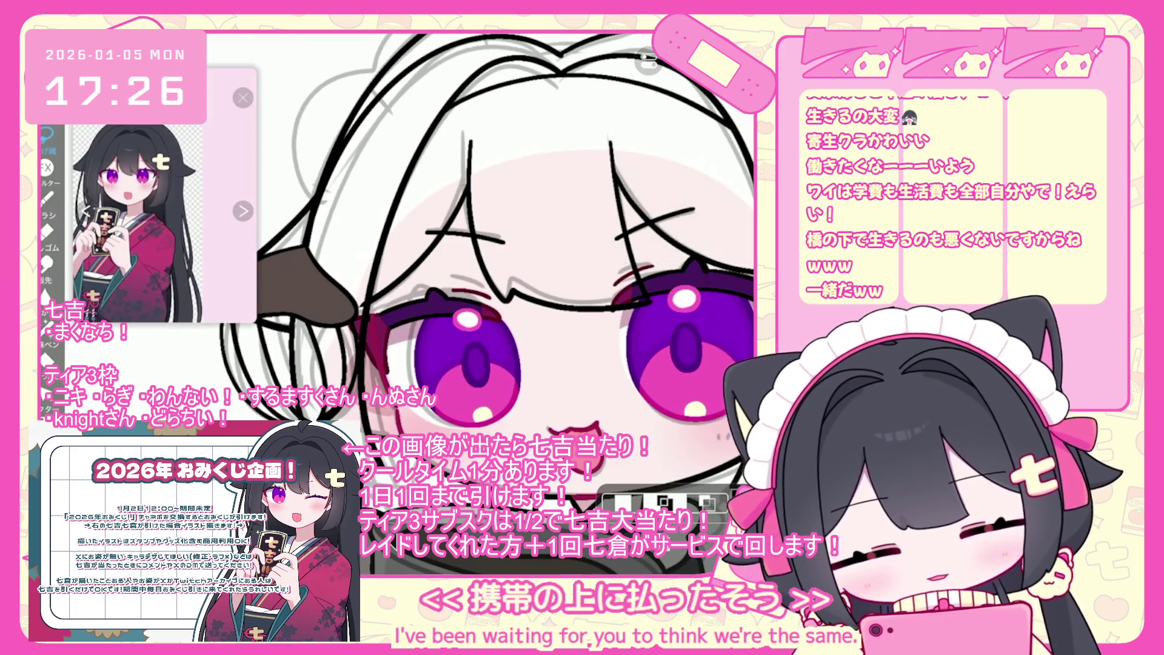
scroll(479, 273, "down", 3)
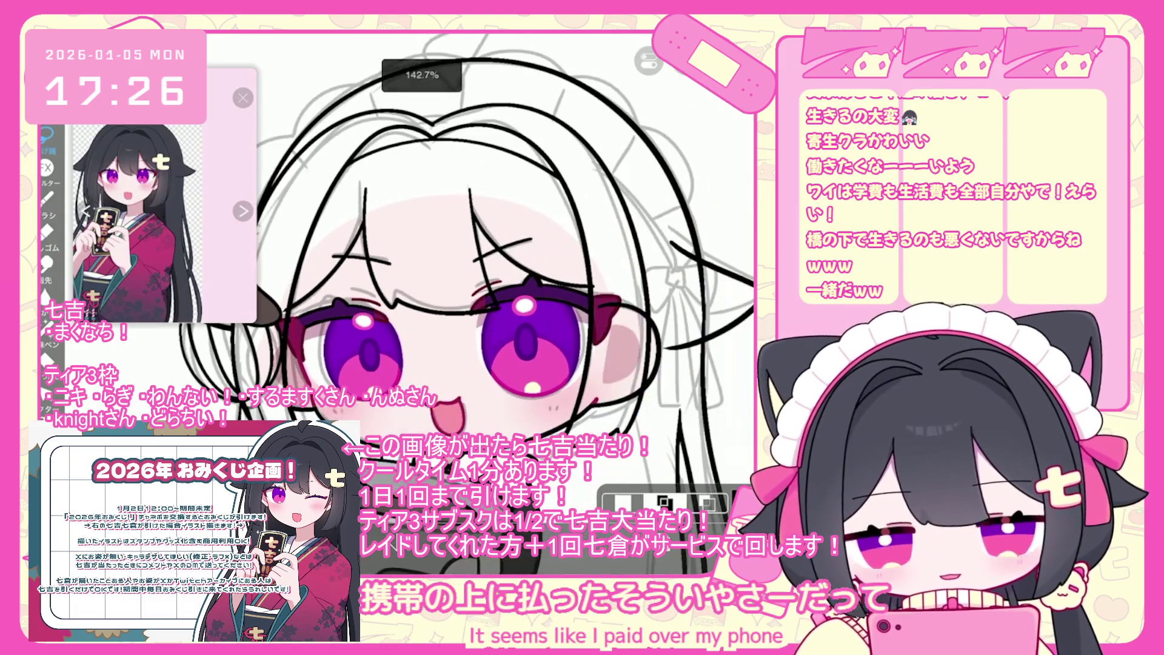
scroll(424, 273, "up", 3)
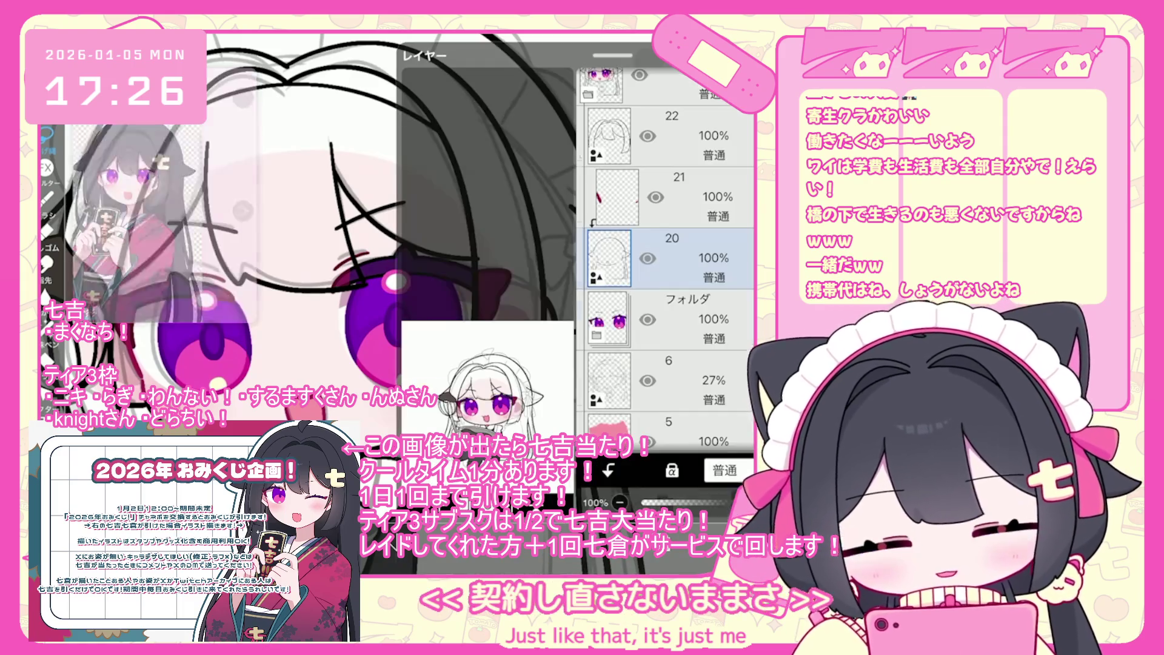
scroll(667, 255, "up", 3)
left_click(658, 496)
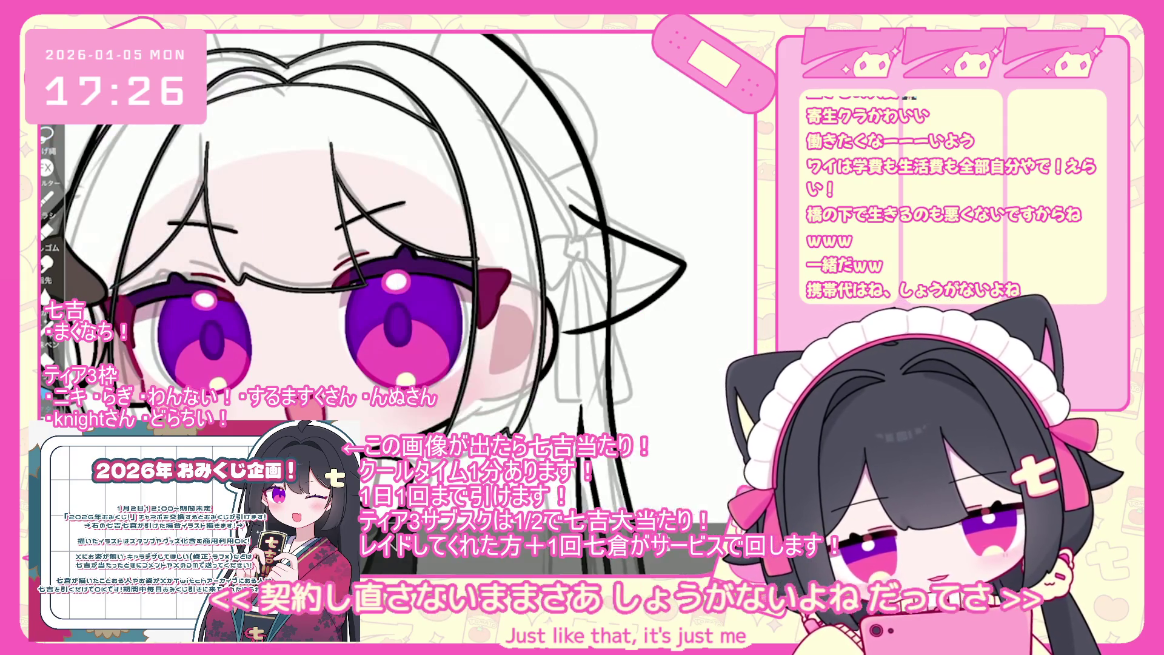
scroll(658, 496, "up", 3)
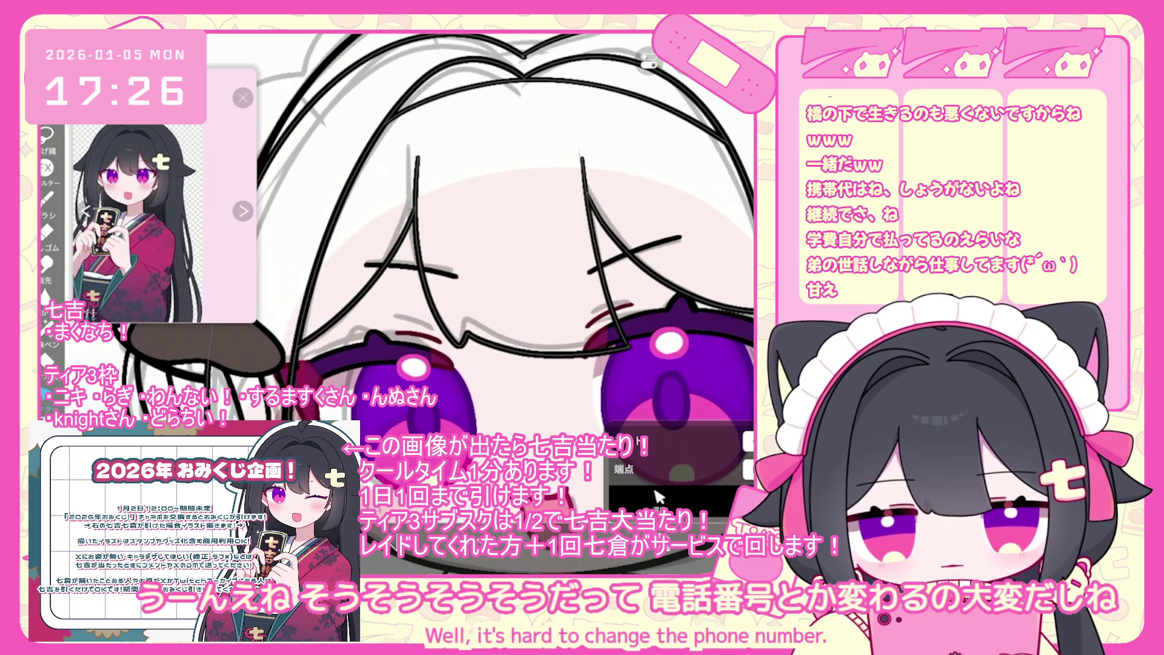
scroll(425, 303, "down", 5)
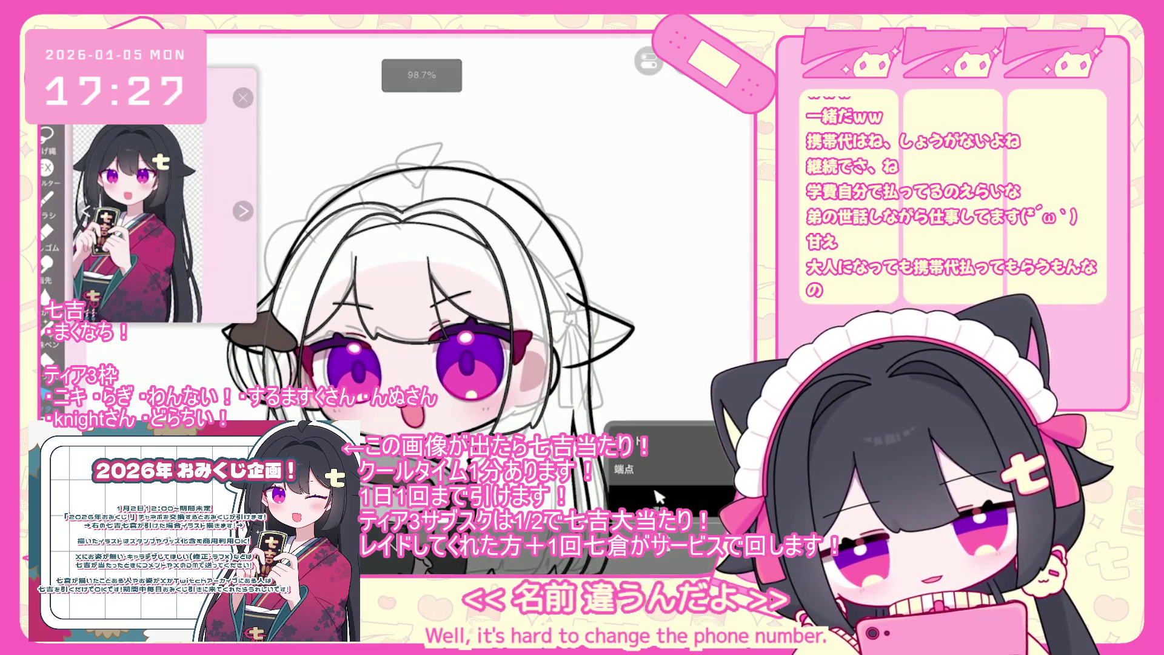
Step: Add a new empty layer 23 above layer 22
left_click(658, 497)
left_click(464, 473)
left_click(464, 395)
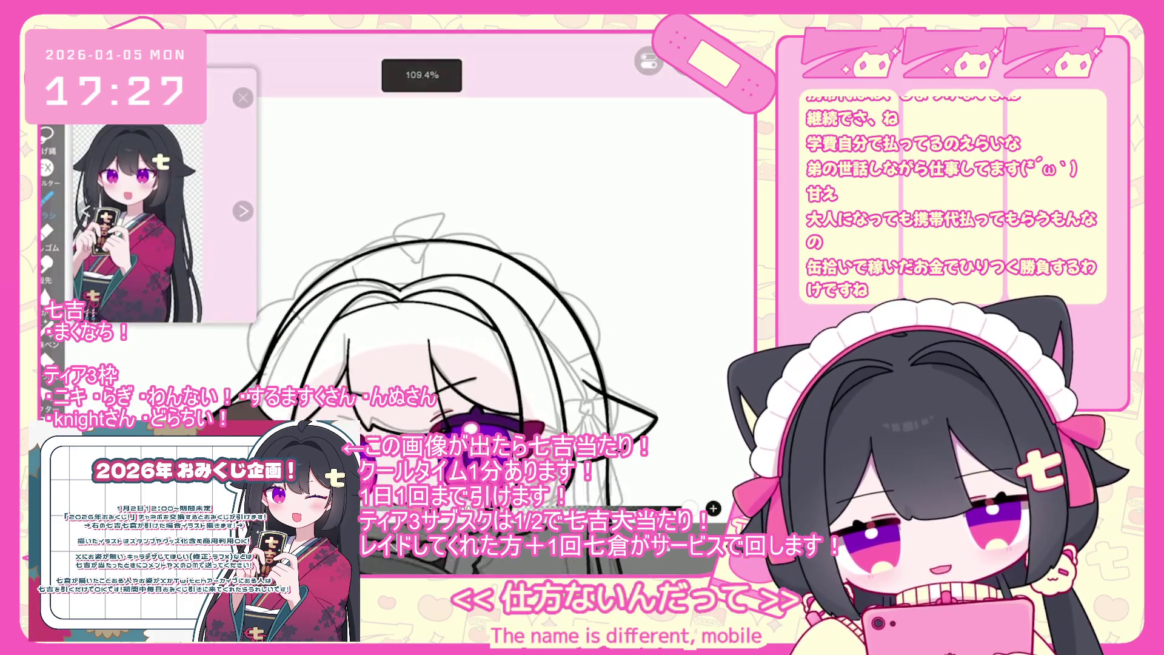
scroll(424, 303, "up", 3)
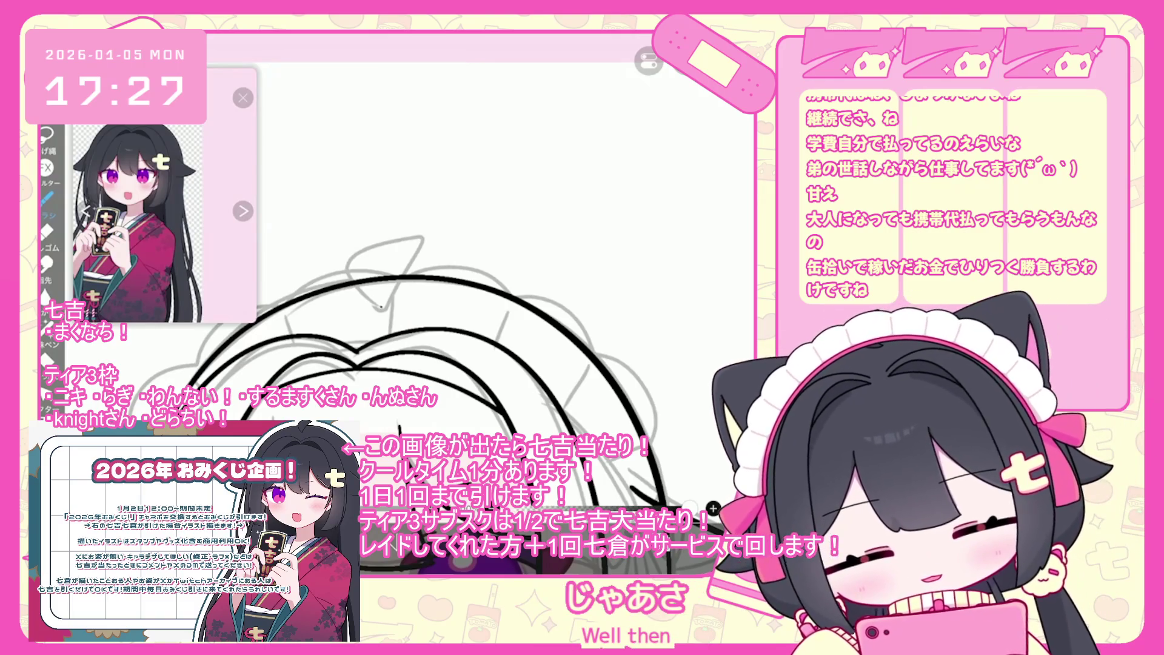
Step: Draw the black outline of the pointed ahoge tuft atop the head, redoing the stroke
key("ctrl+z")
mouse_move(383, 307)
left_mouse_down()
mouse_move(372, 303)
mouse_move(412, 231)
mouse_move(386, 304)
left_mouse_up()
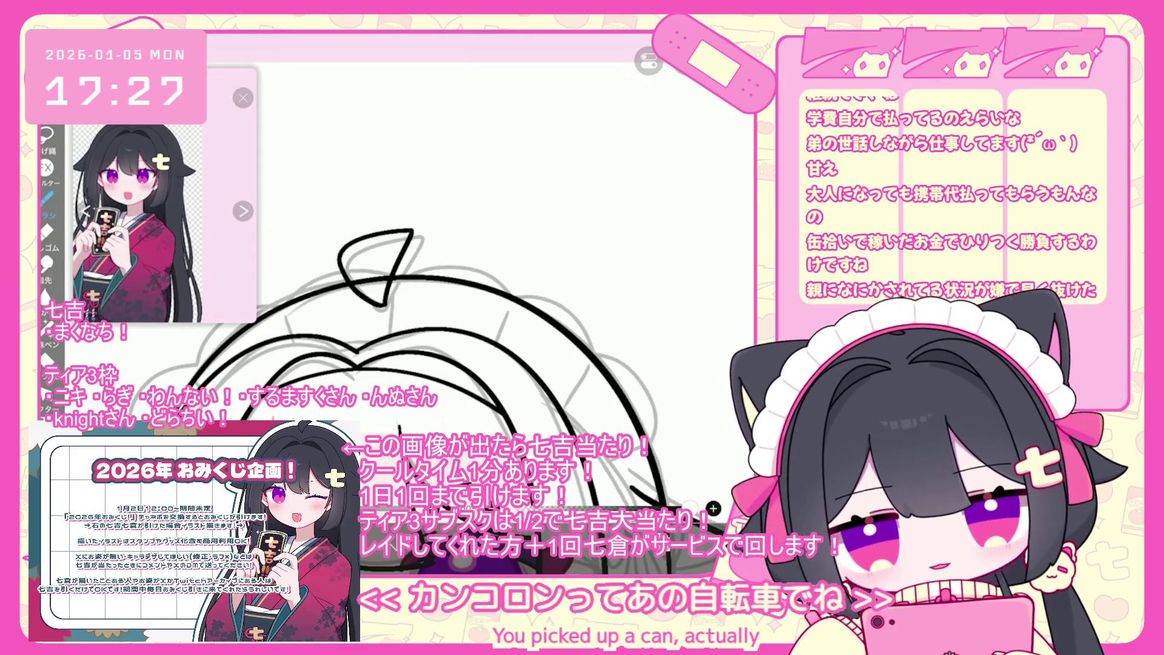
scroll(374, 218, "up", 2)
key("ctrl+z")
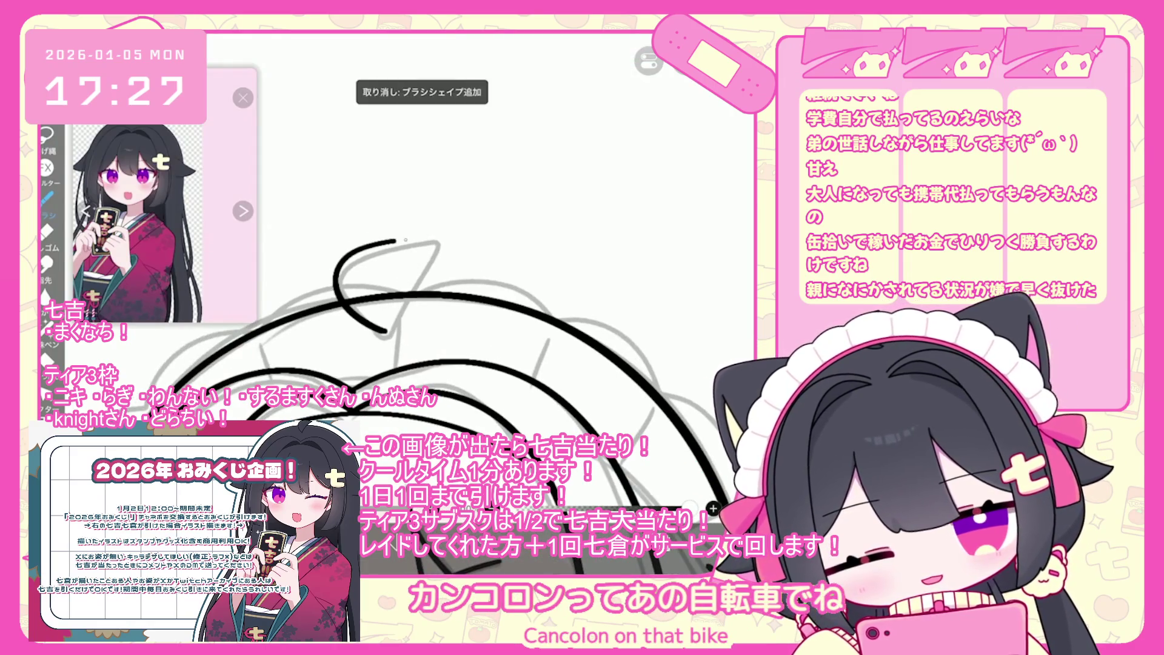
left_click_drag(371, 245, 388, 322)
scroll(425, 303, "down", 3)
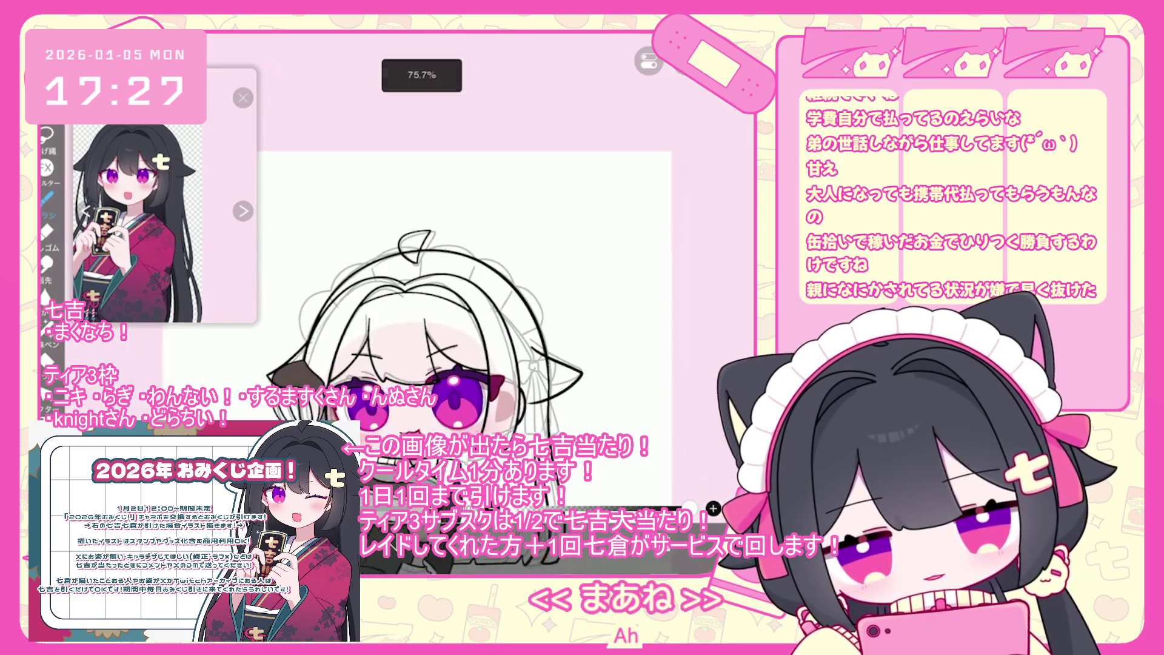
scroll(667, 255, "up", 10)
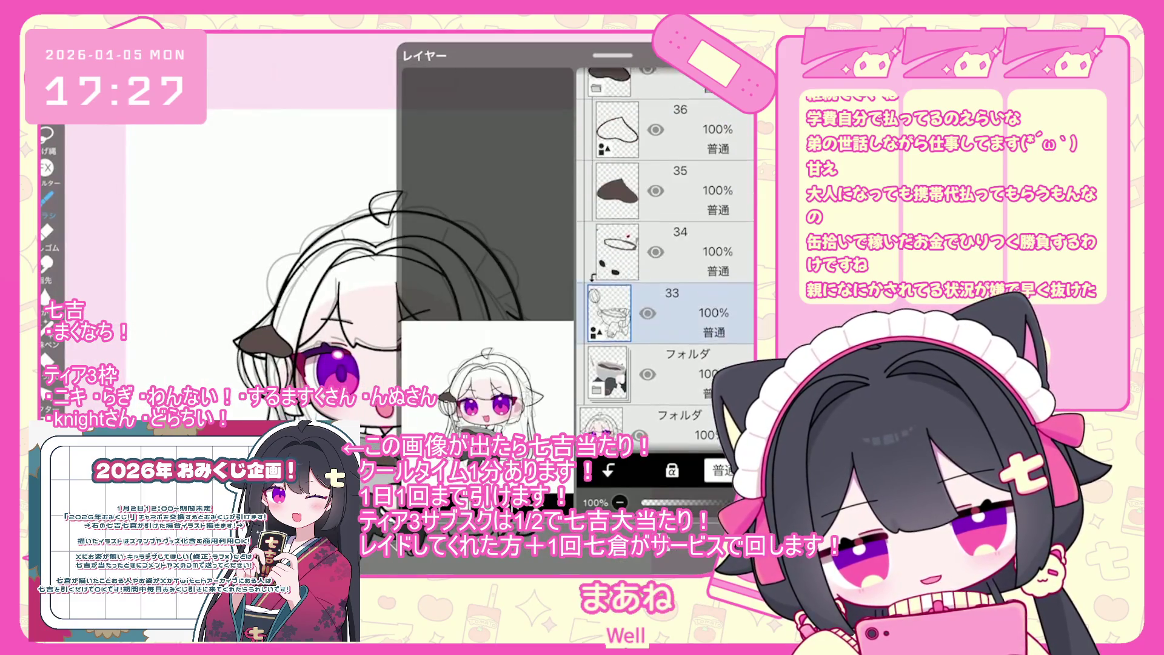
Step: Move the headband folder down to third place in the layer list and expand it
left_click(667, 219)
left_click(679, 158)
left_click(639, 158)
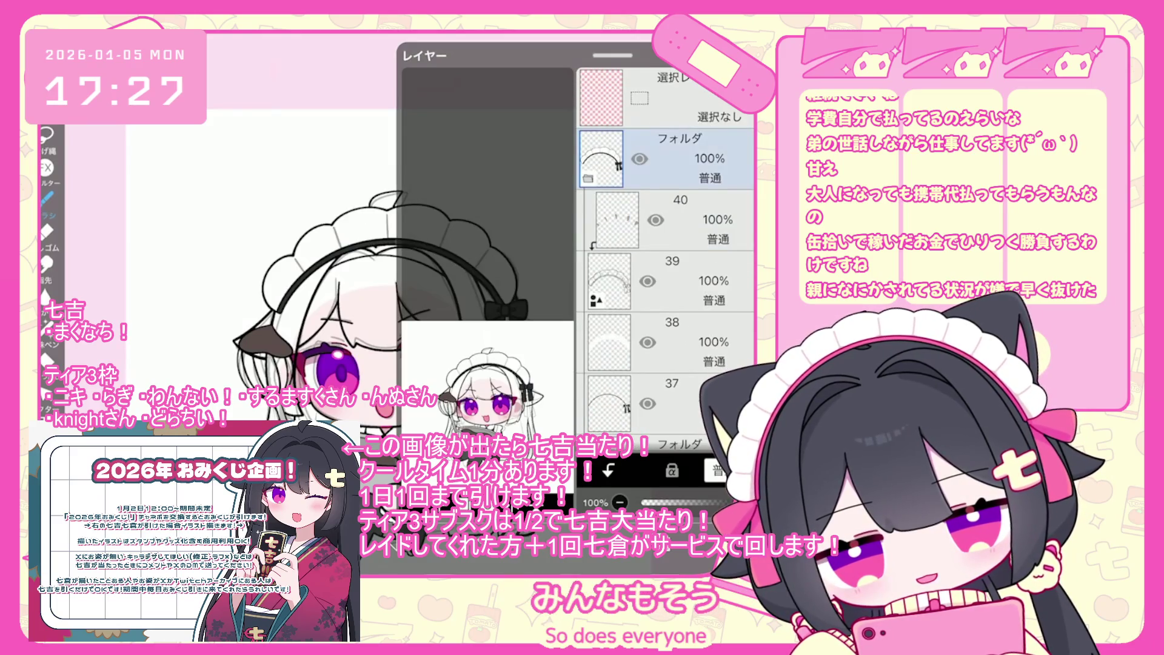
left_click(679, 281)
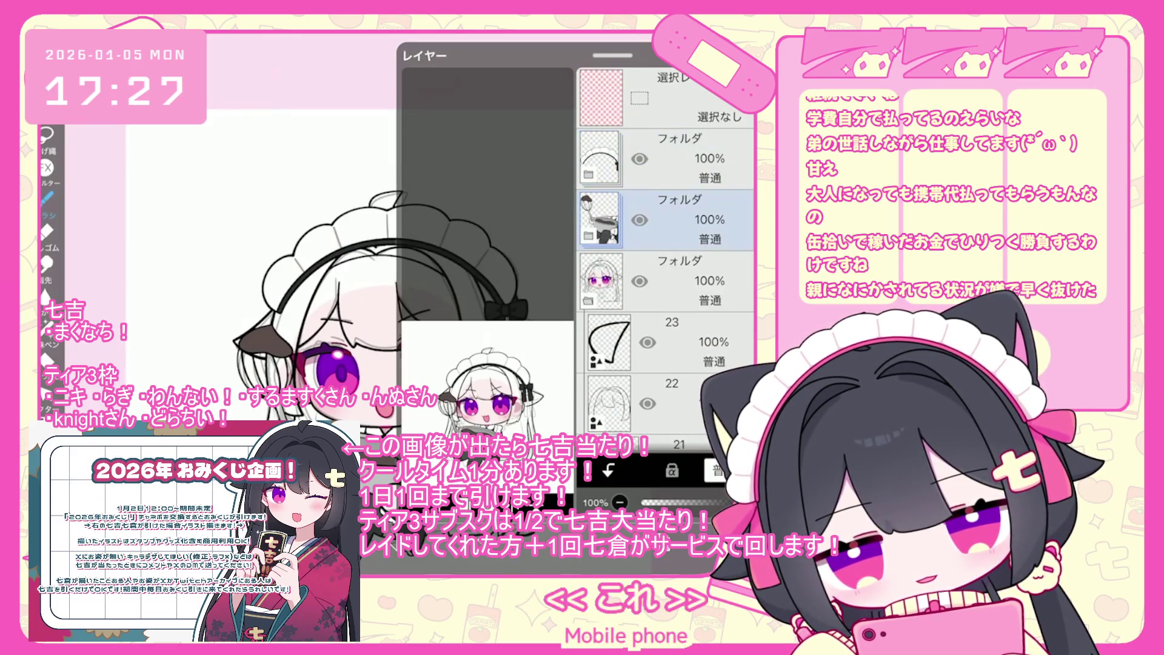
left_click_drag(613, 55, 612, 165)
left_click_drag(728, 267, 727, 388)
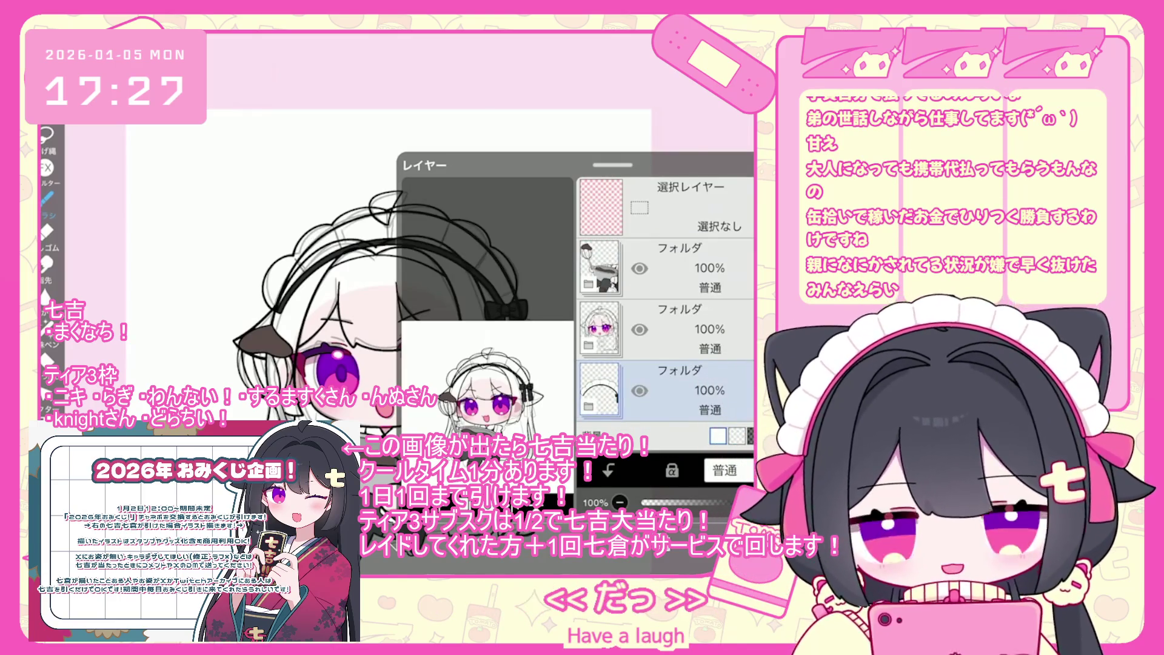
left_click_drag(613, 165, 613, 56)
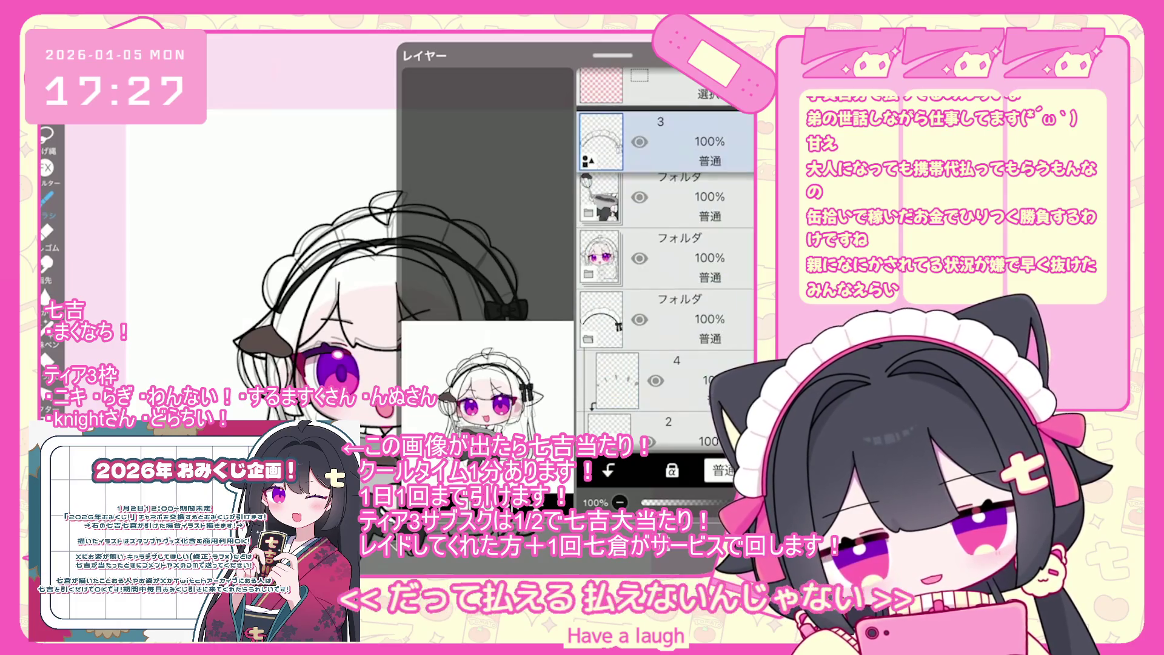
left_click(679, 258)
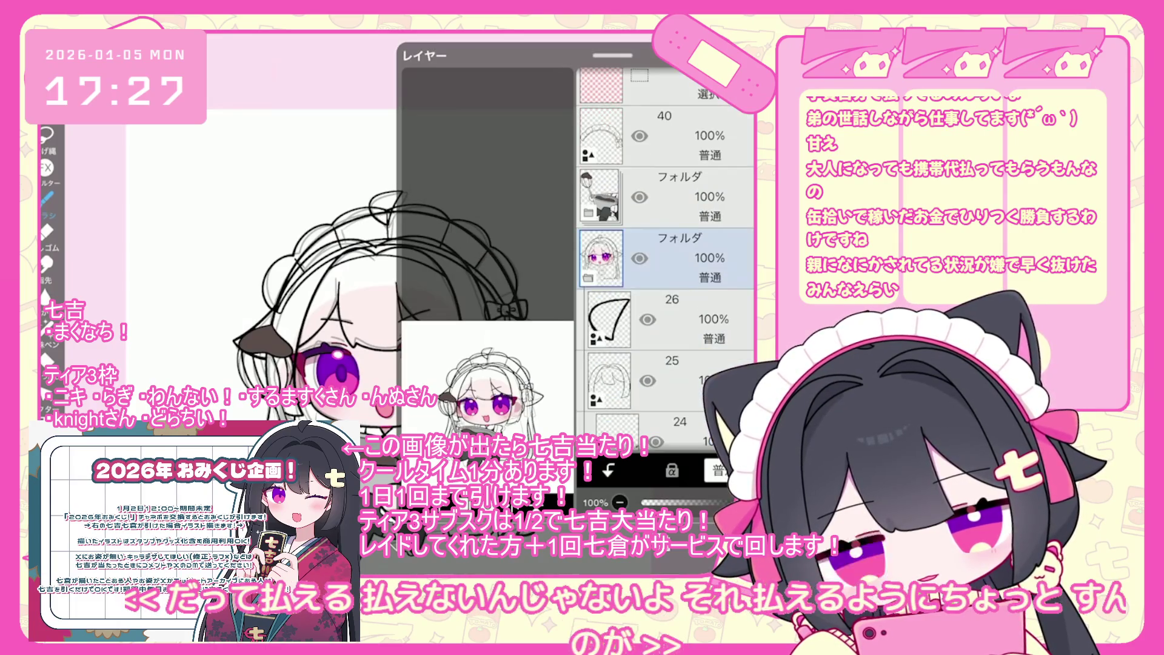
Step: Reorder layer 26 upward so the sketch layers form a new folder
left_click(680, 320)
left_click(679, 381)
left_click_drag(728, 320, 728, 207)
left_click(679, 222)
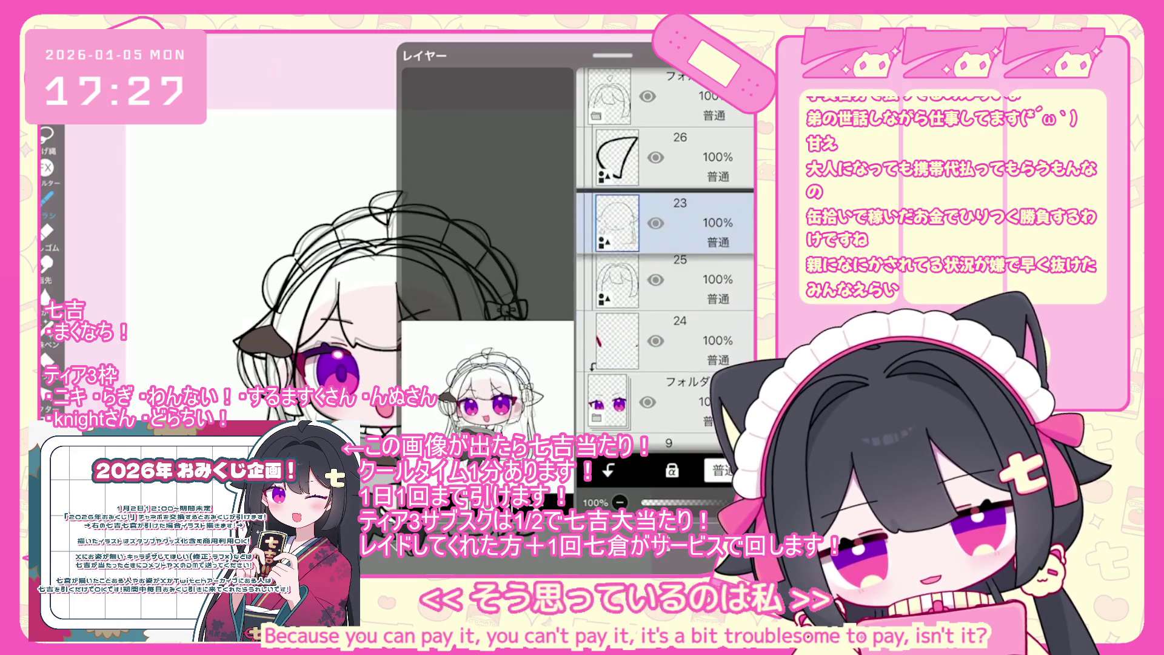
left_click(680, 258)
Step: Add a new vector layer 27 above the folder and close the layer list
left_click(418, 339)
left_click(425, 367)
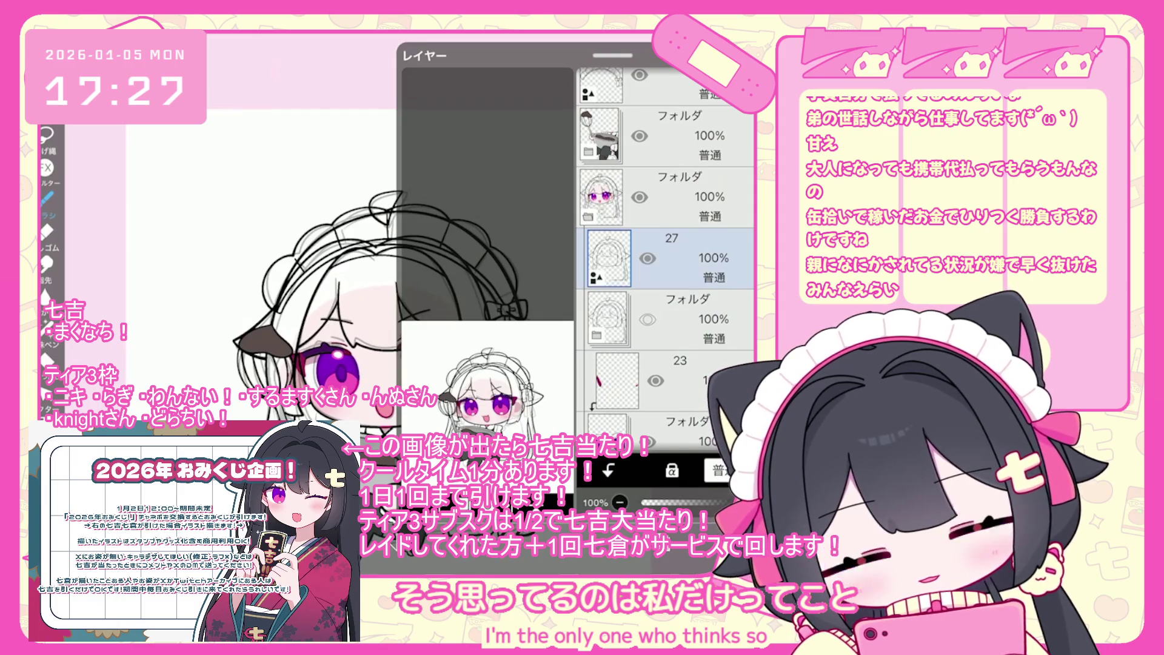
scroll(666, 258, "up", 2)
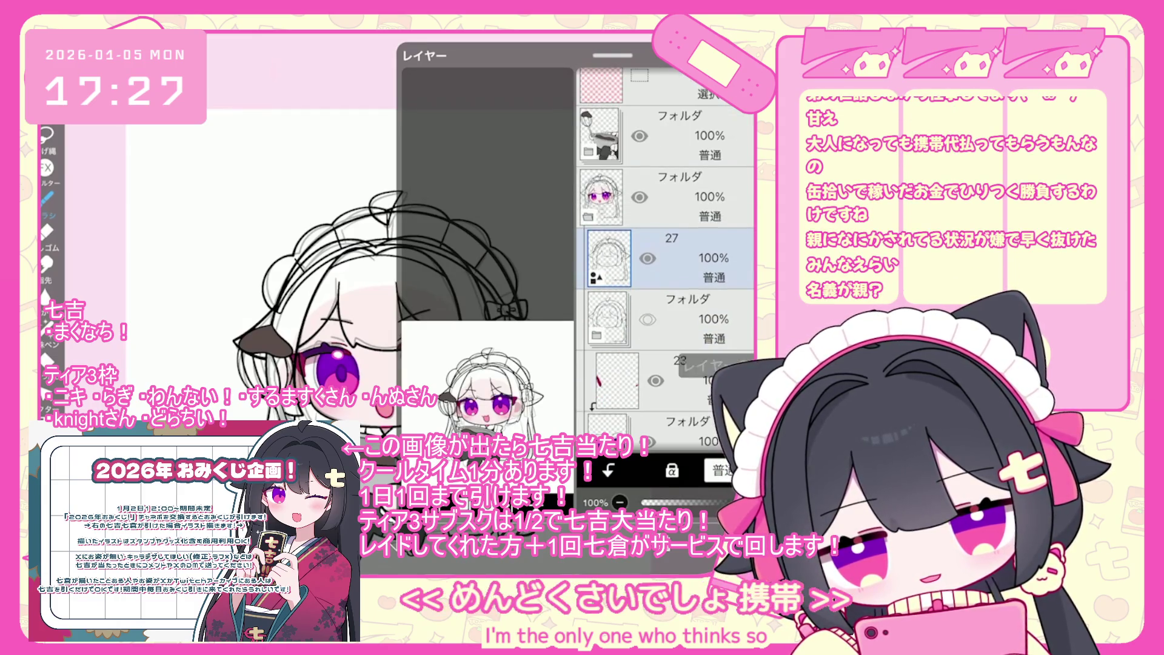
left_click(660, 496)
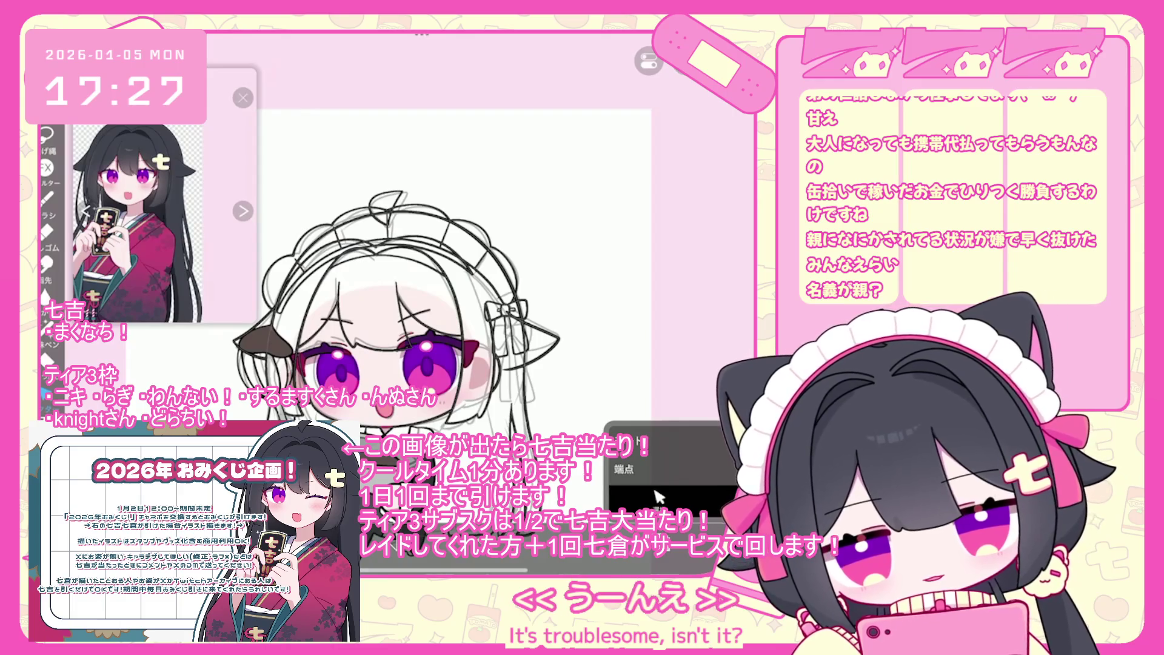
Step: Undo two vector-eraser strokes, restoring the erased line segments on the frilled headdress
key("ctrl+z")
scroll(411, 240, "up", 3)
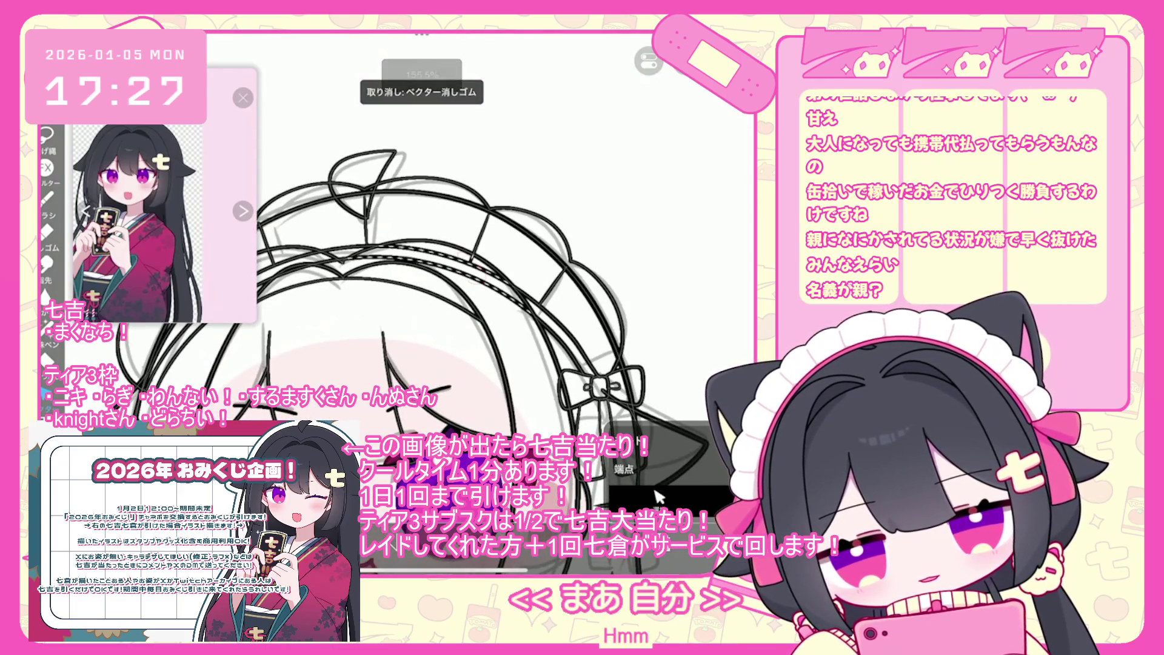
scroll(659, 496, "up", 1)
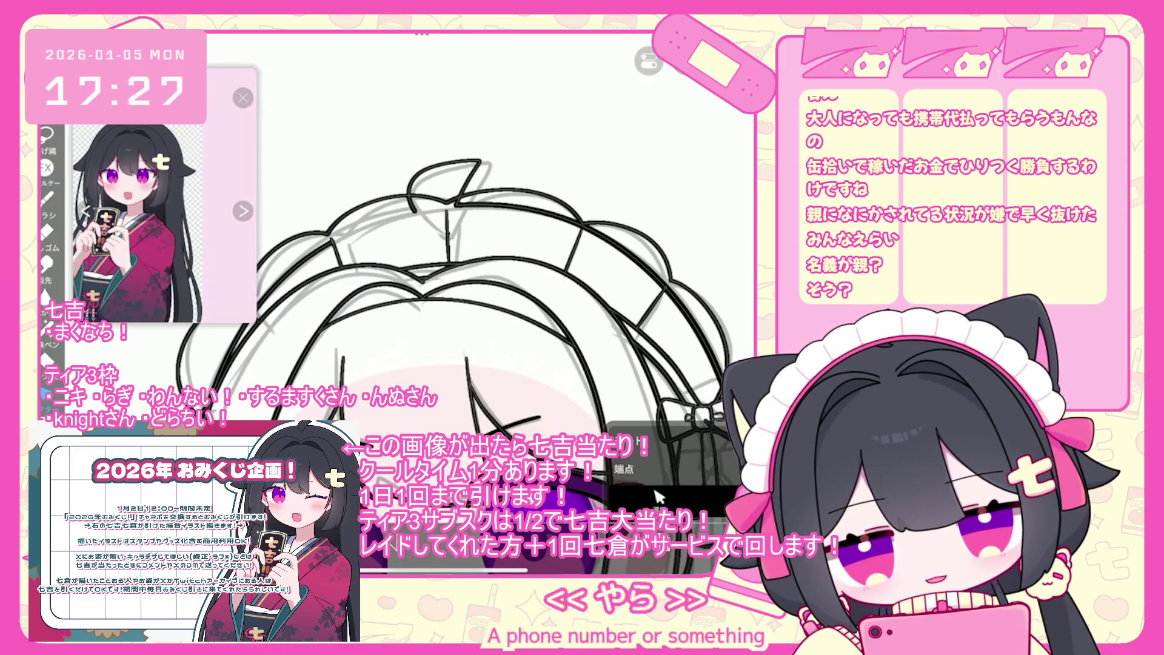
scroll(412, 291, "up", 3)
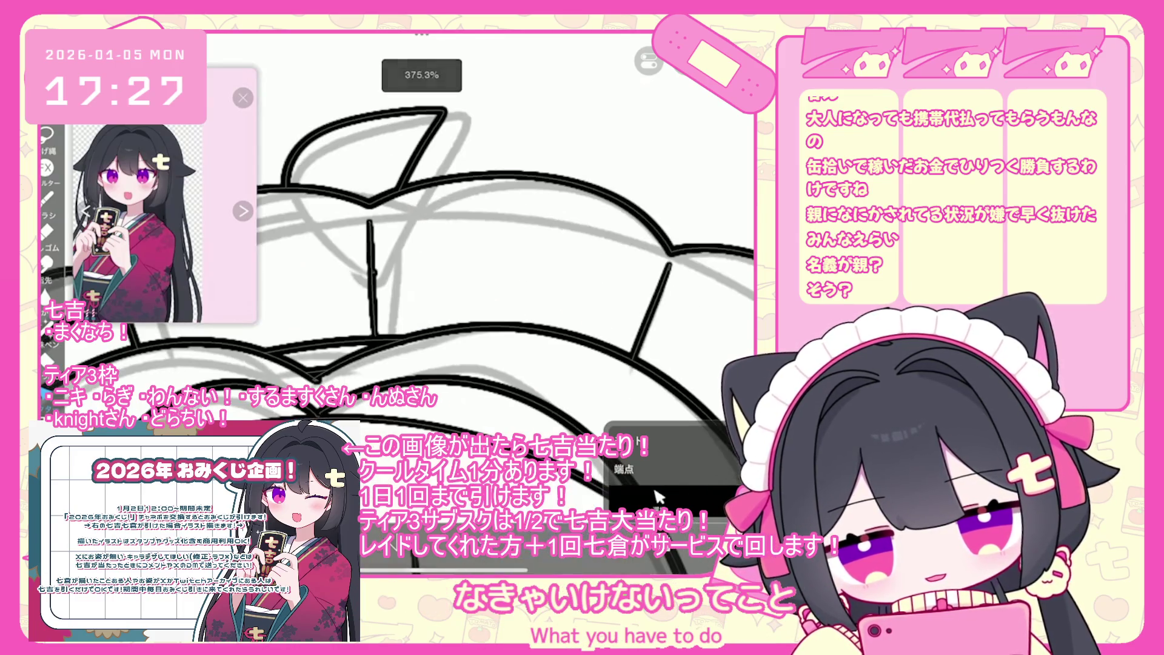
scroll(412, 291, "up", 1)
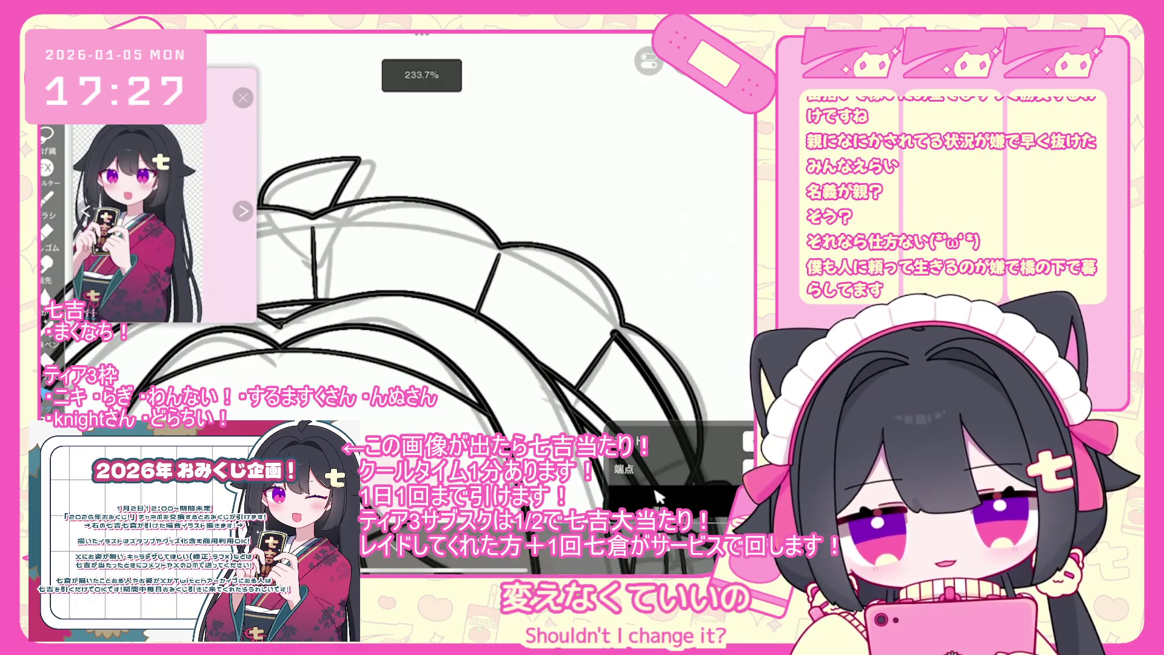
scroll(412, 291, "down", 3)
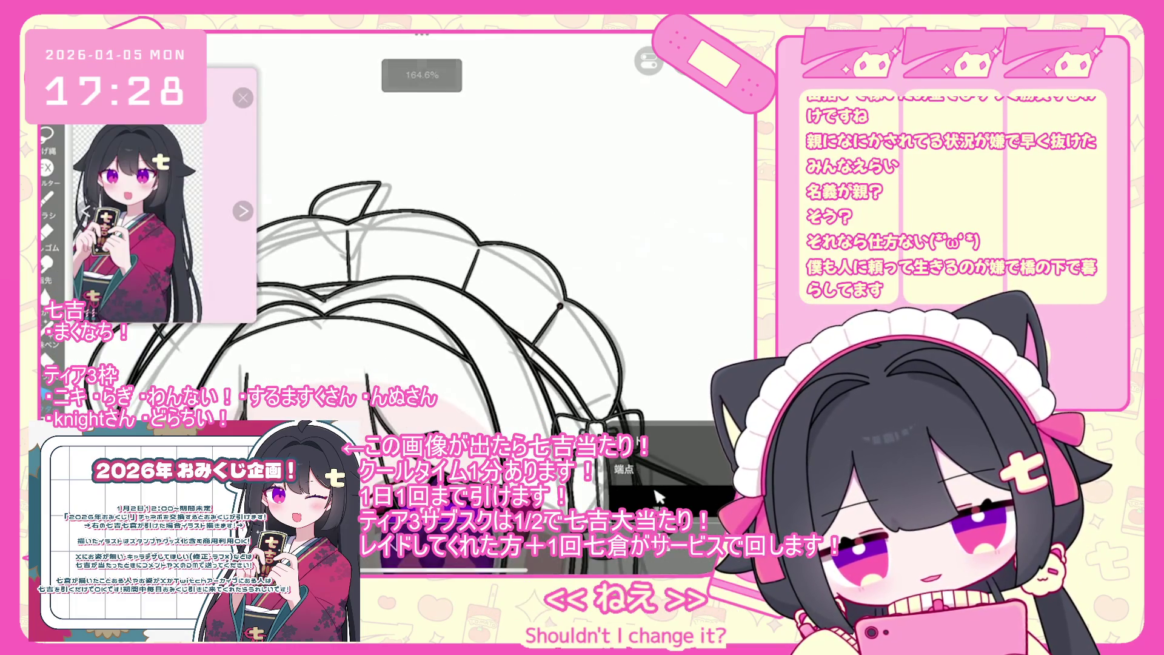
scroll(599, 301, "up", 5)
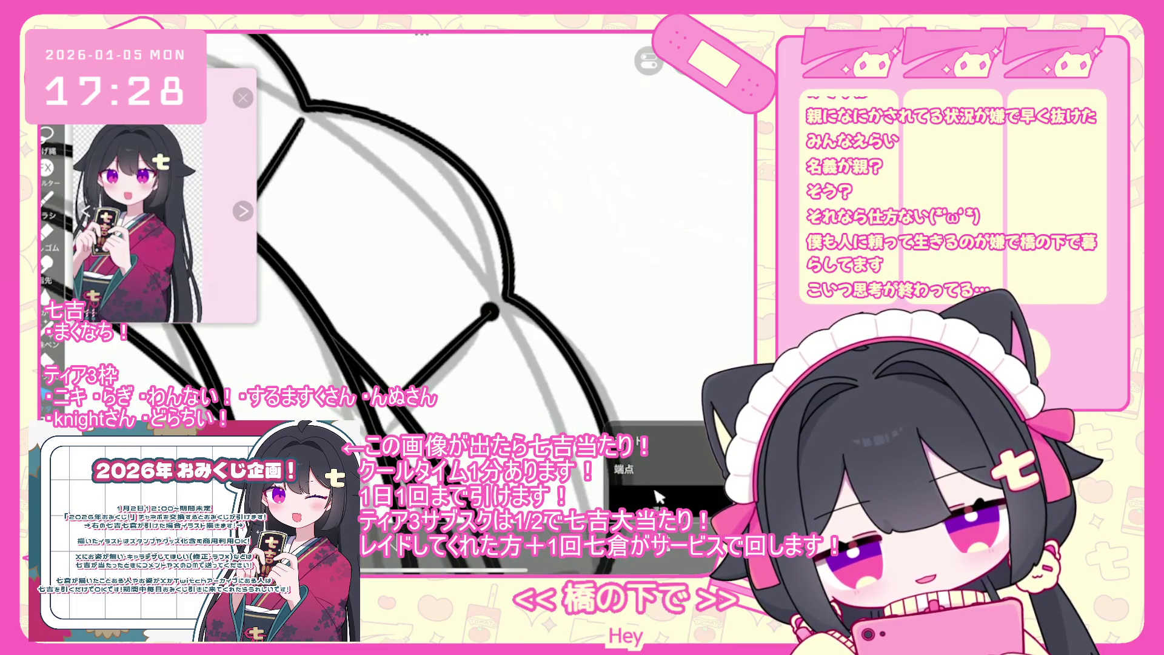
key("ctrl+z")
scroll(557, 297, "up", 3)
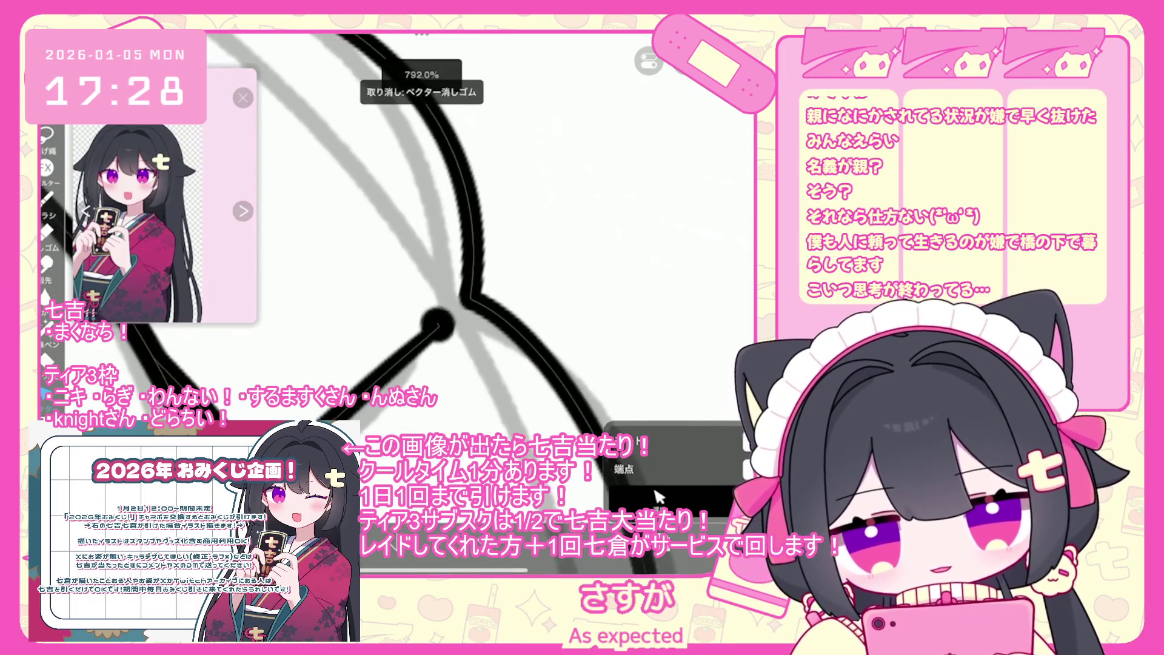
scroll(424, 273, "down", 5)
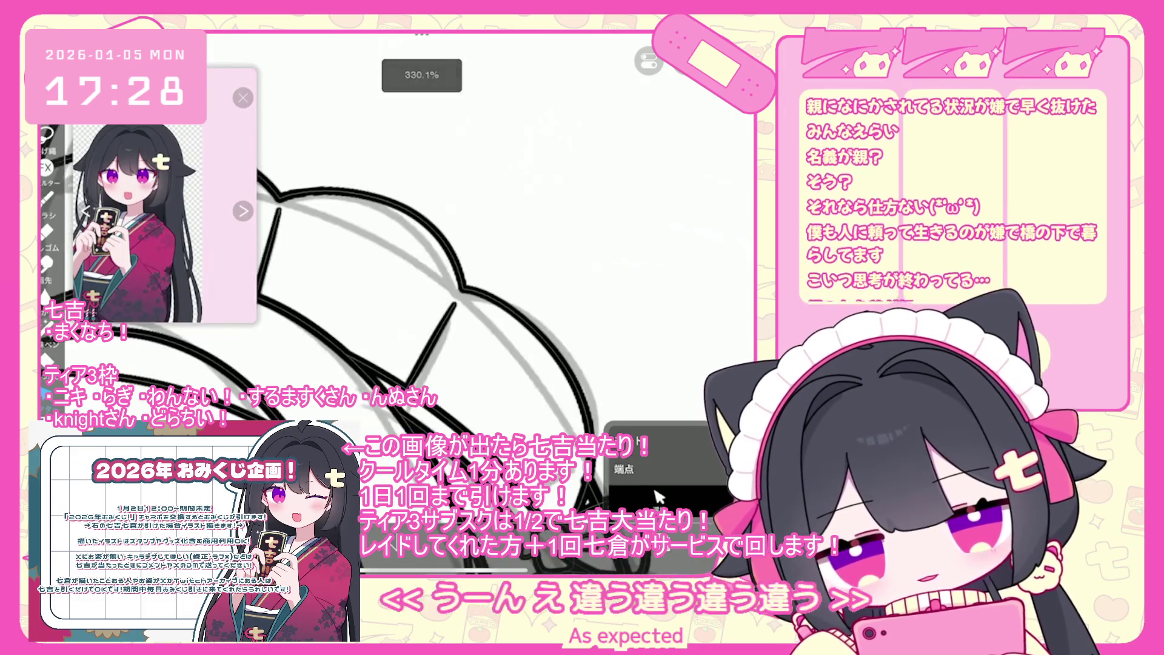
scroll(425, 273, "down", 1)
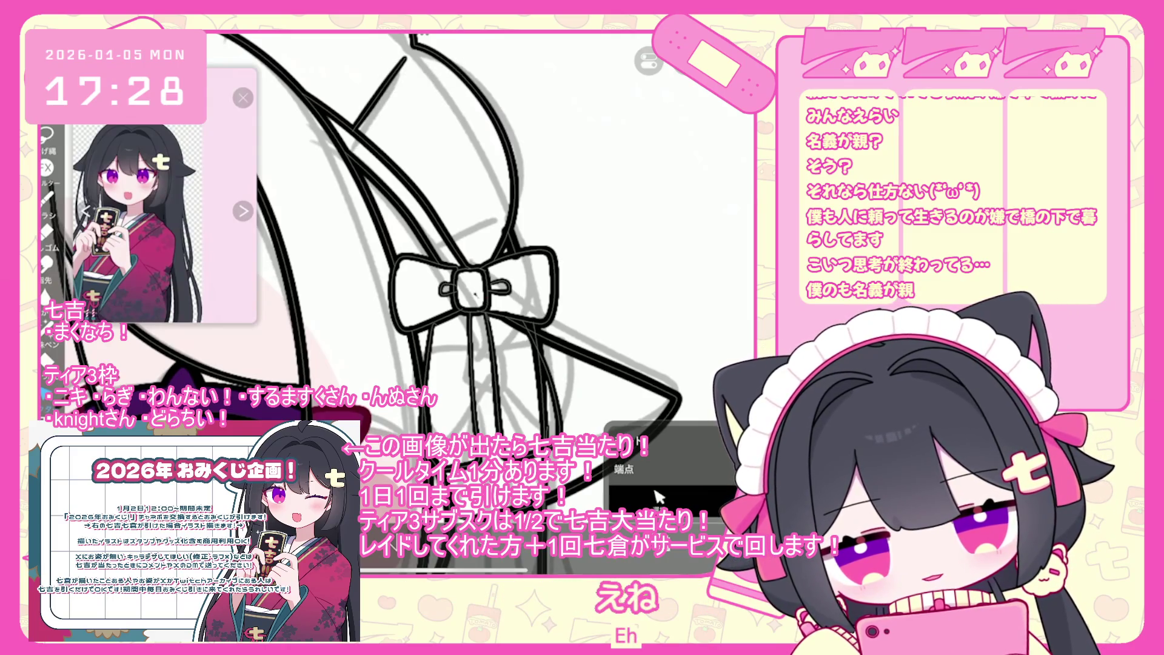
Step: Undo the vector-eraser stroke near the bow
key("ctrl+z")
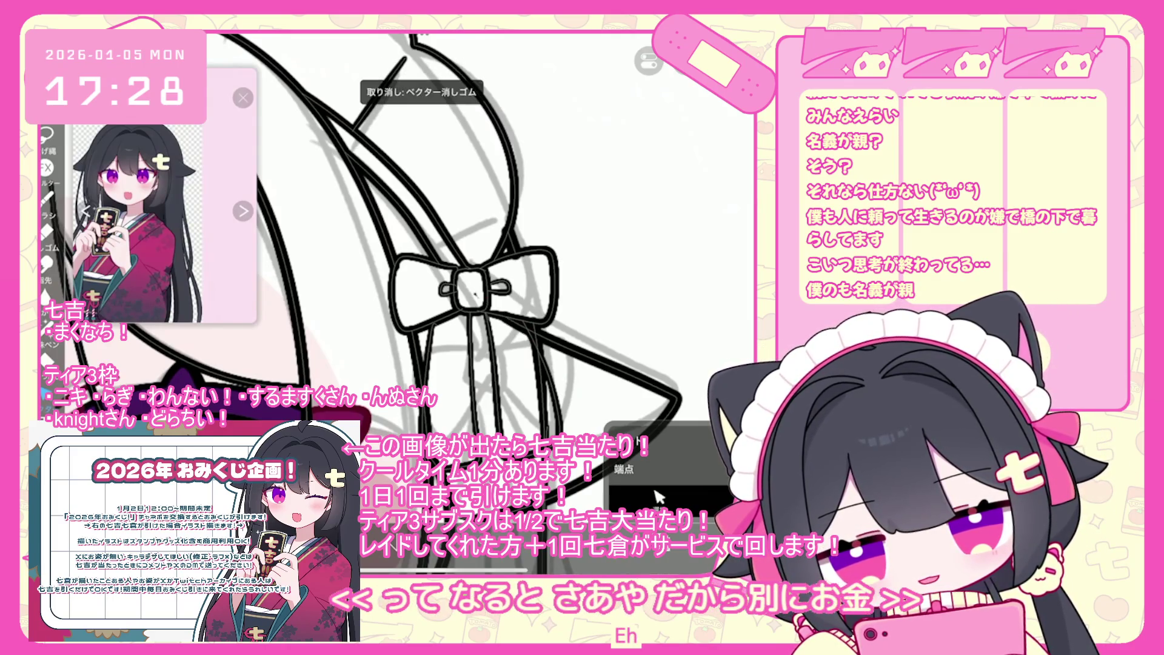
left_click(658, 497)
left_click(658, 497)
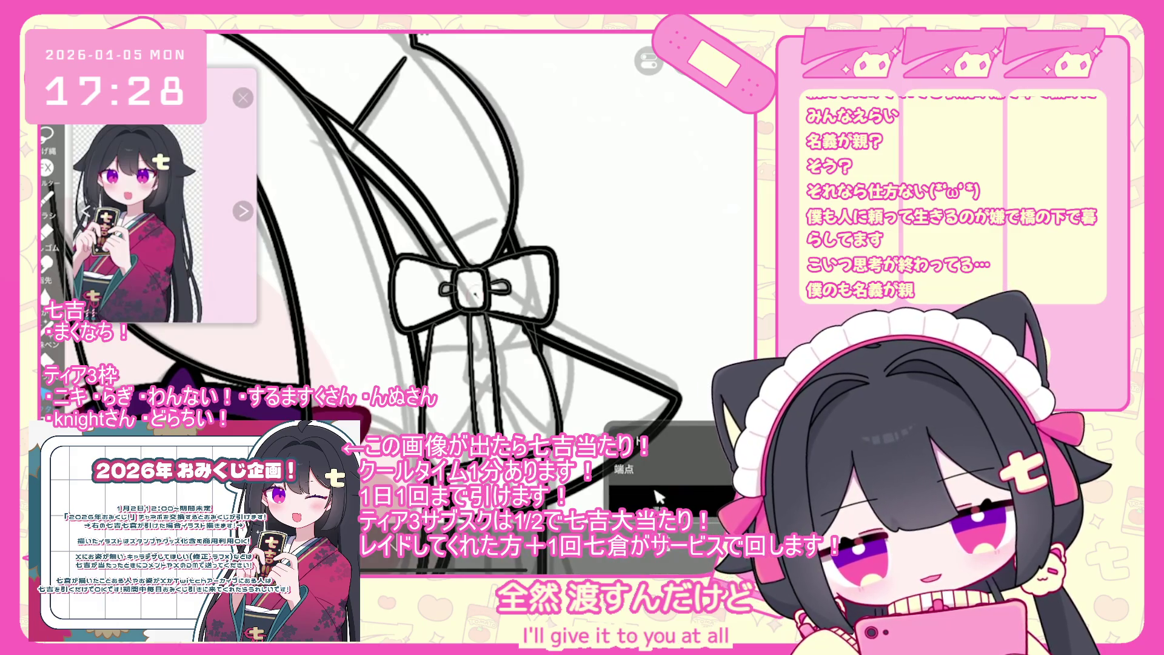
Step: Select the bow's right-hand ribbon strands as vector strokes, then clear the selection
scroll(658, 497, "up", 3)
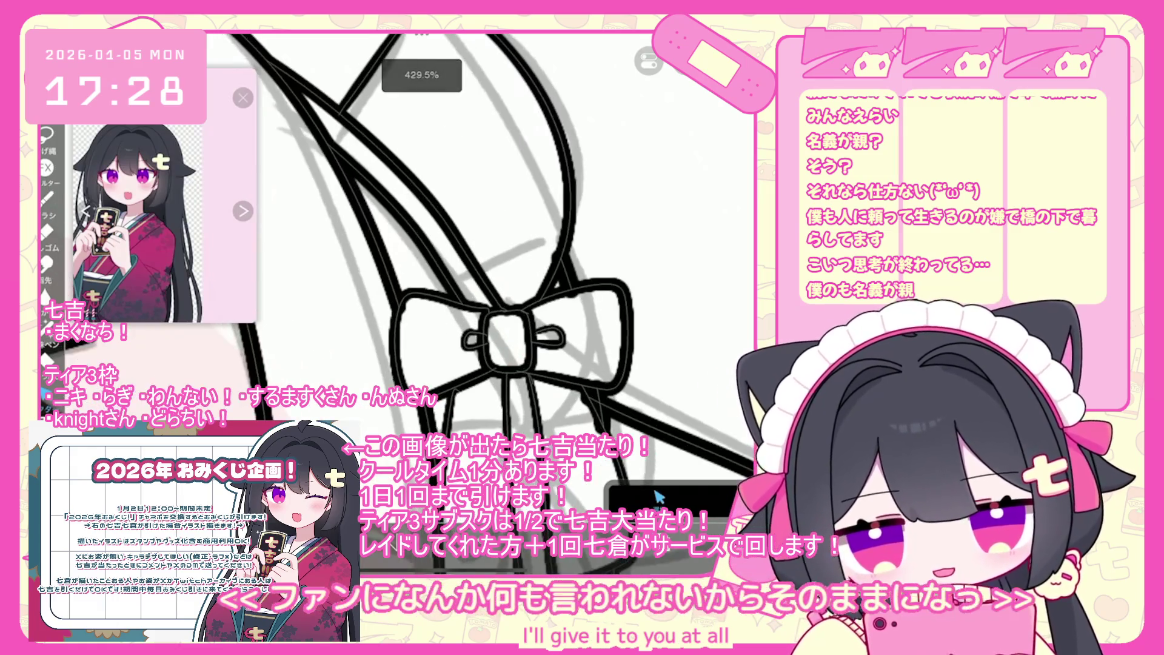
left_click(339, 163)
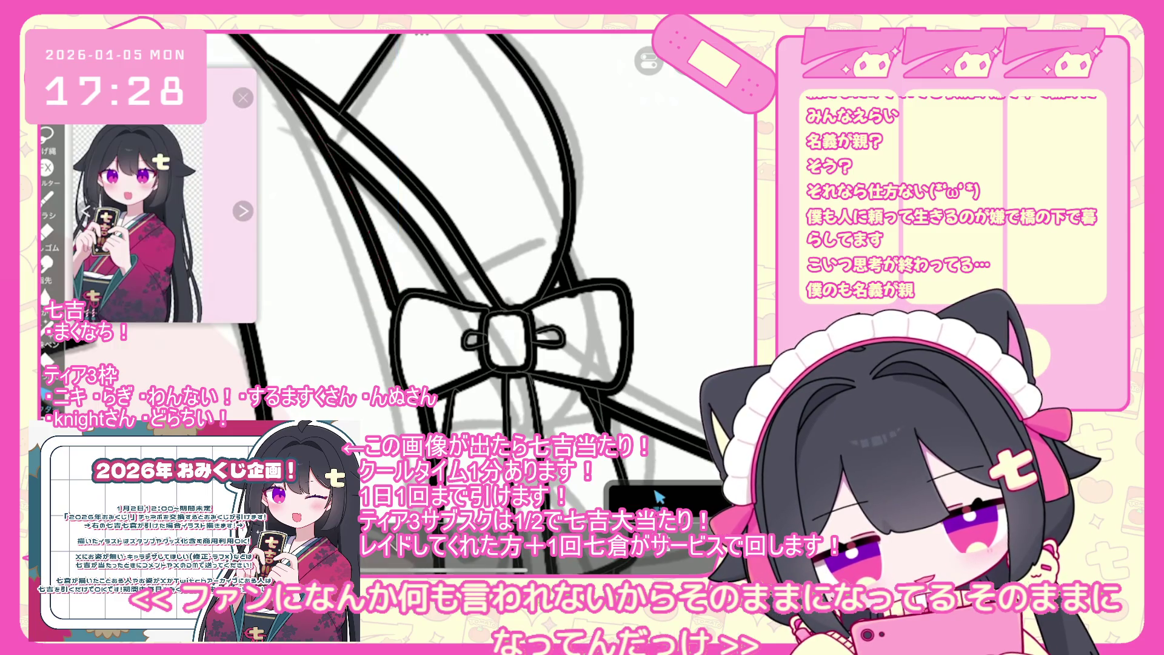
scroll(658, 497, "up", 1)
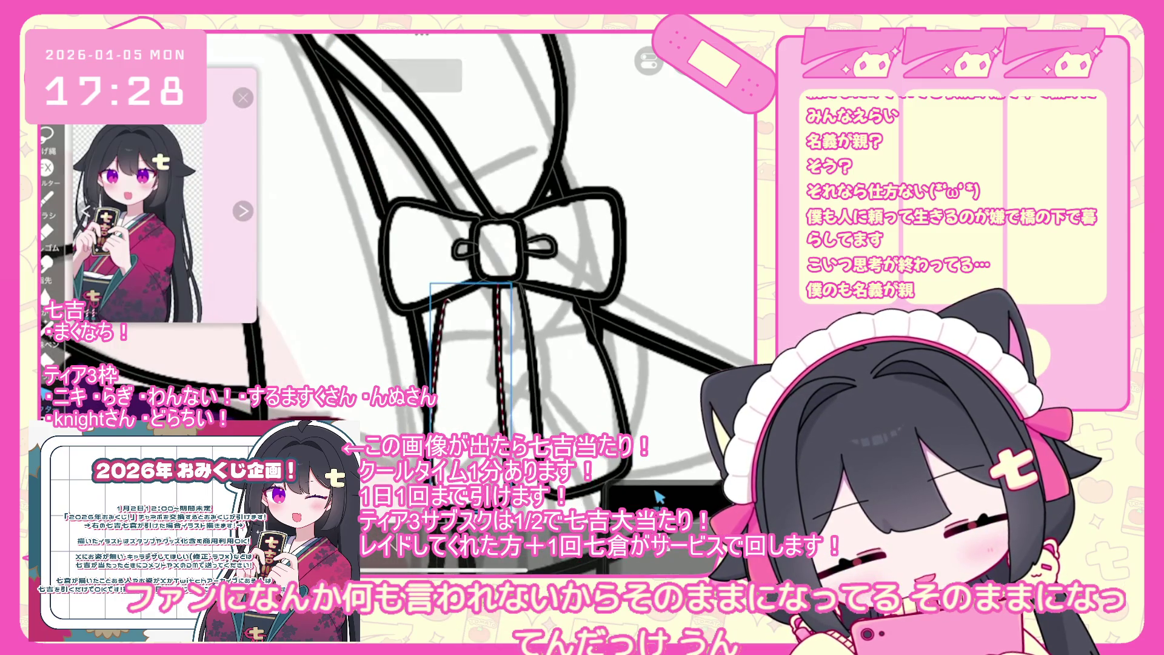
left_click(601, 364)
key("Escape")
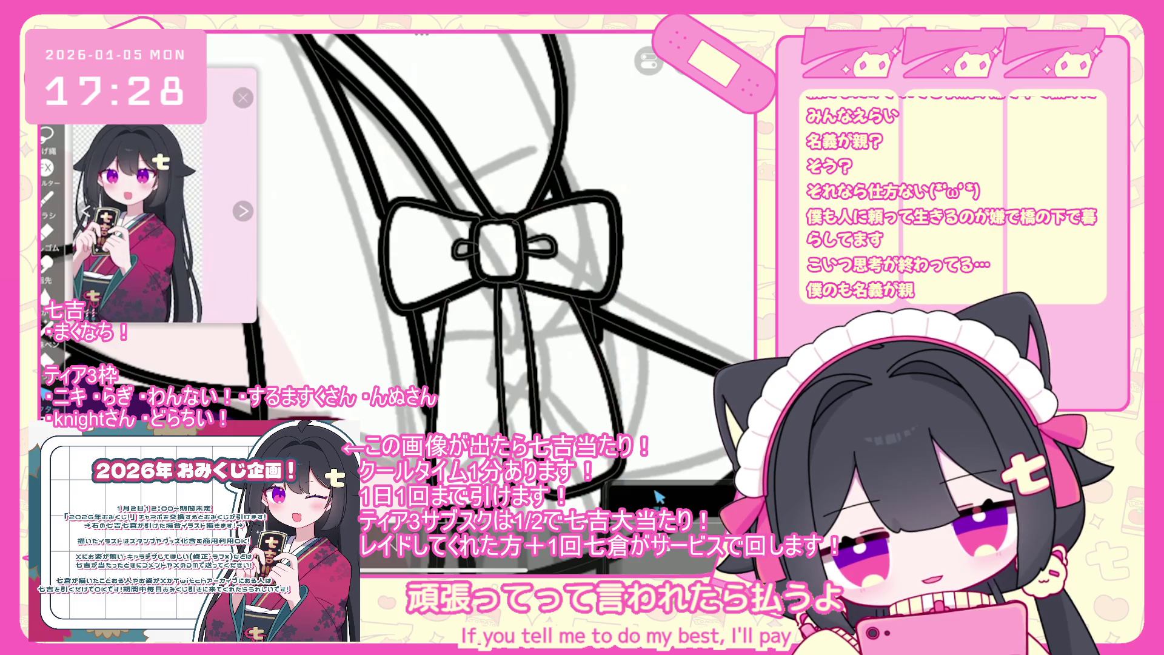
scroll(657, 497, "down", 3)
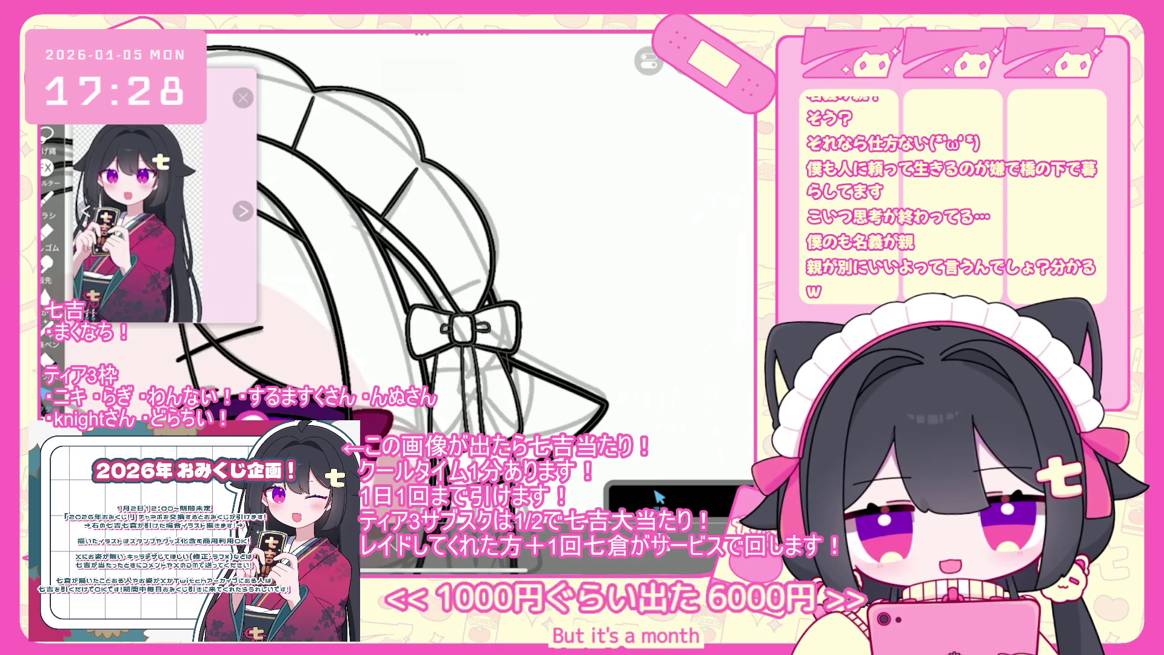
scroll(658, 497, "down", 5)
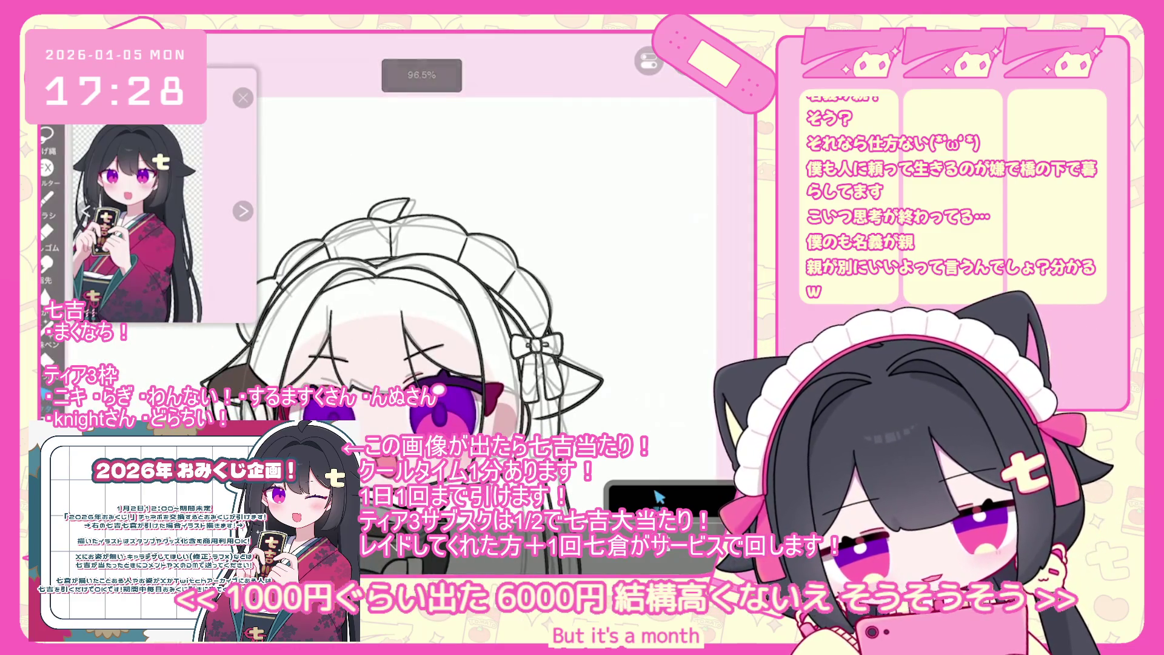
scroll(660, 497, "up", 5)
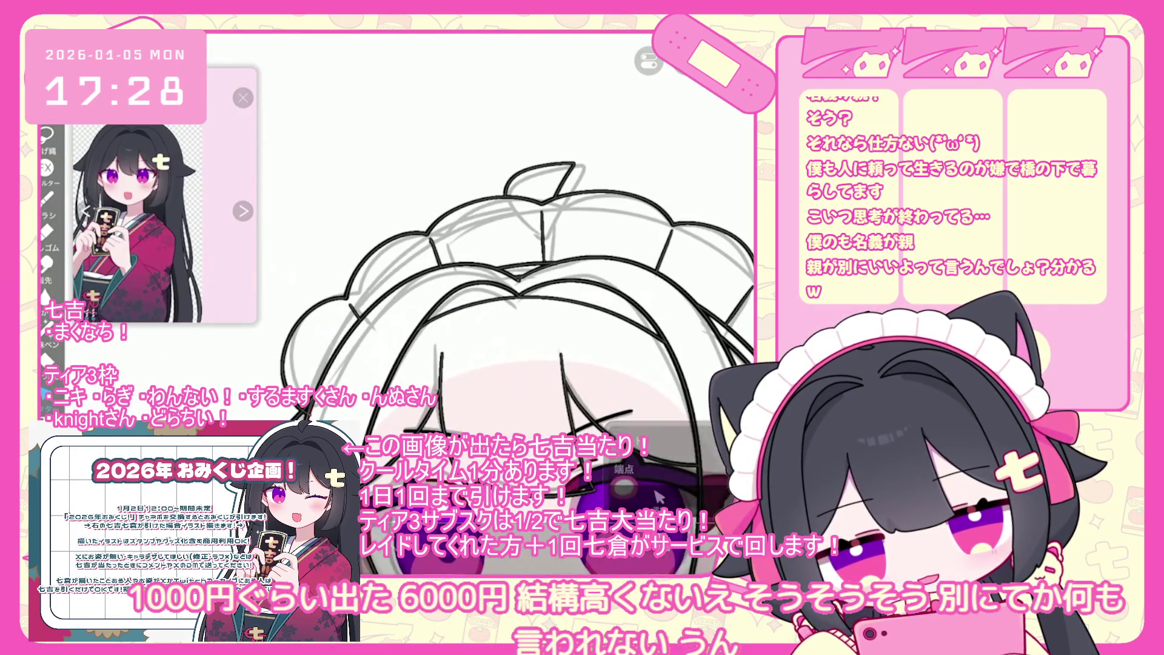
scroll(658, 498, "up", 5)
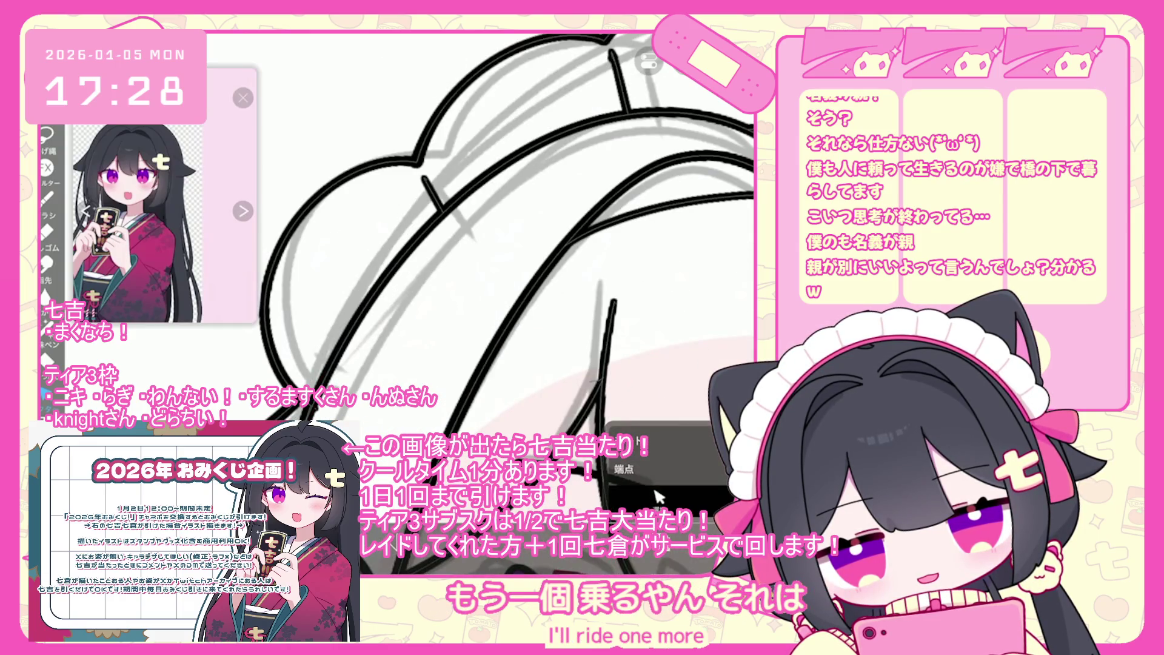
scroll(658, 497, "down", 5)
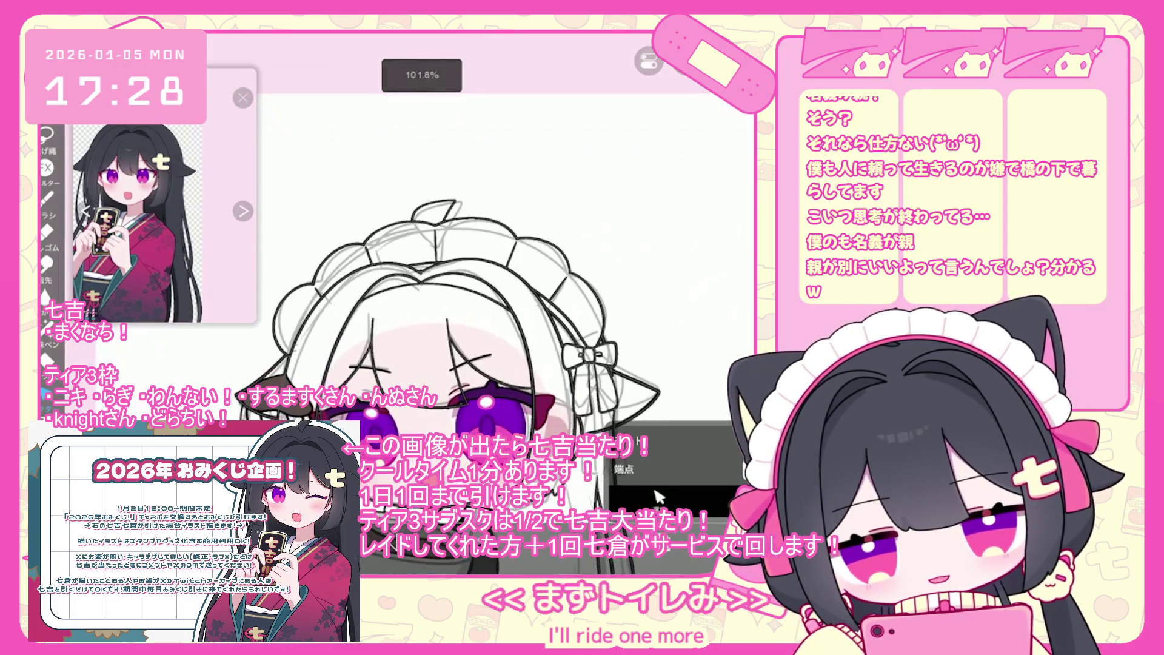
scroll(658, 498, "down", 4)
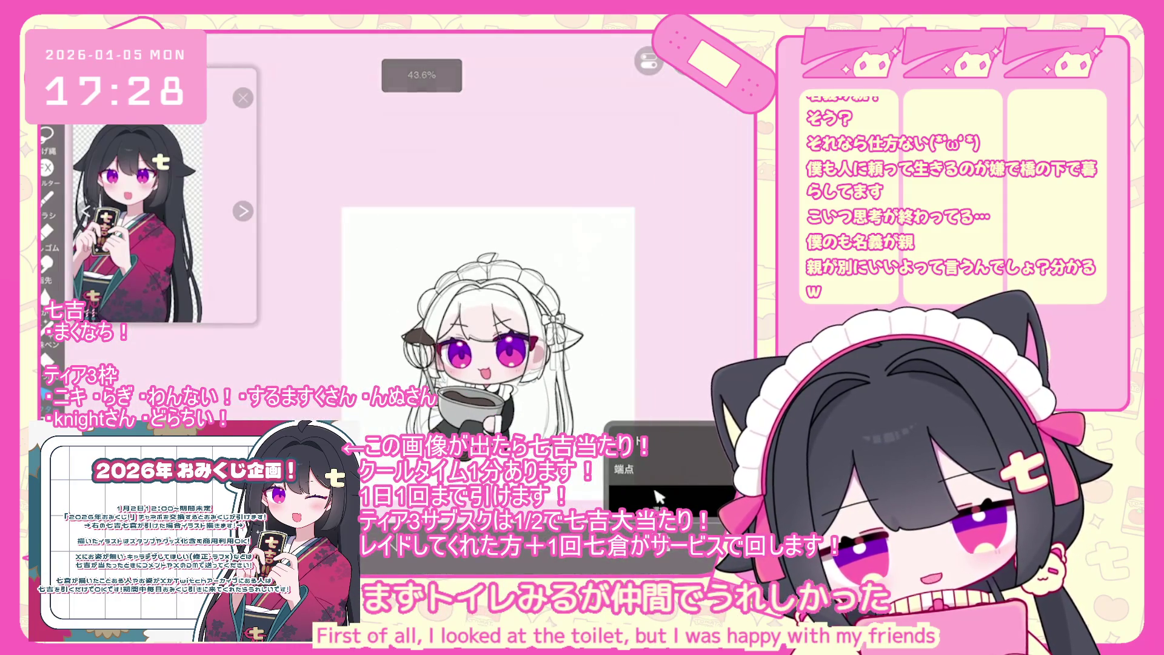
Step: Undo the last eraser stroke to restore the small line near the ear
left_click(658, 498)
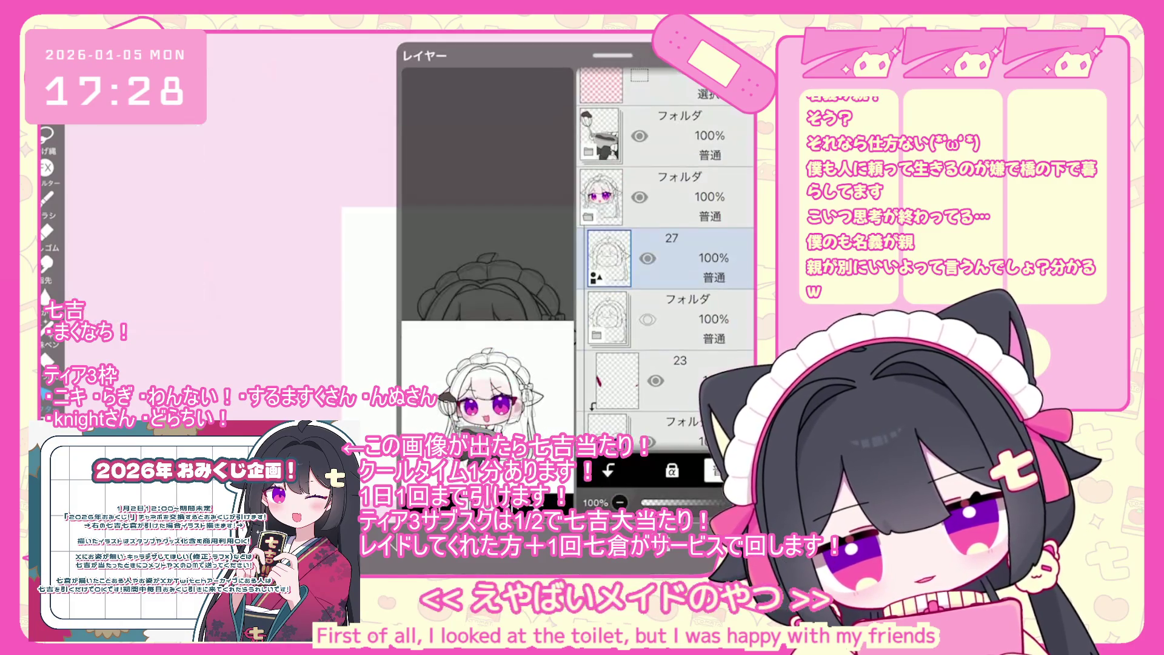
left_click(658, 497)
scroll(491, 346, "up", 4)
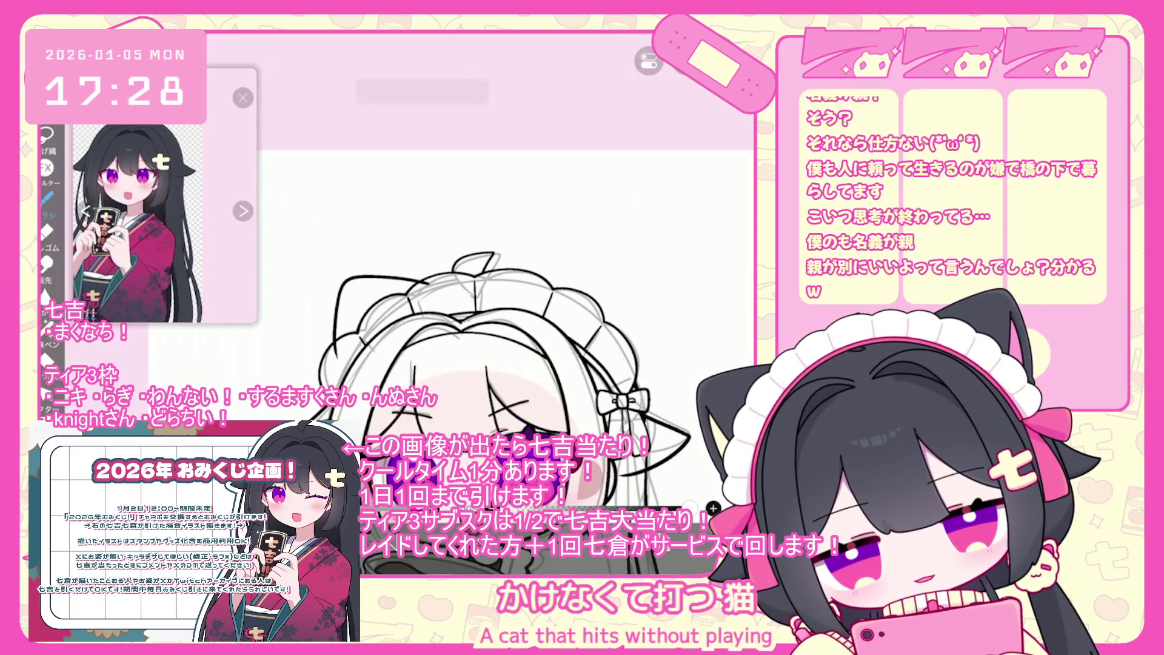
scroll(473, 358, "down", 3)
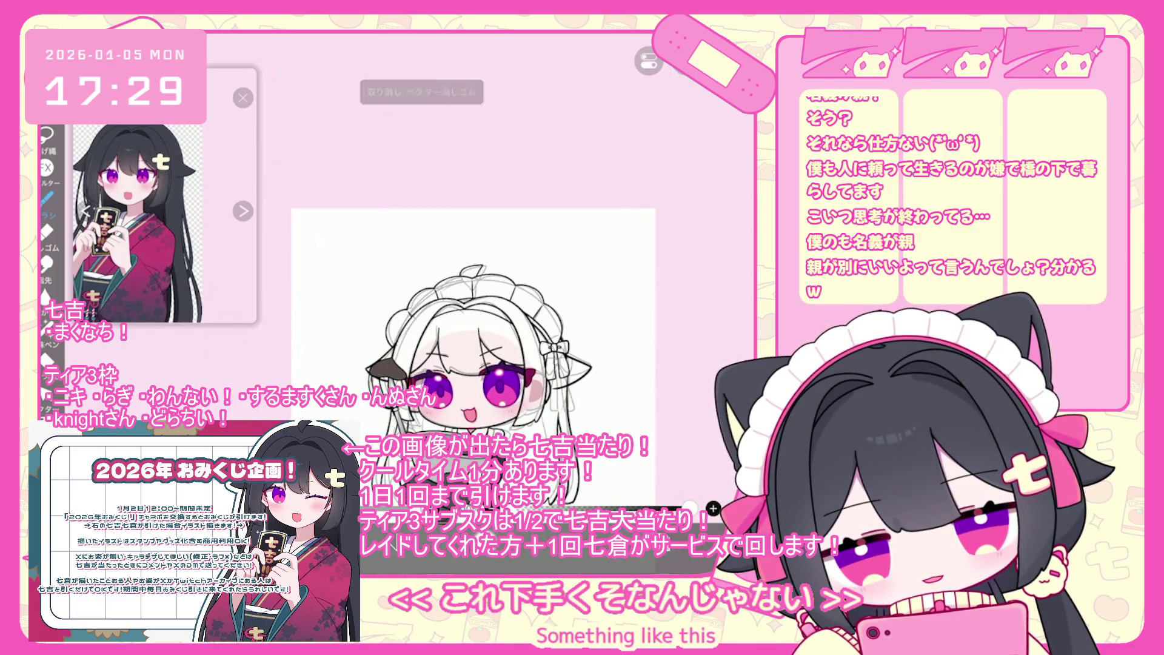
key("ctrl+z")
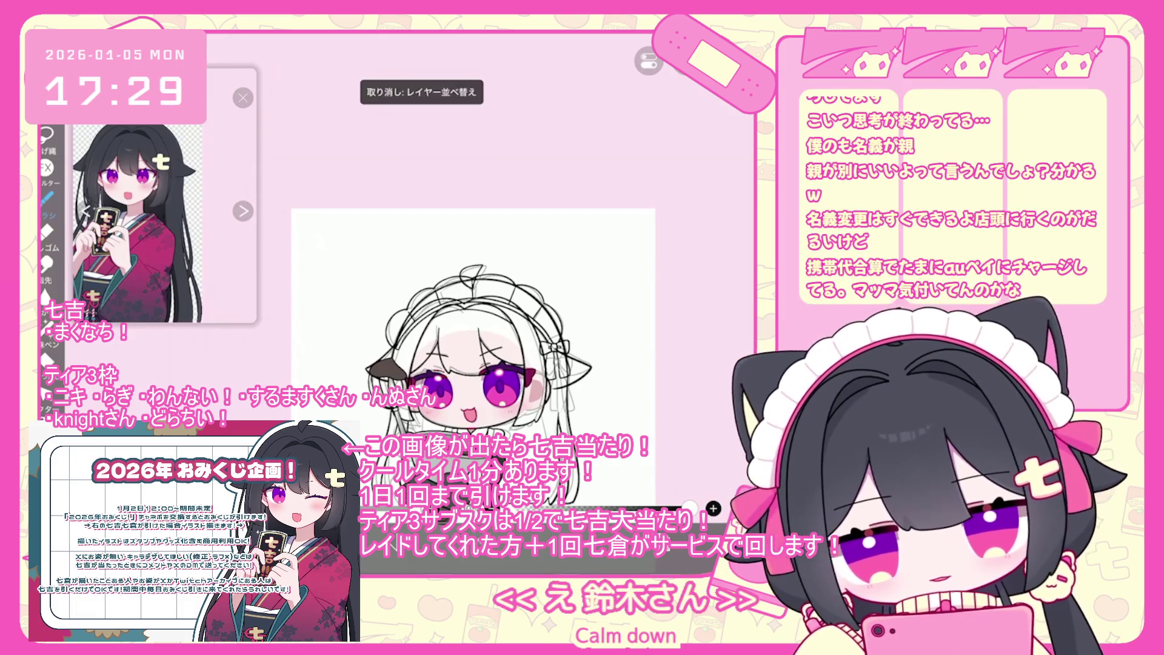
Step: Select layer 27, add empty layer 42 on top, and lasso the headdress sketch
left_click(680, 342)
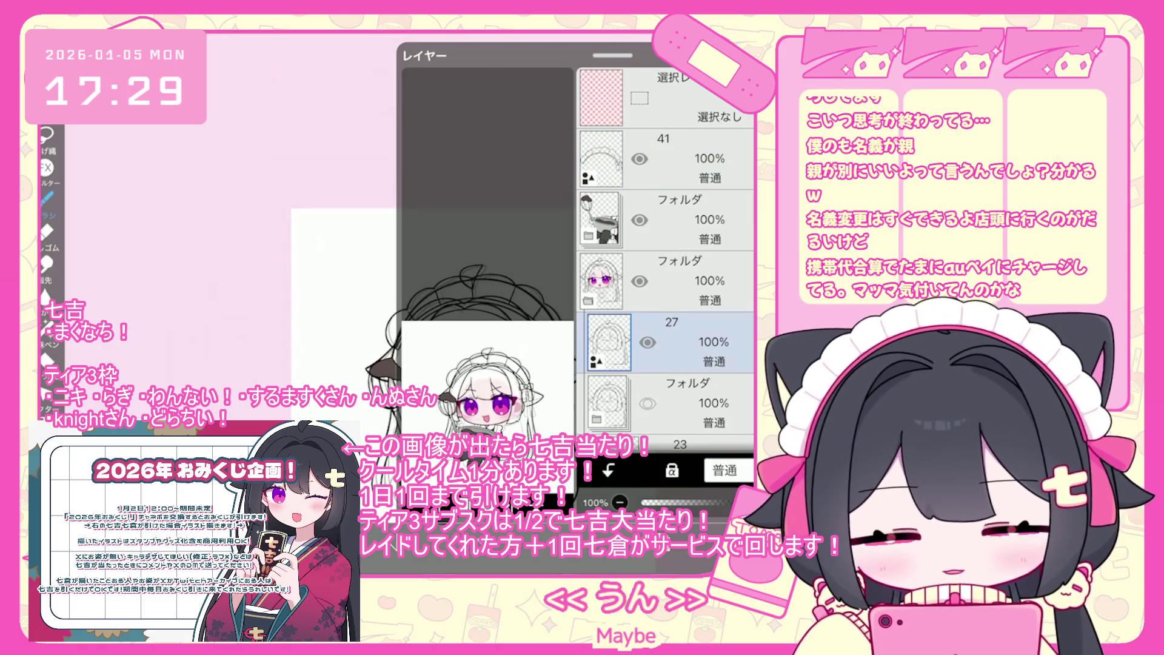
left_click(667, 159)
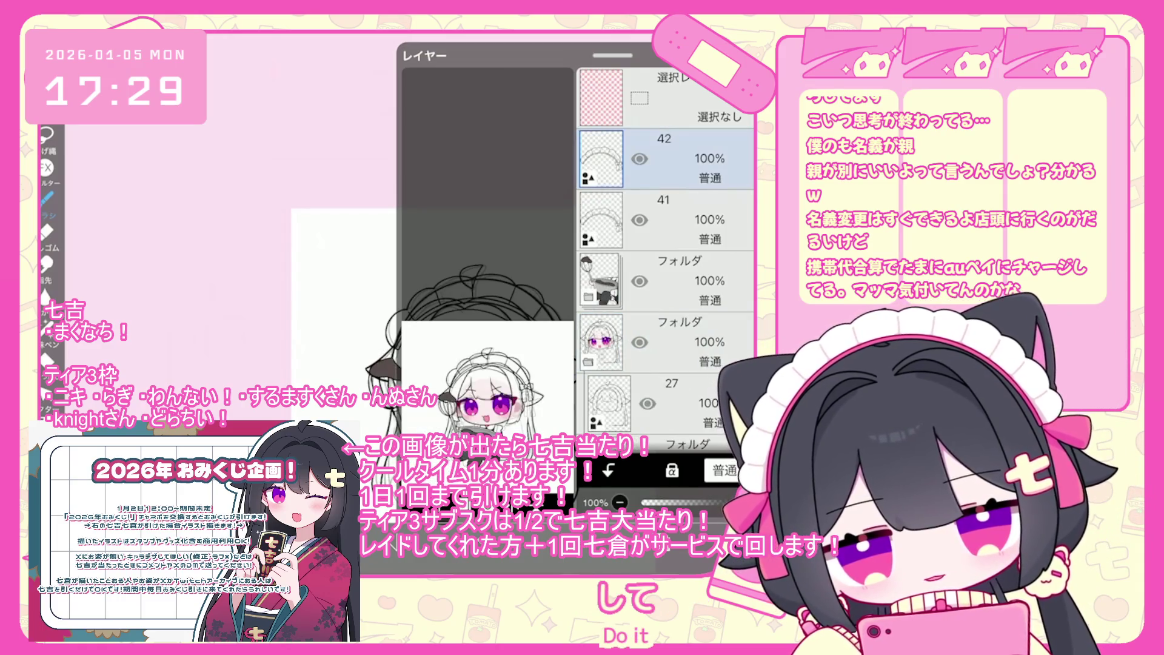
left_click(659, 497)
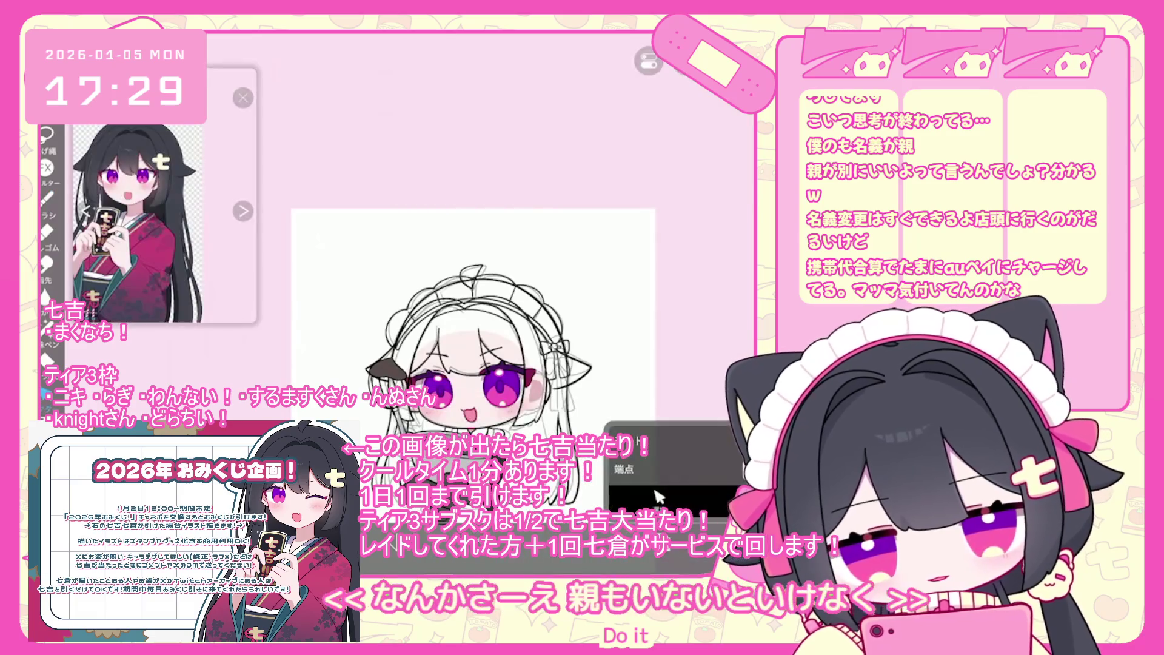
scroll(659, 498, "up", 2)
left_click_drag(349, 255, 556, 375)
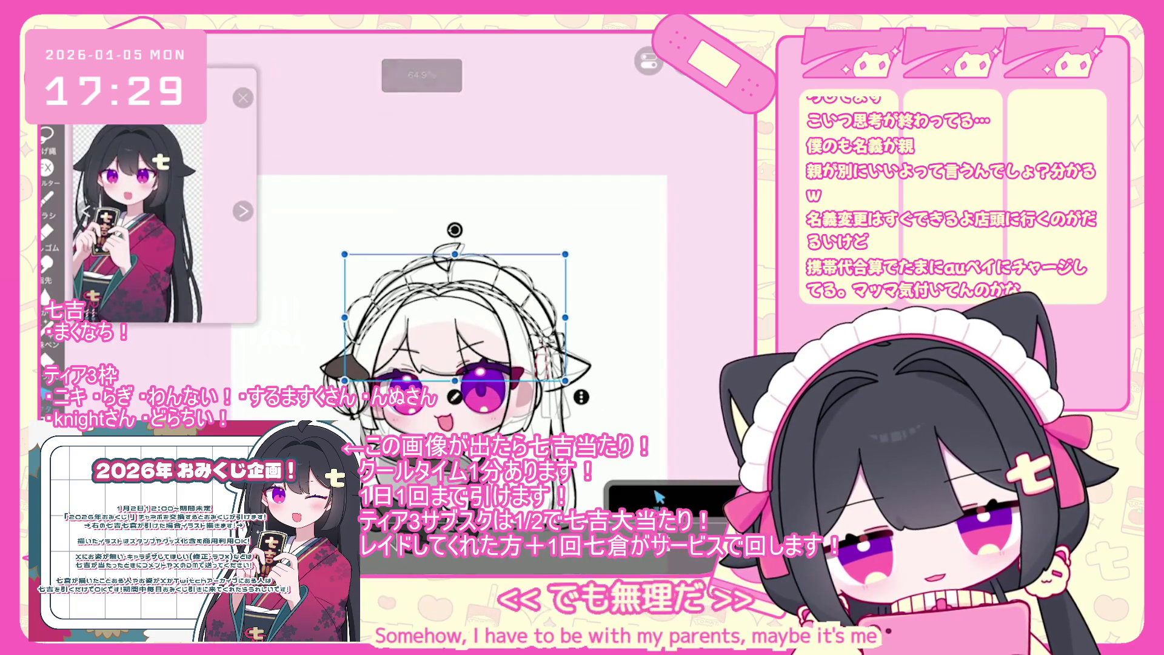
Step: Transform the headdress sketch: shrink it slightly, shift it left and down, widen its right side
key("ctrl+t")
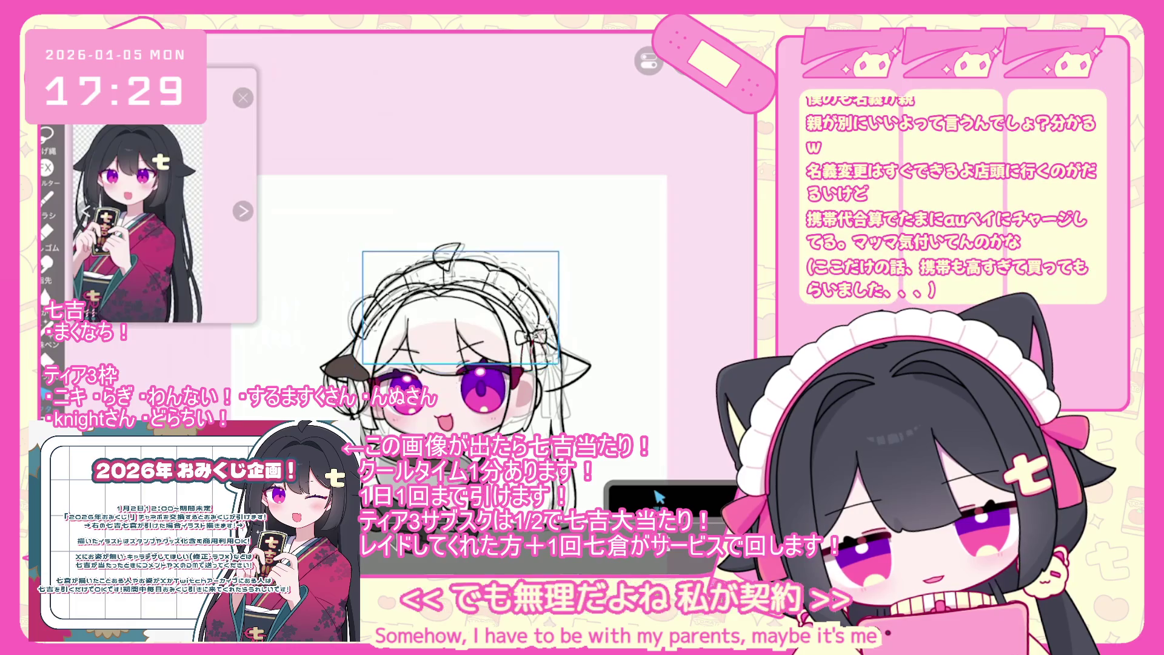
left_click_drag(556, 249, 546, 254)
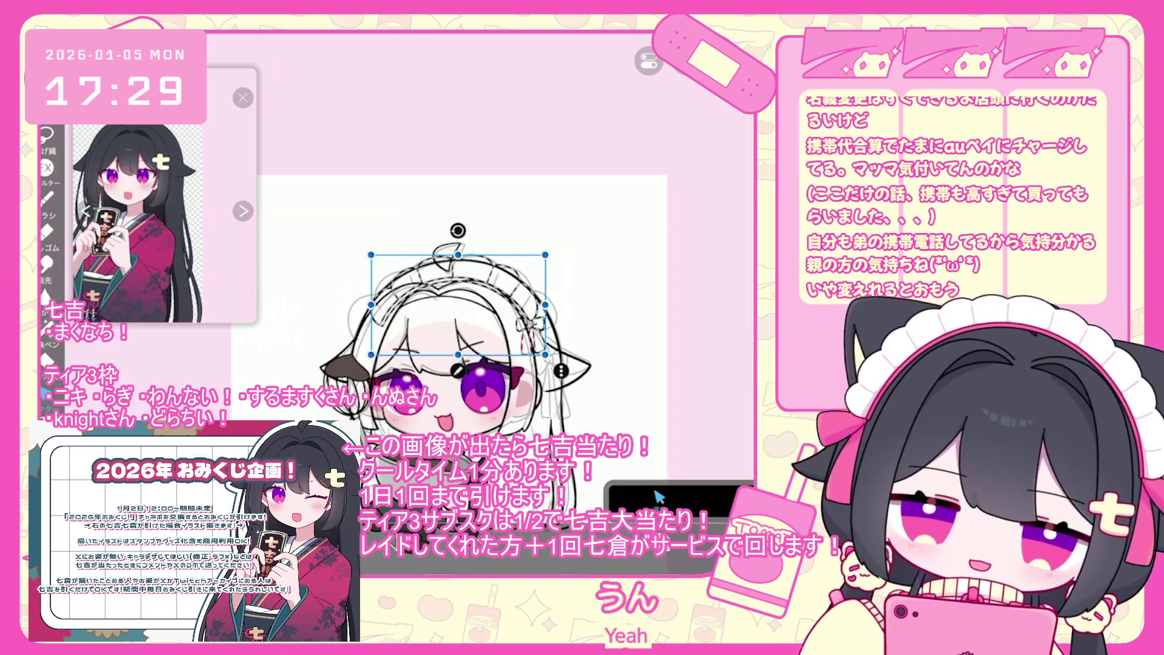
scroll(424, 303, "up", 3)
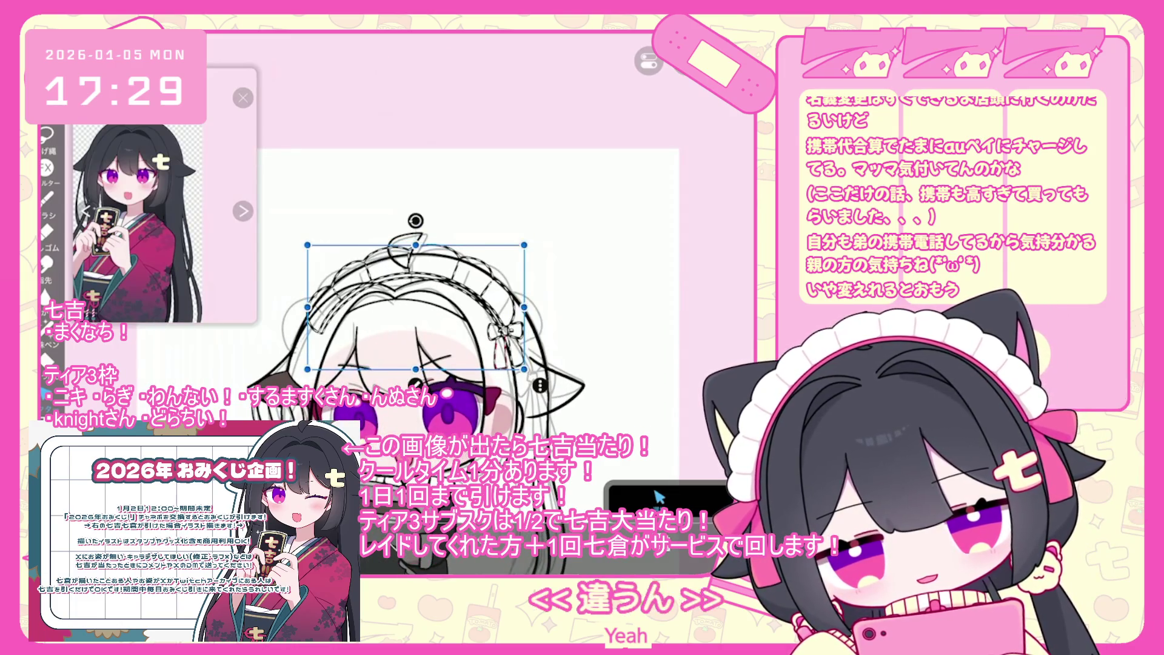
left_click_drag(422, 307, 411, 309)
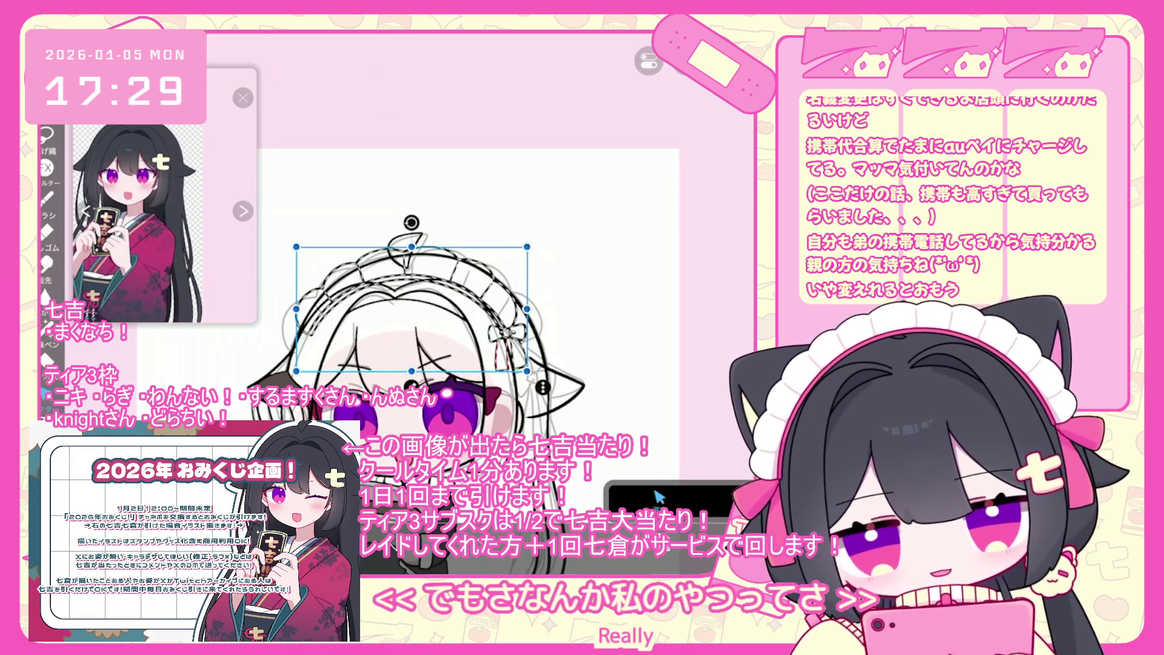
left_click_drag(527, 308, 532, 309)
Step: Fine-tune the headdress sketch's corners and position over the hair, then apply the transform
left_click_drag(532, 247, 527, 249)
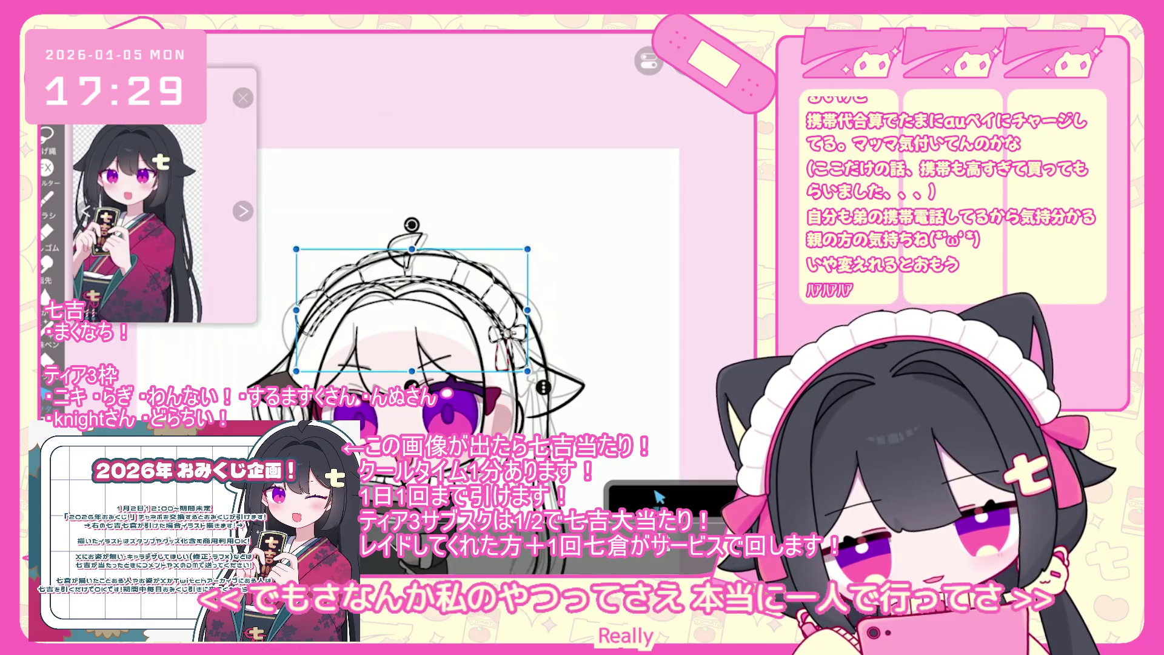
left_click_drag(412, 309, 414, 313)
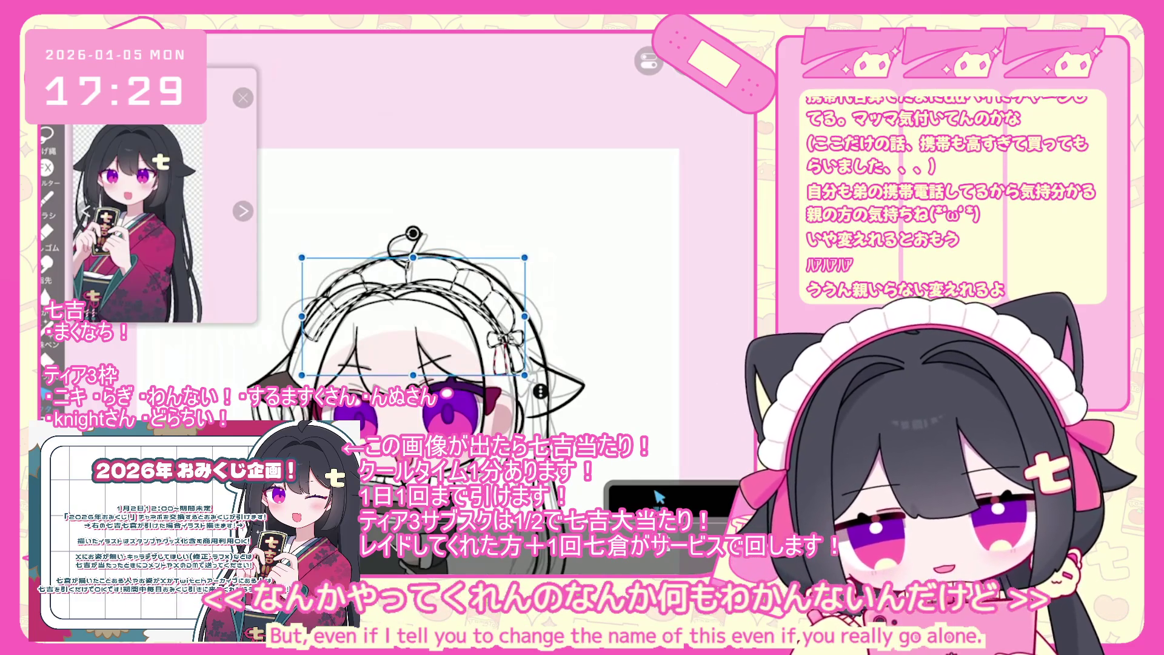
left_click_drag(524, 257, 532, 253)
left_click_drag(417, 312, 417, 316)
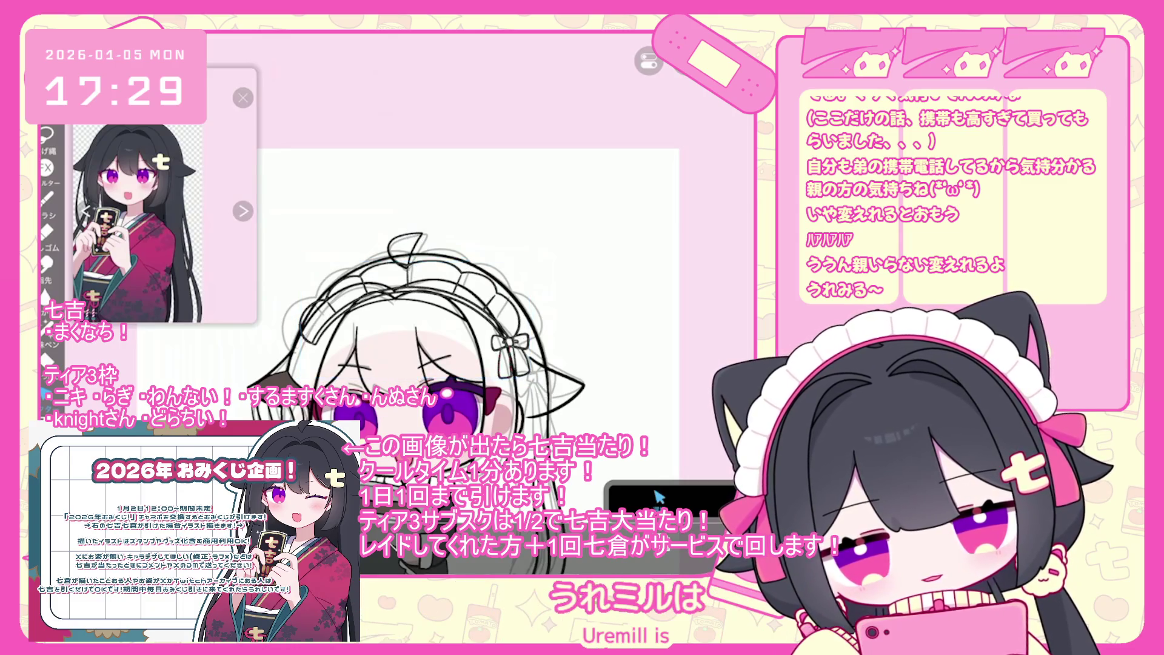
scroll(436, 340, "down", 3)
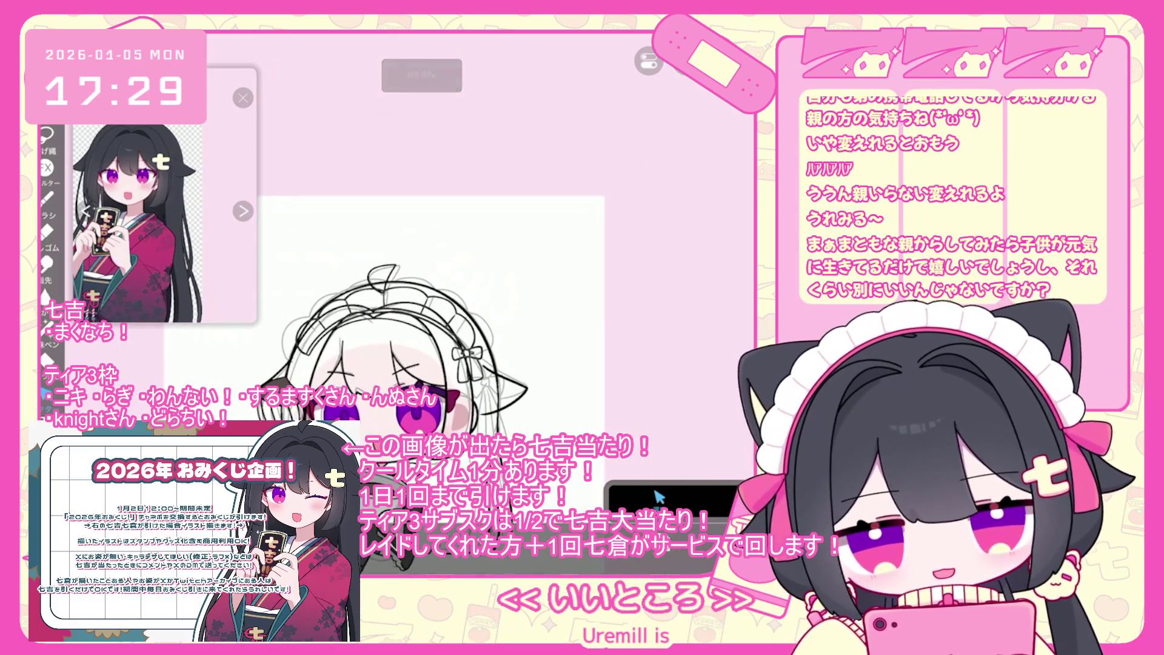
scroll(437, 339, "up", 3)
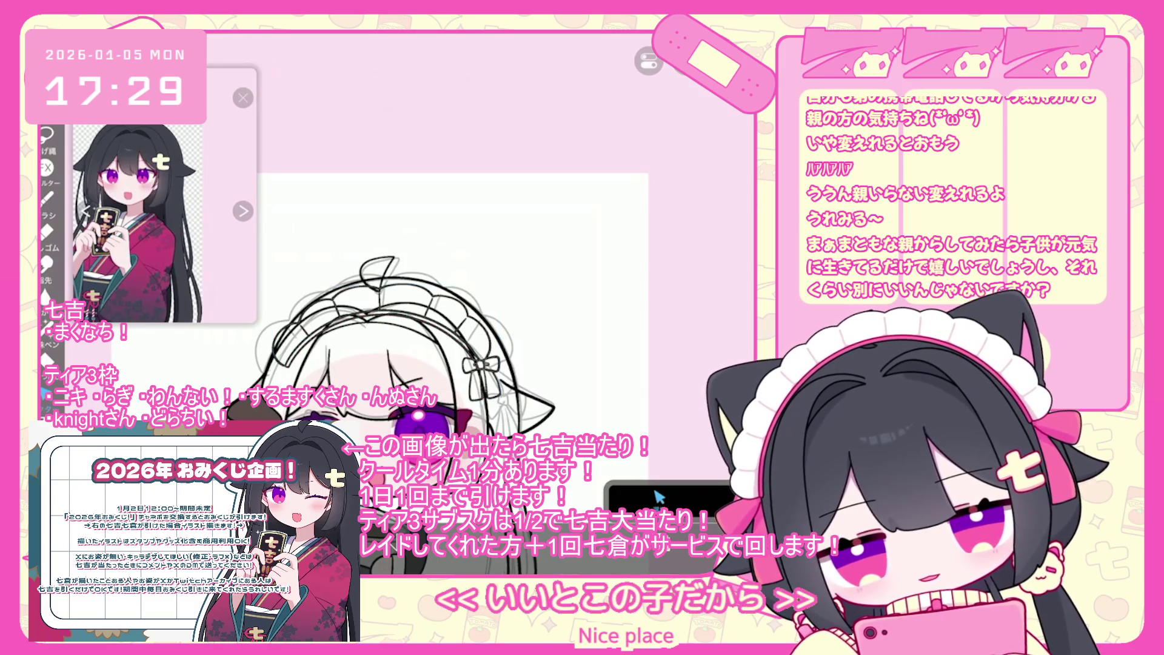
key("ctrl+t")
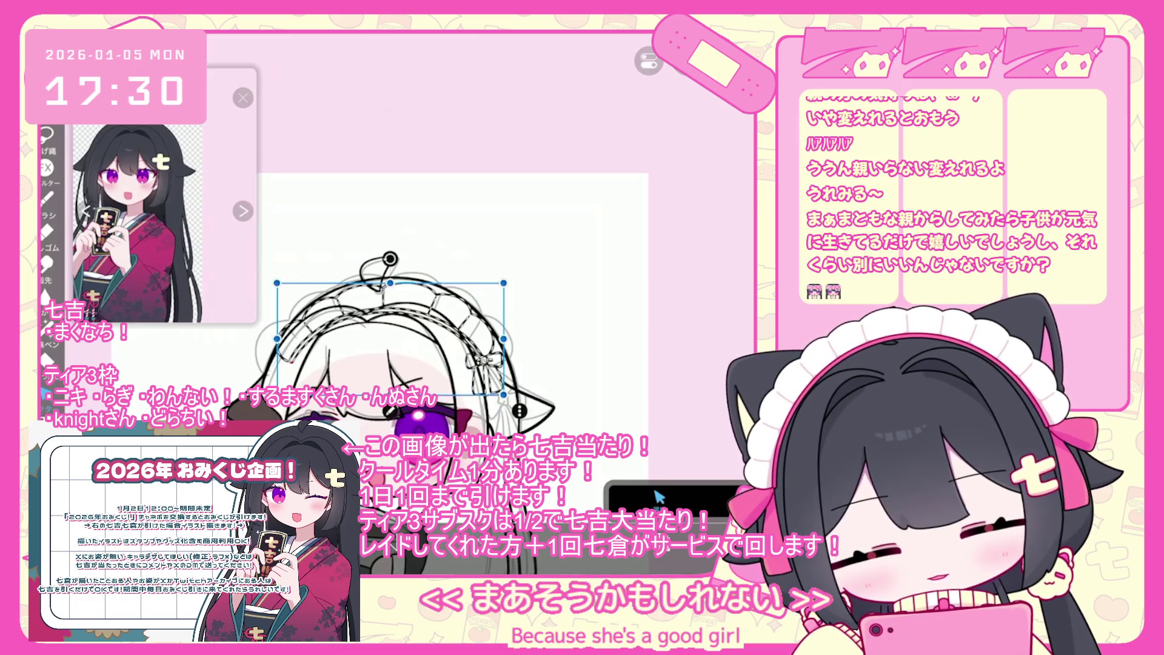
key("Return")
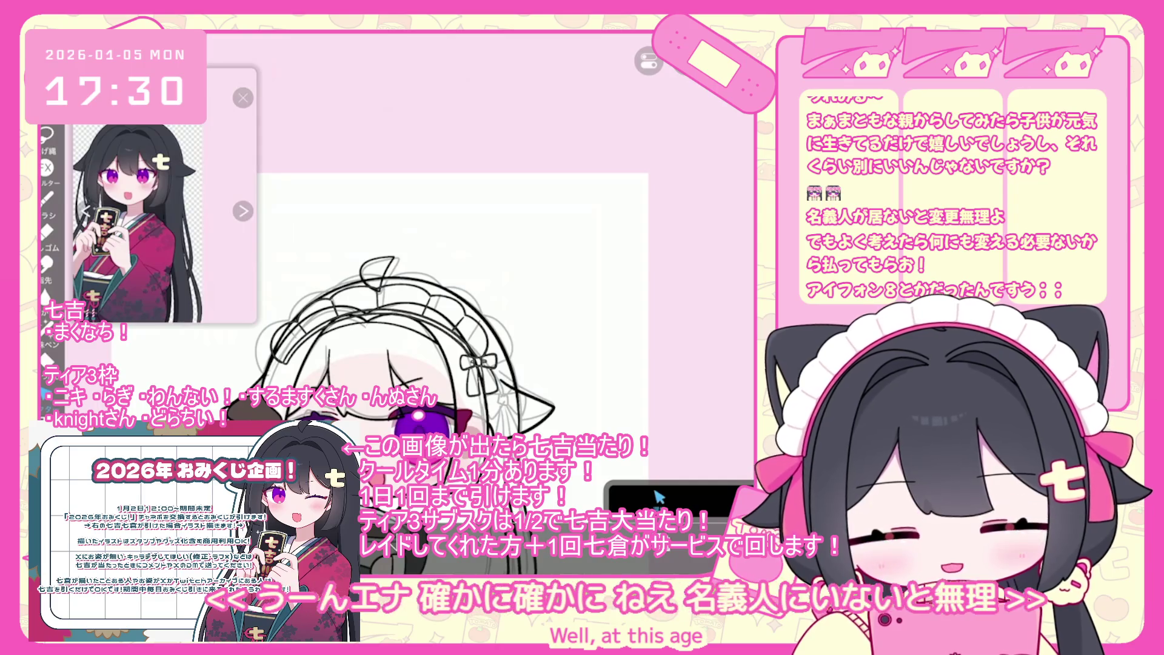
left_click(658, 498)
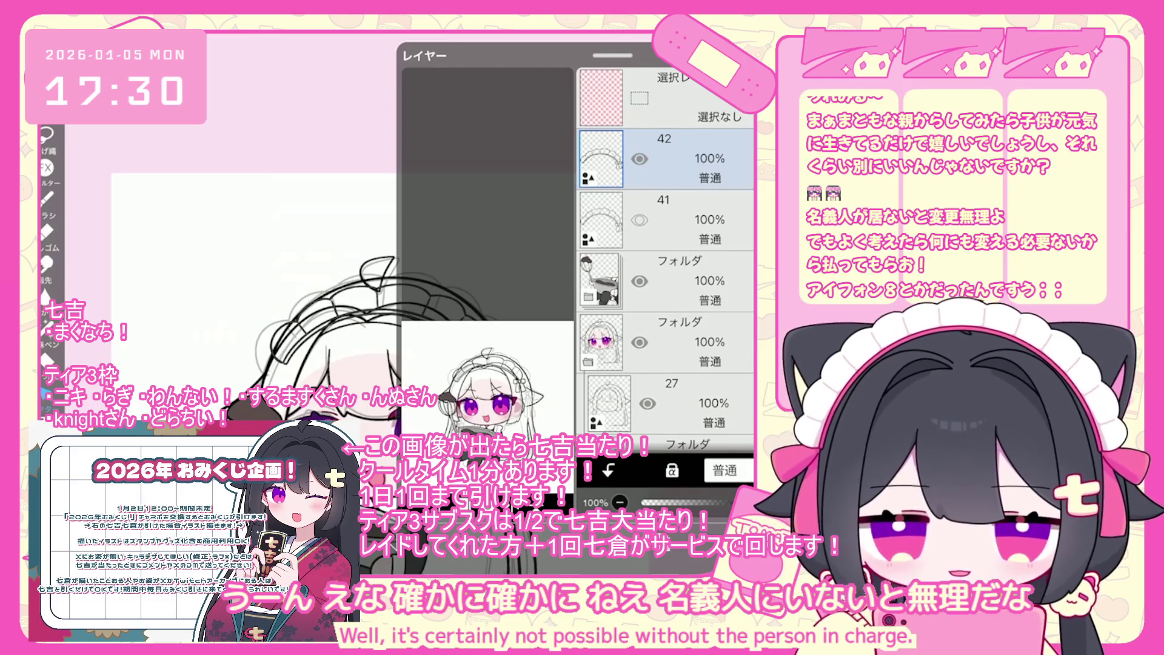
left_click(464, 468)
left_click(461, 419)
left_click_drag(600, 159, 609, 423)
scroll(666, 261, "down", 5)
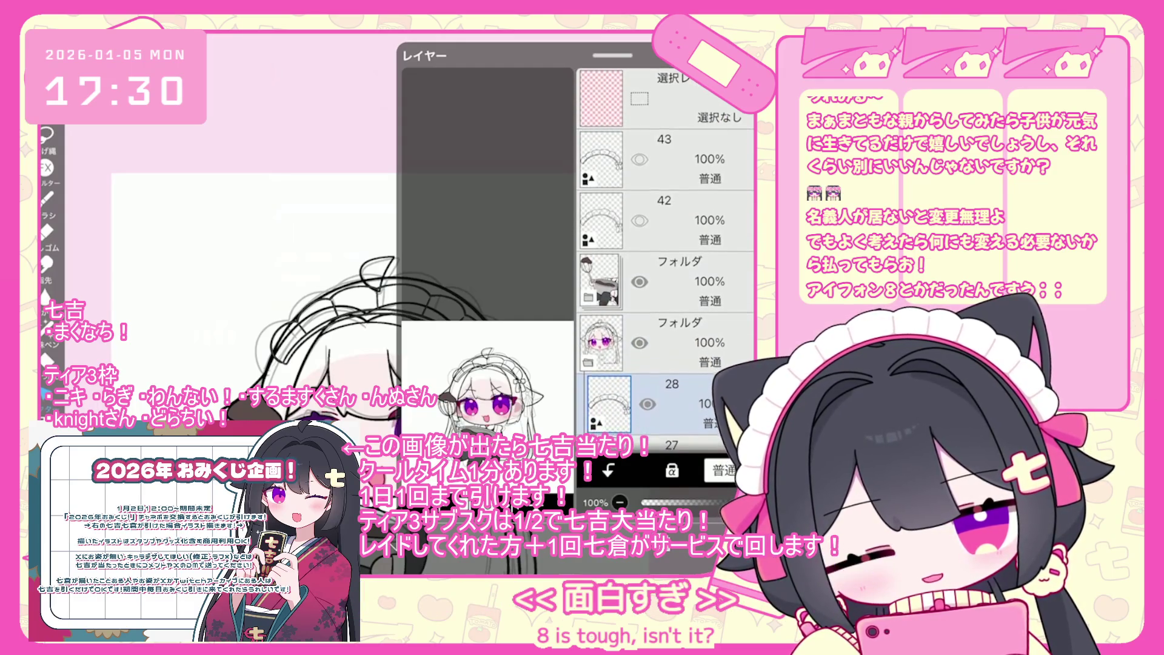
left_click(658, 498)
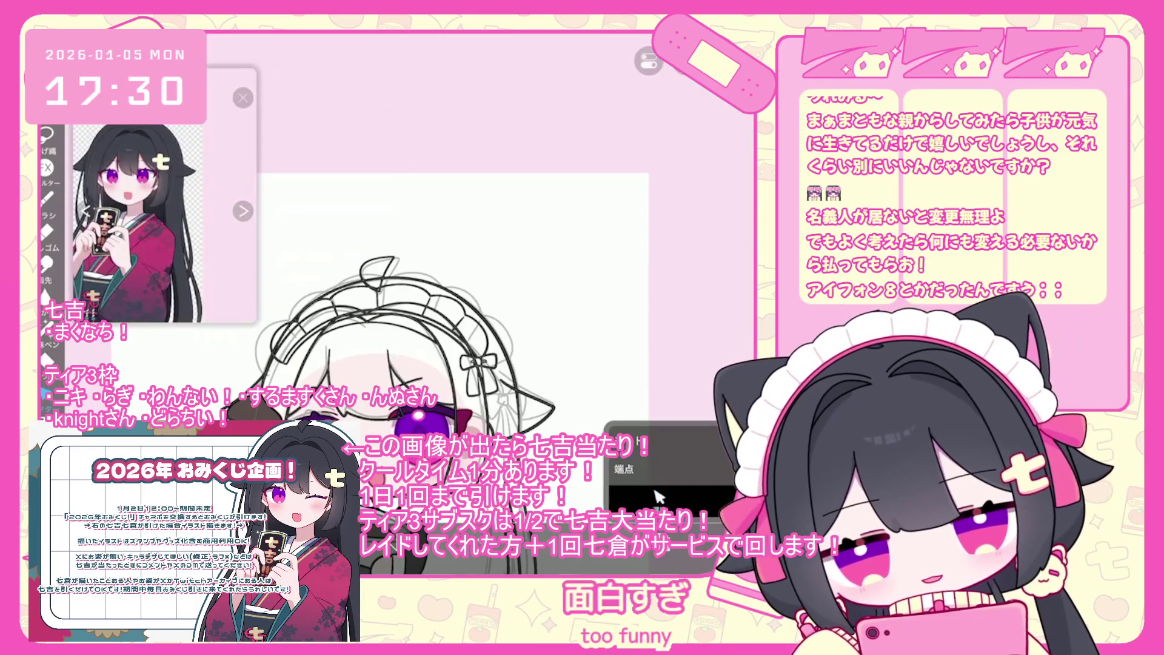
scroll(658, 497, "up", 3)
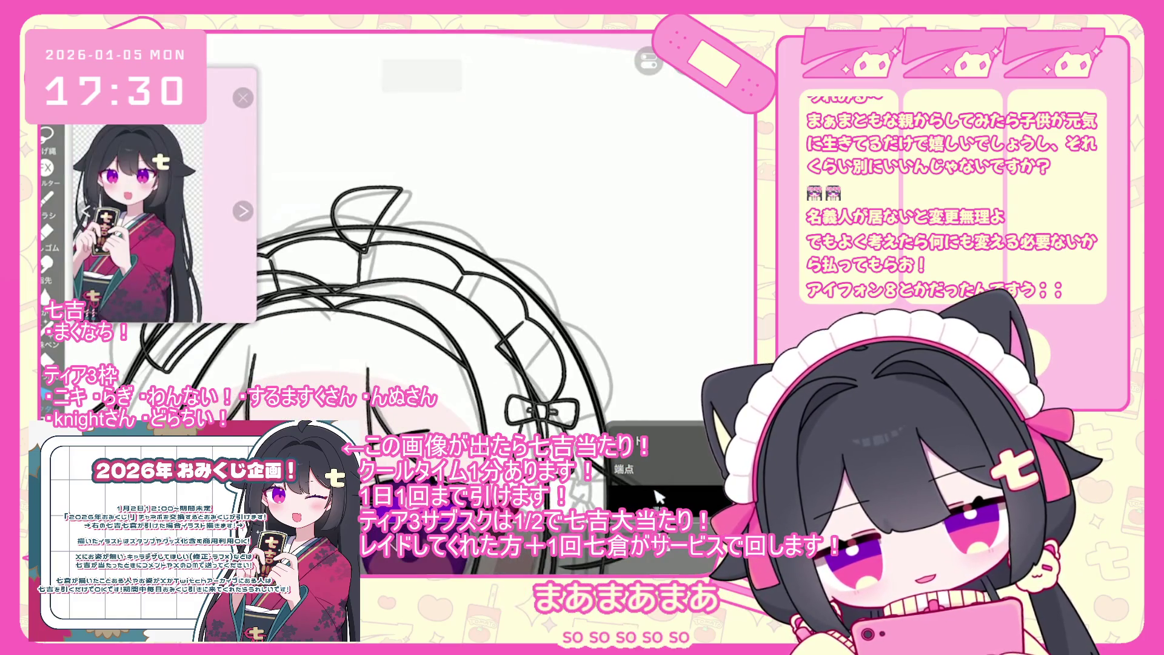
scroll(660, 497, "down", 1)
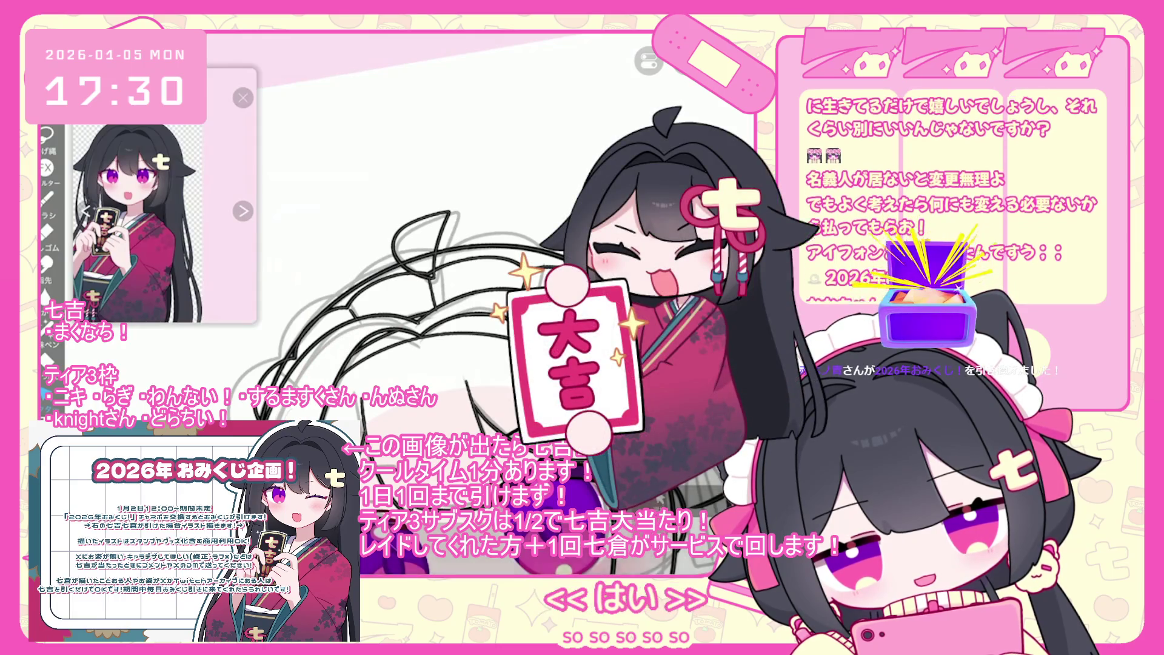
scroll(659, 498, "up", 1)
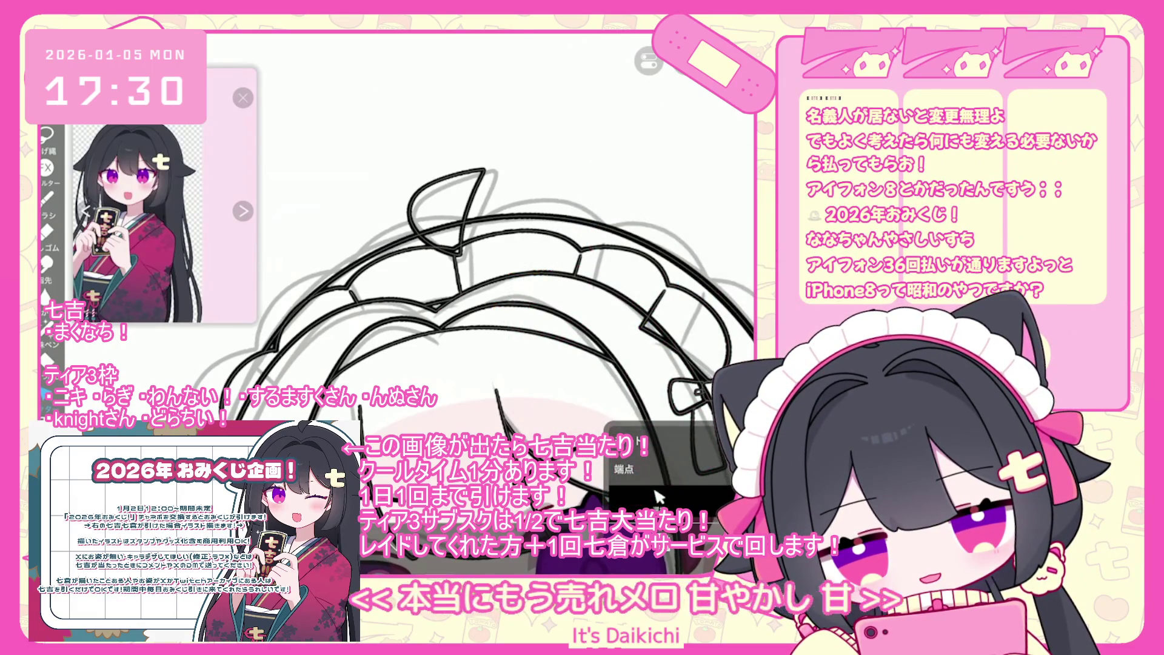
scroll(658, 497, "up", 2)
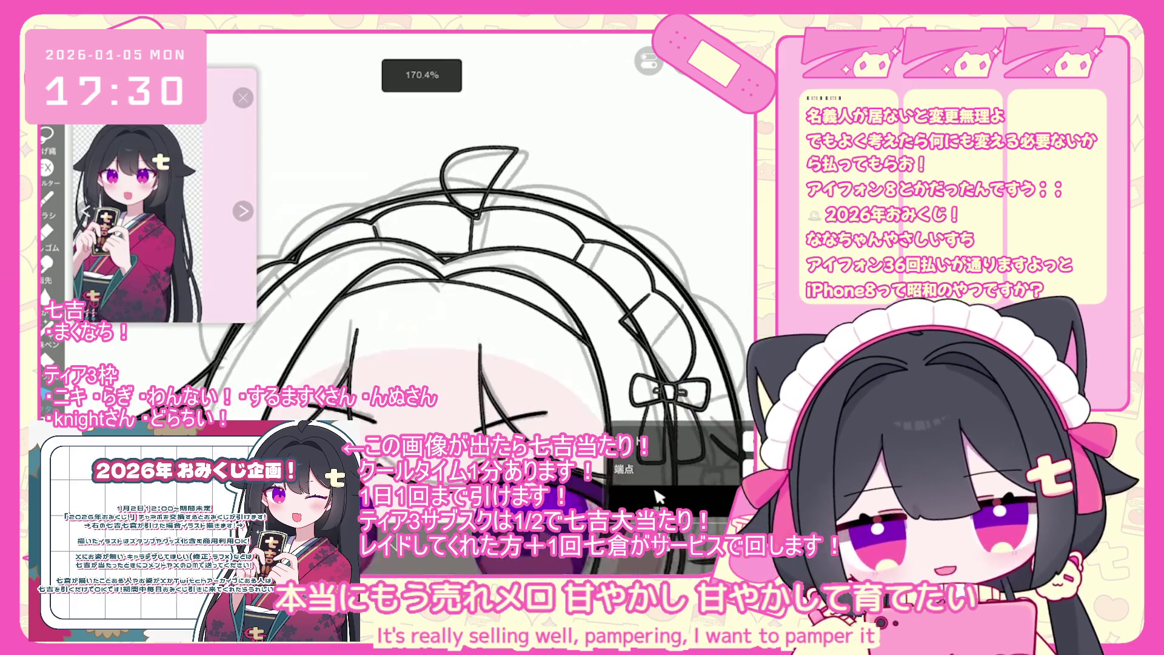
scroll(658, 497, "up", 2)
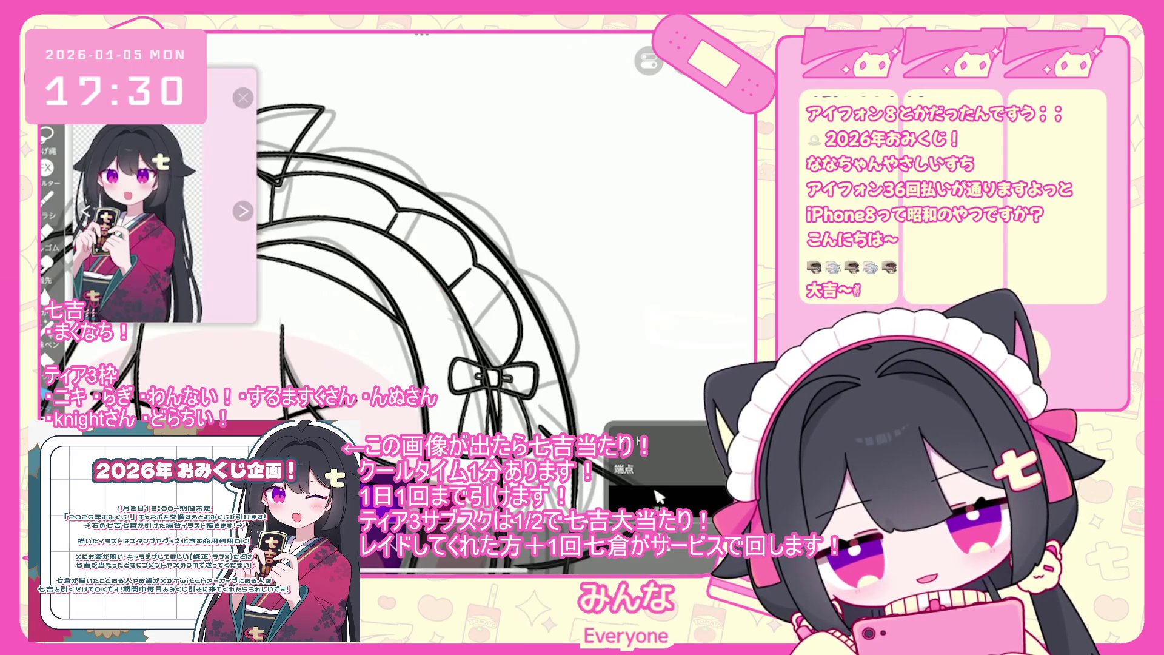
scroll(532, 419, "up", 3)
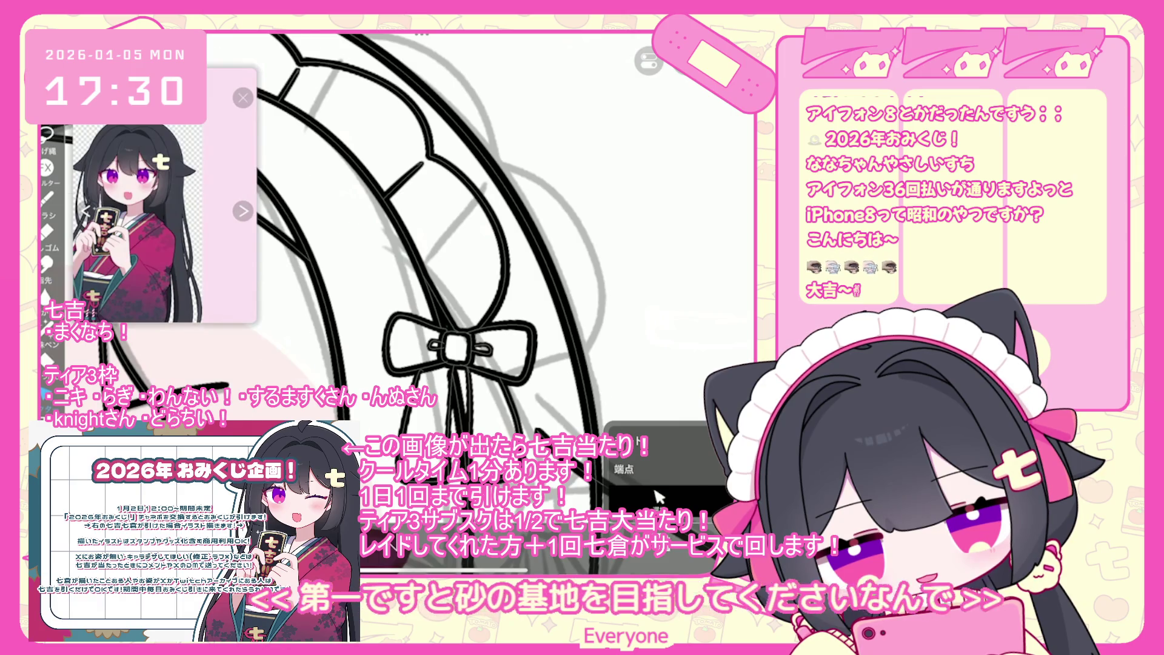
scroll(460, 291, "down", 5)
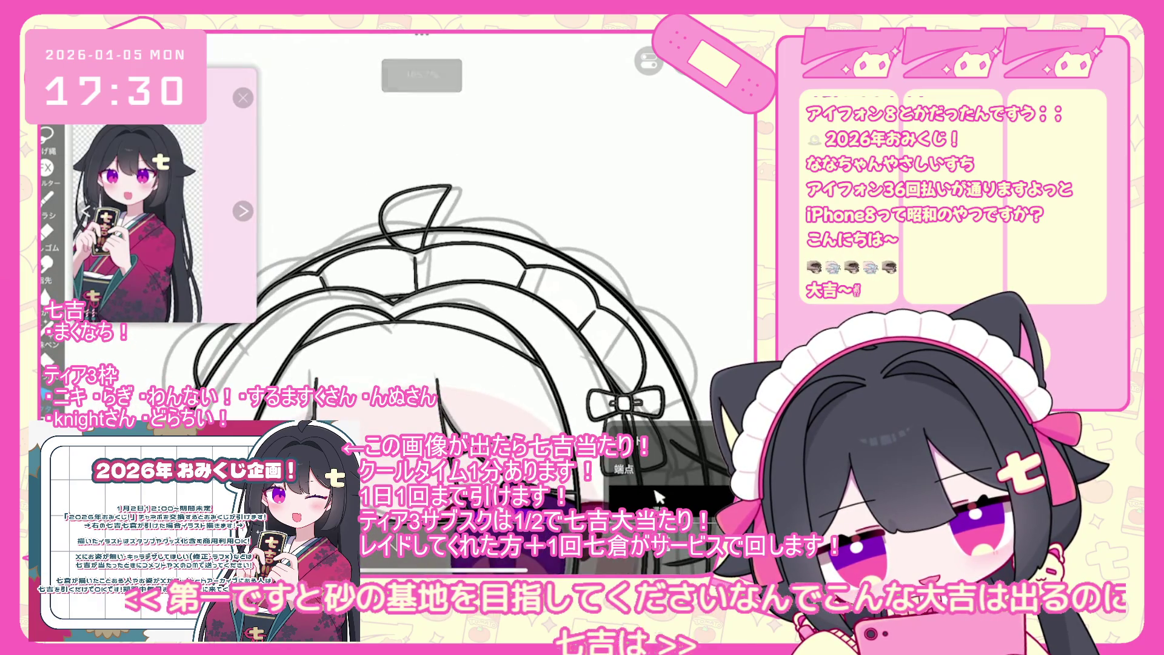
scroll(430, 349, "down", 3)
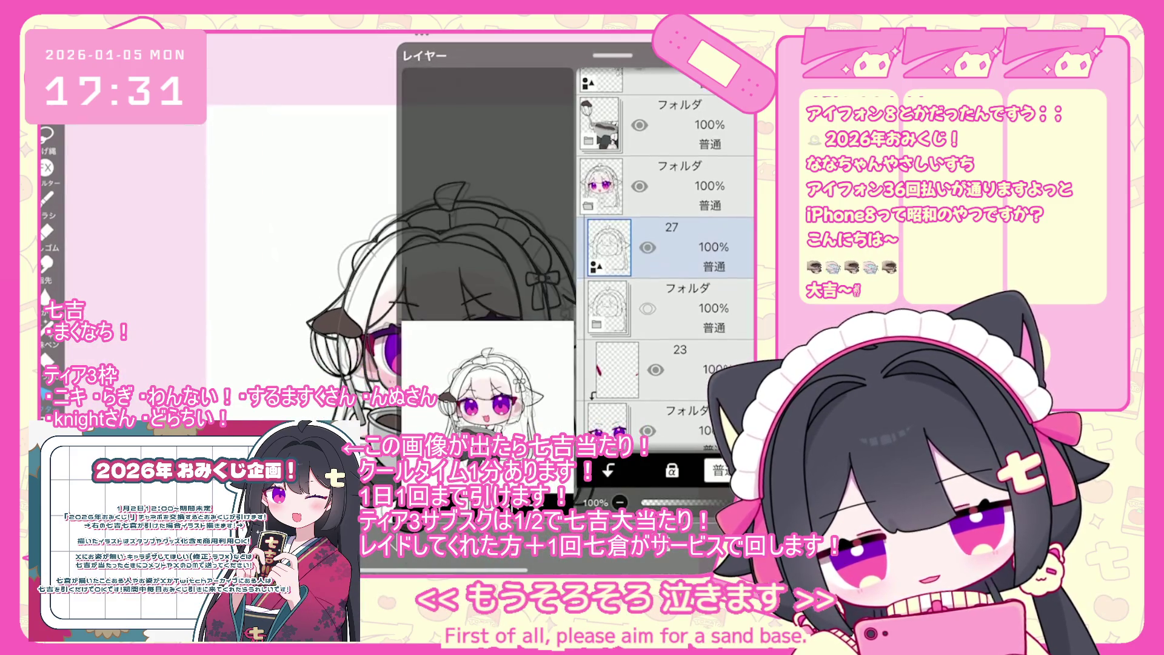
Step: Check layer 23, the eyes folder and pupil layer 16, then reselect layer 27
scroll(667, 255, "down", 3)
left_click(685, 229)
scroll(667, 254, "down", 1)
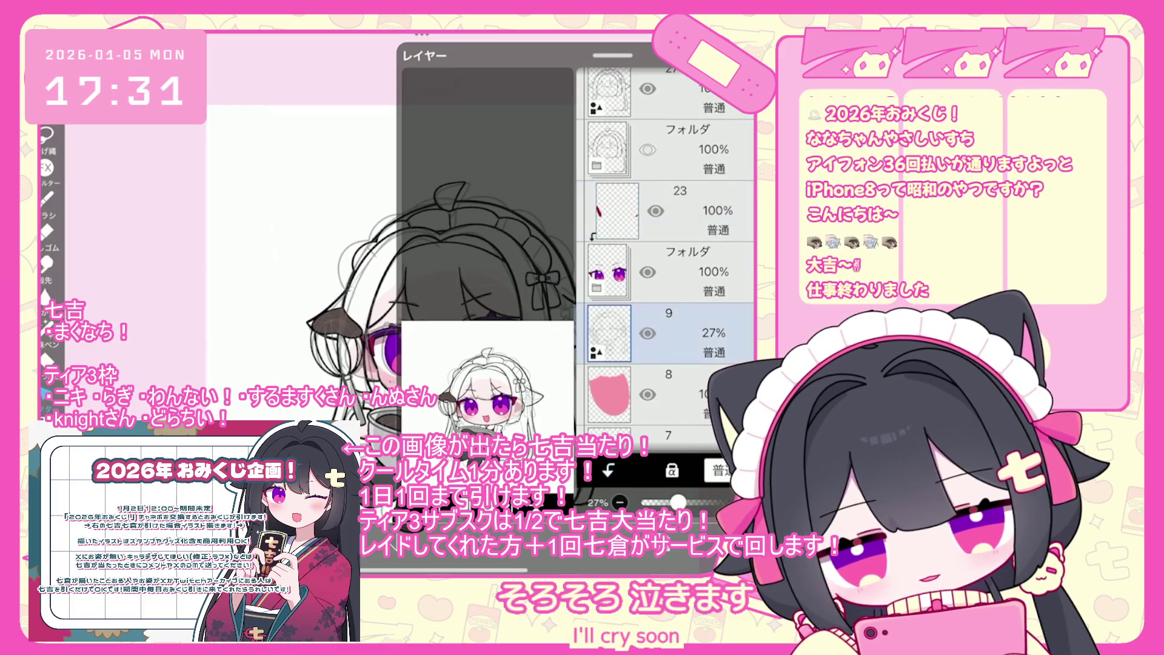
left_click(685, 258)
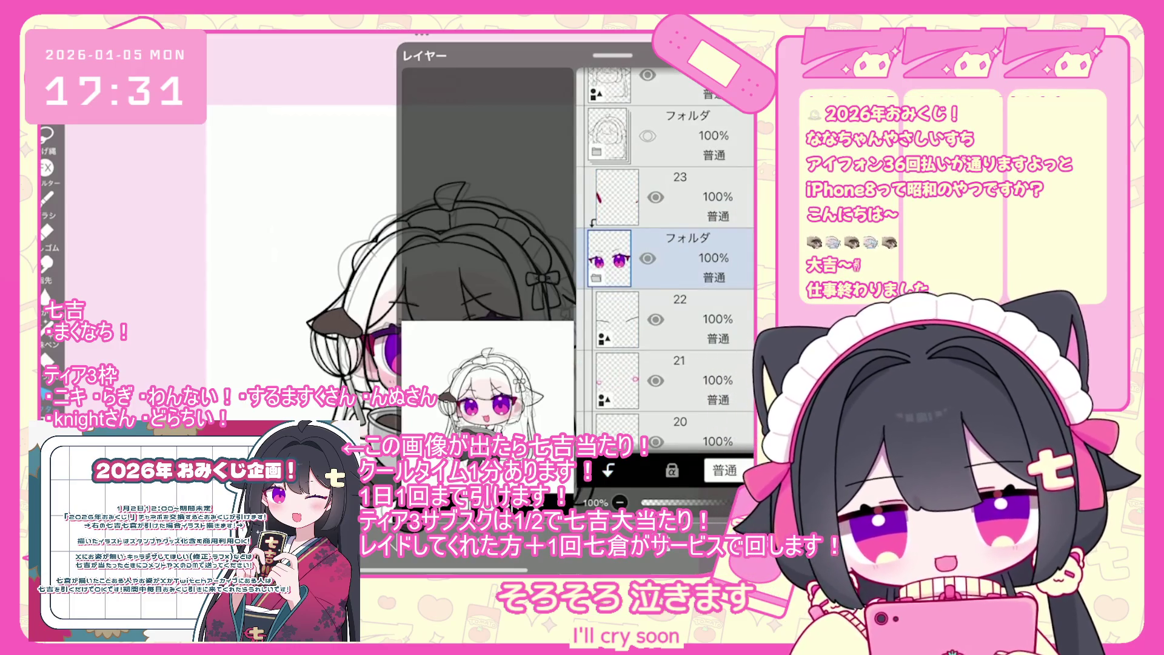
scroll(667, 255, "down", 5)
left_click(686, 350)
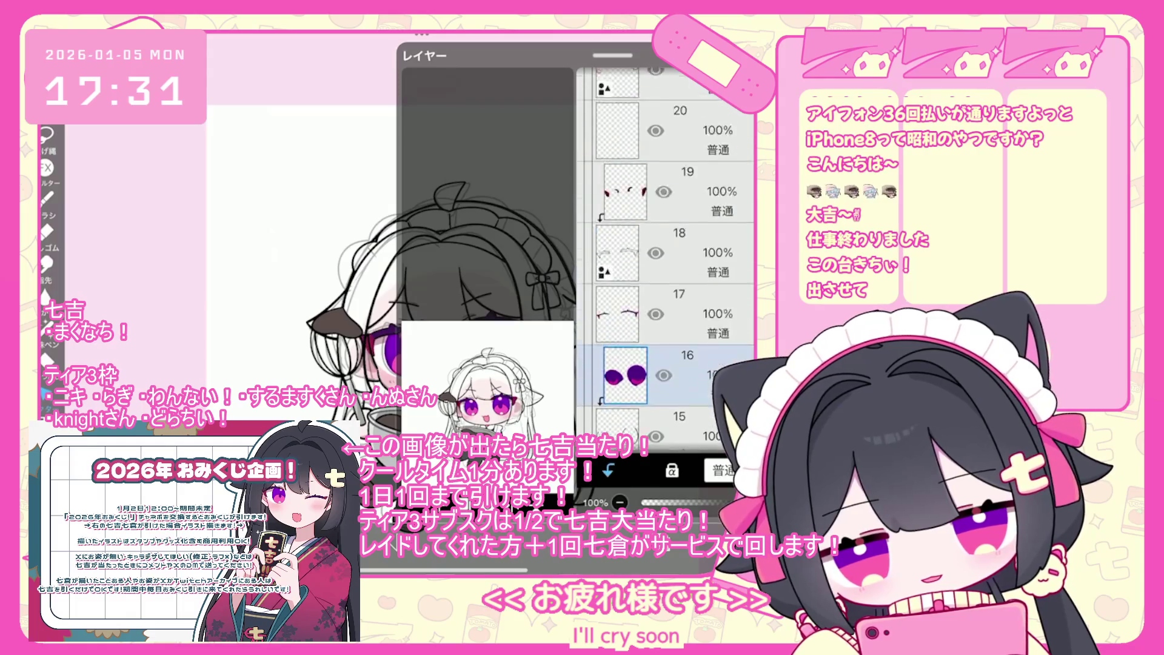
scroll(667, 254, "up", 5)
left_click(685, 257)
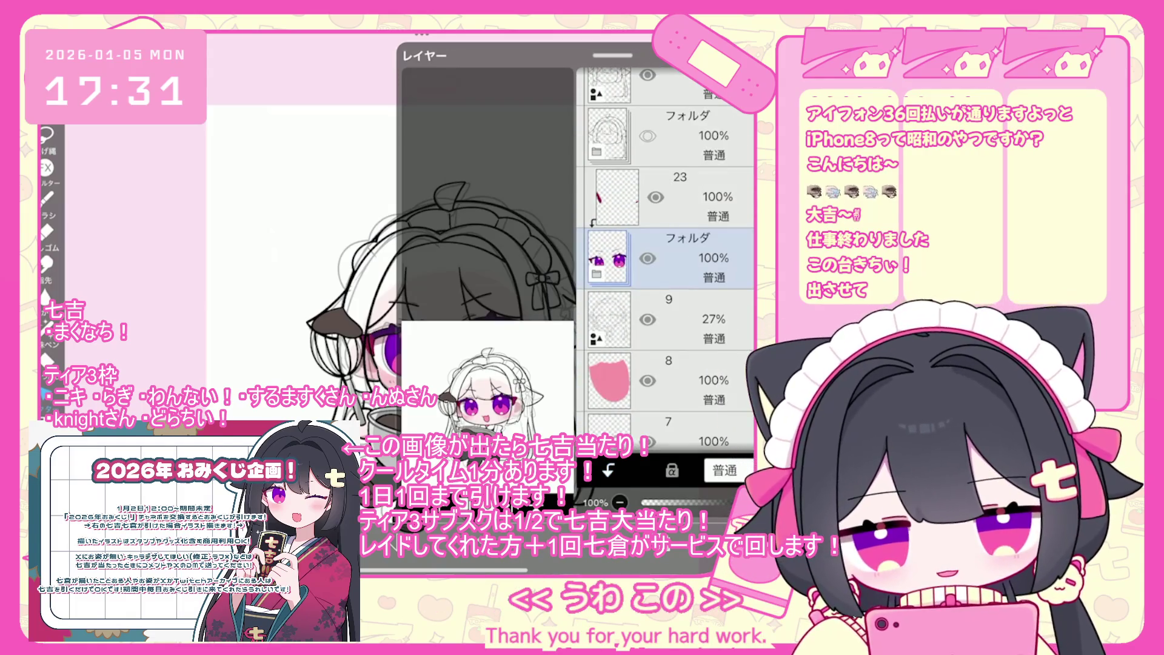
scroll(668, 255, "up", 3)
left_click(685, 242)
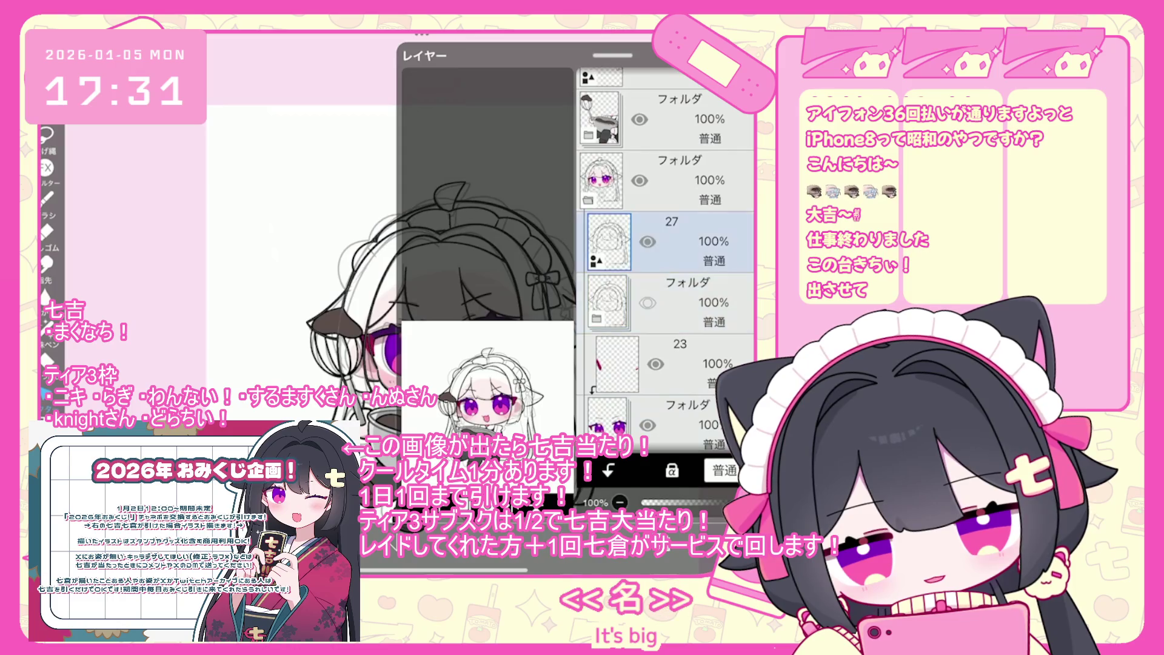
left_click(658, 496)
Step: Choose dark red in the colour settings and undo the last two mouth strokes
scroll(658, 496, "up", 5)
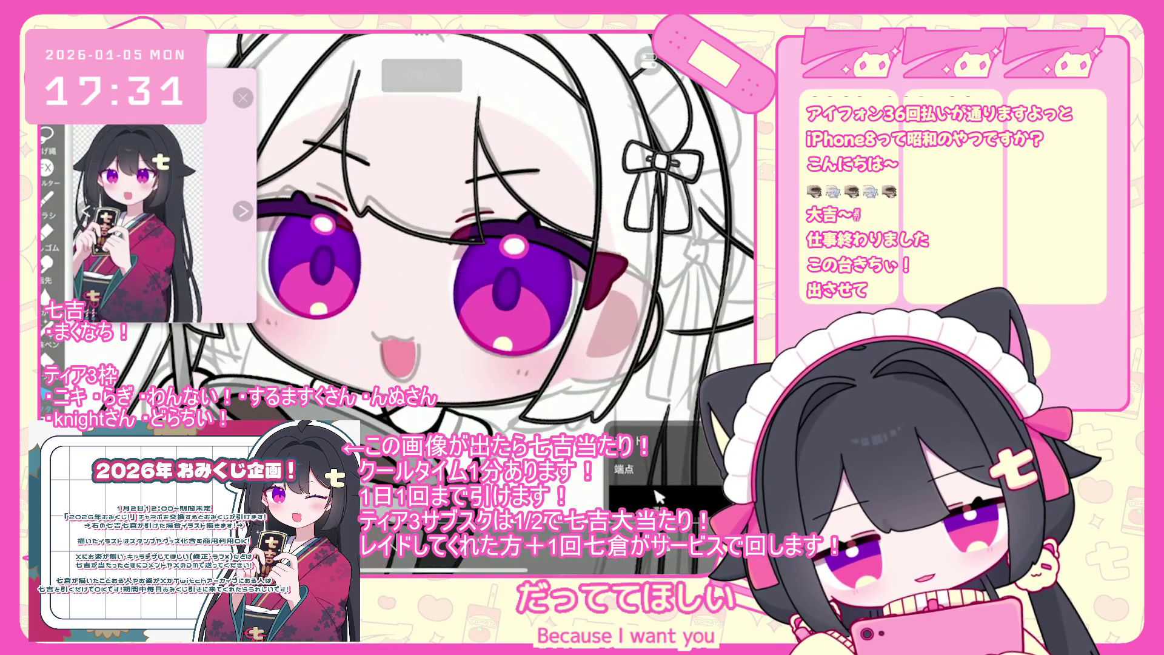
left_click(658, 496)
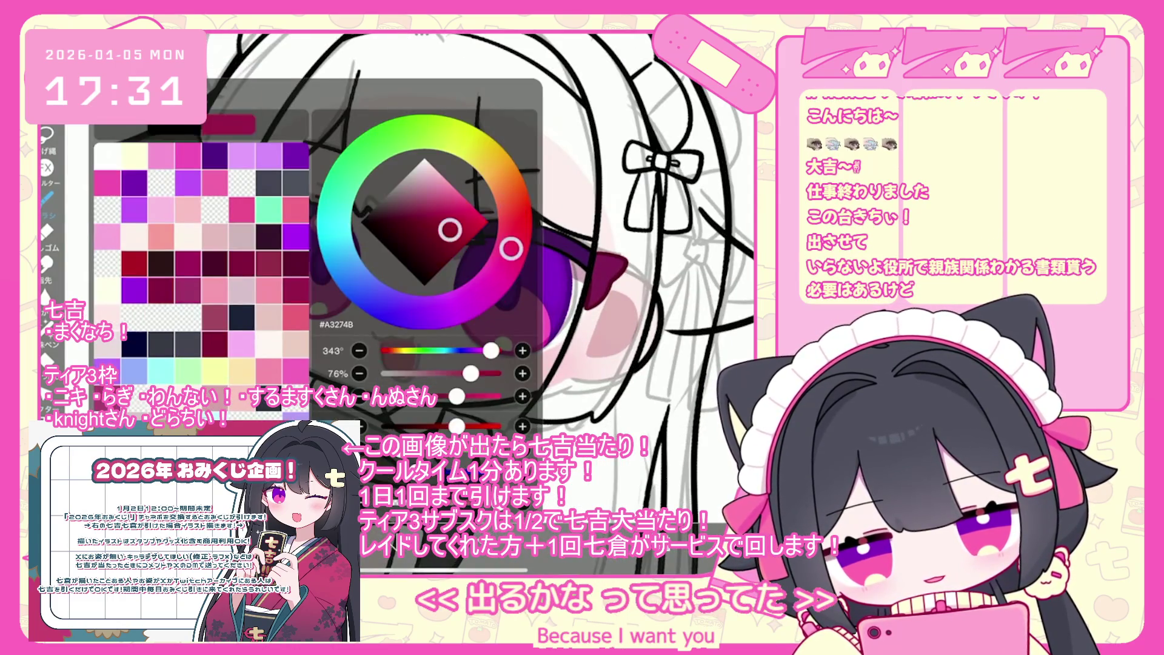
scroll(564, 255, "up", 5)
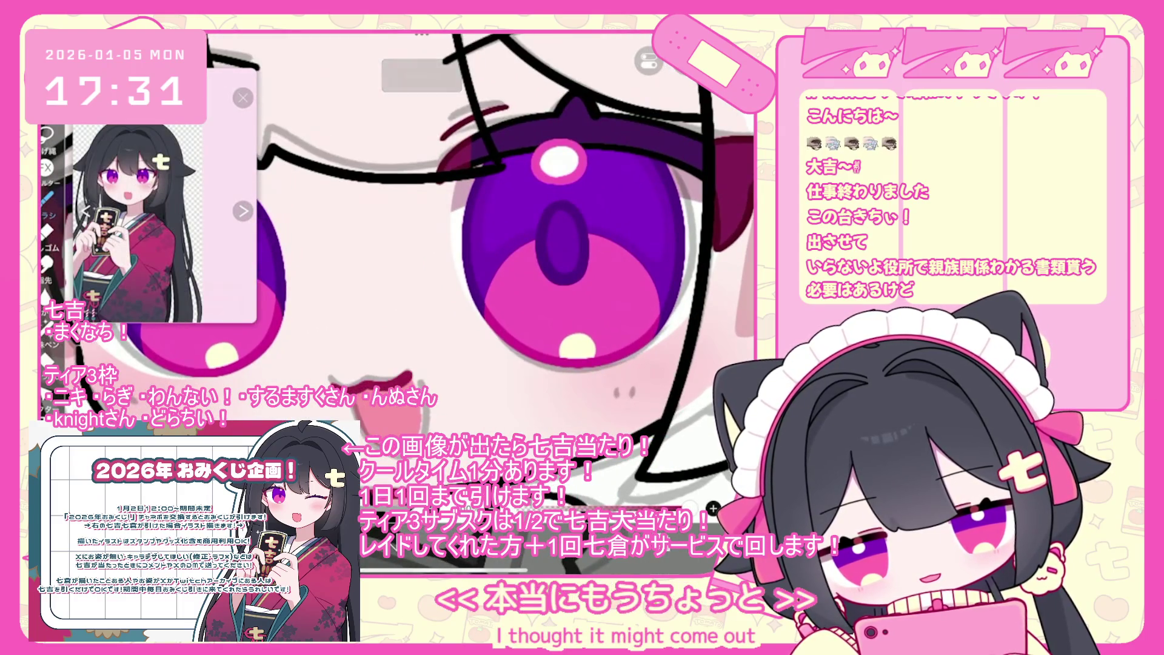
key("ctrl+z")
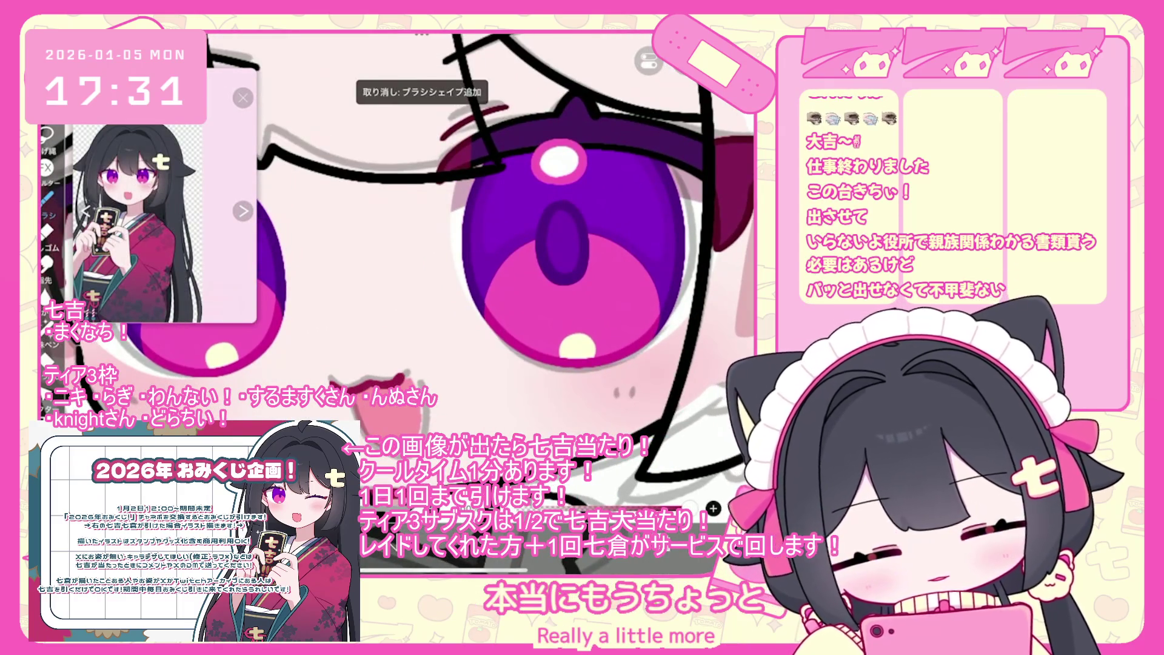
scroll(564, 254, "up", 2)
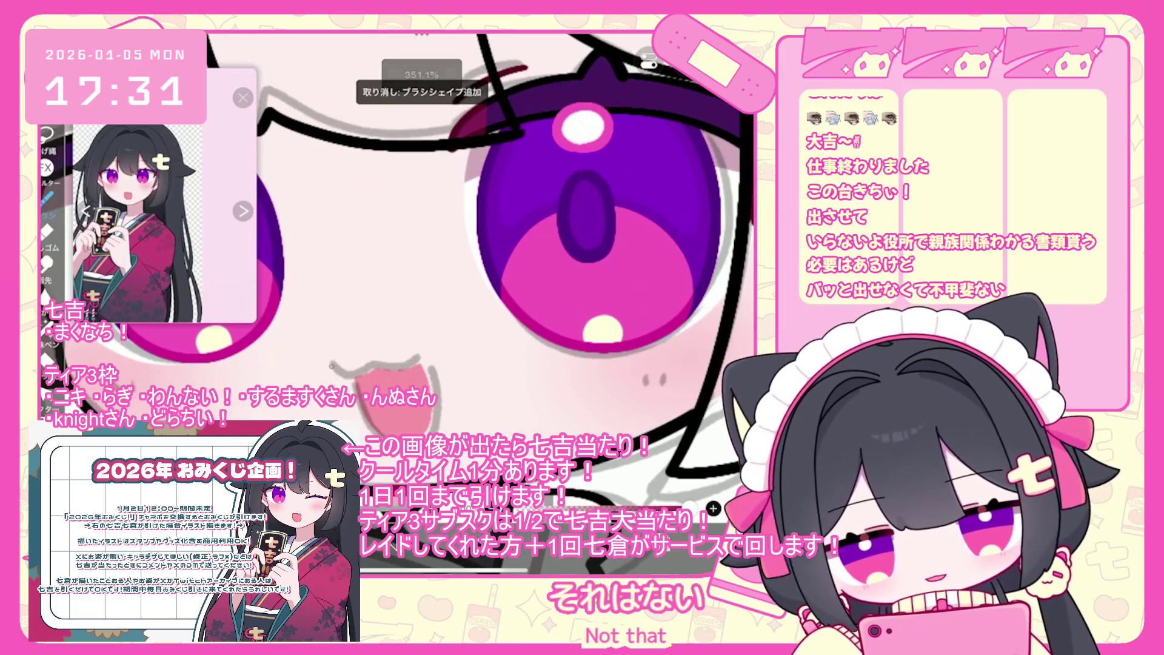
key("ctrl+z")
Step: Try a dark wavy mouth line and a red tongue-outline stroke, undoing both
left_click_drag(359, 376, 431, 361)
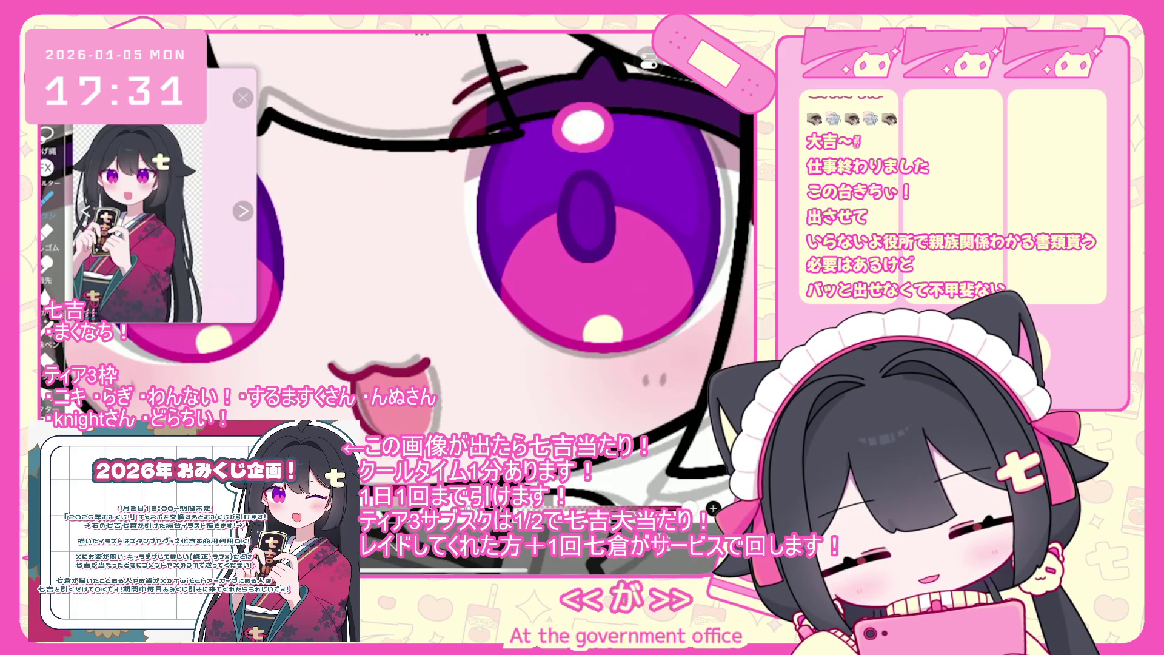
key("ctrl+z")
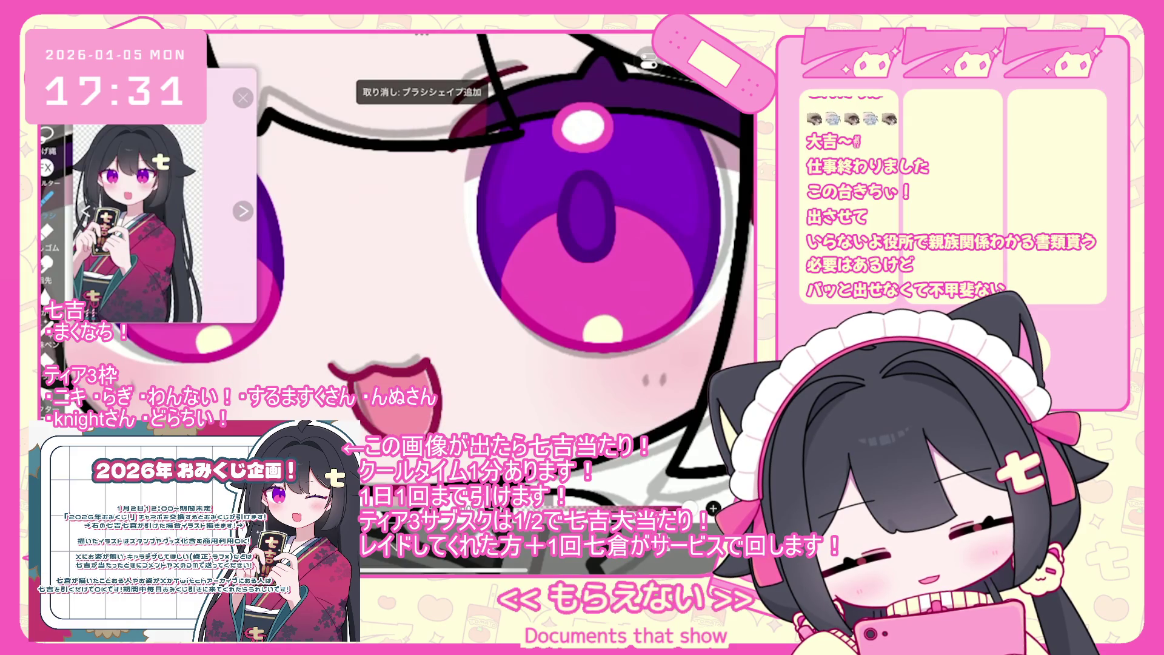
scroll(425, 273, "down", 5)
key("ctrl+z")
scroll(458, 393, "up", 5)
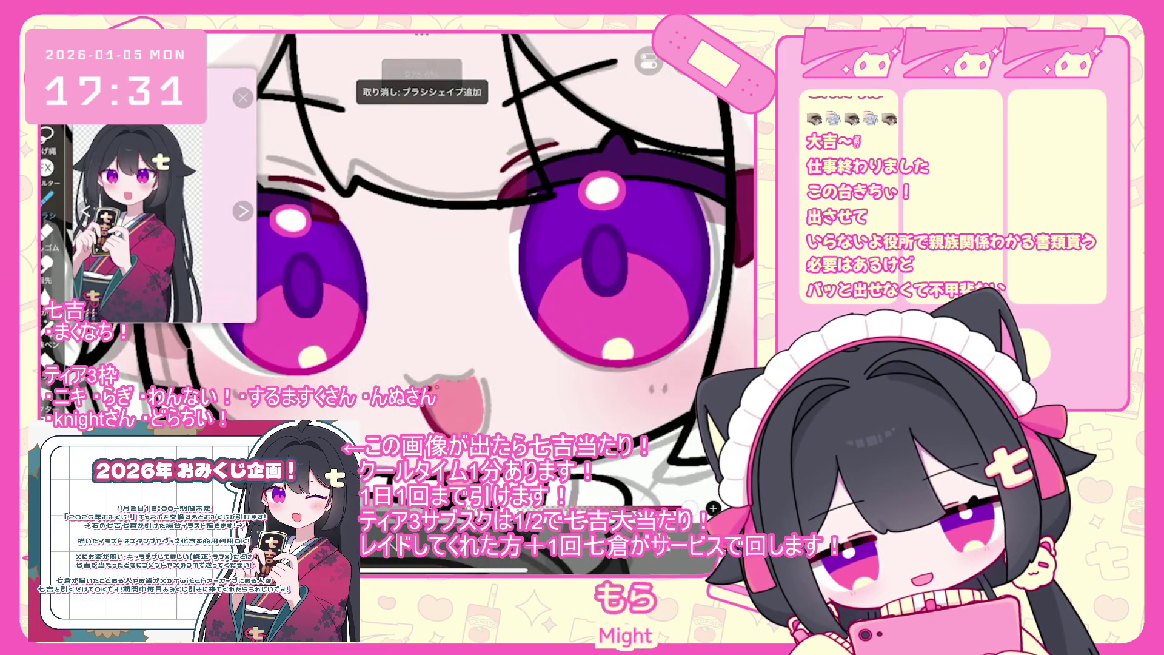
scroll(509, 421, "up", 3)
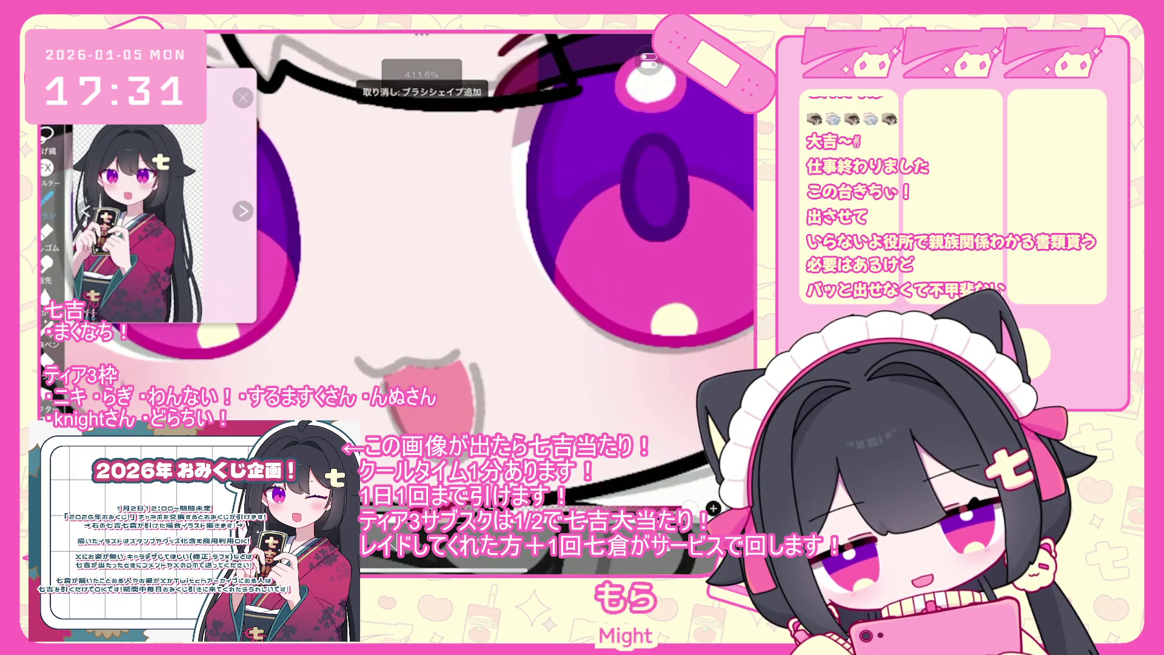
left_click_drag(449, 381, 480, 397)
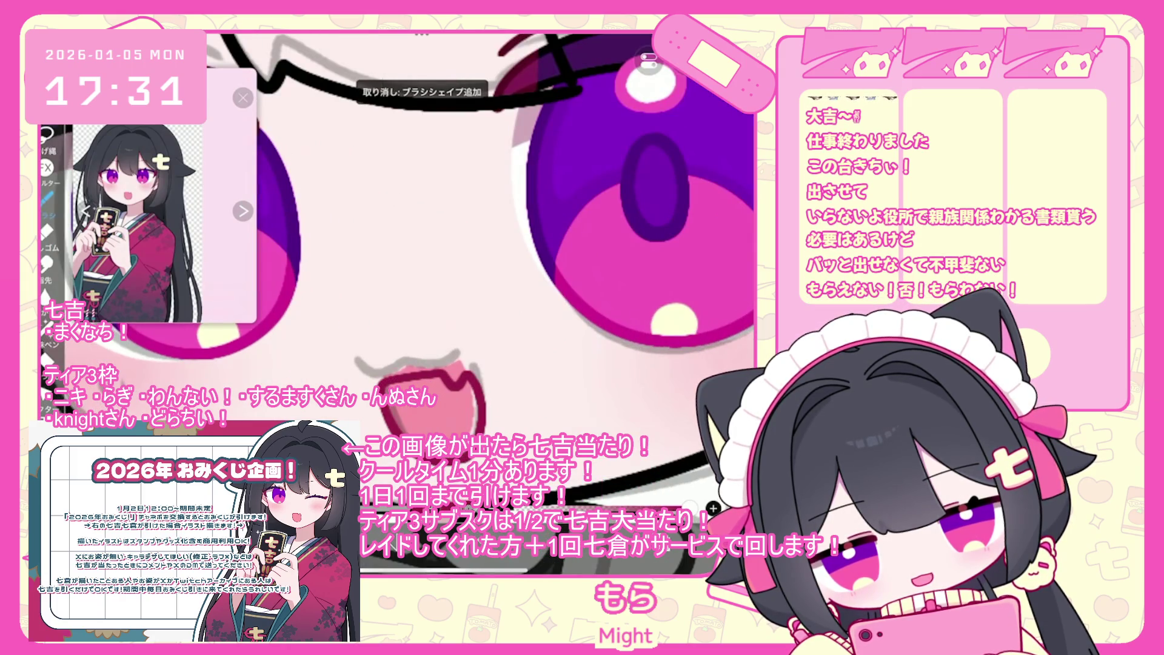
key("ctrl+z")
scroll(509, 303, "up", 1)
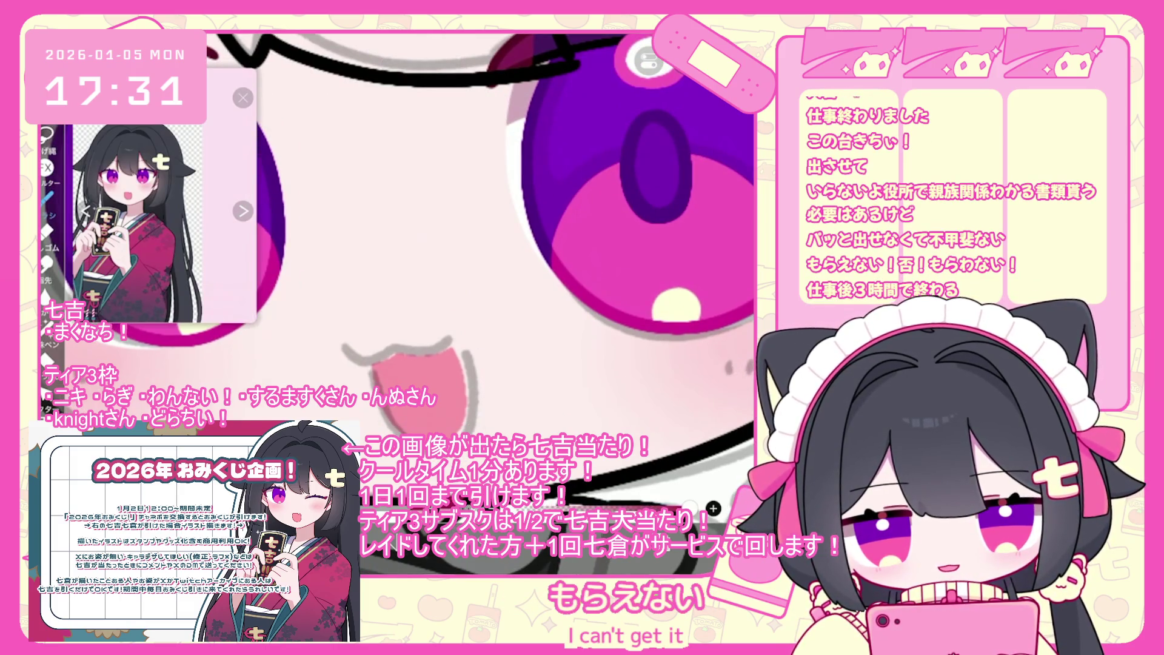
key("ctrl+z")
Step: Try outlining the tongue's top edge twice, undoing each stroke and the older outline
mouse_move(371, 364)
left_mouse_down()
mouse_move(412, 366)
mouse_move(448, 349)
left_mouse_up()
key("ctrl+z")
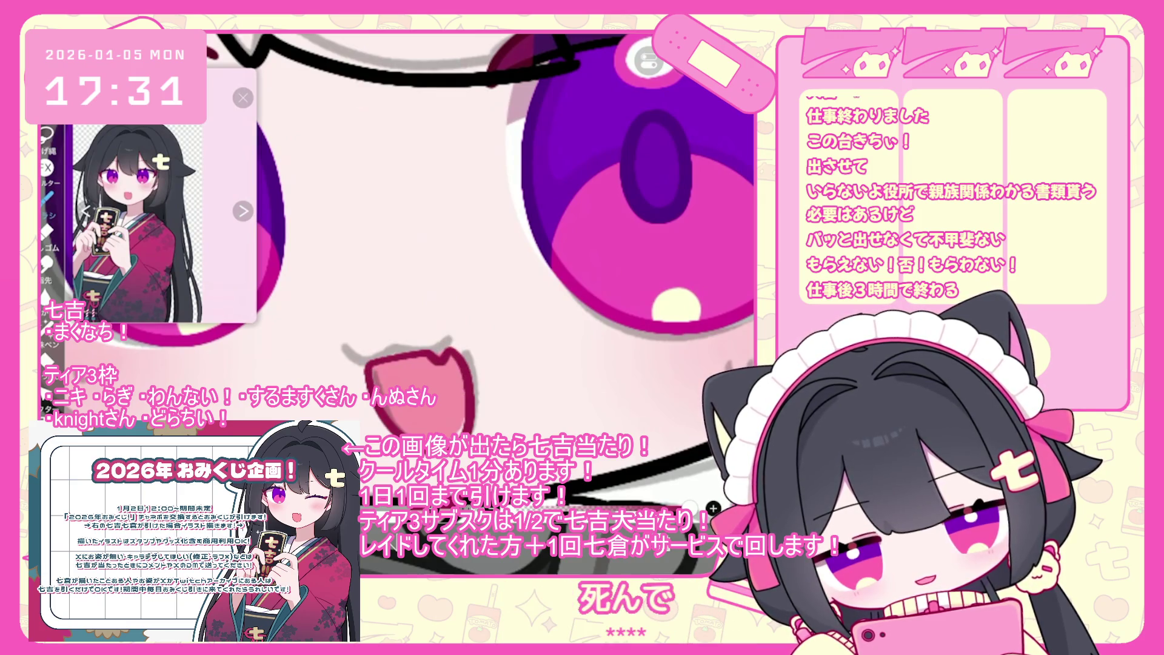
key("ctrl+z")
key("ctrl+z")
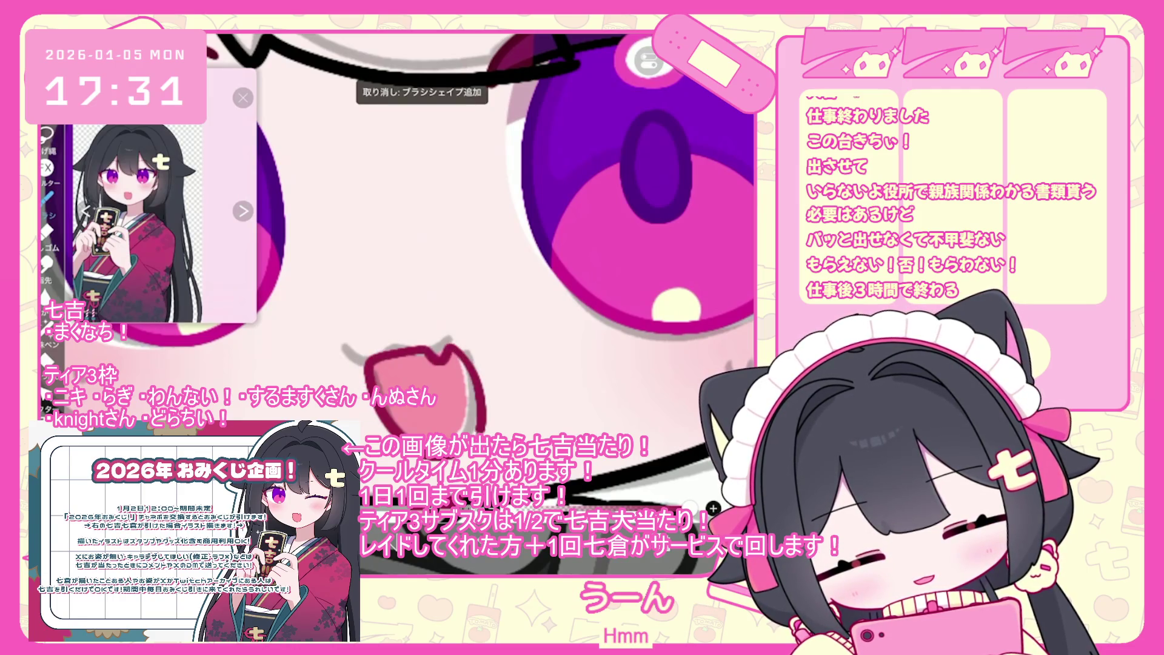
key("ctrl+z")
mouse_move(369, 363)
left_mouse_down()
mouse_move(453, 359)
mouse_move(479, 400)
left_mouse_up()
key("ctrl+z")
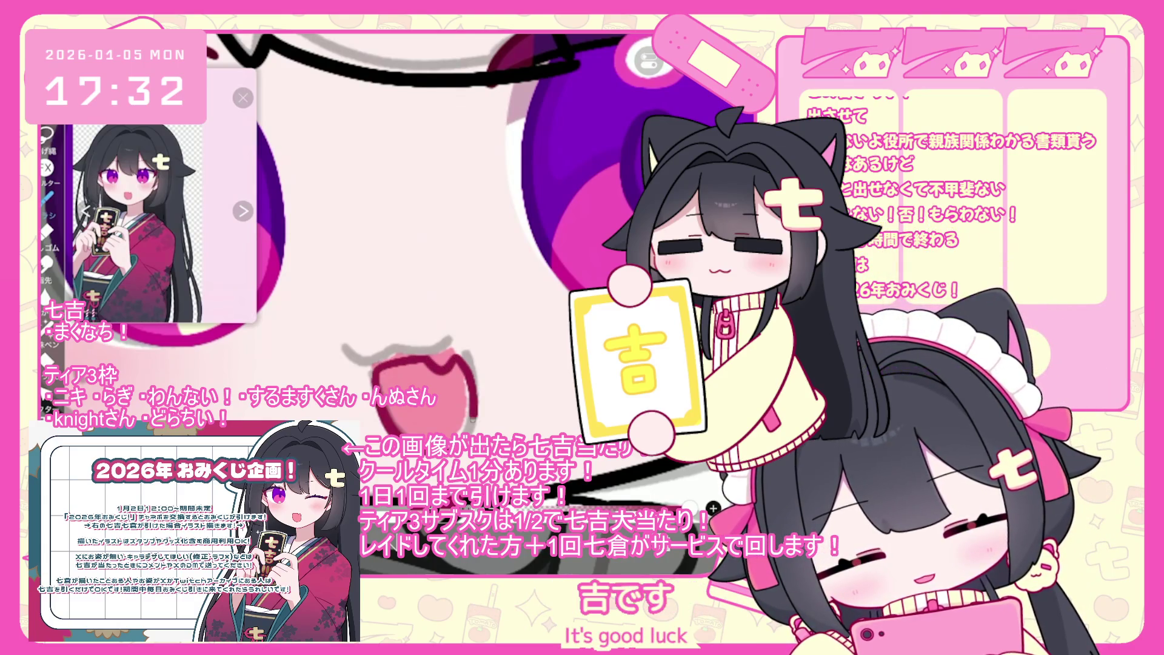
key("ctrl+z")
Step: Try outlines around the tongue and along its right and top edges, then undo them all
mouse_move(393, 410)
left_mouse_down()
mouse_move(367, 364)
mouse_move(438, 359)
left_mouse_up()
key("ctrl+z")
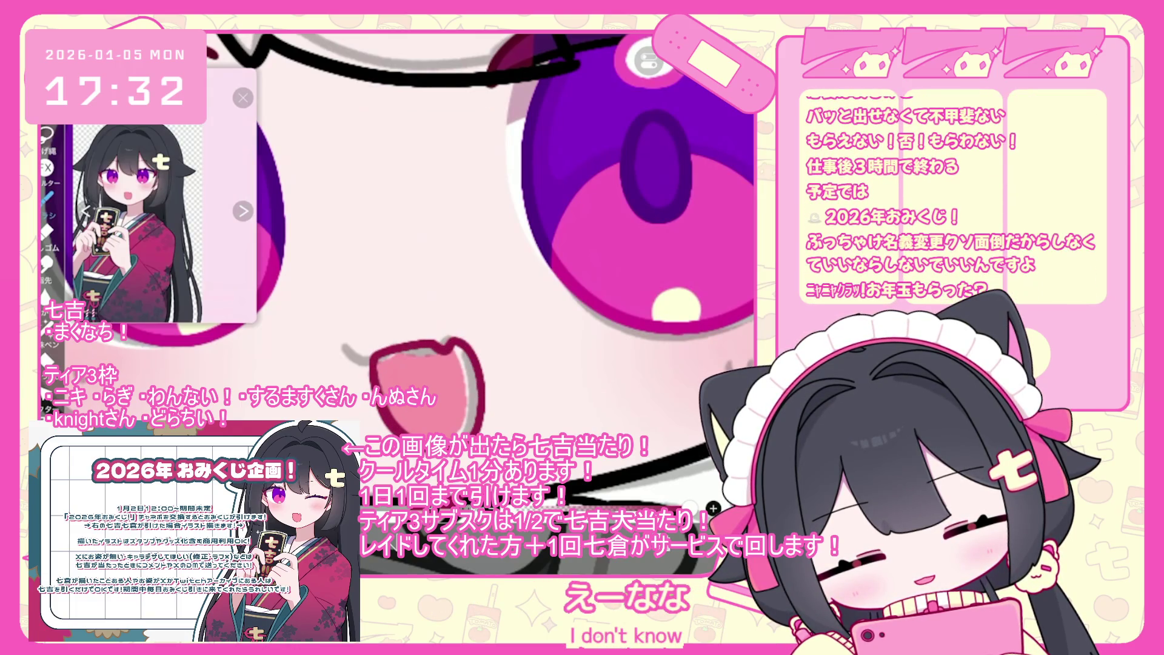
key("ctrl+z")
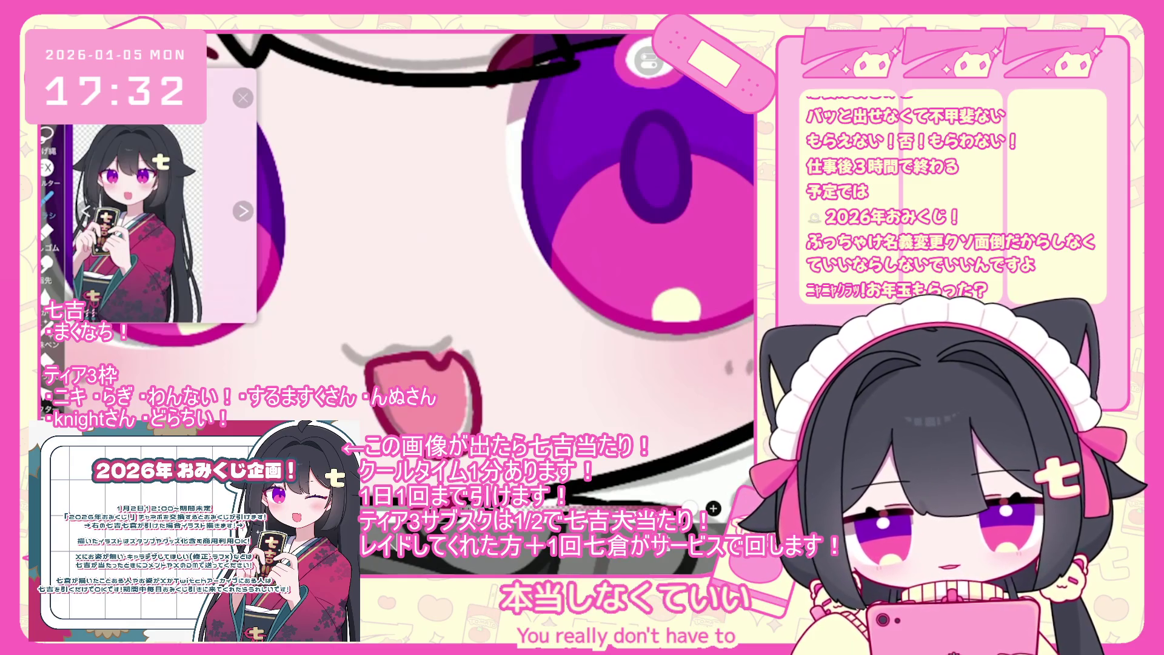
key("ctrl+z")
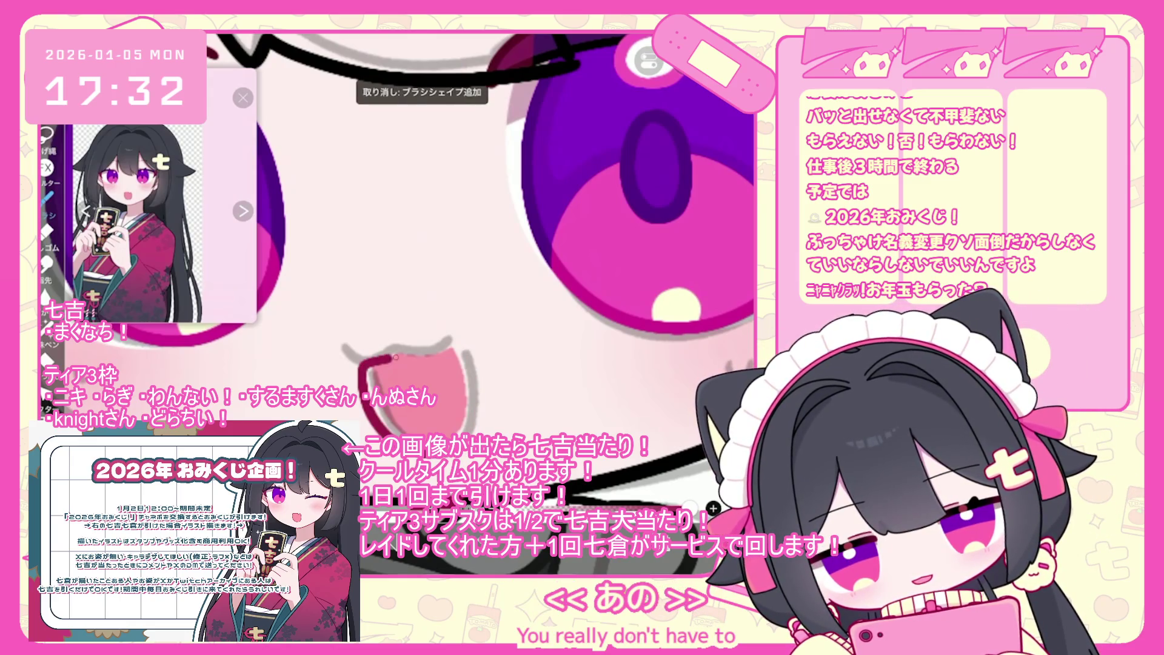
key("ctrl+z")
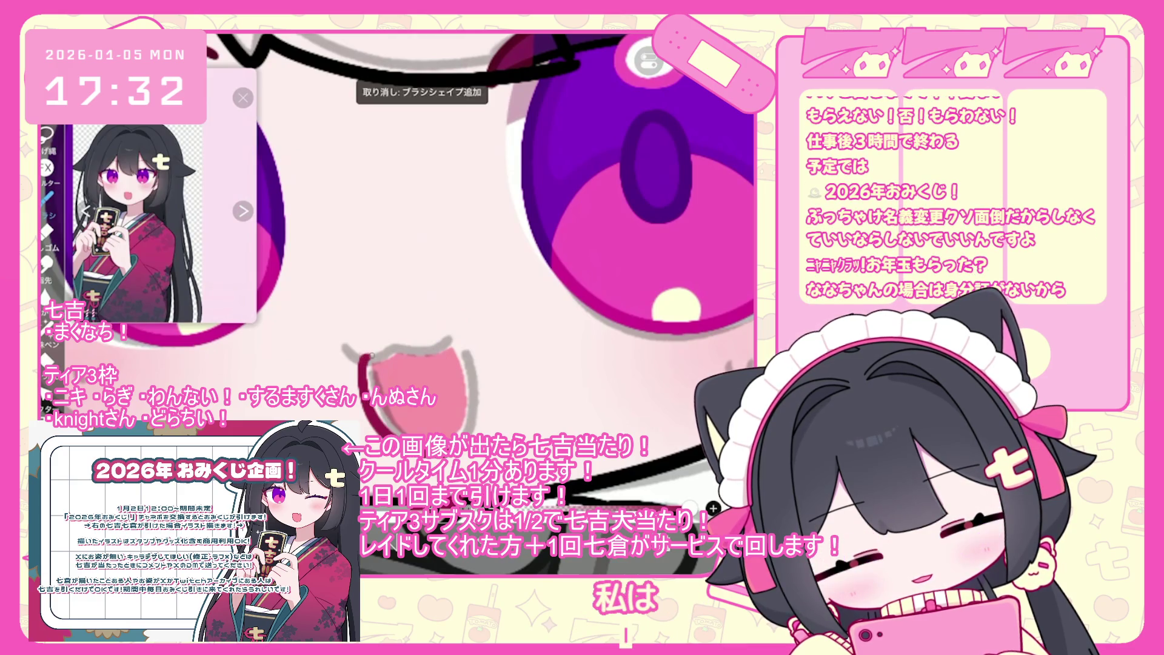
key("ctrl+z")
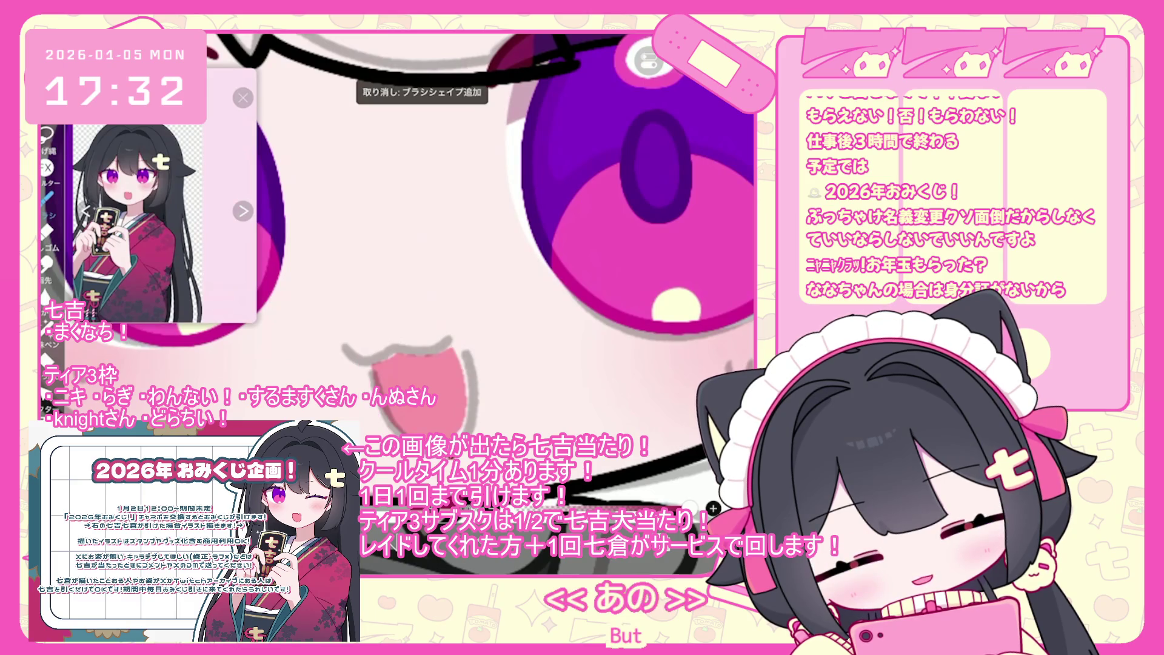
left_click_drag(456, 356, 468, 413)
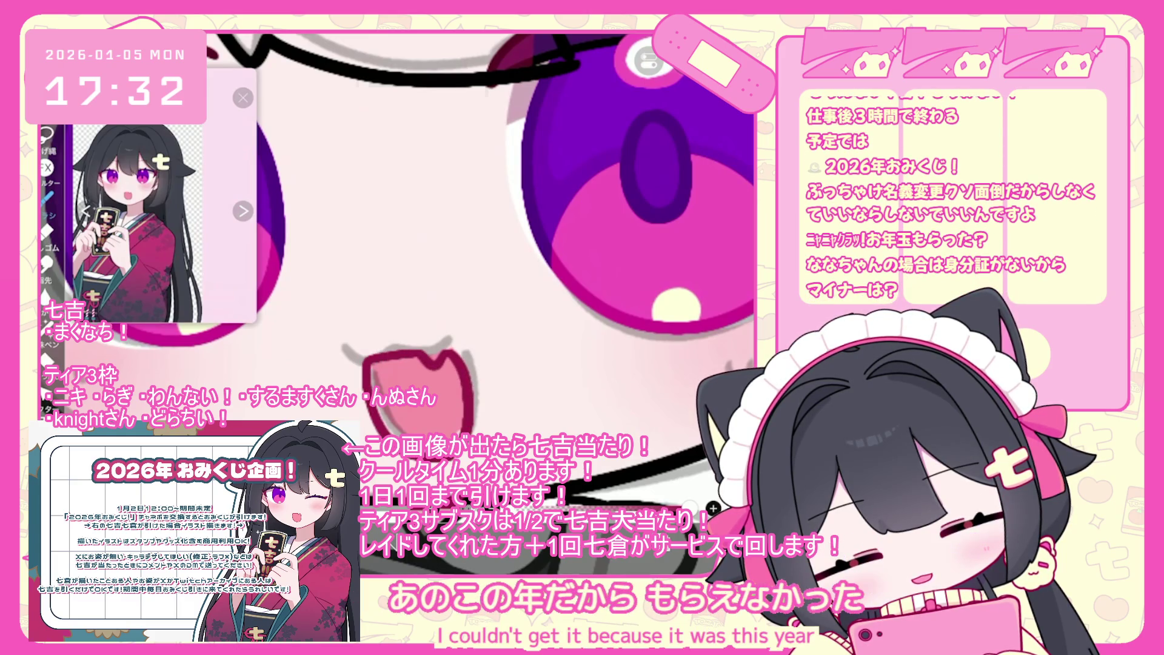
key("ctrl+z")
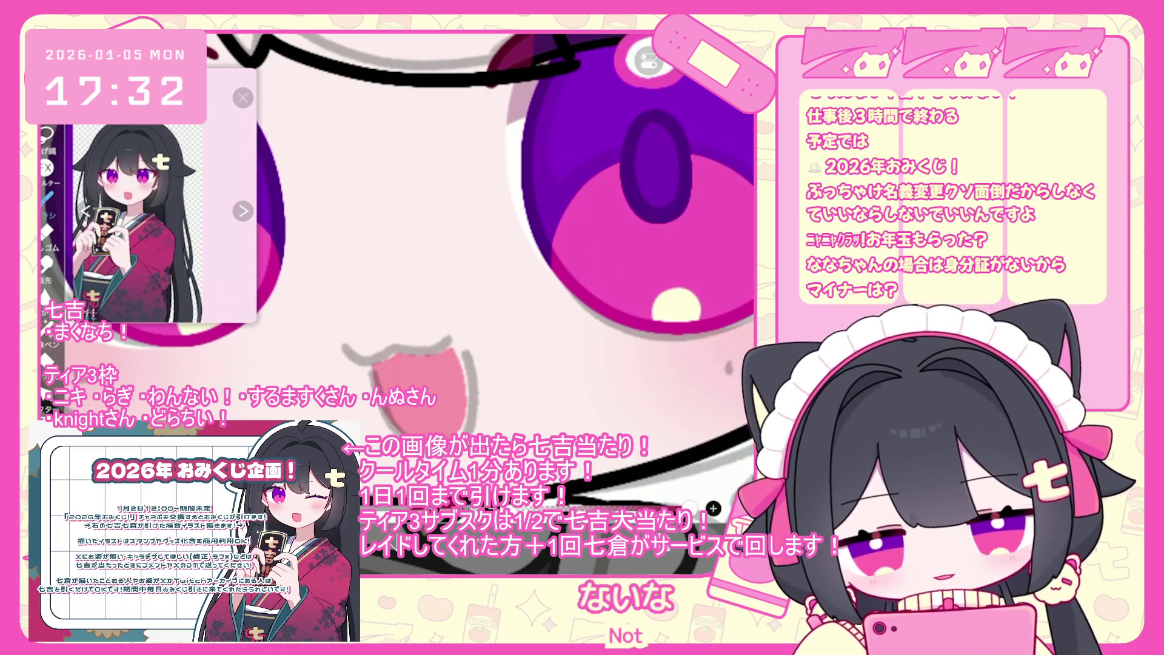
mouse_move(424, 362)
left_mouse_down()
mouse_move(452, 352)
mouse_move(479, 435)
left_mouse_up()
key("ctrl+z")
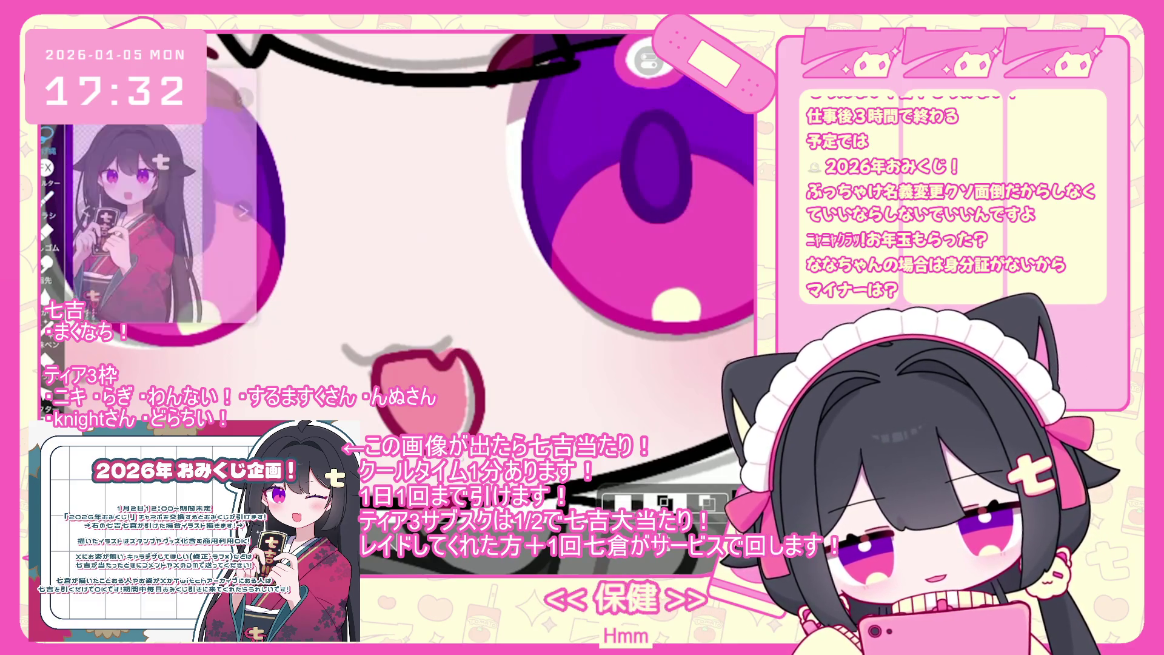
scroll(485, 212, "down", 3)
Step: Dismiss the stroke-end settings and make the 40% sketch layer 26 the active layer
left_click(656, 494)
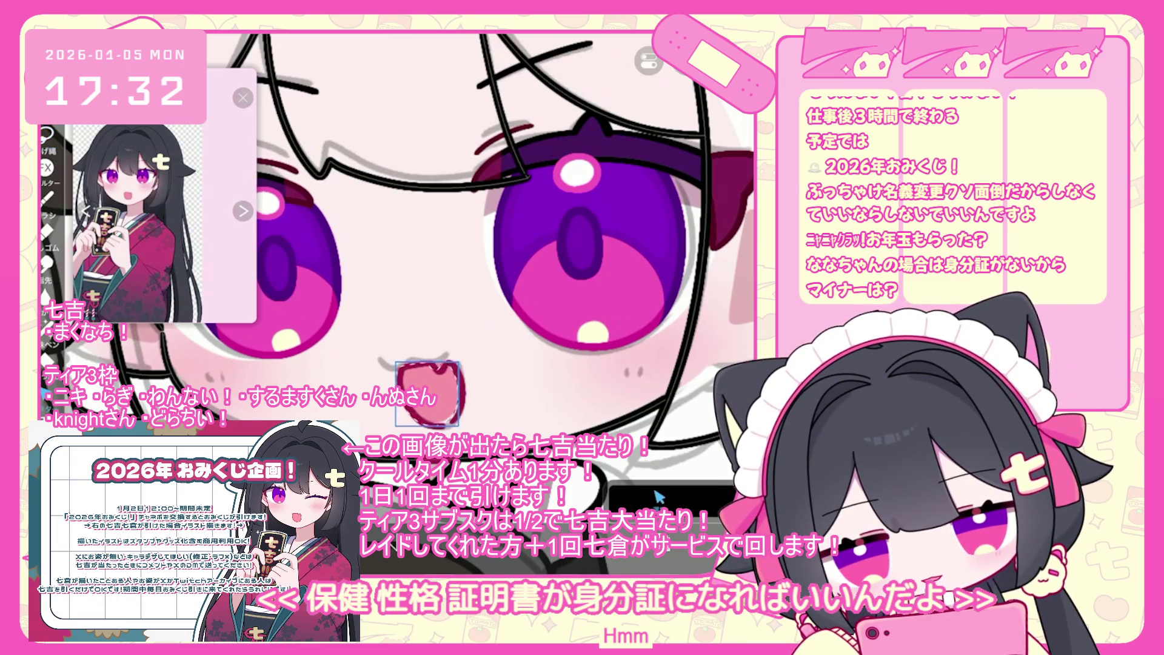
left_click(658, 496)
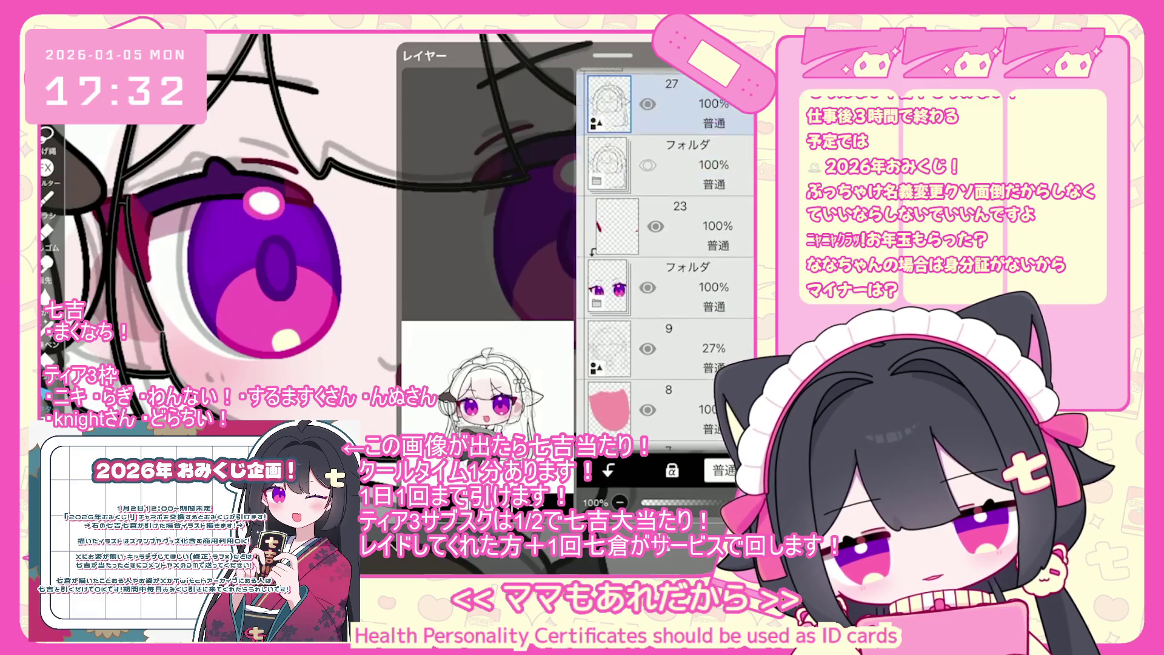
scroll(667, 261, "down", 3)
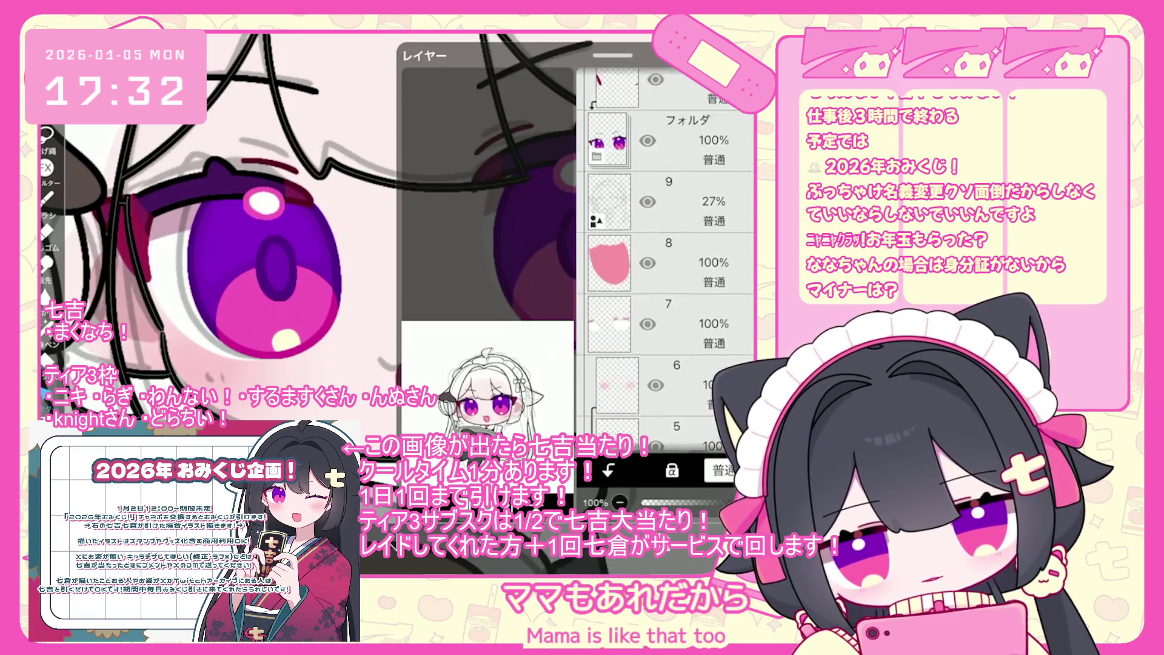
scroll(667, 261, "up", 10)
scroll(667, 261, "up", 3)
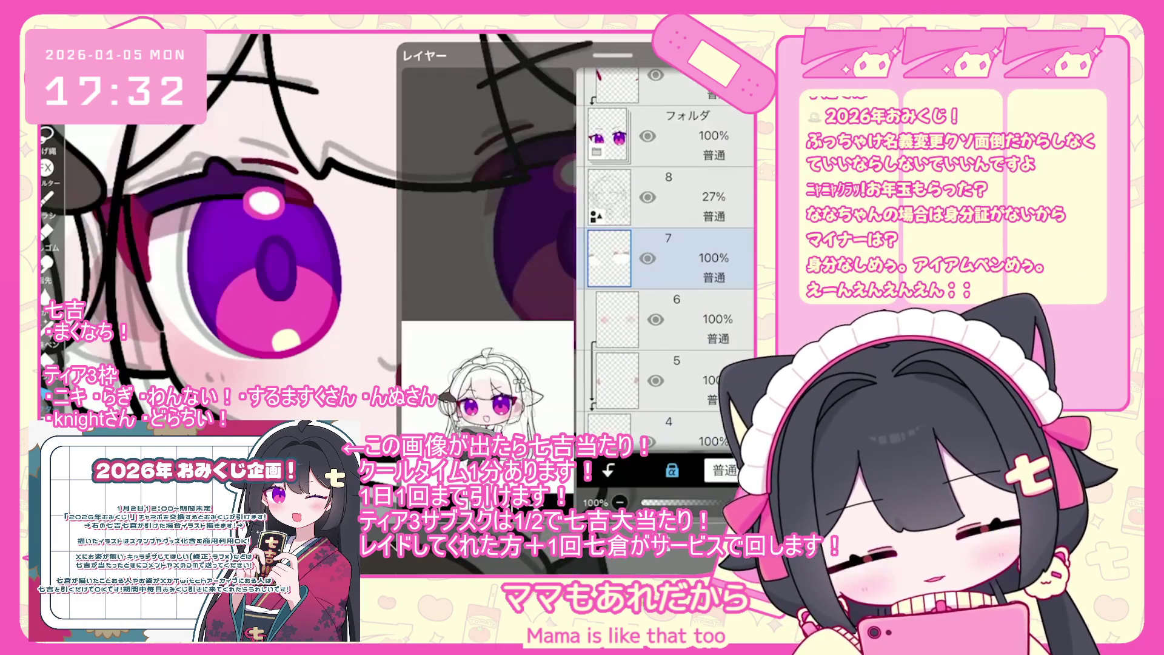
scroll(667, 261, "down", 2)
scroll(667, 255, "up", 3)
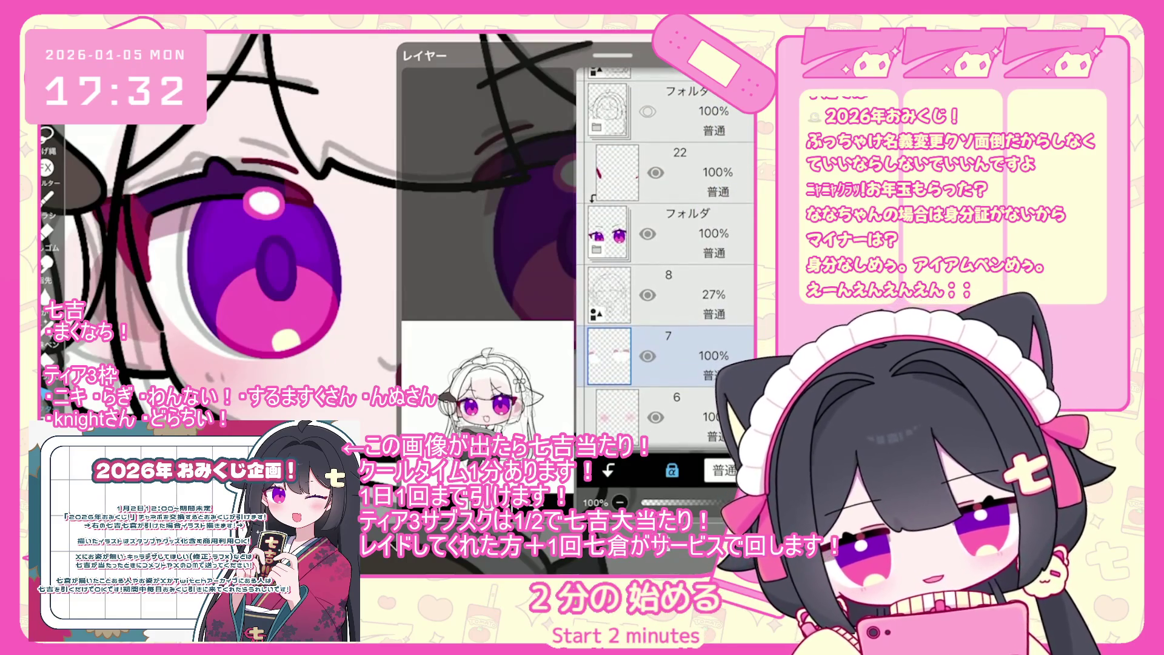
scroll(667, 255, "up", 3)
left_click(667, 230)
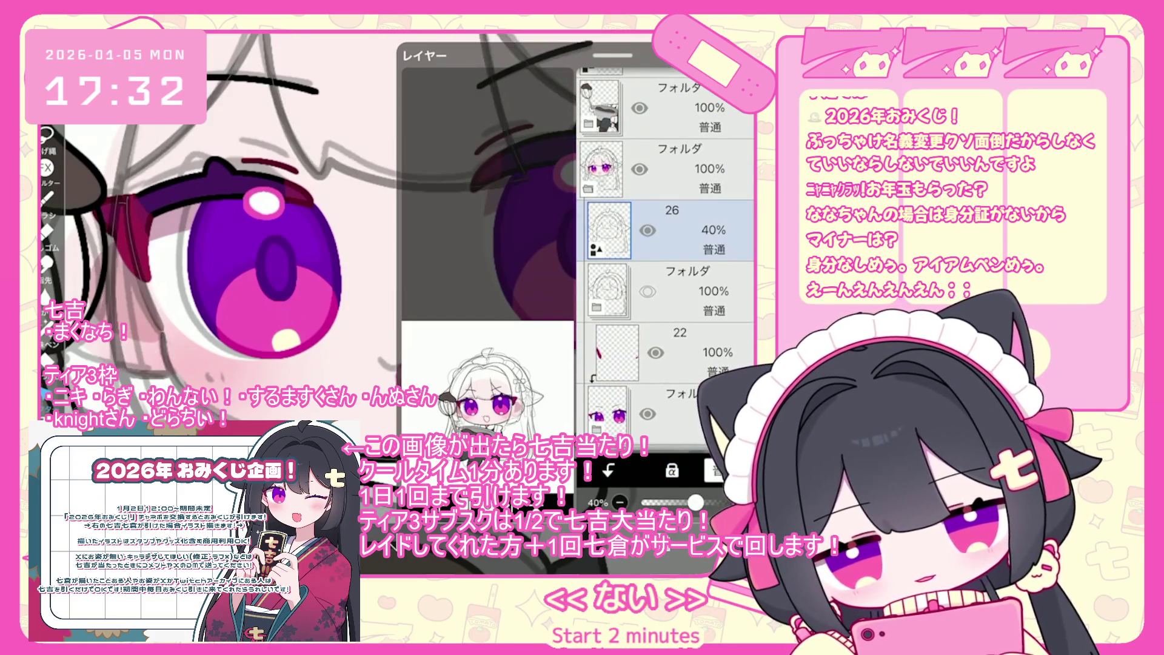
scroll(424, 213, "up", 5)
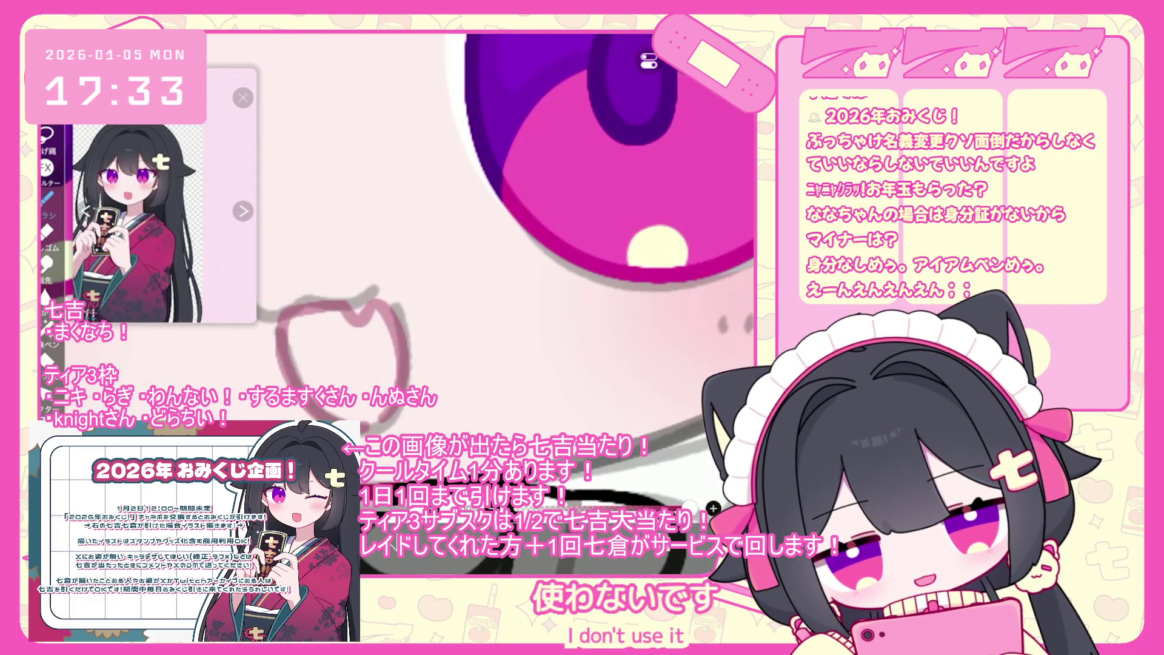
Step: Trace the mouth's left, bottom, right and top edges in dark red, redoing misplaced strokes
key("ctrl+z")
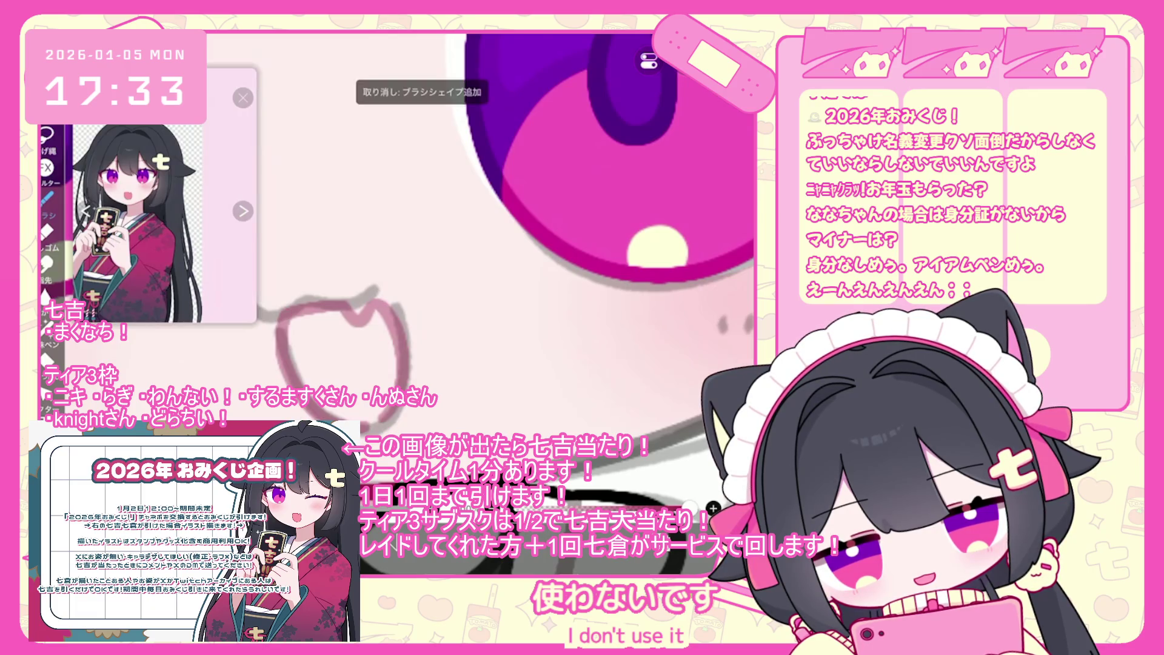
left_click_drag(394, 309, 417, 388)
key("ctrl+z")
mouse_move(282, 309)
left_mouse_down()
mouse_move(289, 350)
mouse_move(412, 346)
left_mouse_up()
left_click_drag(391, 300, 416, 364)
left_click_drag(308, 308, 365, 322)
key("ctrl+z")
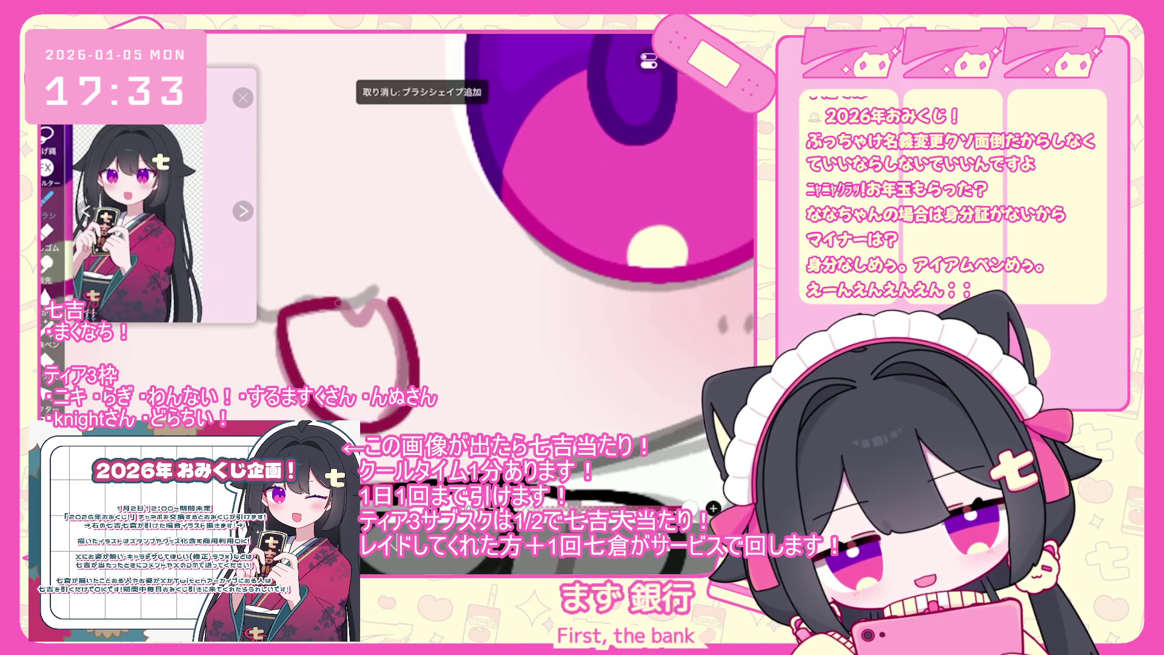
mouse_move(282, 310)
left_mouse_down()
mouse_move(371, 318)
mouse_move(388, 300)
left_mouse_up()
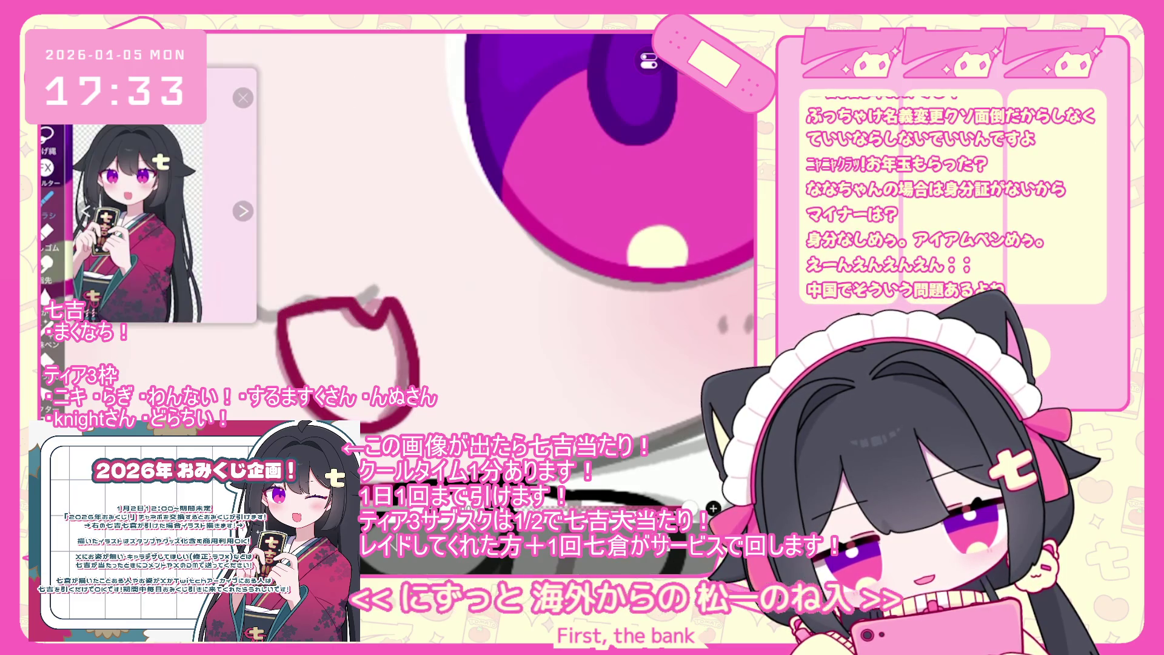
key("ctrl+z")
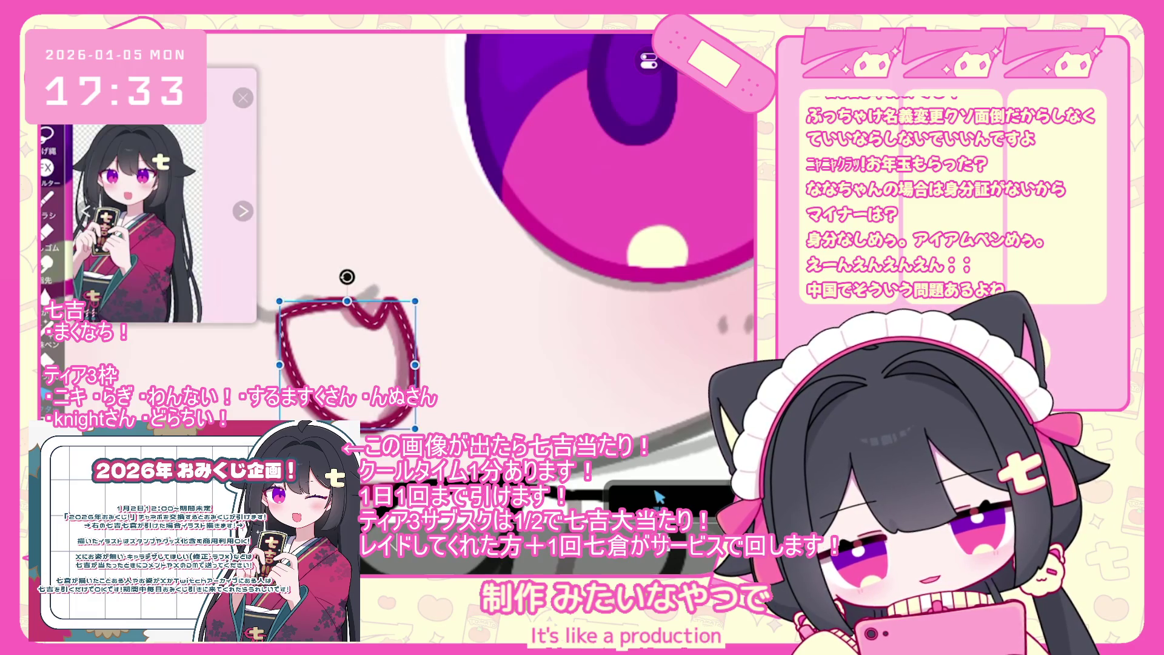
Step: Browse the layer list, selecting layer 22 and then the 40% sketch layer 26
left_click(659, 498)
scroll(667, 303, "down", 4)
left_click(667, 279)
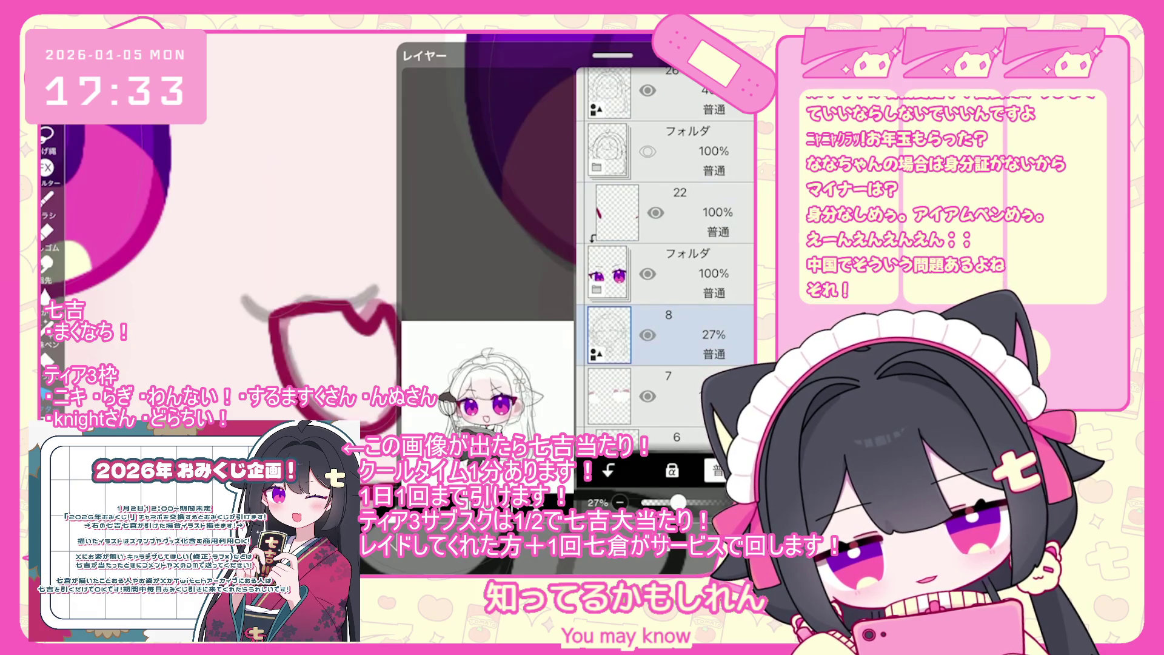
scroll(667, 273, "down", 2)
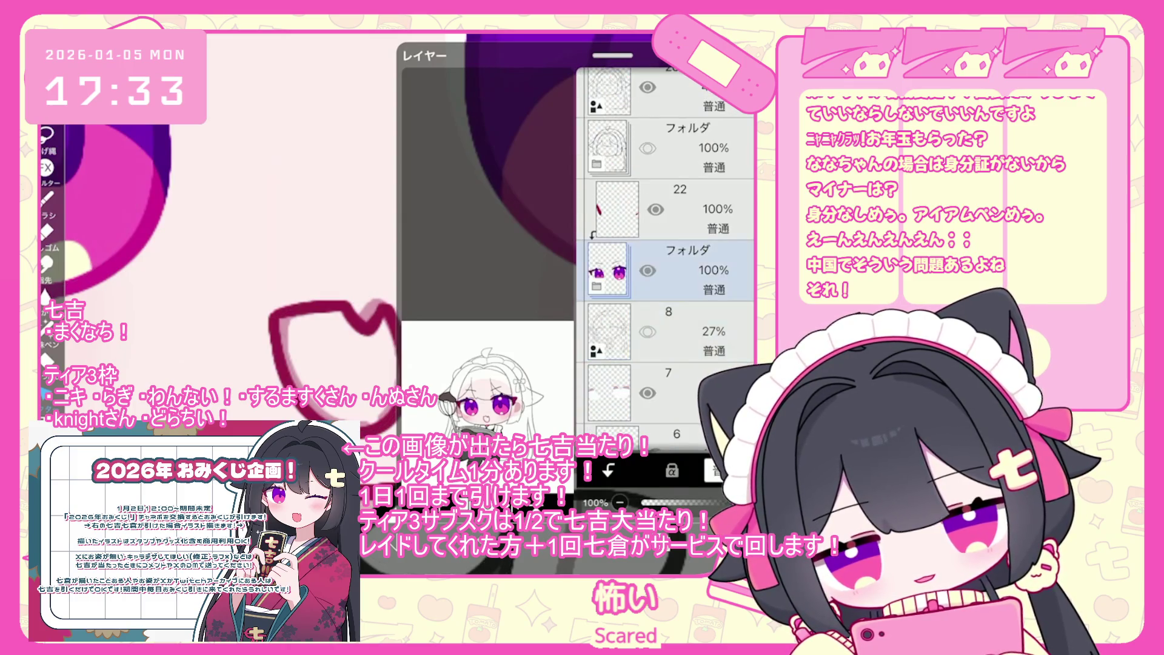
scroll(667, 254, "up", 1)
scroll(667, 255, "down", 2)
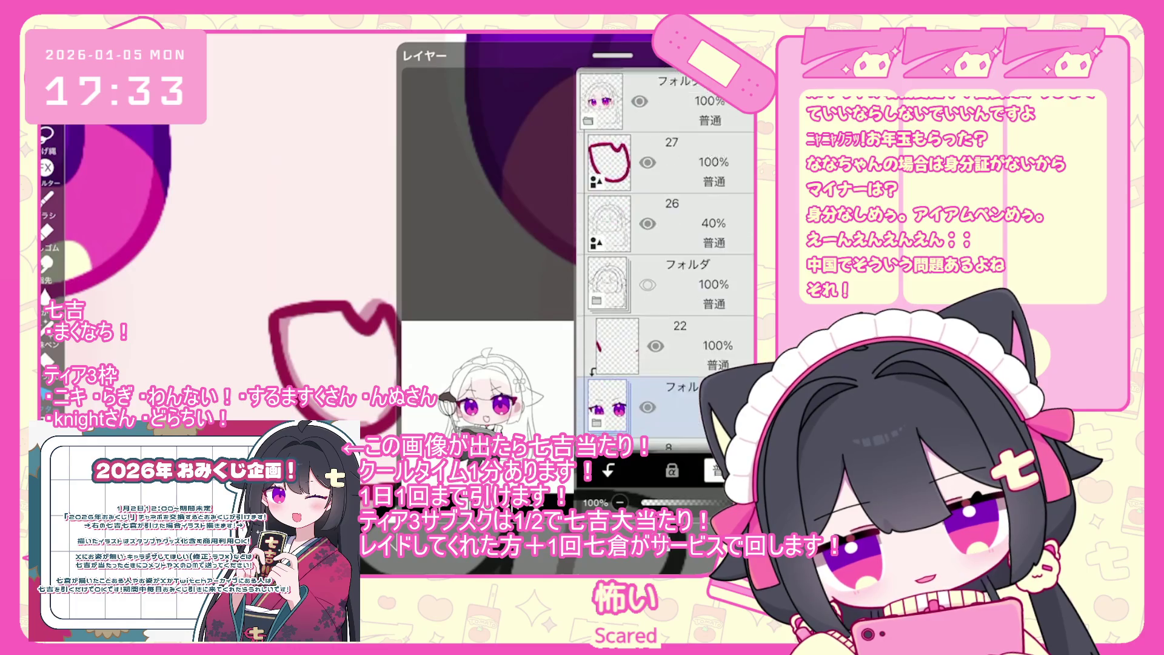
scroll(667, 255, "down", 2)
scroll(667, 255, "up", 4)
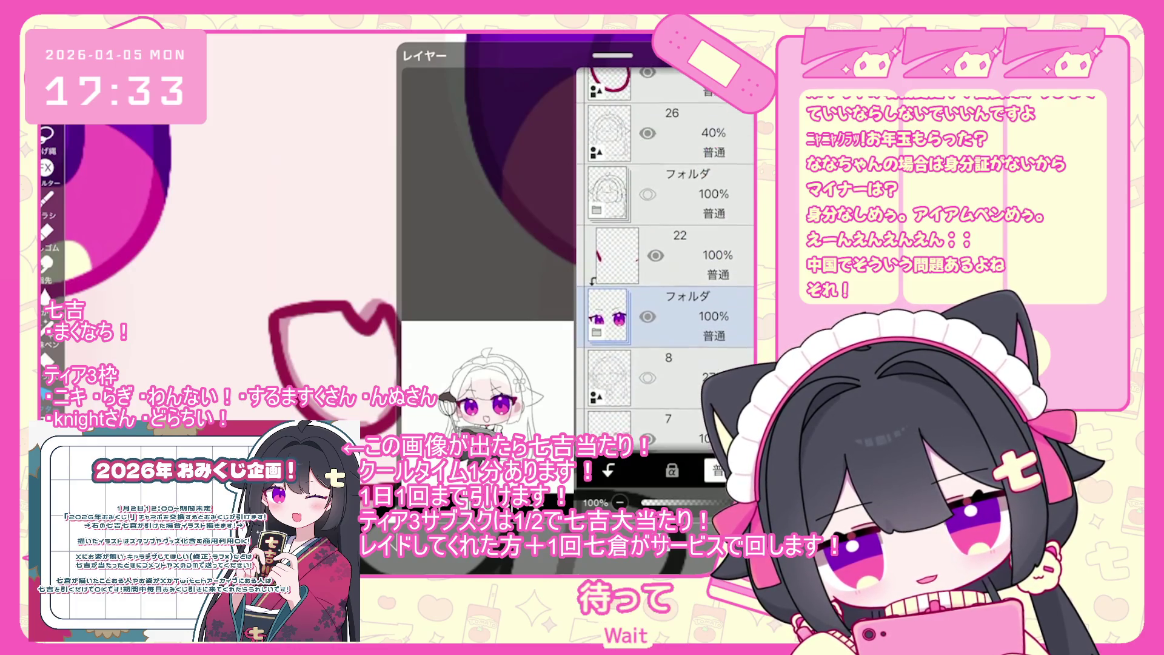
scroll(667, 255, "down", 1)
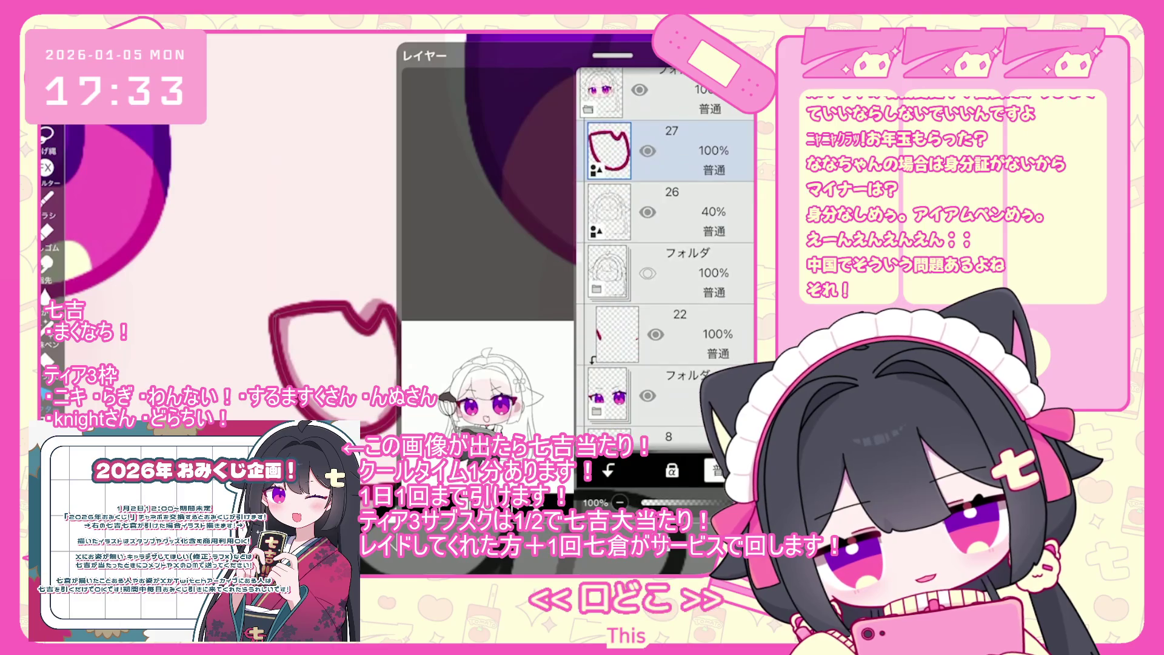
left_click(667, 212)
left_click(658, 496)
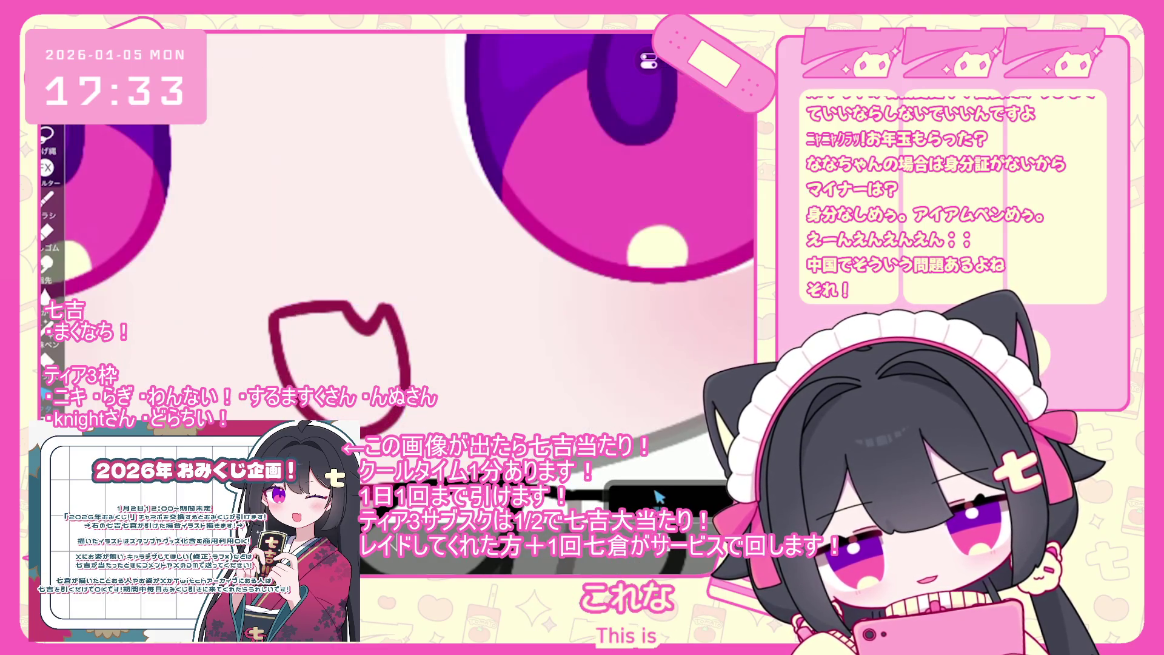
scroll(424, 273, "down", 5)
Step: Select layer 27, add new layer 28 above it, and undo the last brush stroke
left_click(660, 496)
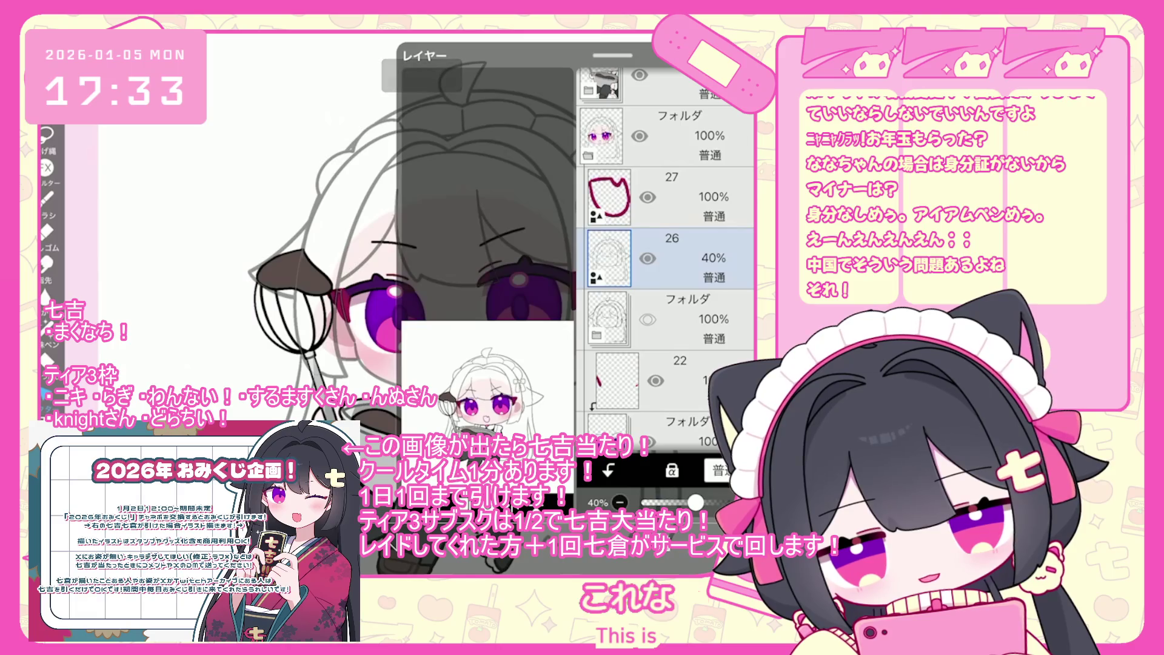
left_click(667, 197)
left_click(418, 469)
left_click(466, 396)
left_click(660, 496)
scroll(477, 335, "up", 5)
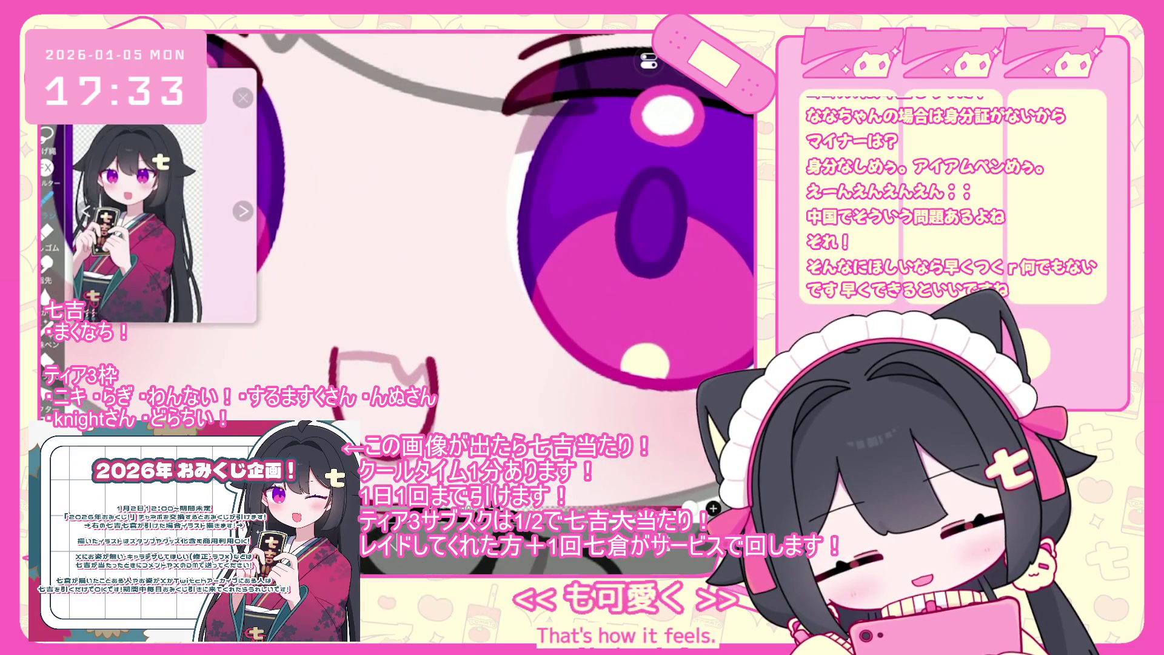
scroll(564, 200, "up", 1)
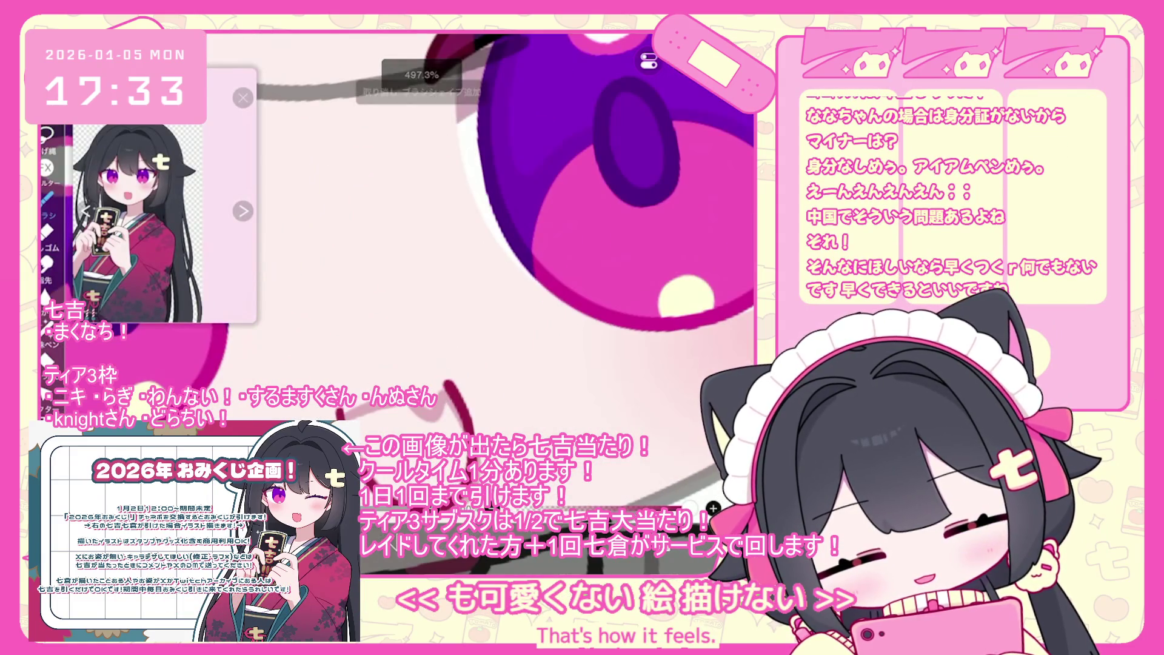
key("ctrl+z")
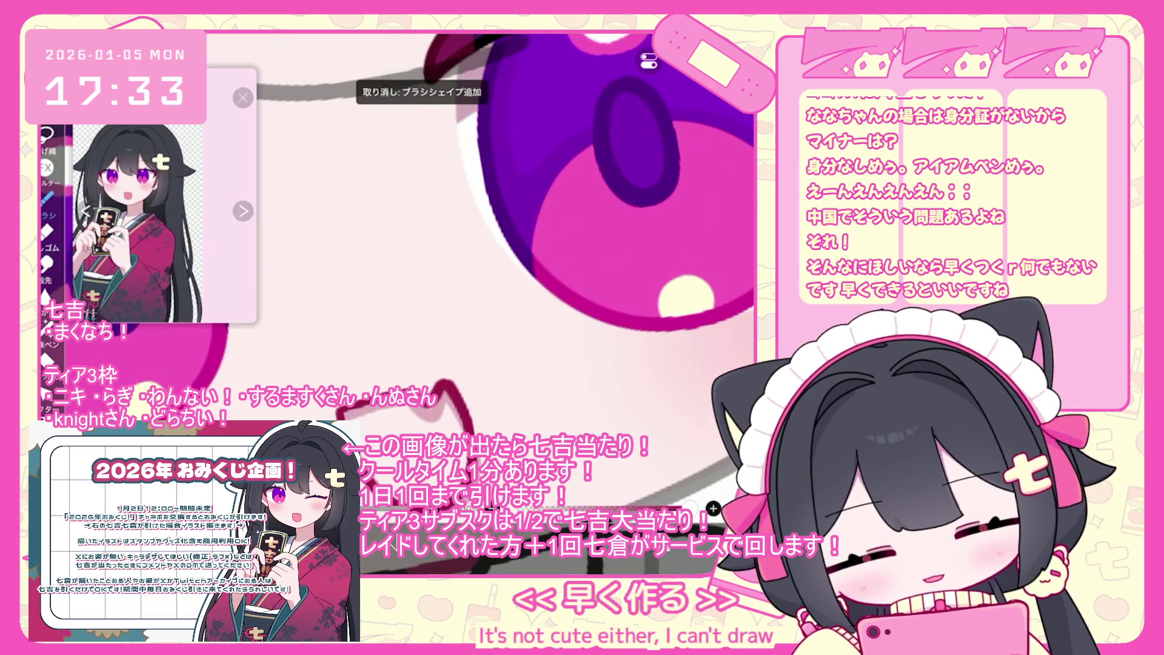
scroll(397, 273, "down", 2)
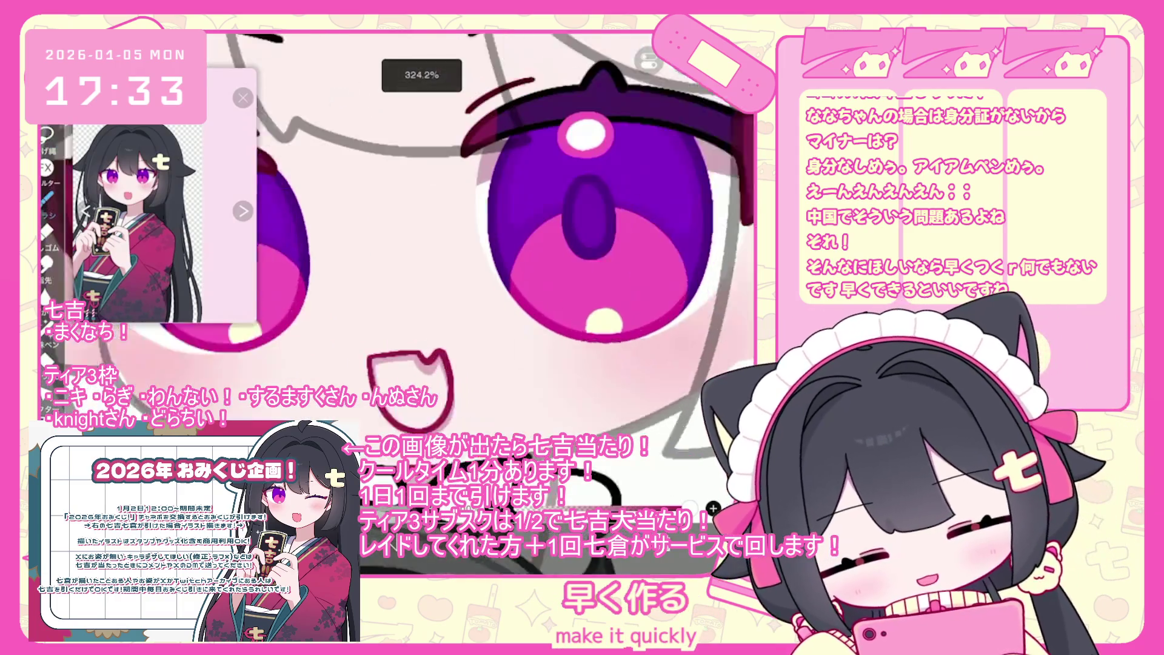